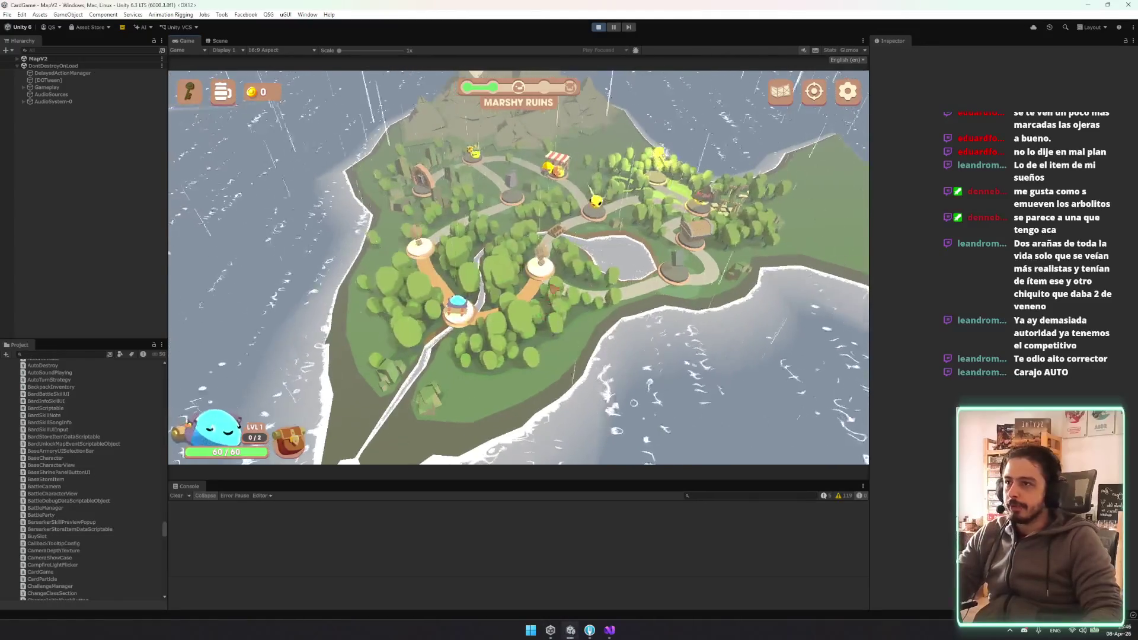
Filter the Hierarchy for 'debug' and select the DebugManager object
left_click(90, 50)
type("debug")
left_click(41, 65)
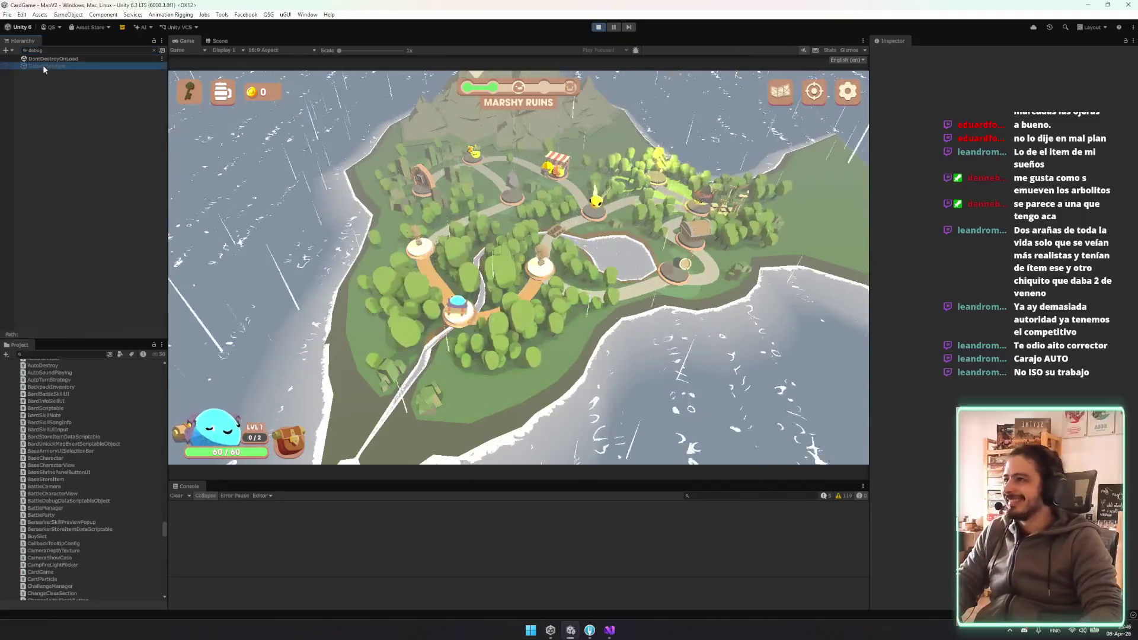
Switch the debug inventory perk to Pickpocket, close the overlay and deactivate DebugManager
left_click(579, 106)
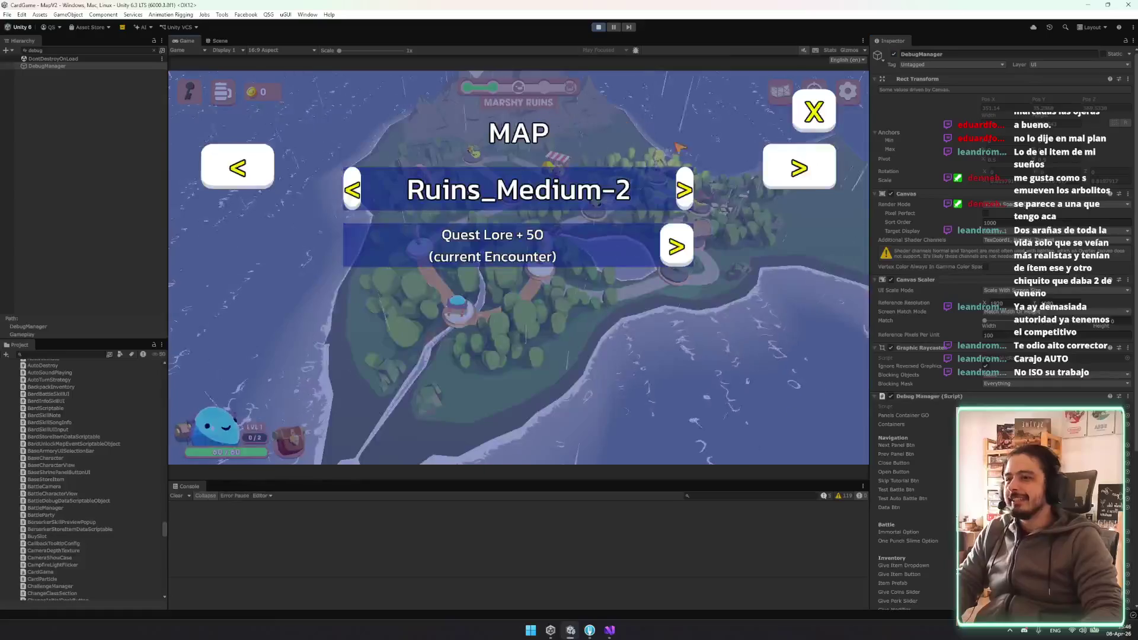
left_click(797, 169)
left_click(799, 171)
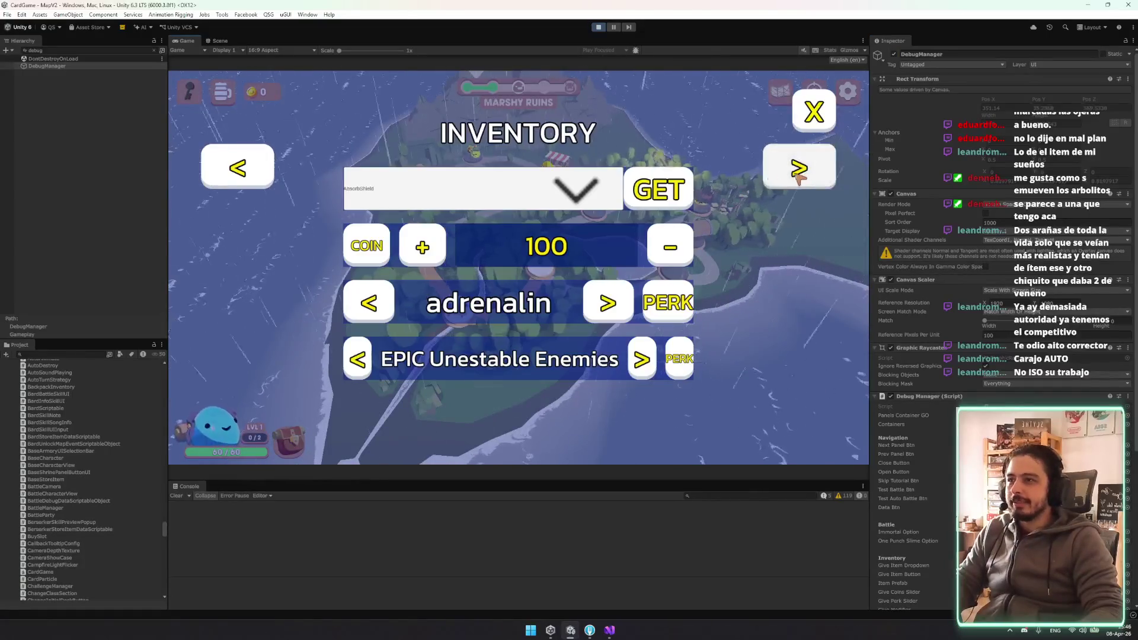
left_click(372, 305)
left_click(365, 304)
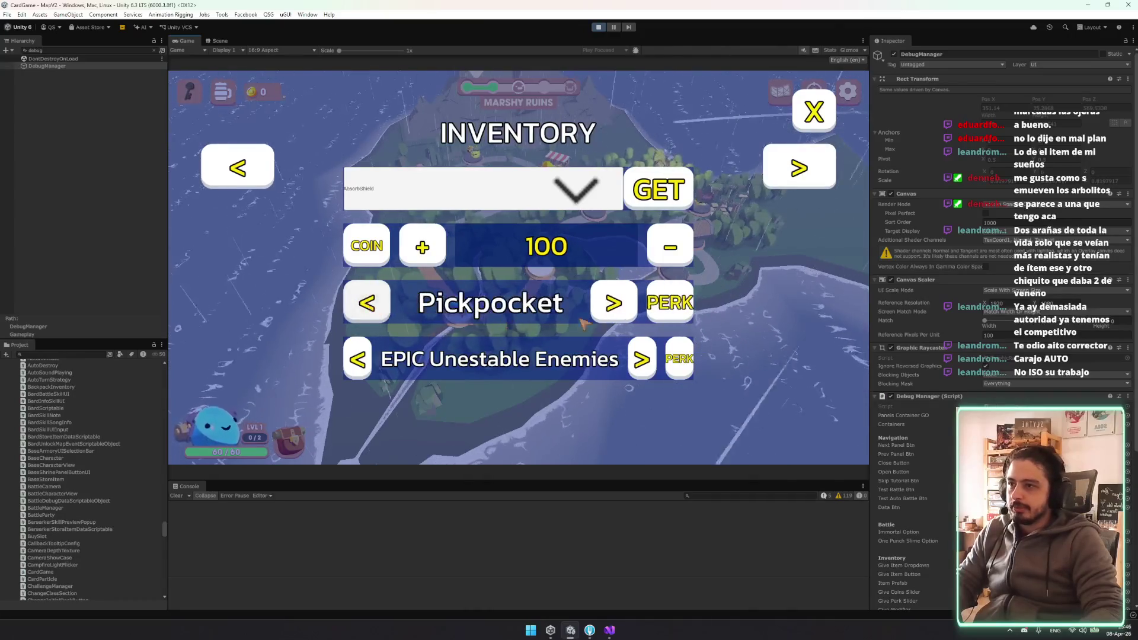
left_click(805, 119)
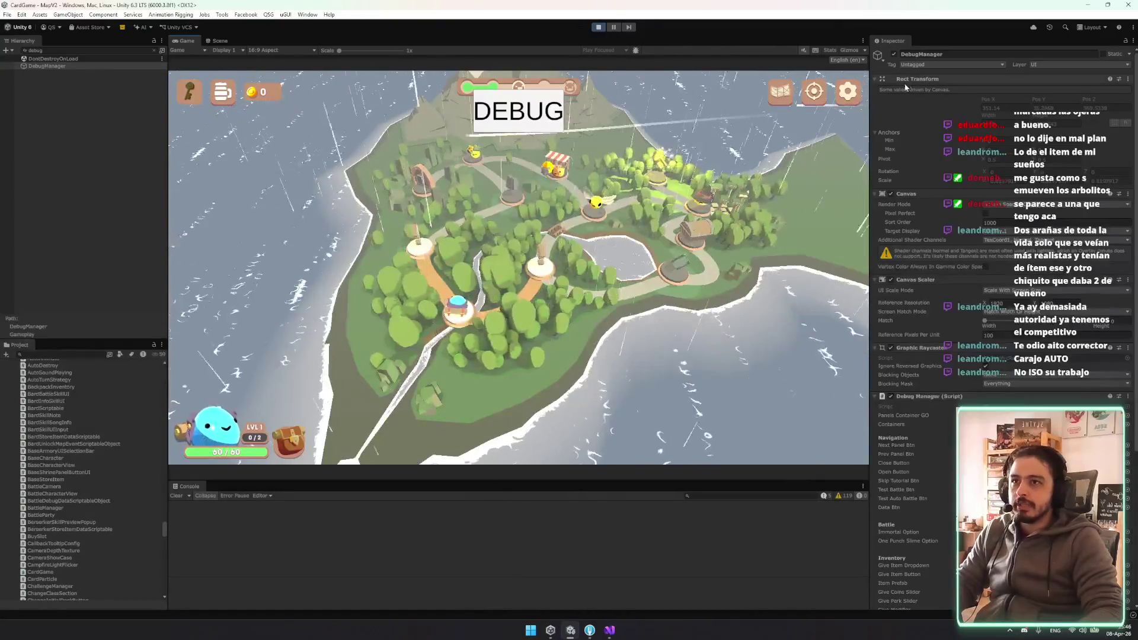
left_click(894, 56)
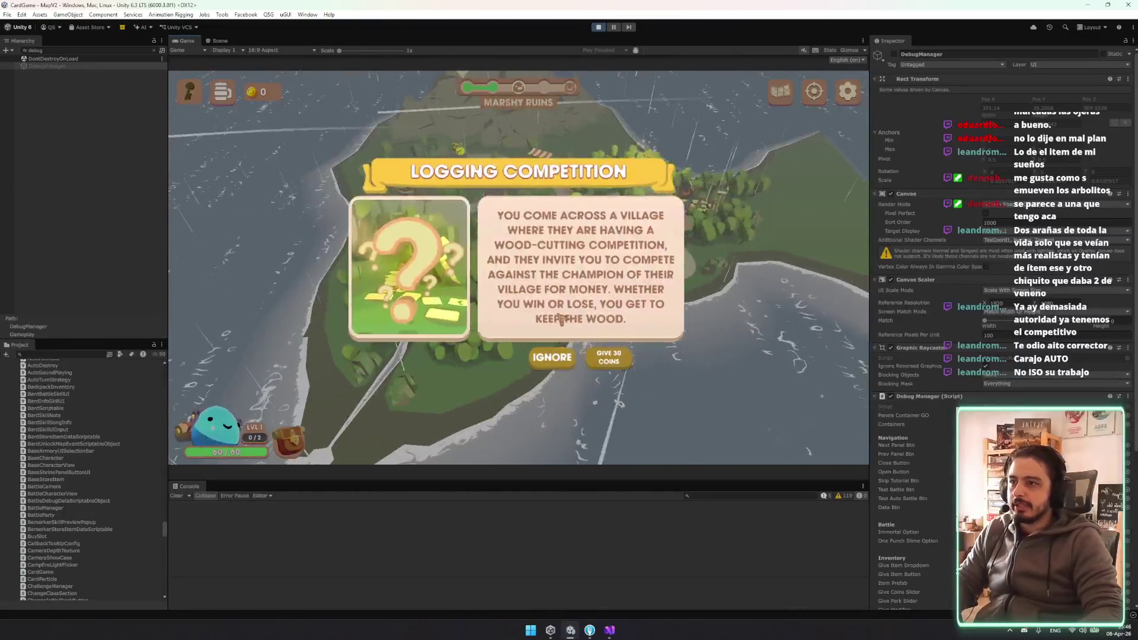
Dismiss the Logging Competition dialog, re-enable DebugManager, and win the Marshy Ruins encounter battle
left_click(552, 357)
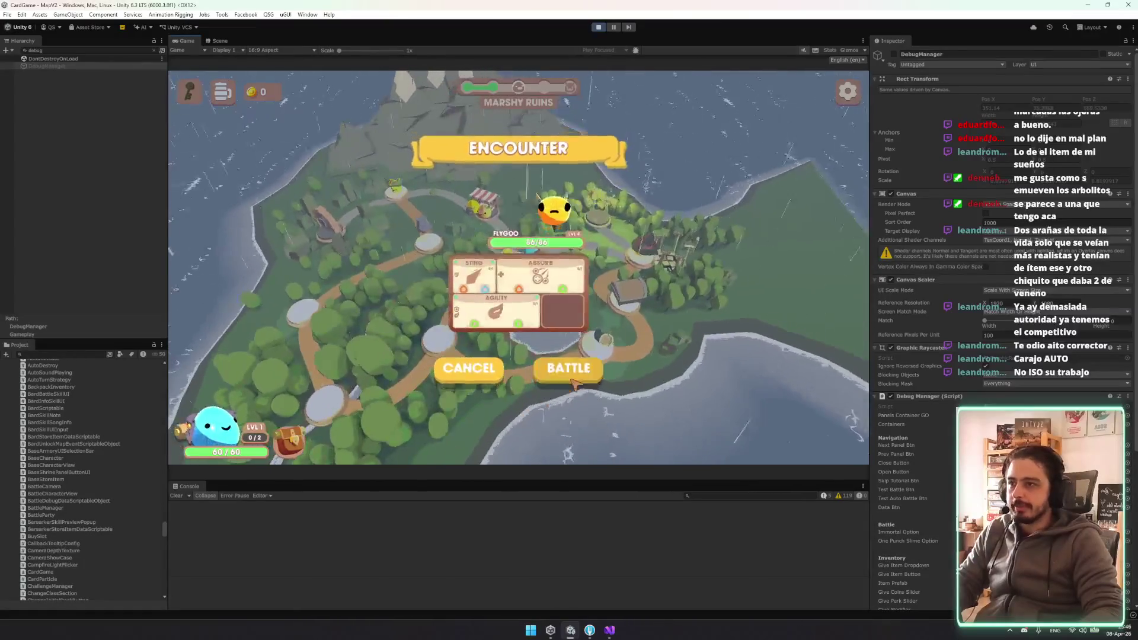
left_click(894, 54)
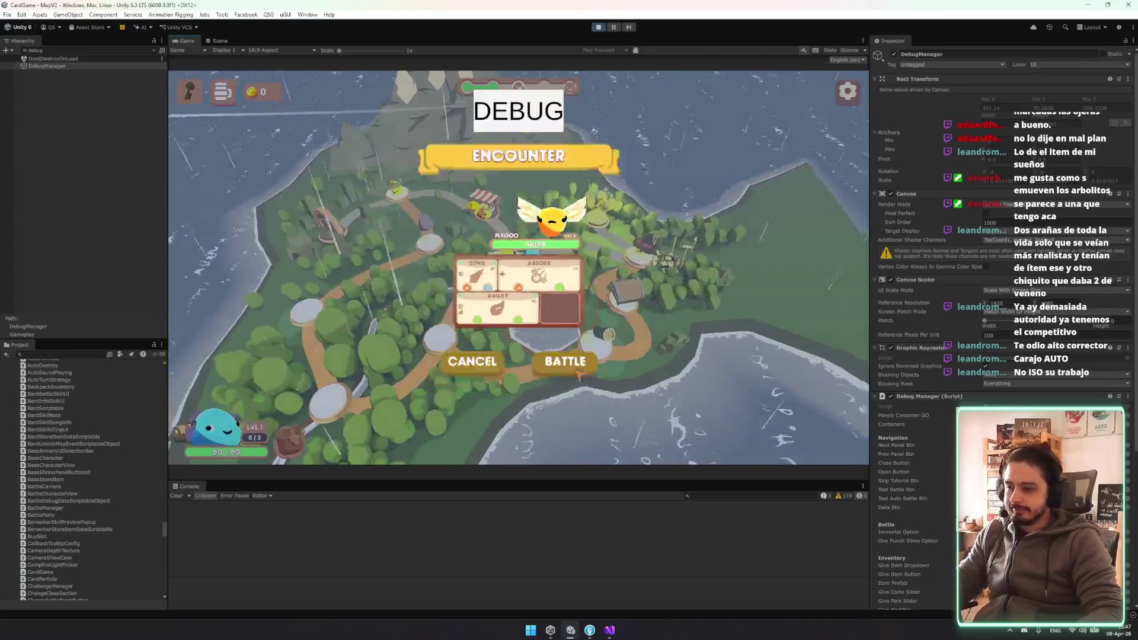
left_click(579, 372)
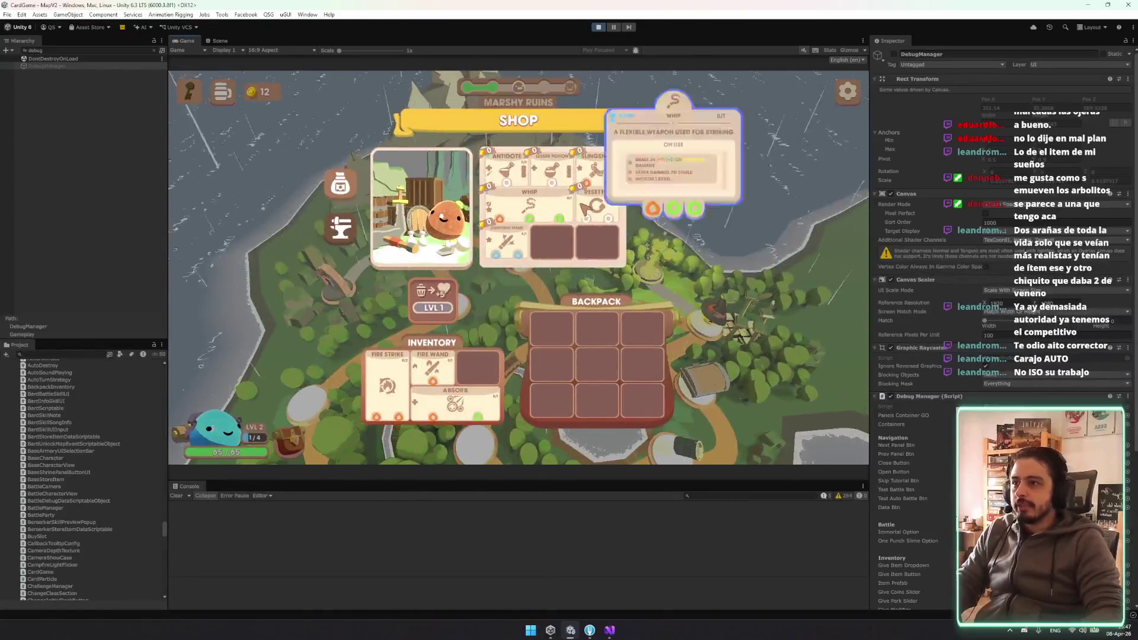
mouse_move(525, 231)
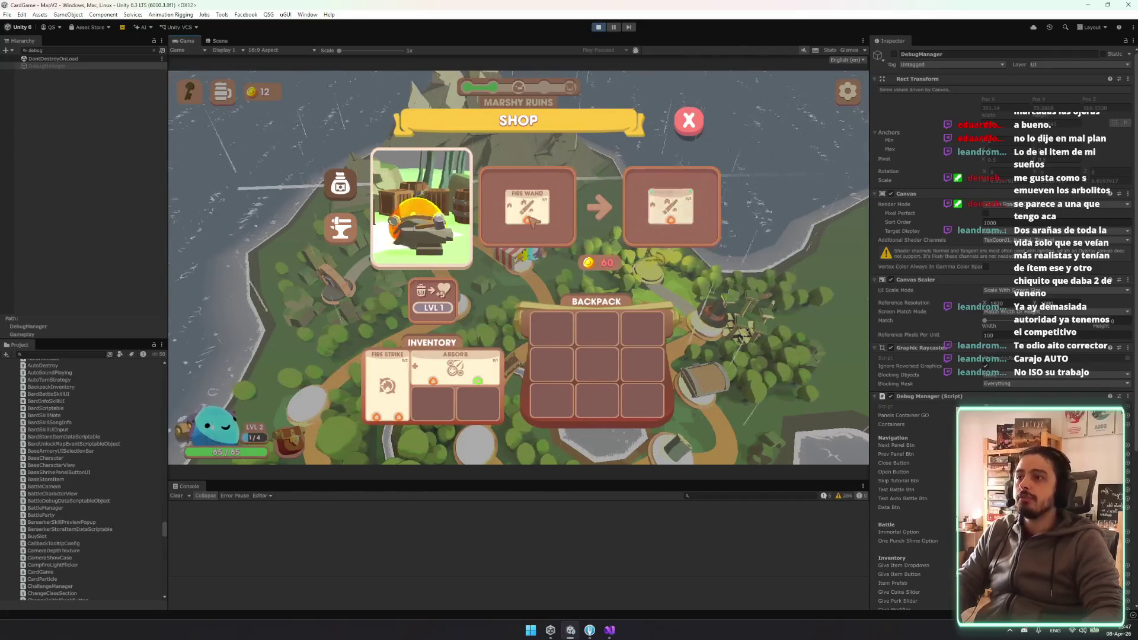
Move Fire Strike and the Whip between upgrade slot, inventory and backpack, then stop Play mode
left_click(401, 386)
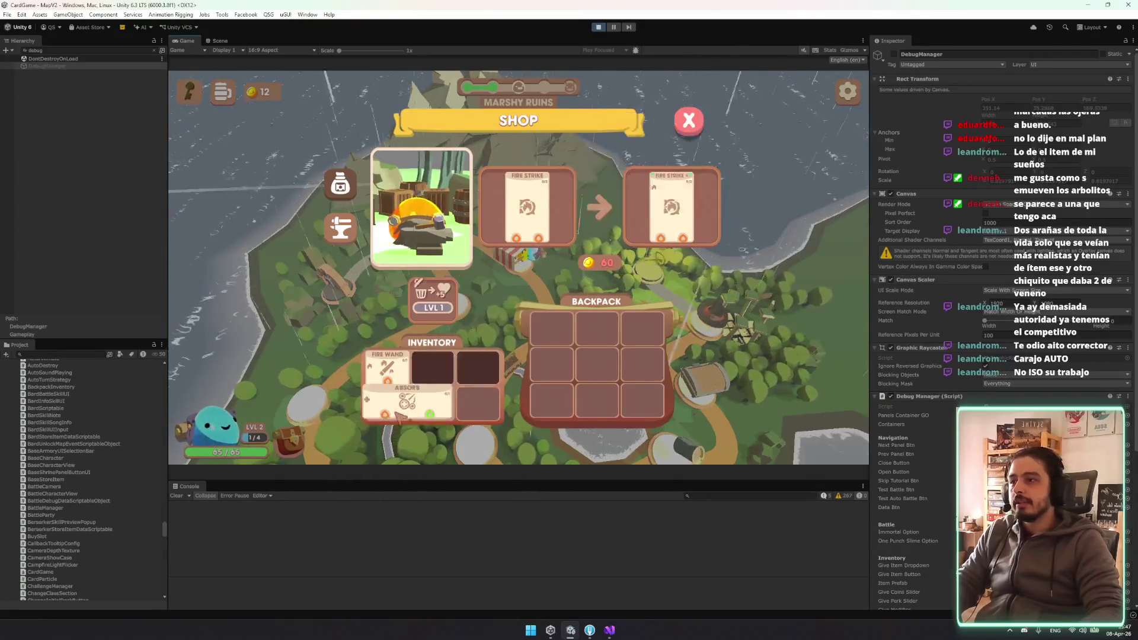
left_click_drag(541, 204, 495, 358)
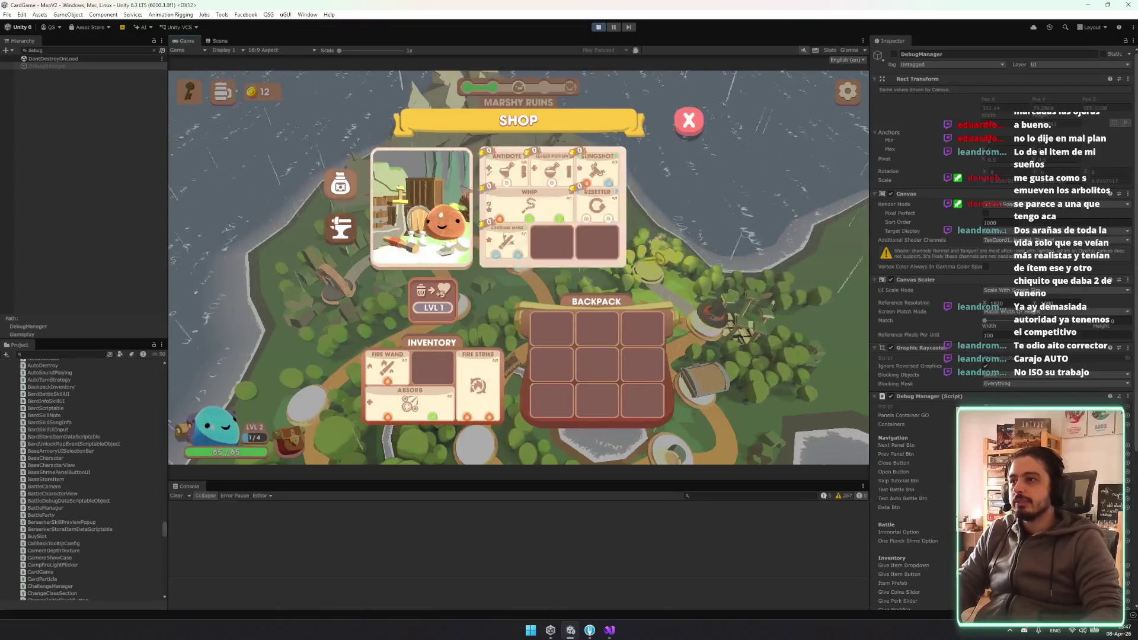
mouse_move(528, 204)
left_mouse_down()
mouse_move(558, 338)
mouse_move(527, 206)
left_mouse_up()
left_click(341, 229)
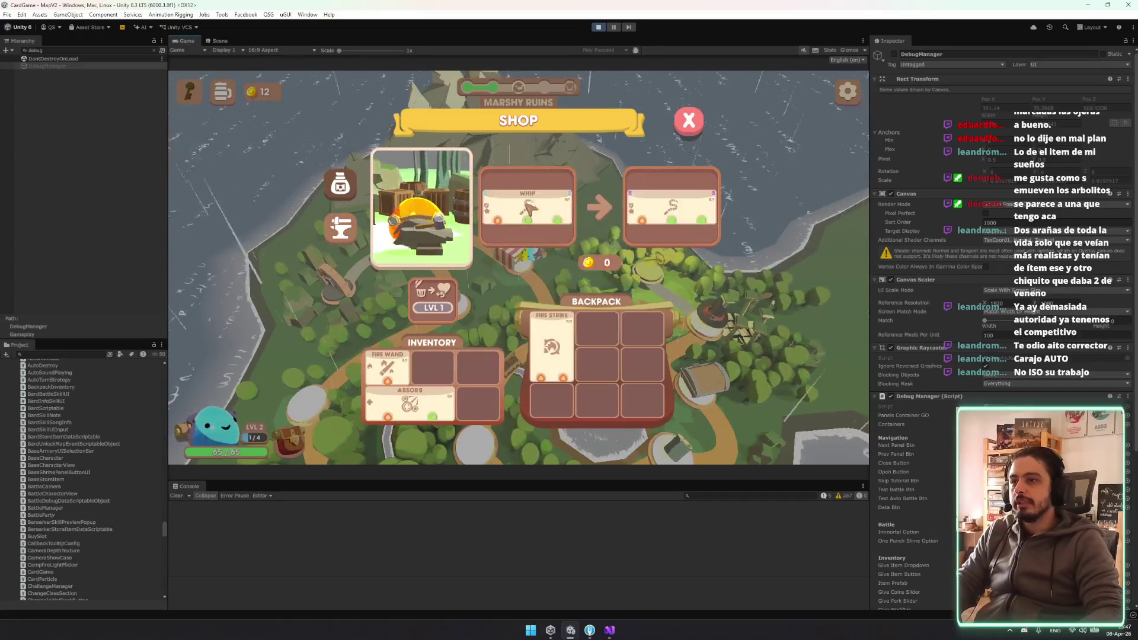
left_click_drag(551, 347, 490, 387)
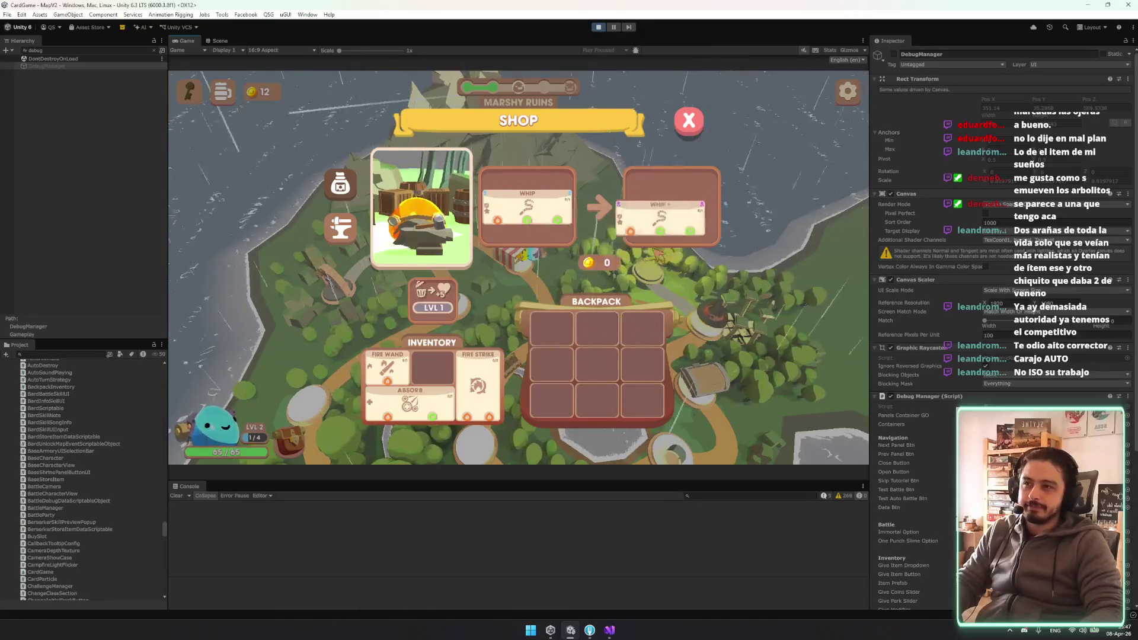
left_click(671, 242)
left_click_drag(574, 364, 602, 196)
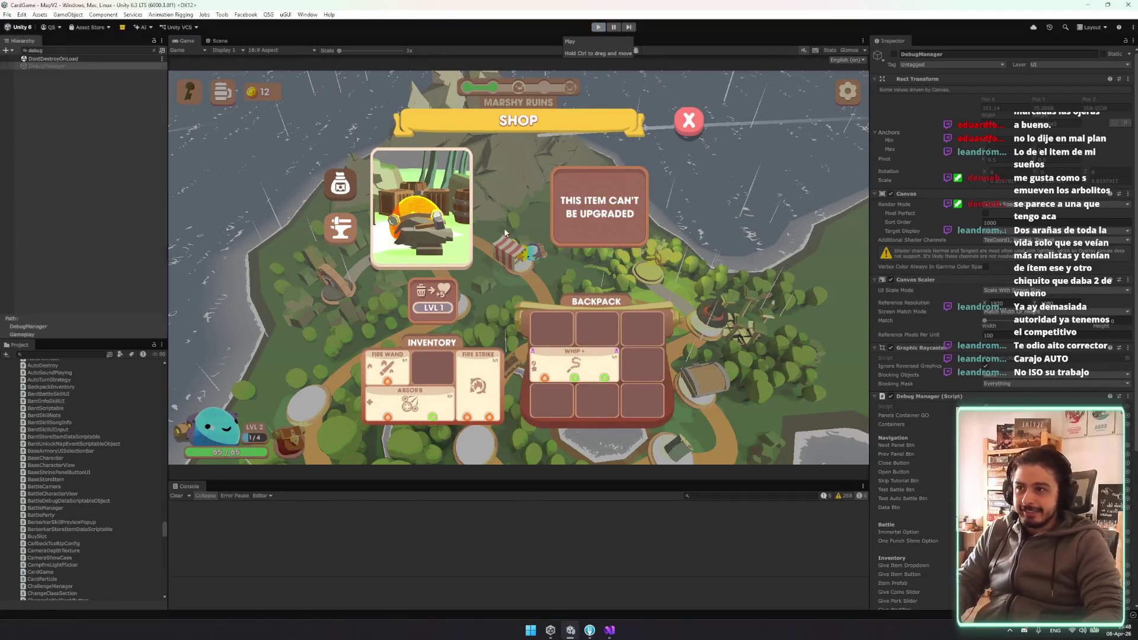
key("ctrl+p")
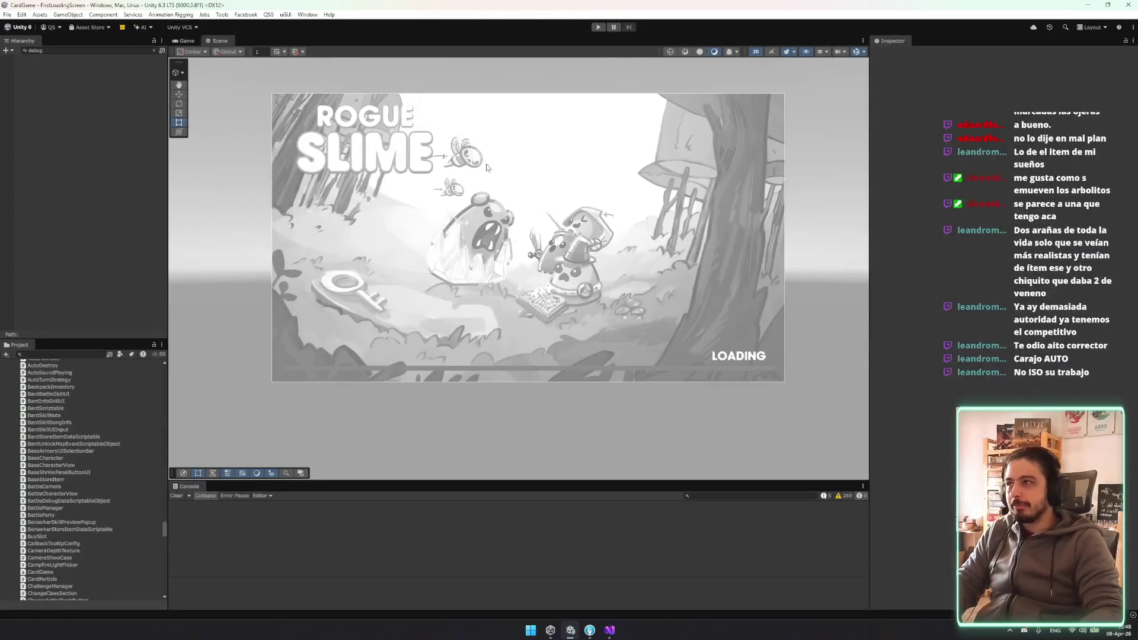
Clear the Hierarchy search, switch to Visual Studio and scroll through Map.cs before moving to PickpocketPowerUp.cs
left_click(154, 50)
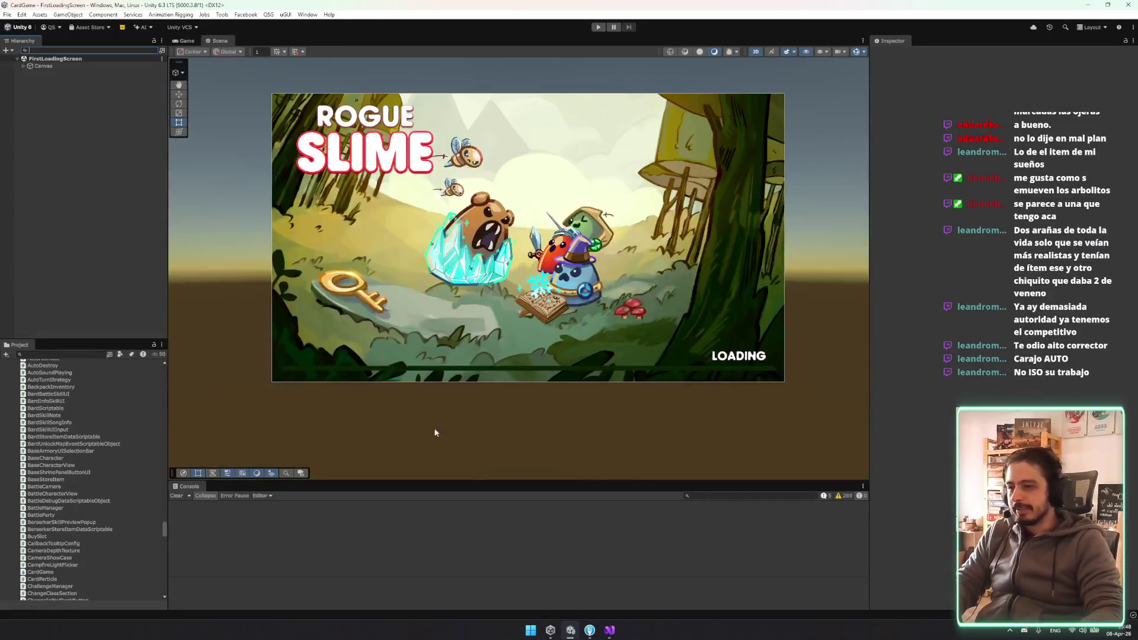
left_click(609, 630)
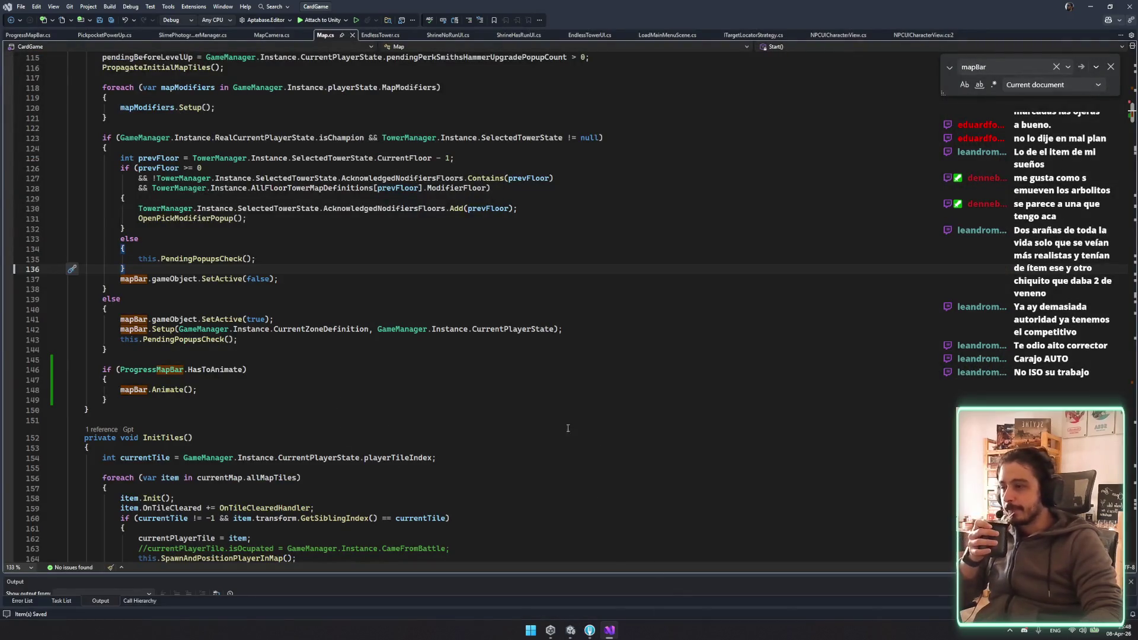
scroll(578, 431, "down", 10)
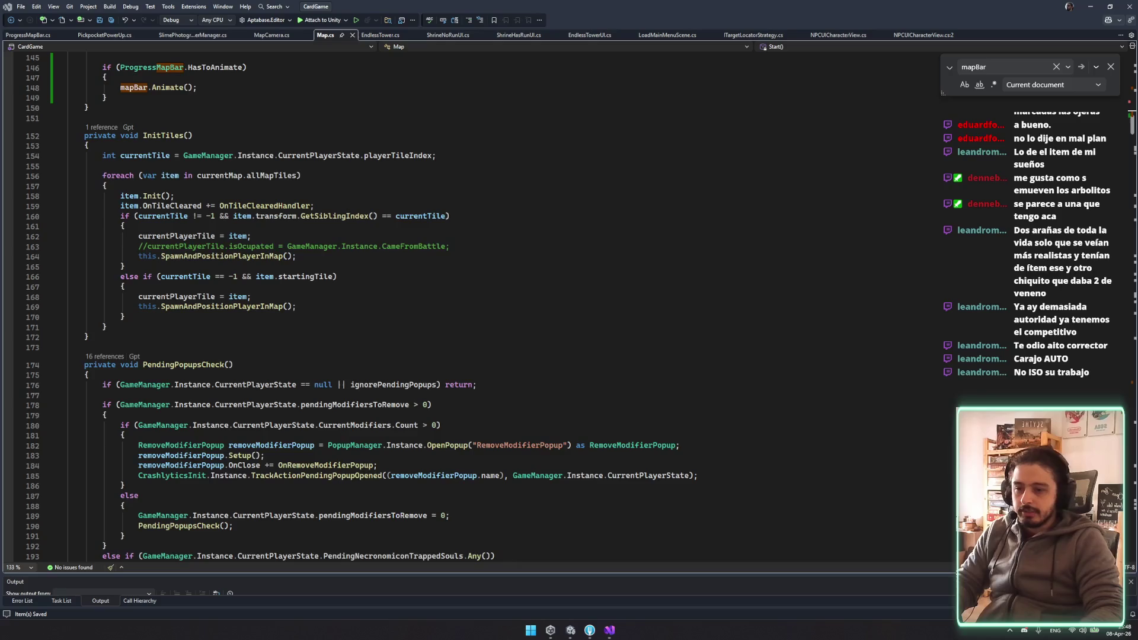
scroll(337, 315, "up", 6)
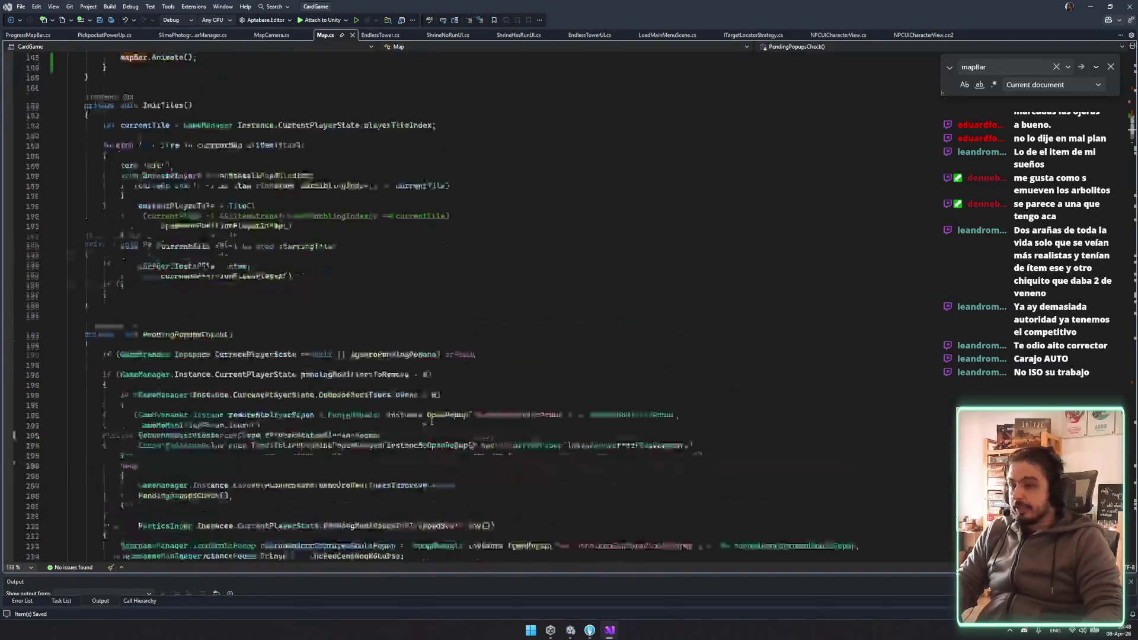
scroll(337, 316, "up", 7)
left_click(104, 35)
Review SetupShop's pickpocket branch and its item price loop using goldCostModifier
scroll(300, 244, "up", 5)
scroll(300, 244, "up", 4)
left_click(197, 187)
scroll(178, 188, "down", 13)
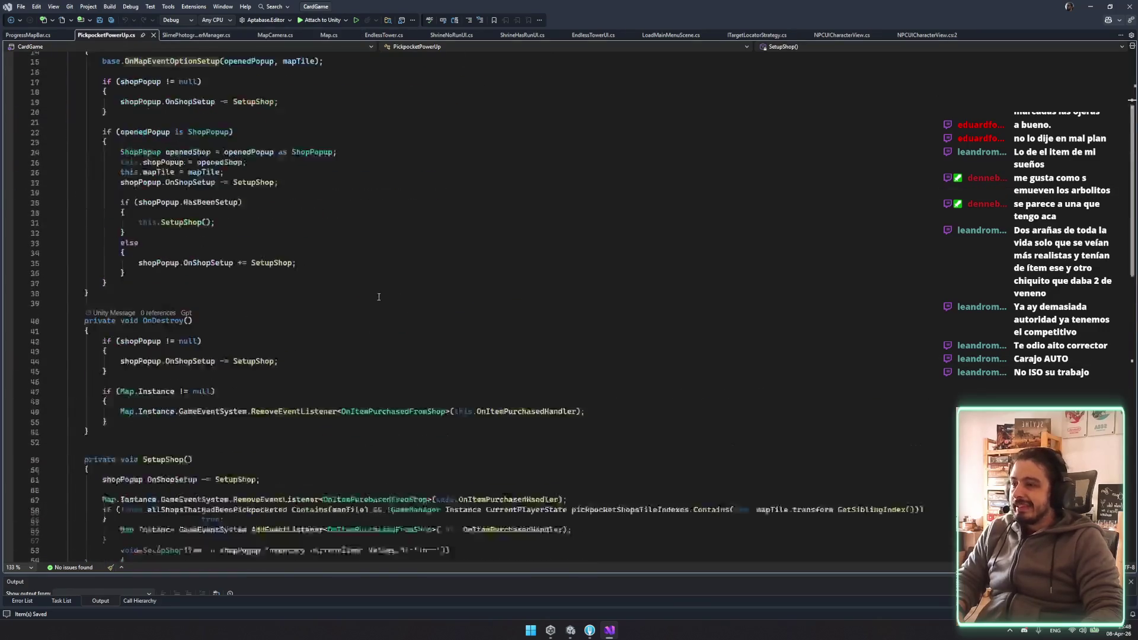
left_click_drag(102, 217, 354, 309)
left_click_drag(127, 288, 355, 307)
double_click(270, 300)
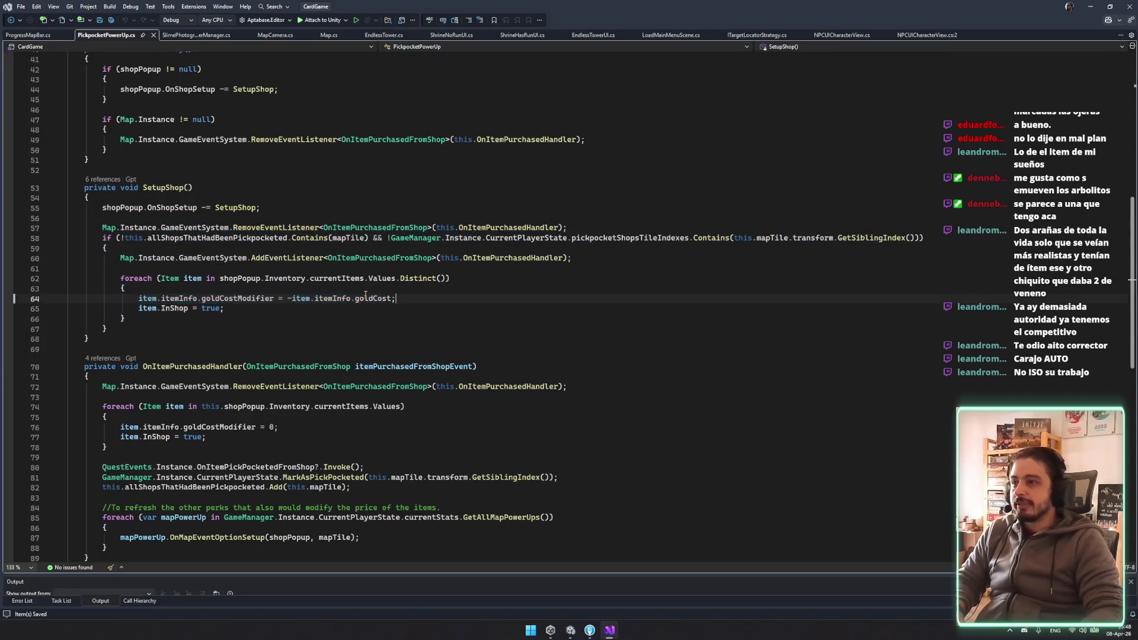
Inspect OnItemPurchasedHandler's goldCostModifier reset and highlight the handler's references
scroll(311, 318, "down", 4)
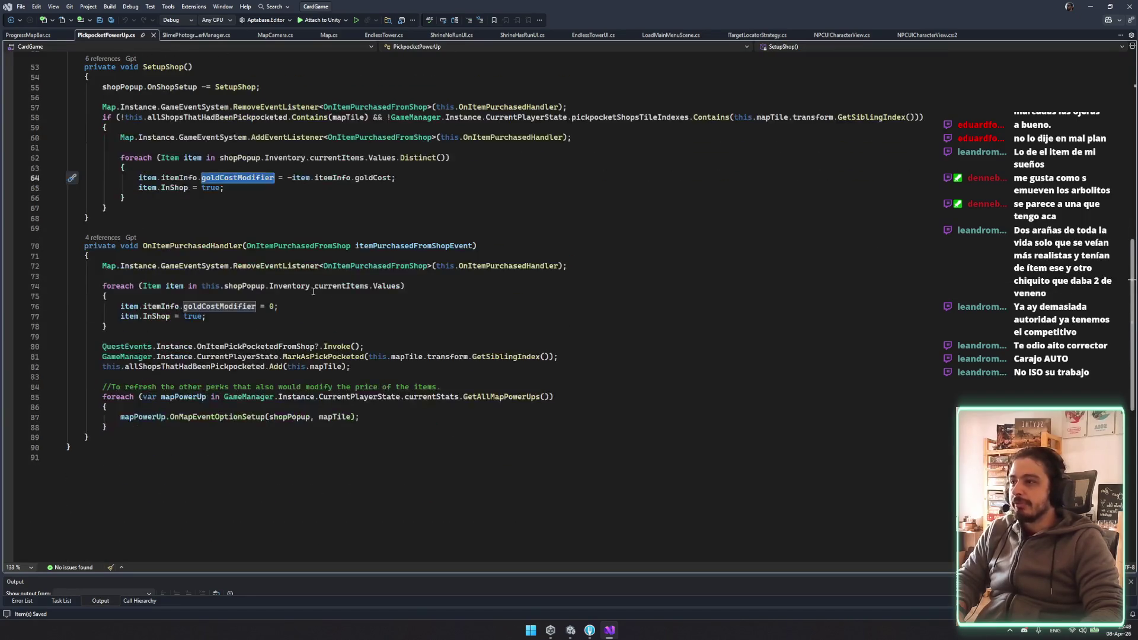
double_click(246, 307)
left_click(214, 296)
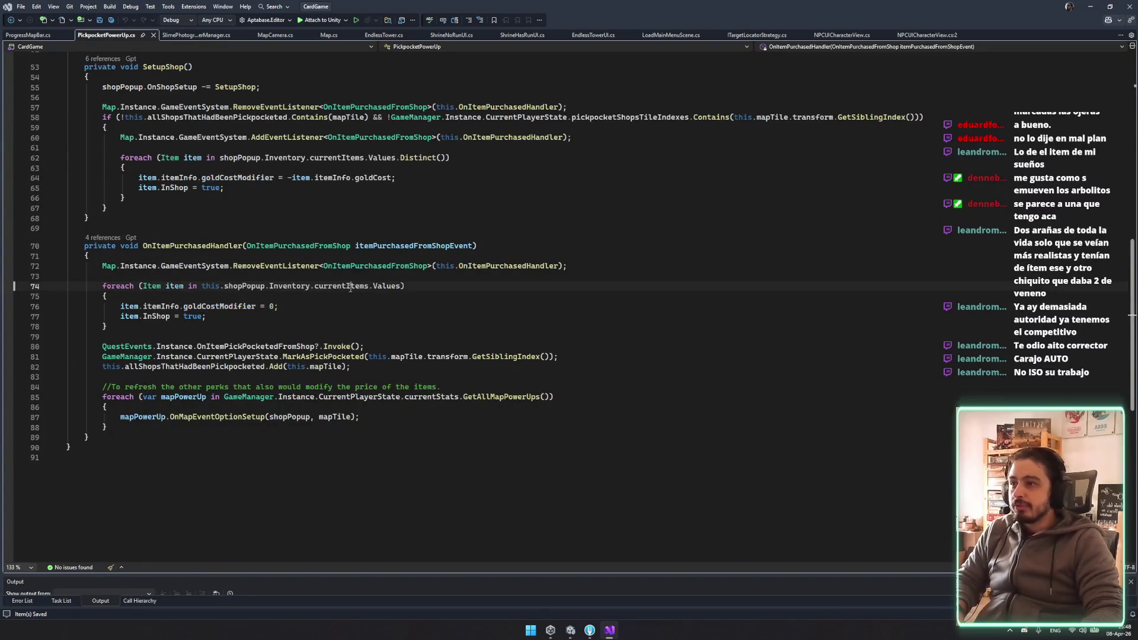
double_click(192, 246)
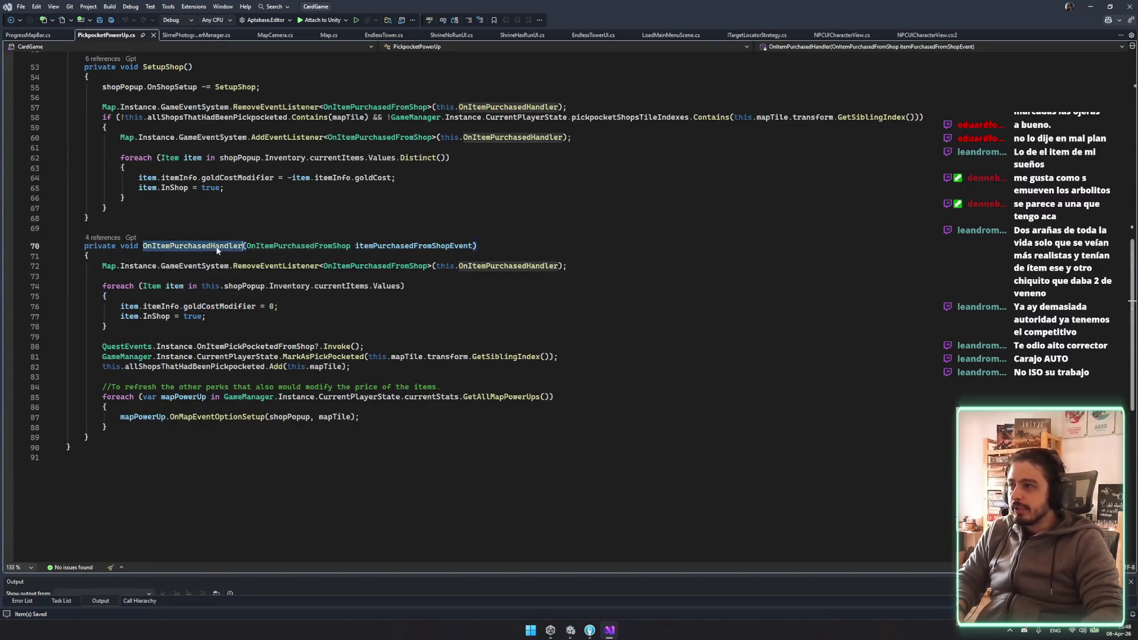
scroll(141, 339, "up", 1)
left_click(141, 338)
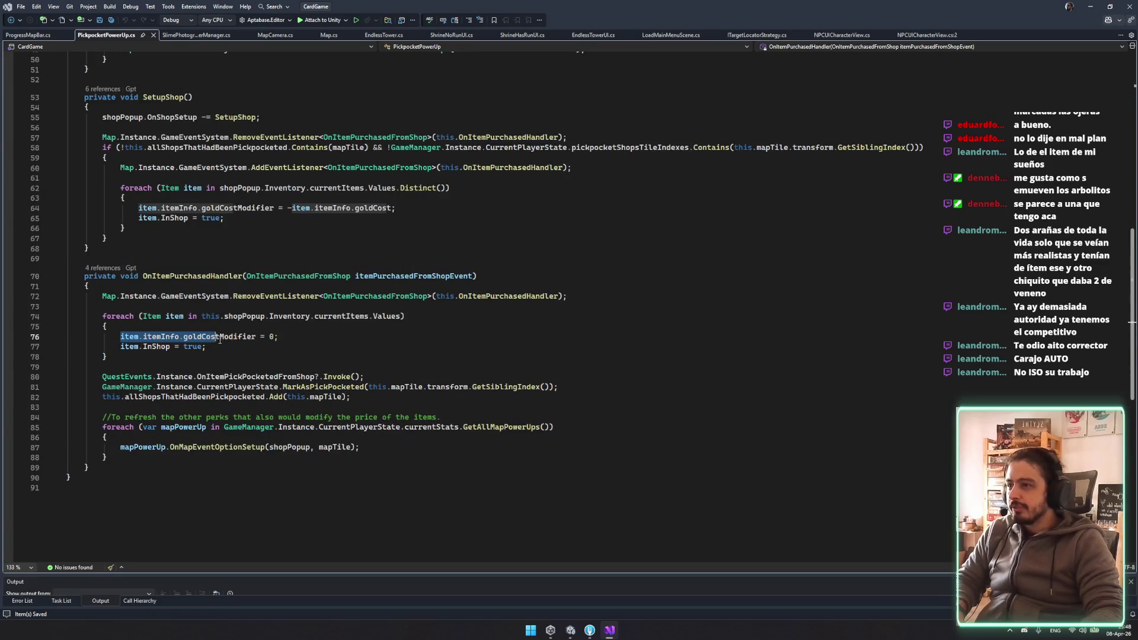
left_click(128, 330)
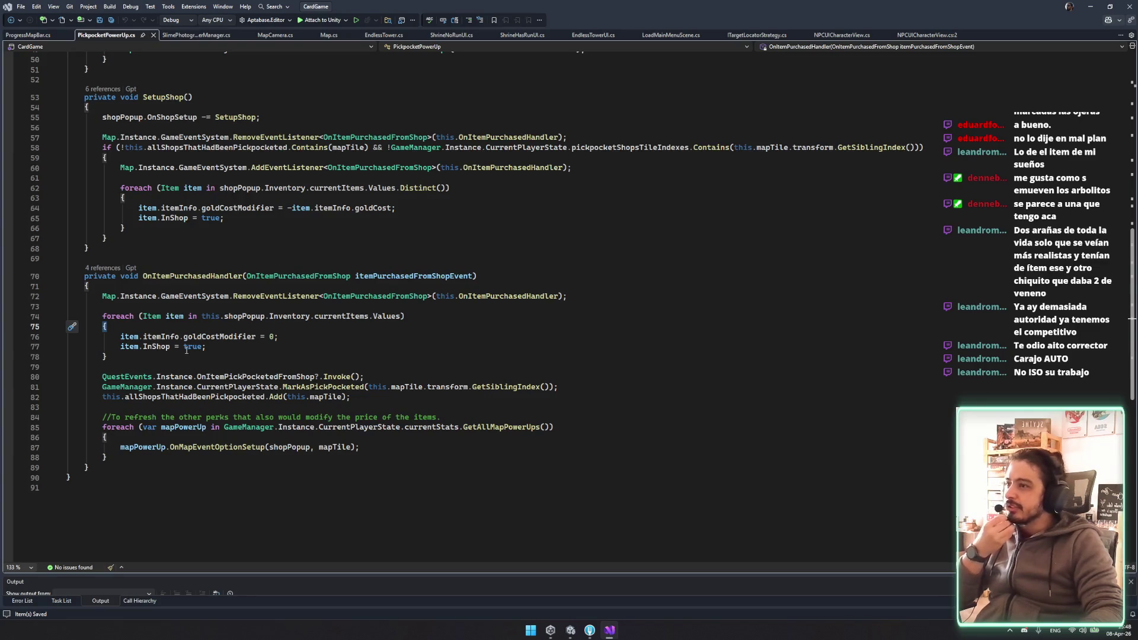
Change the purchase loop's InShop value to false and save PickpocketPowerUp.cs
double_click(187, 347)
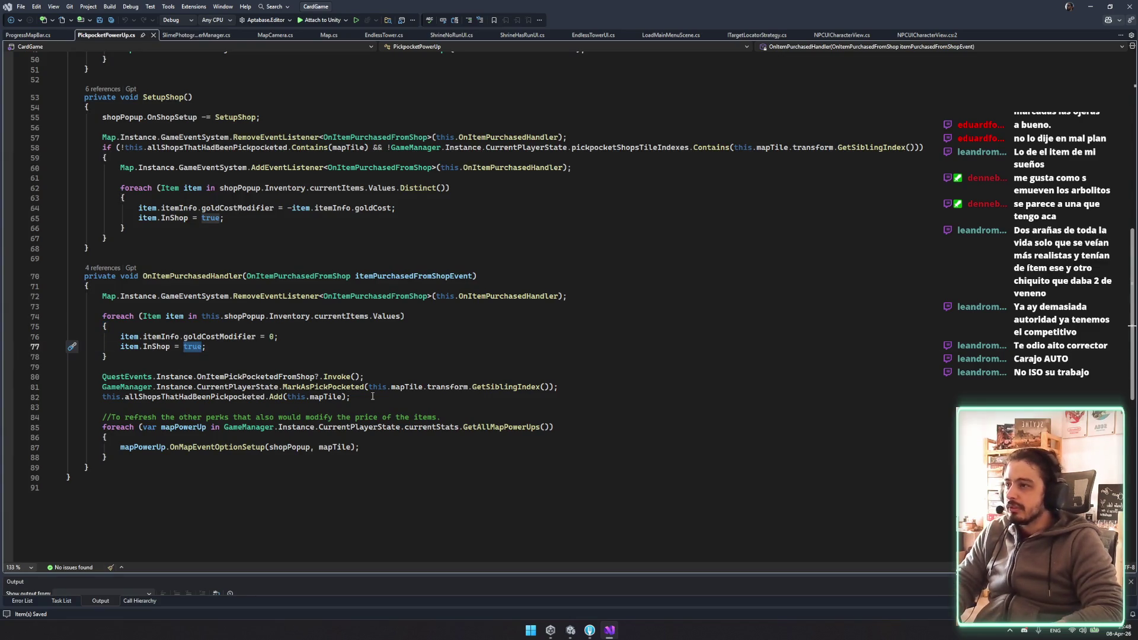
type("falase")
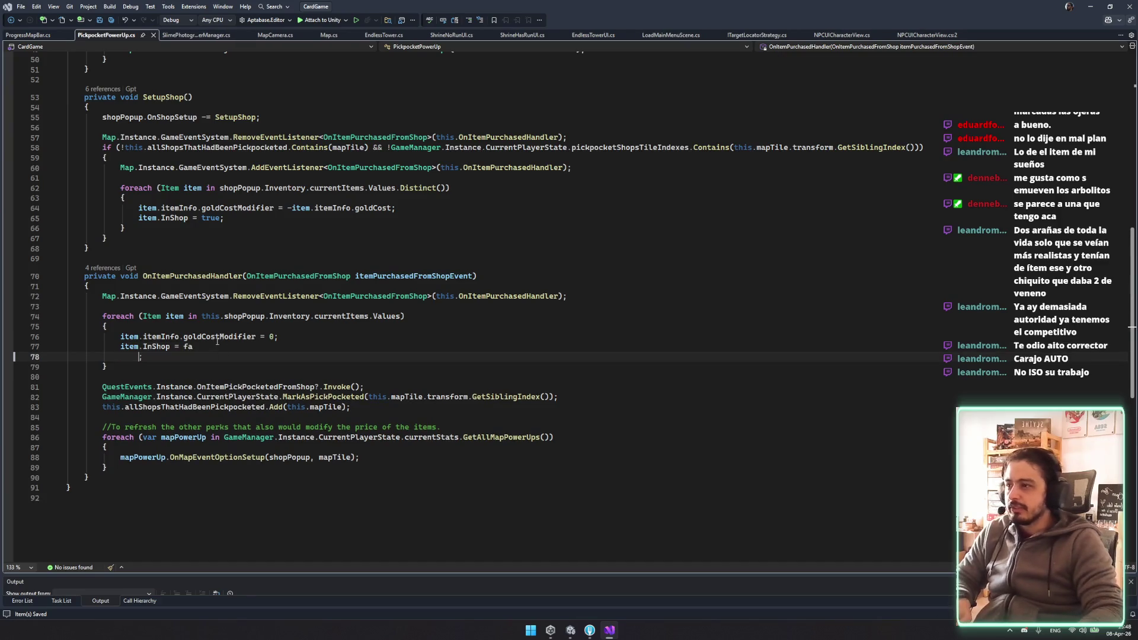
key("BackSpace")
key("BackSpace")
key("BackSpace")
type("se")
key("ctrl+s")
left_click(448, 364)
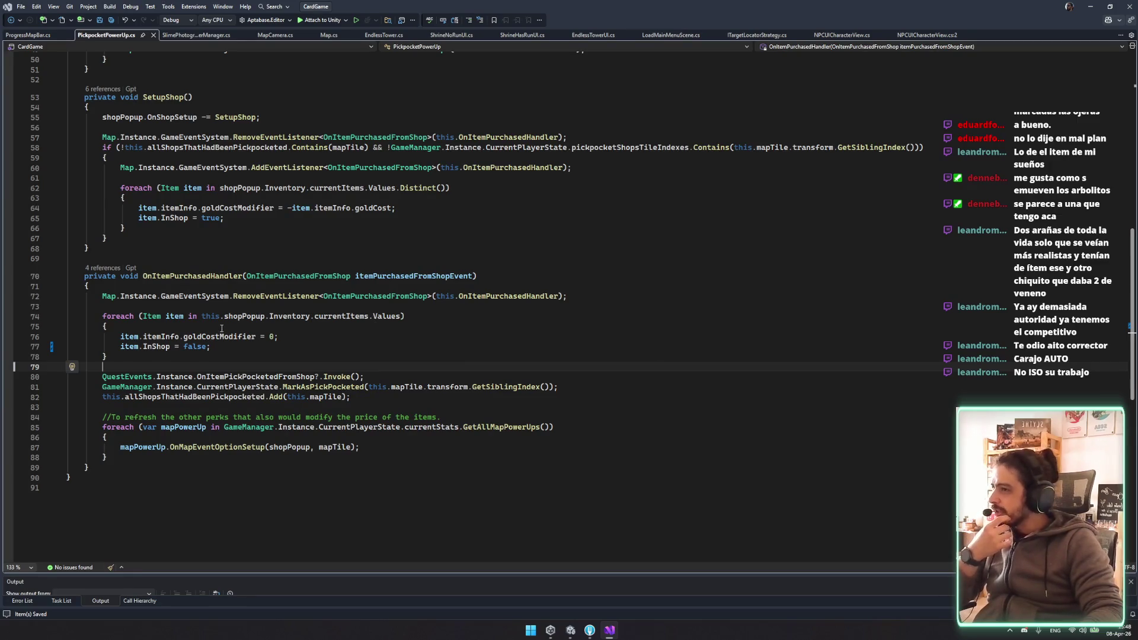
Restore InShop to true in the purchase loop and save the script
left_click(206, 276)
left_click(246, 317)
left_click(234, 347)
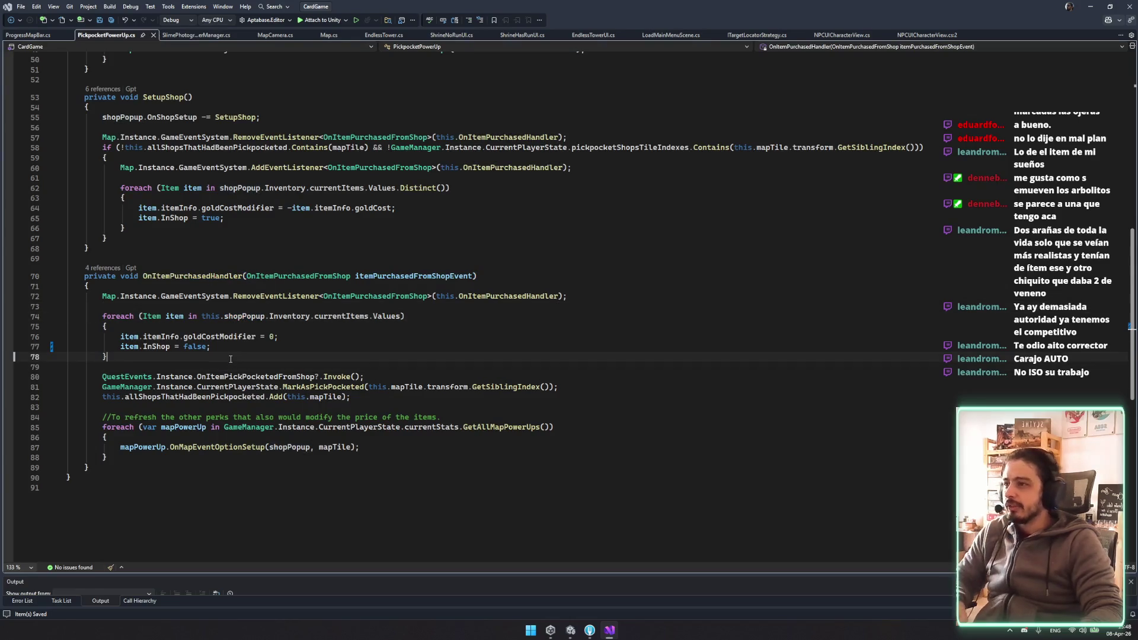
key("Left")
key("BackSpace")
key("BackSpace")
type("a")
key("BackSpace")
key("BackSpace")
key("BackSpace")
type("true")
key("ctrl+s")
left_click(317, 342)
Review the price-resetting foreach loop, then go to the OnItemPurchasedFromShop class definition
left_click_drag(108, 356, 25, 311)
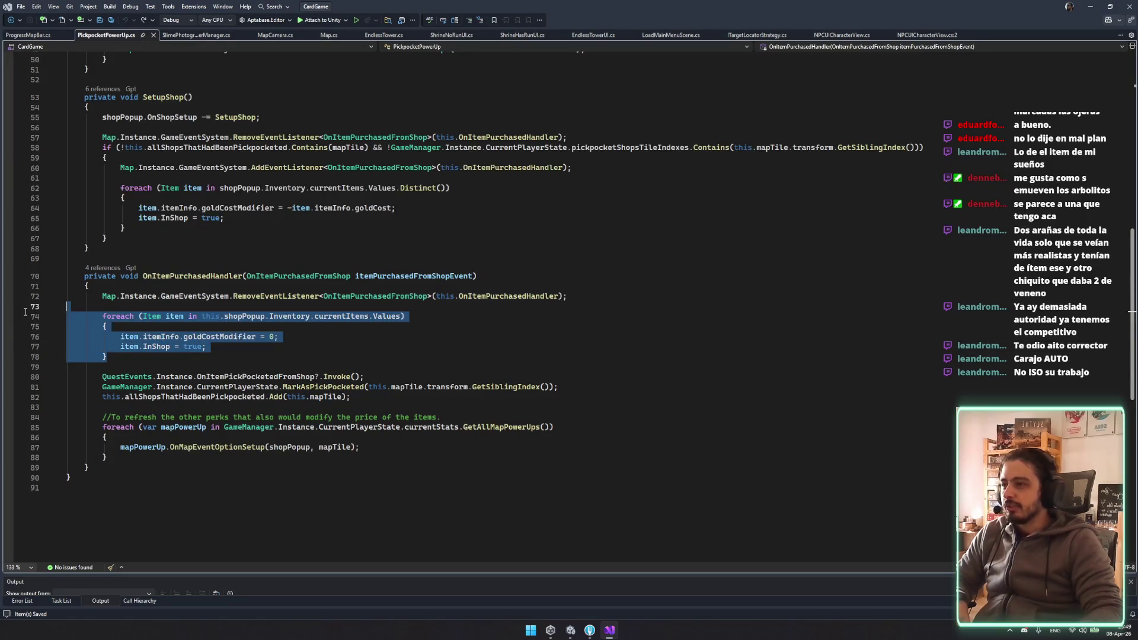
left_click(415, 276)
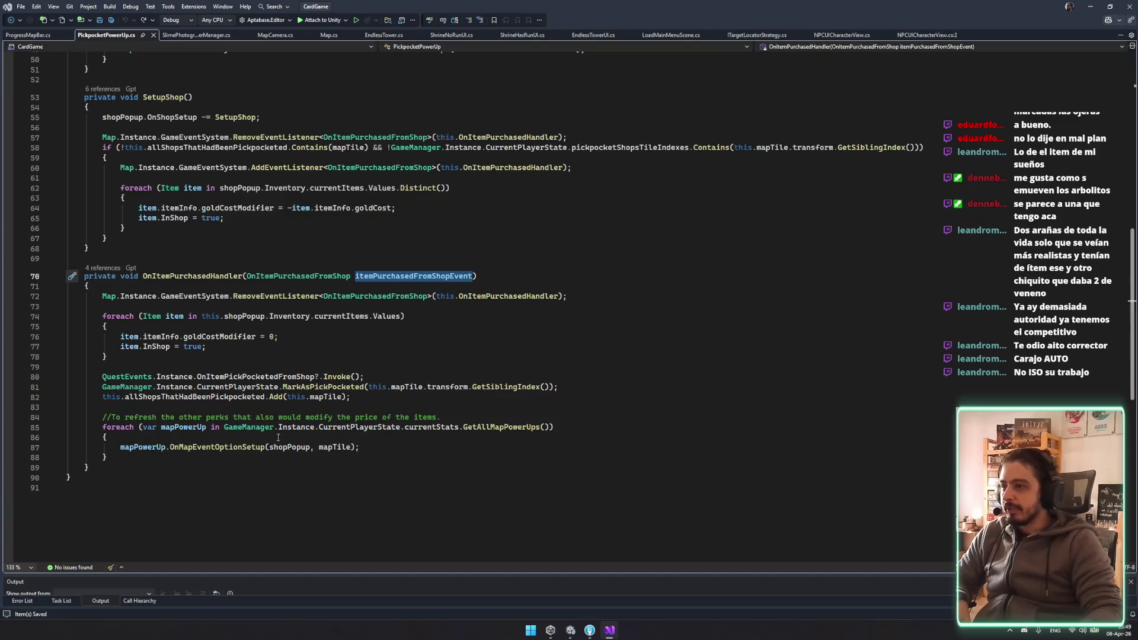
left_click(220, 448)
double_click(326, 397)
left_click(326, 325)
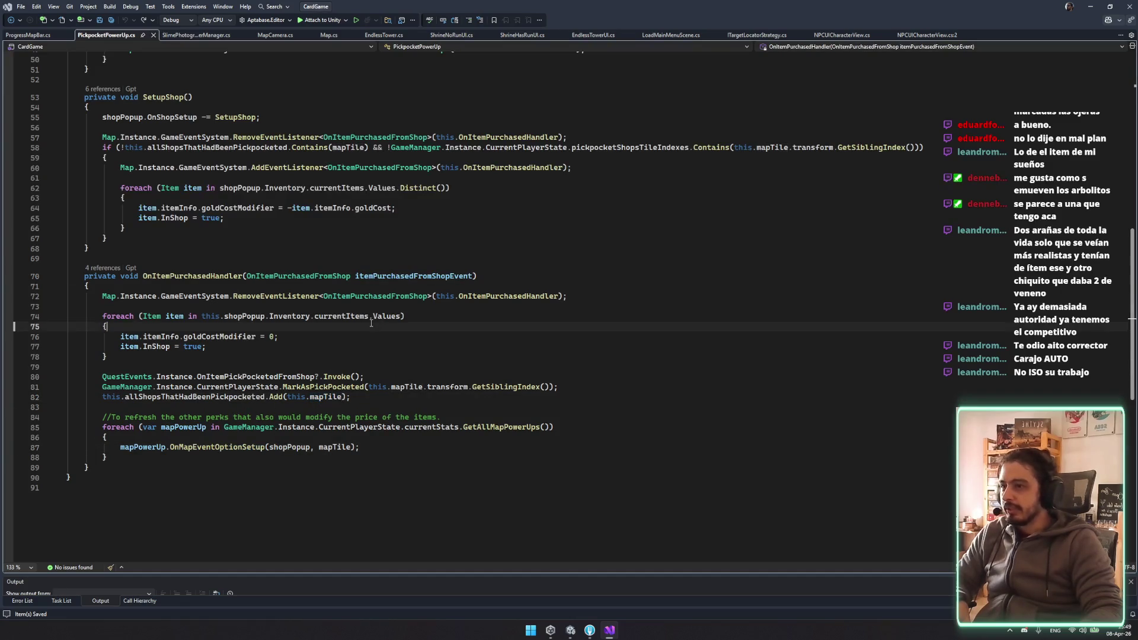
left_click(256, 337)
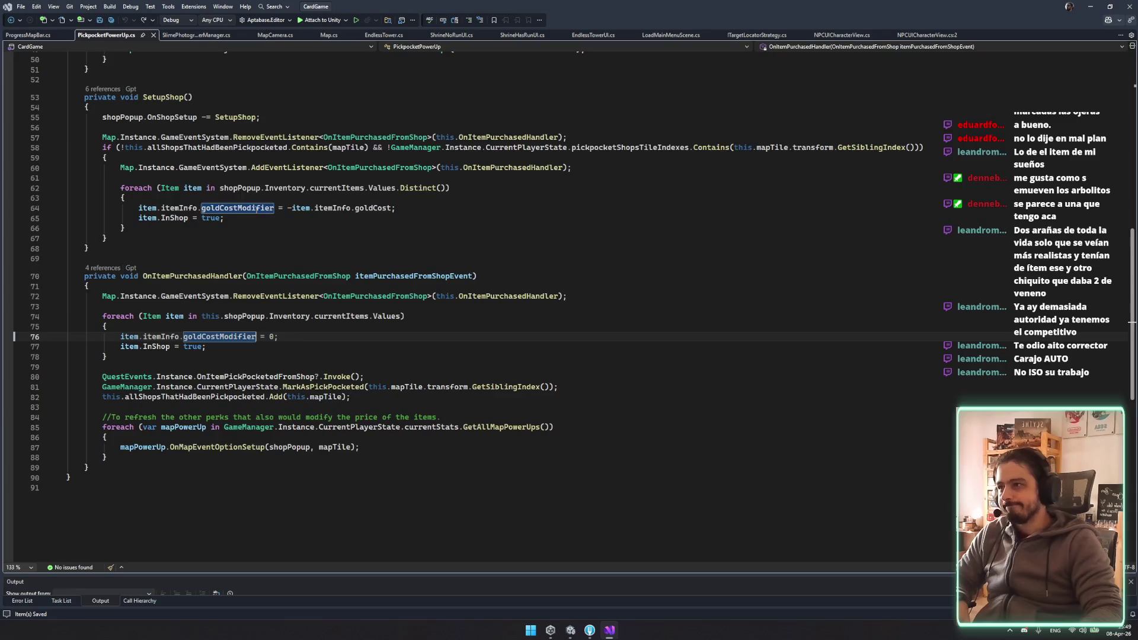
left_click(408, 276)
left_click(298, 276, "ctrl")
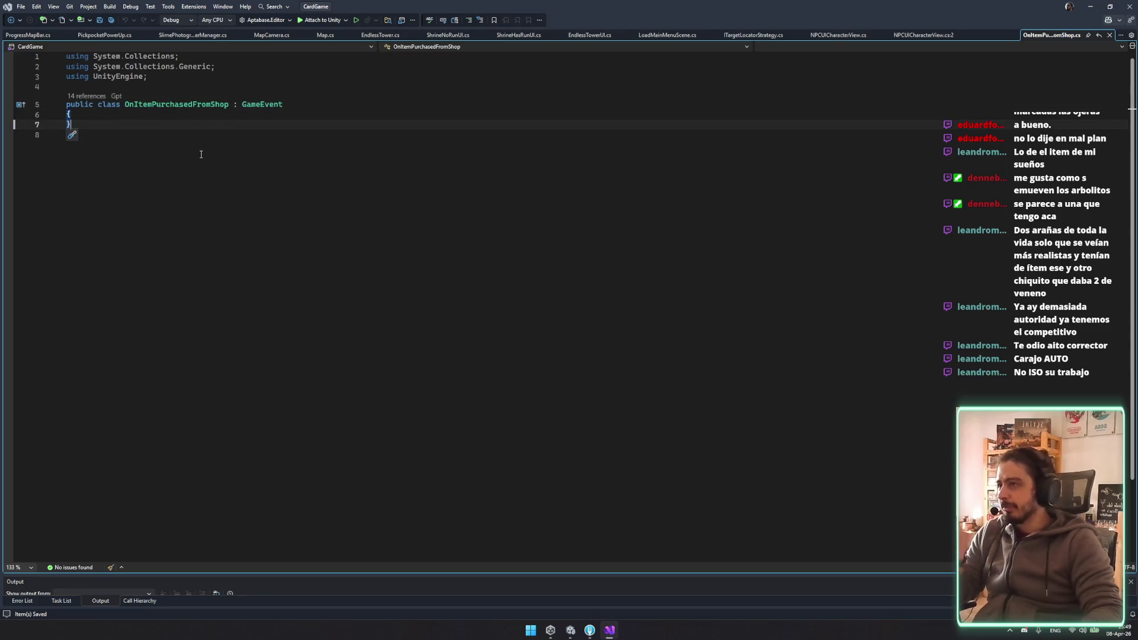
Navigate back to PickpocketPowerUp.cs and inspect the allShopsThatHadBeenPickpocketed and shopPopup fields
key("ctrl+minus")
key("ctrl+minus")
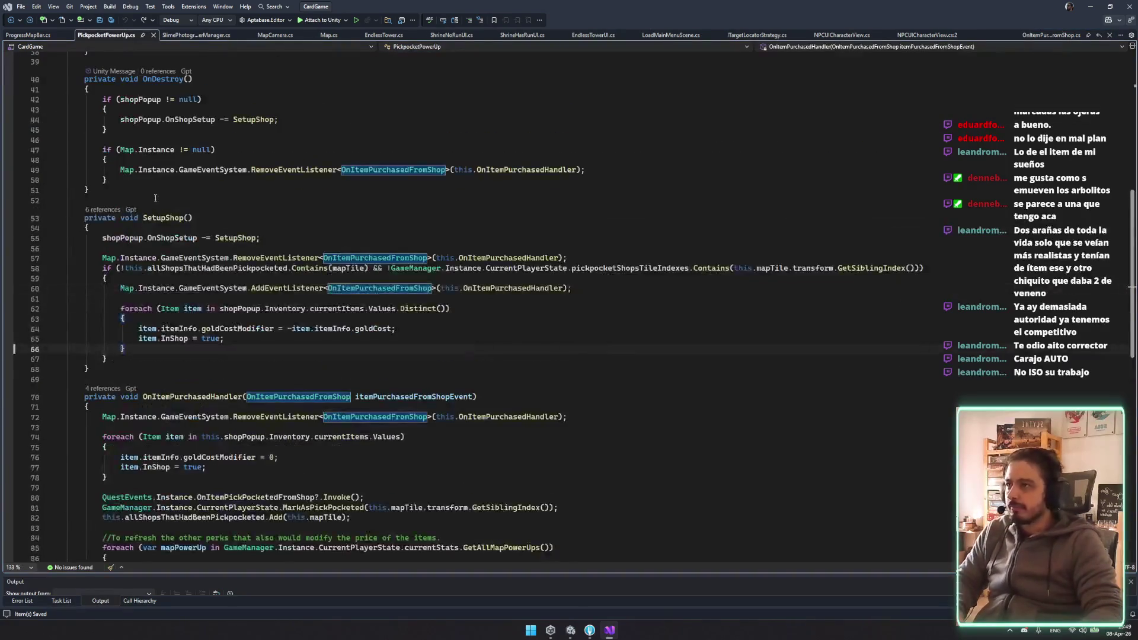
scroll(240, 277, "up", 12)
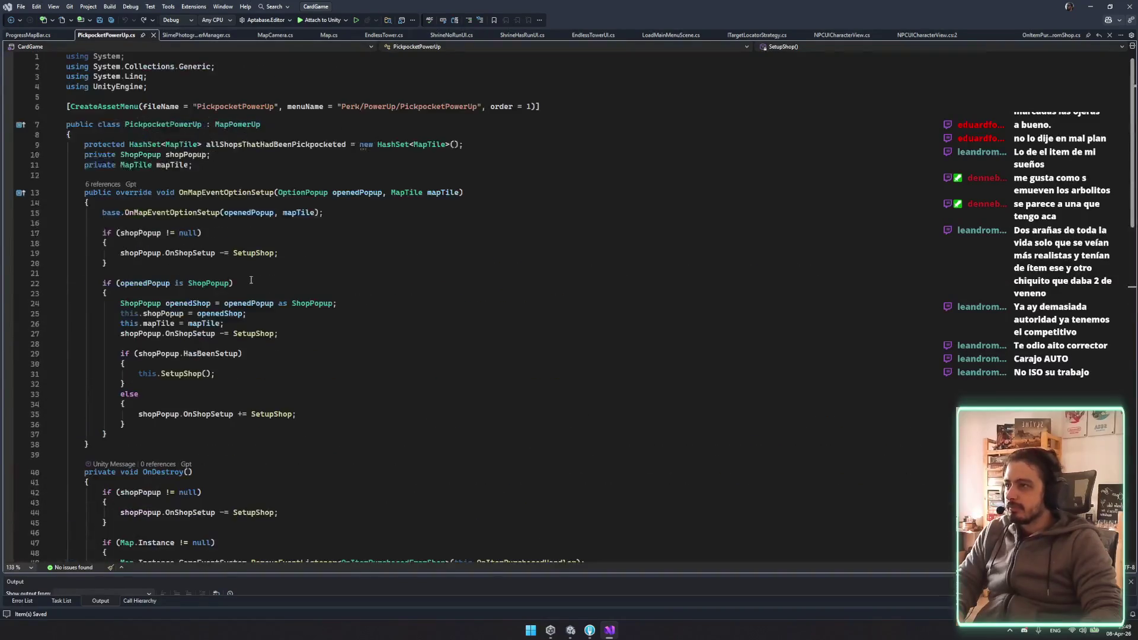
left_click(254, 144)
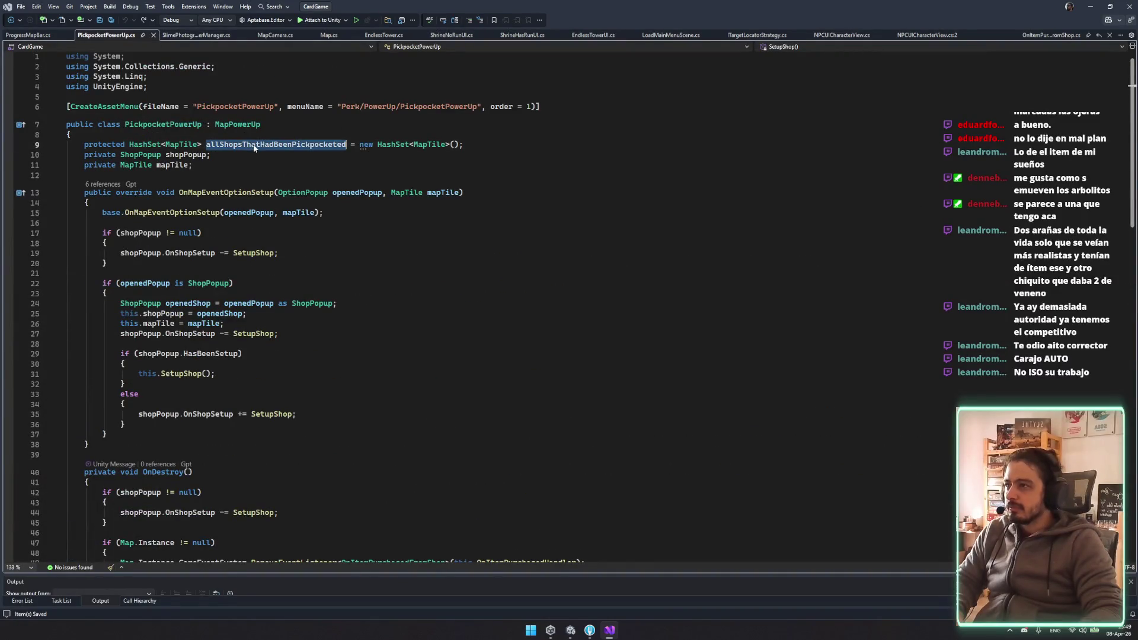
left_click(186, 154)
scroll(305, 320, "down", 1)
scroll(305, 319, "down", 10)
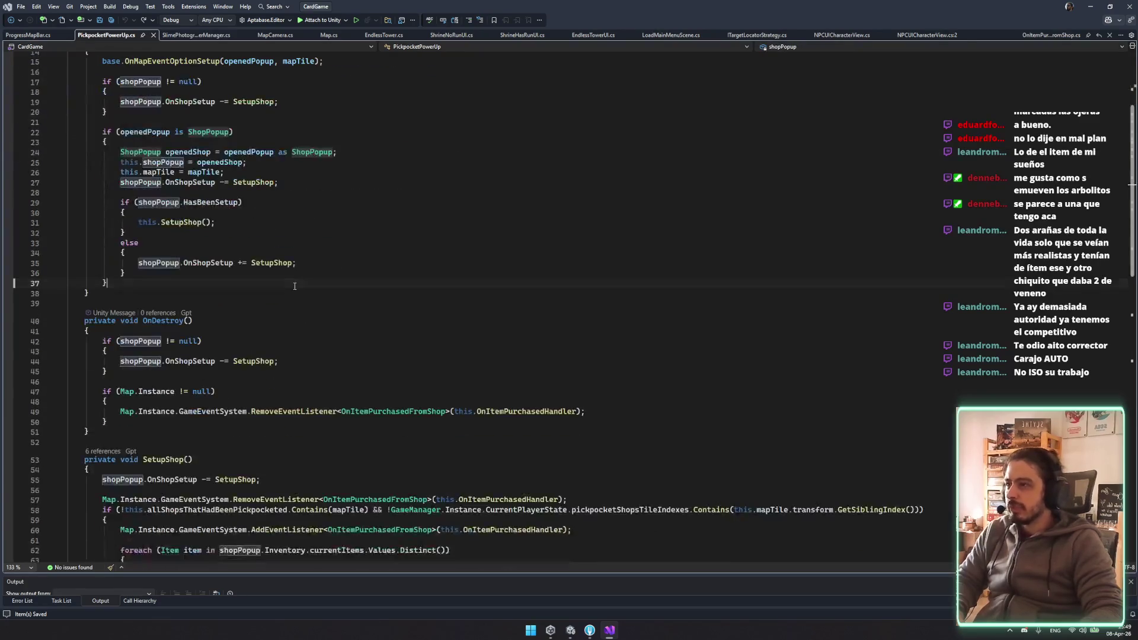
Read SetupShop's listener and OnItemPurchasedHandler's itemPurchasedFromShopEvent parameter
left_click(411, 318)
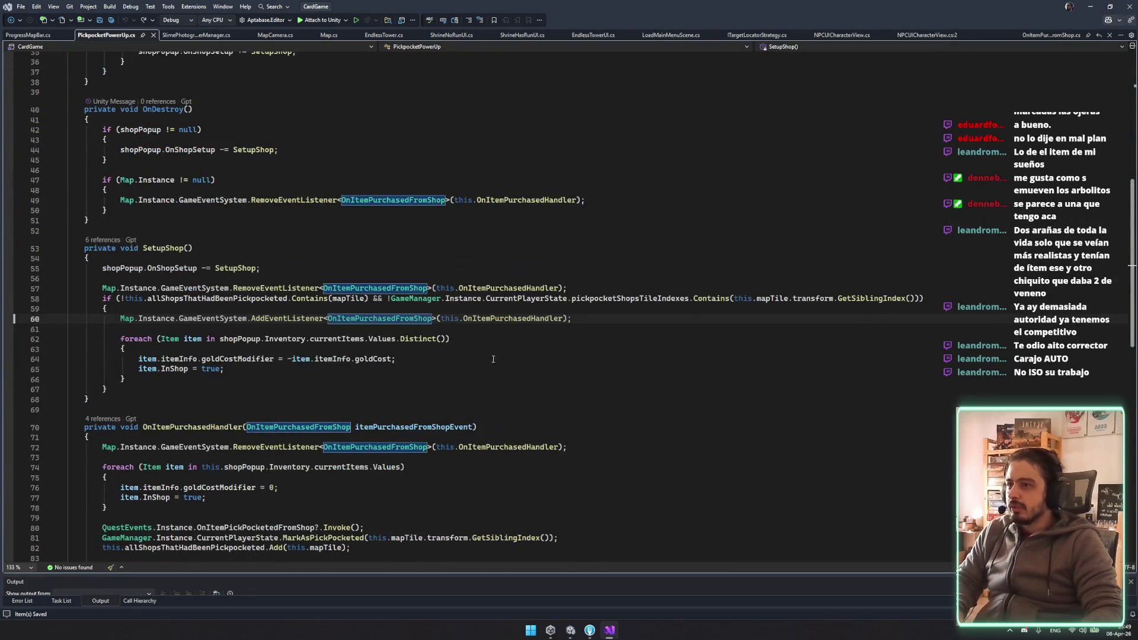
scroll(521, 309, "down", 6)
double_click(520, 266)
left_click_drag(71, 449, 60, 255)
left_click(253, 396)
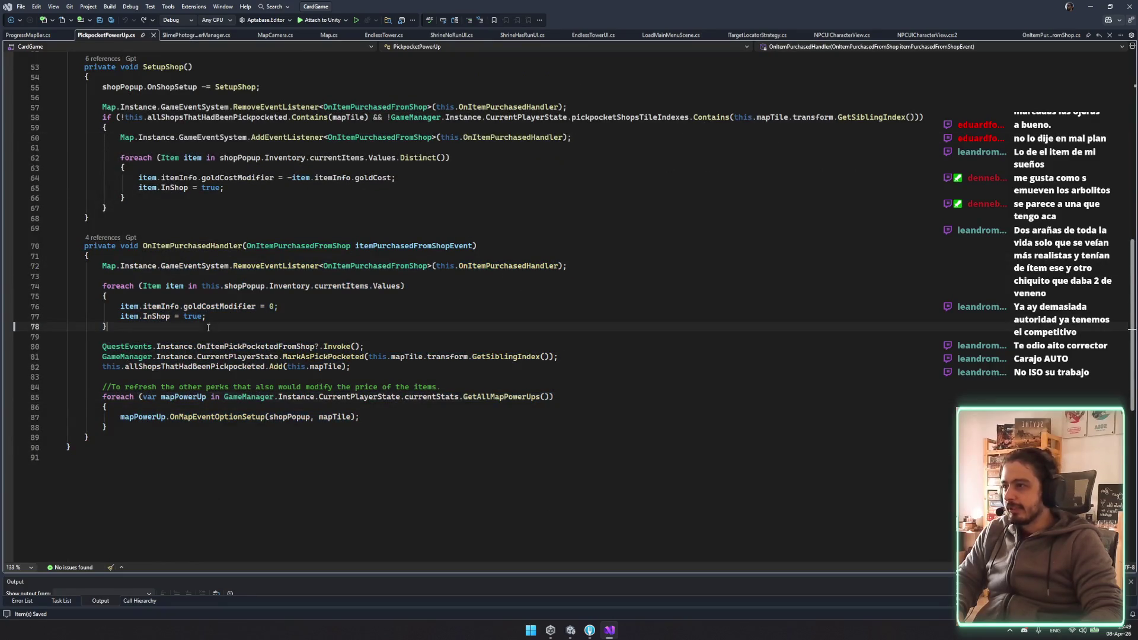
double_click(409, 247)
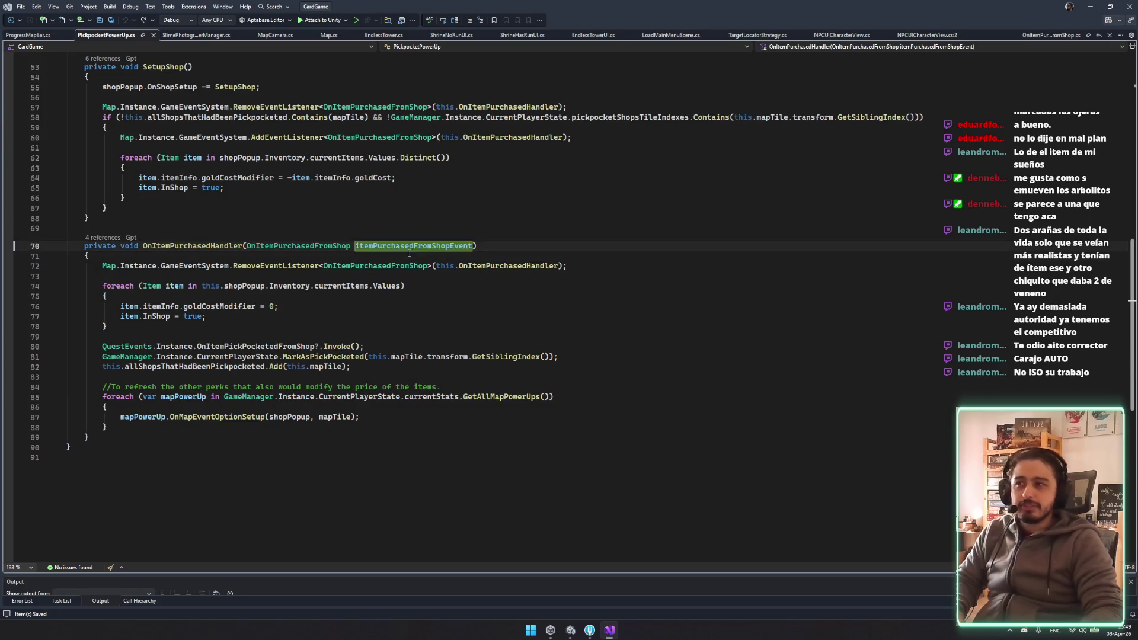
In the OnItemPurchasedFromShop class, add 'public Item ShoppedItem;' and save
left_click(319, 247)
key("F12")
left_click(135, 109)
key("Return")
type("public ")
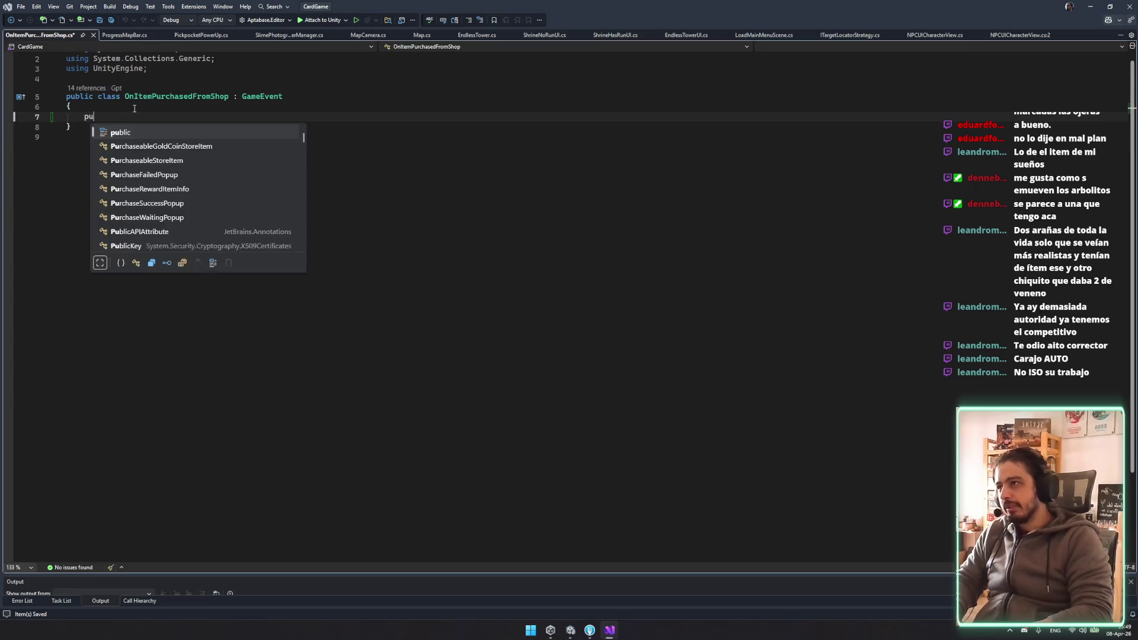
type("Item Shop;")
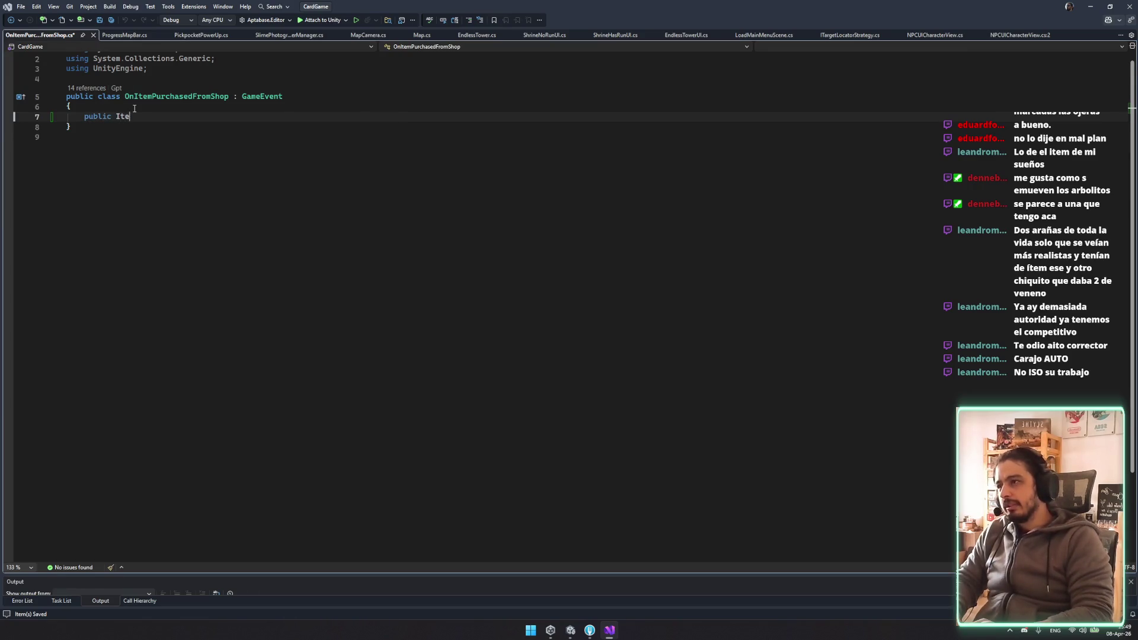
key("BackSpace")
type("e")
key("BackSpace")
key("BackSpace")
type("pedItem;")
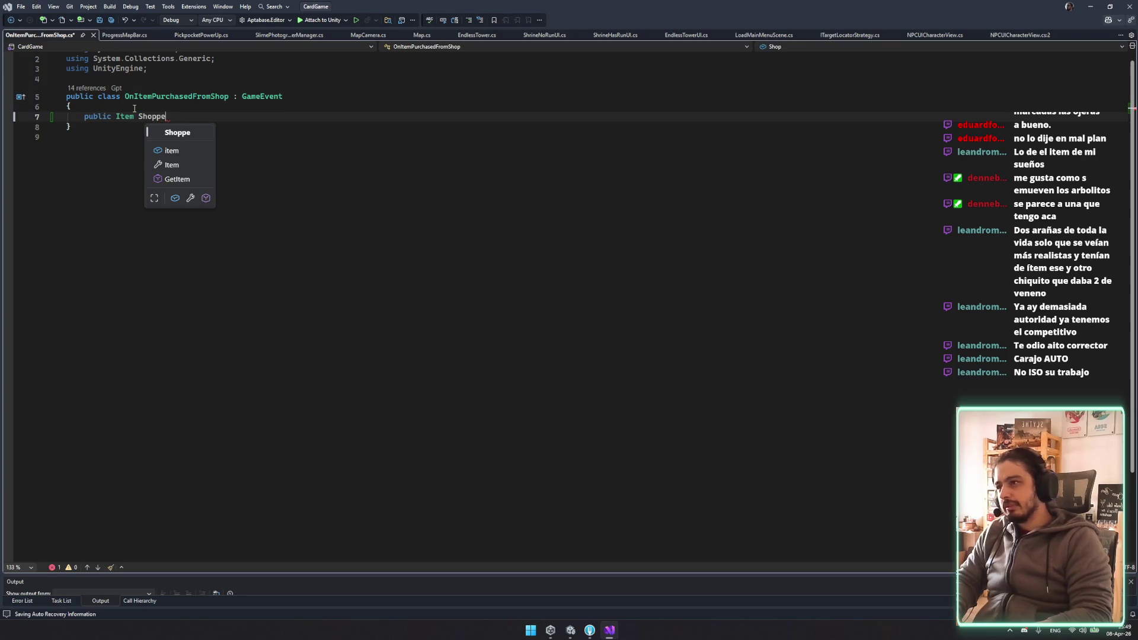
key("ctrl+s")
Rename the ShoppedItem field to item and save OnItemPurchasedFromShop.cs
left_click(300, 184)
double_click(163, 116)
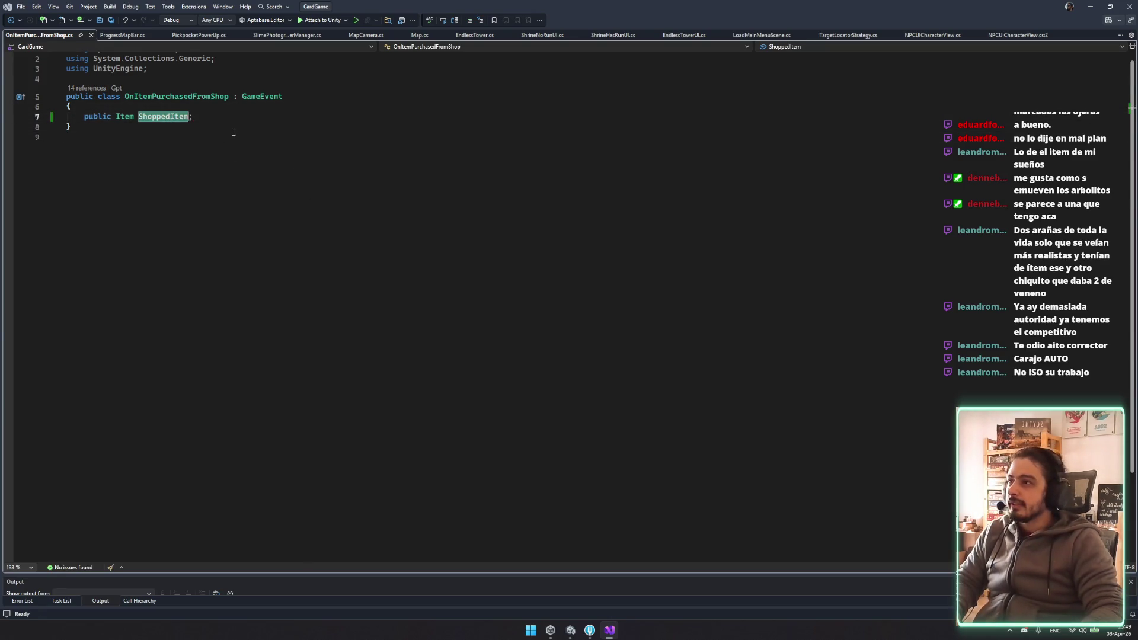
double_click(161, 116)
left_click(163, 117)
double_click(164, 118)
key("Delete")
type("item")
left_click(350, 129)
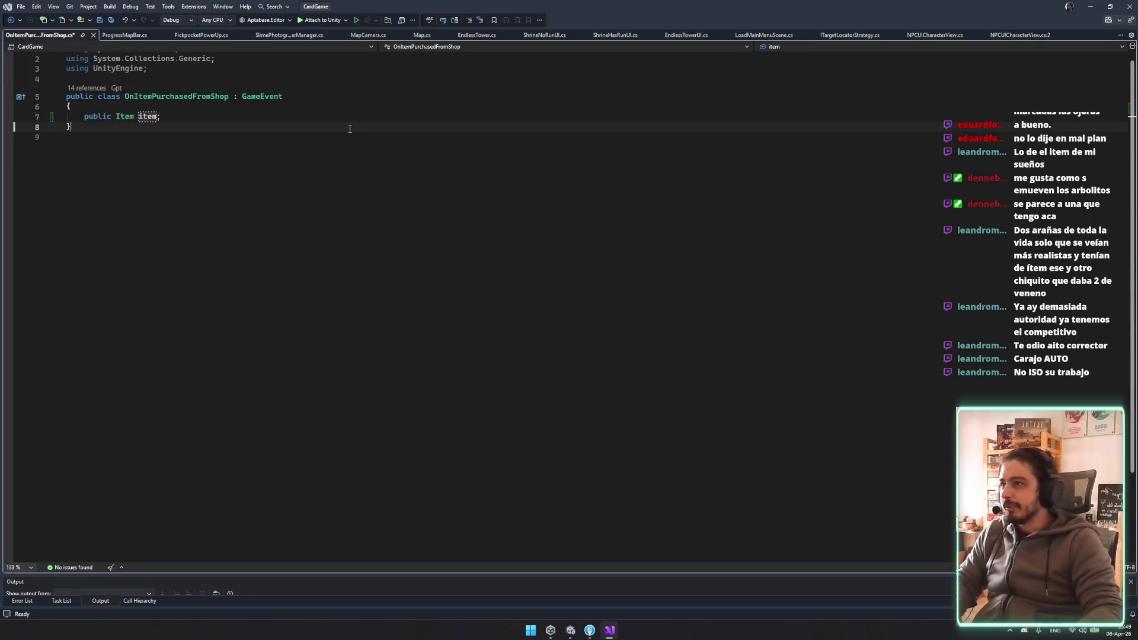
key("ctrl+s")
left_click(154, 96)
left_click(86, 88)
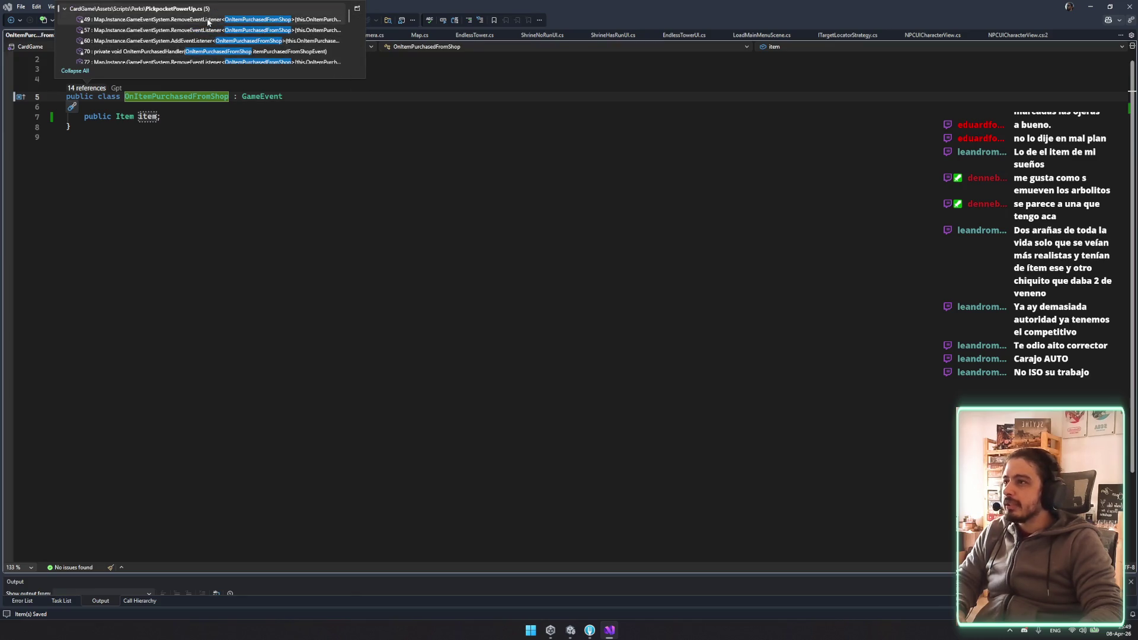
Add '{ item = itemToBuy }' to the ConfirmBuyPopup.cs event dispatch and save
scroll(207, 24, "down", 2)
scroll(217, 55, "down", 2)
scroll(204, 46, "down", 2)
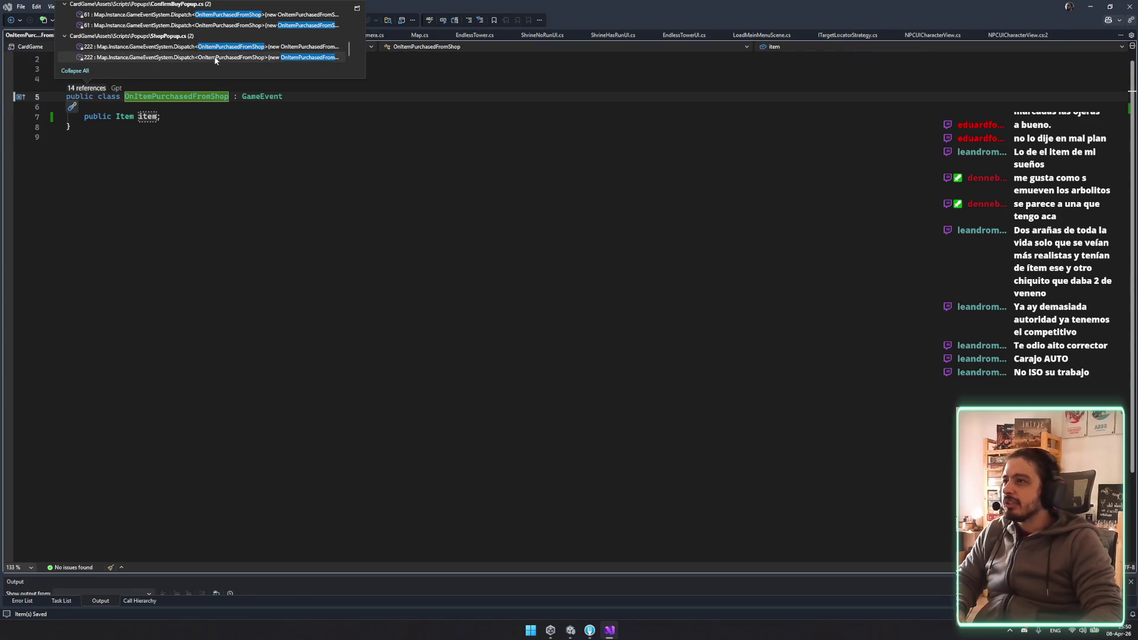
double_click(234, 14)
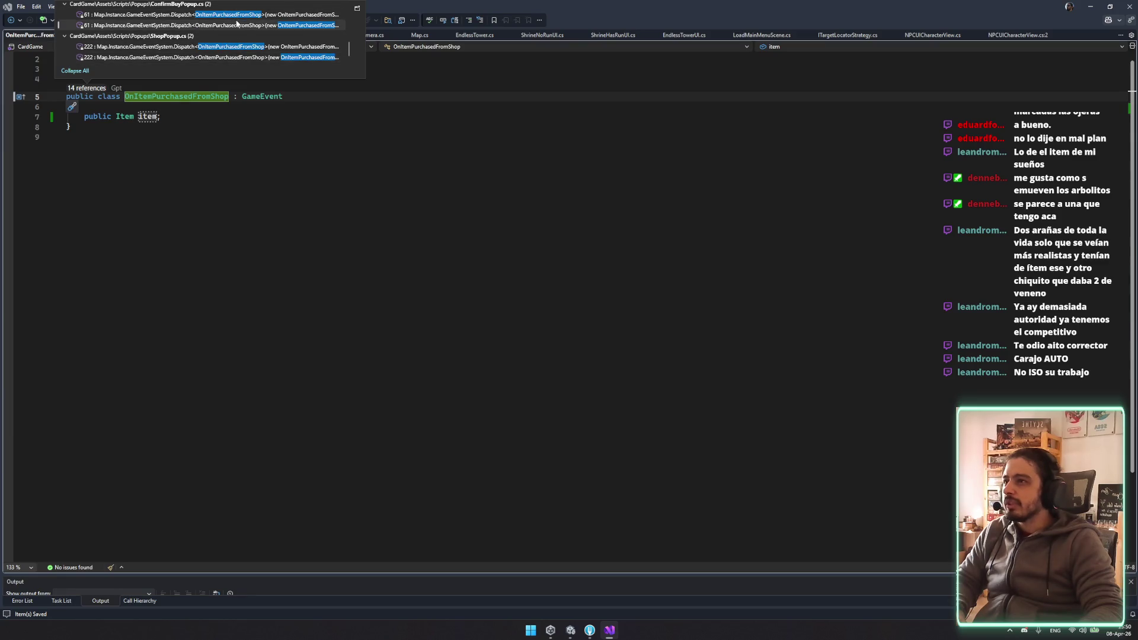
left_click(517, 326)
type("{ item});")
key("Tab")
type("item")
key("Tab")
key("ctrl+s")
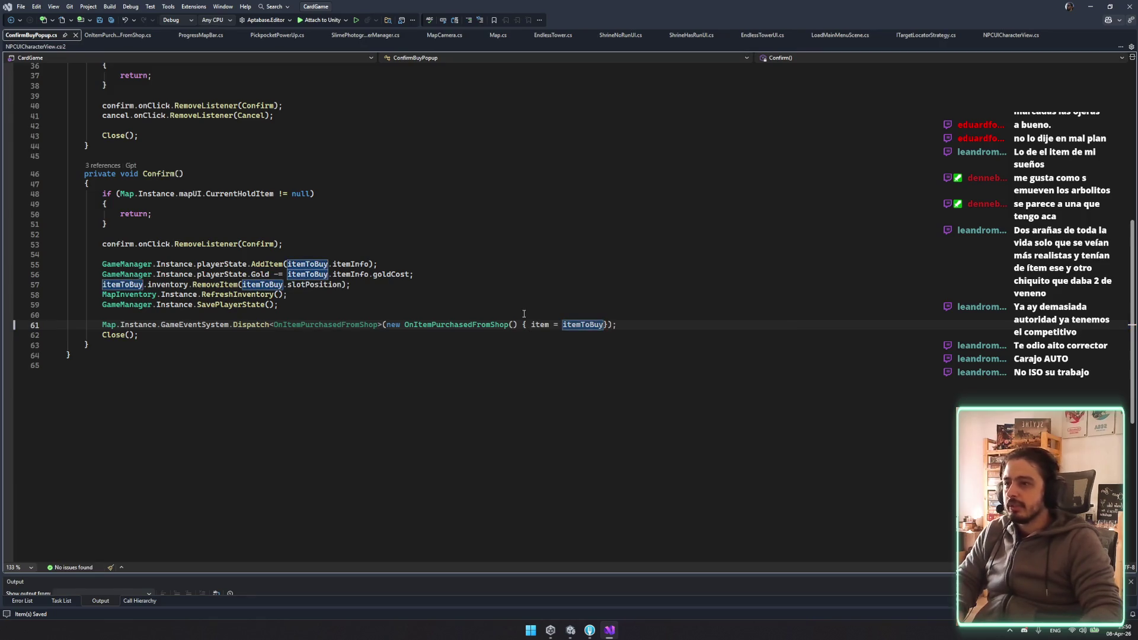
left_click_drag(523, 325, 595, 324)
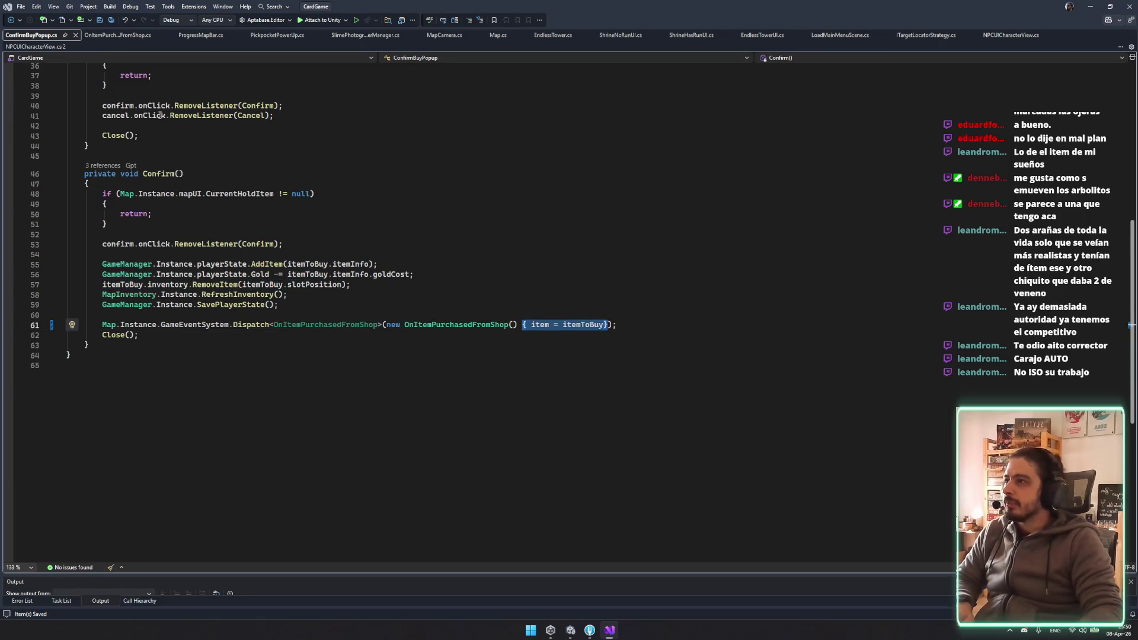
key("F12")
Add '{ item = itemPurchased }' to the event dispatch in ShopPopup.cs
left_click(86, 100)
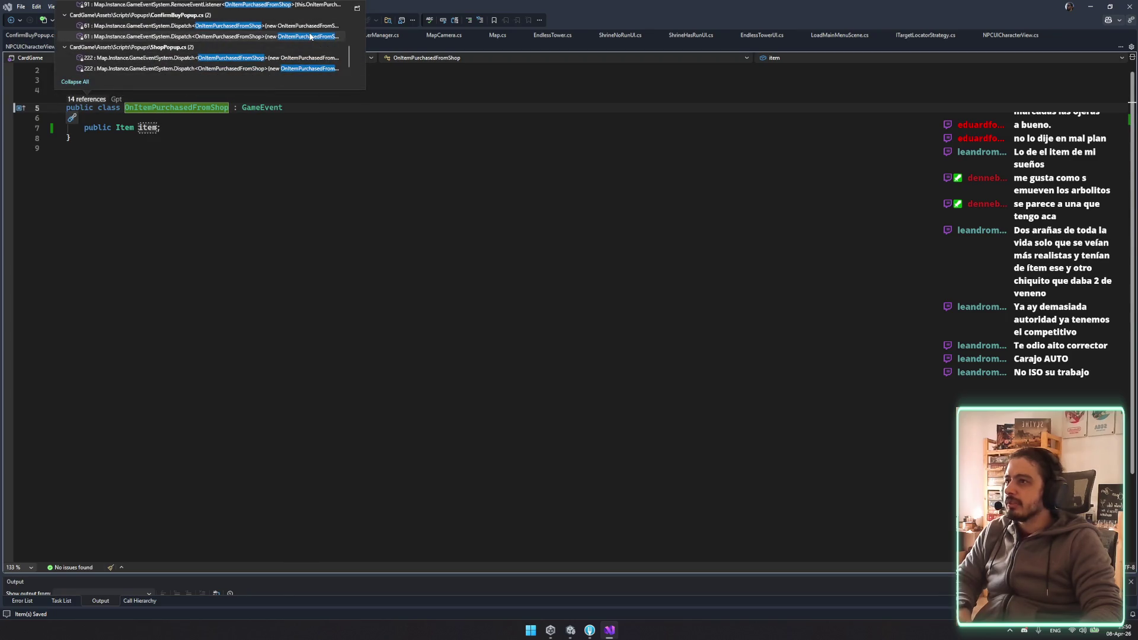
double_click(237, 36)
left_click(118, 35)
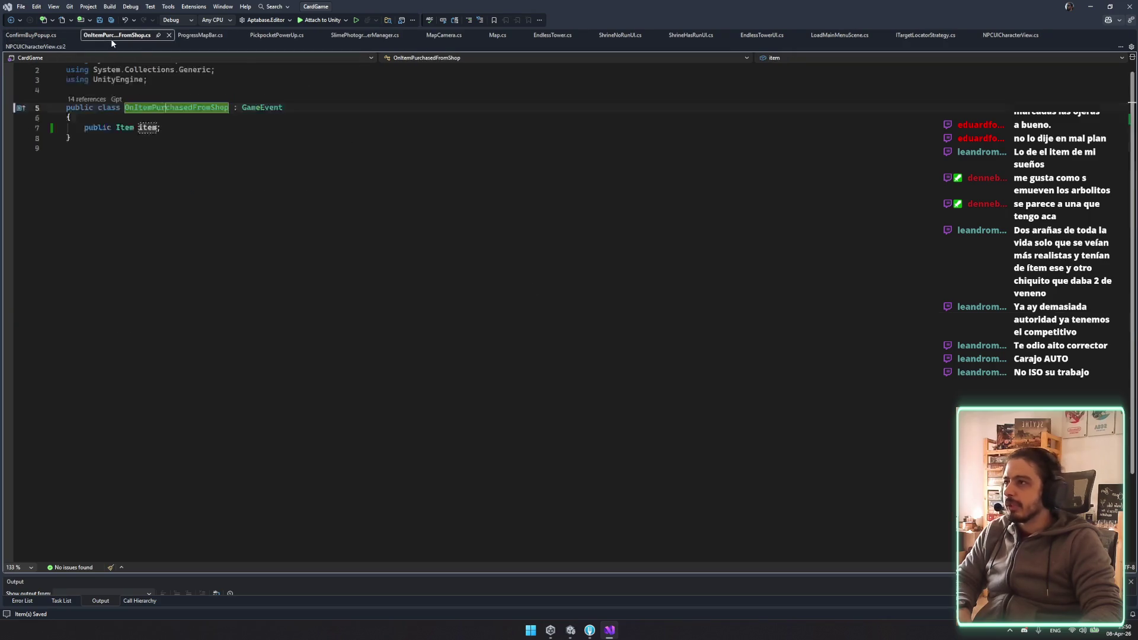
left_click(86, 99)
double_click(239, 71)
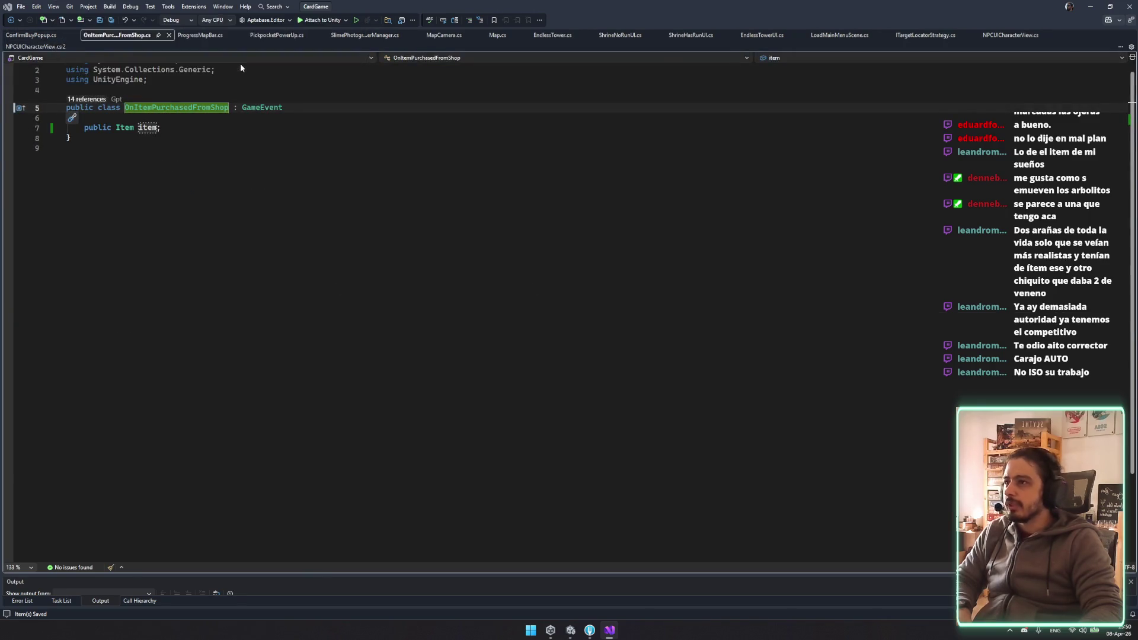
left_click(432, 341)
left_click(524, 342)
key("Tab")
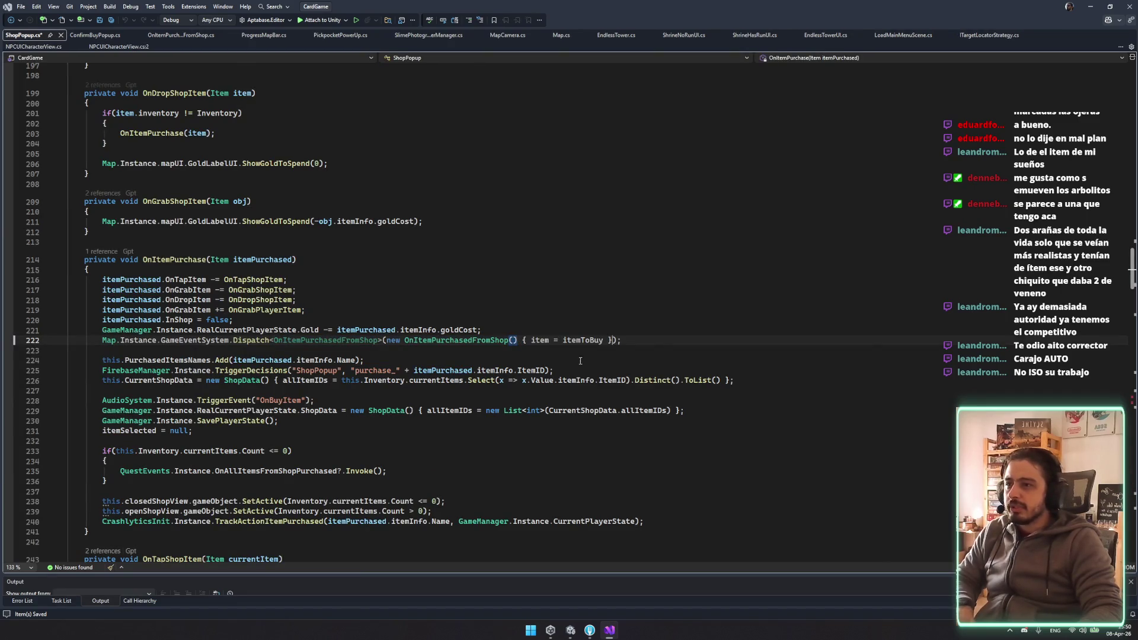
double_click(566, 340)
double_click(262, 259)
key("ctrl+c")
double_click(583, 340)
key("ctrl+v")
left_click(778, 328)
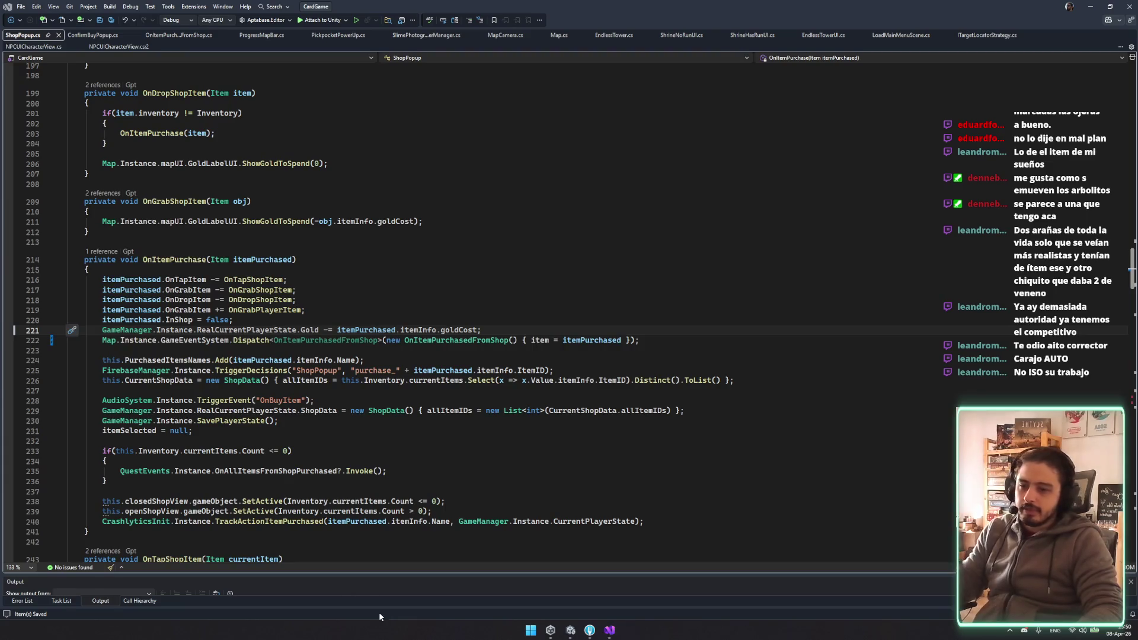
Save ConfirmBuyPopup.cs and return to the OnItemPurchasedFromShop class file
left_click(95, 35)
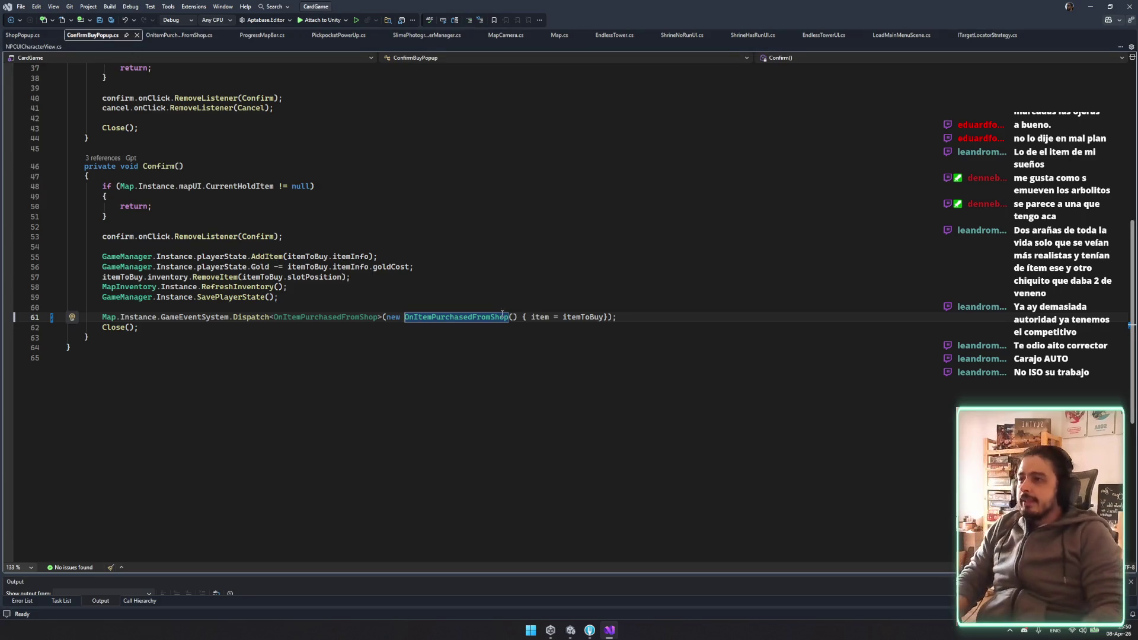
left_click(548, 294)
key("ctrl+s")
left_click(400, 218)
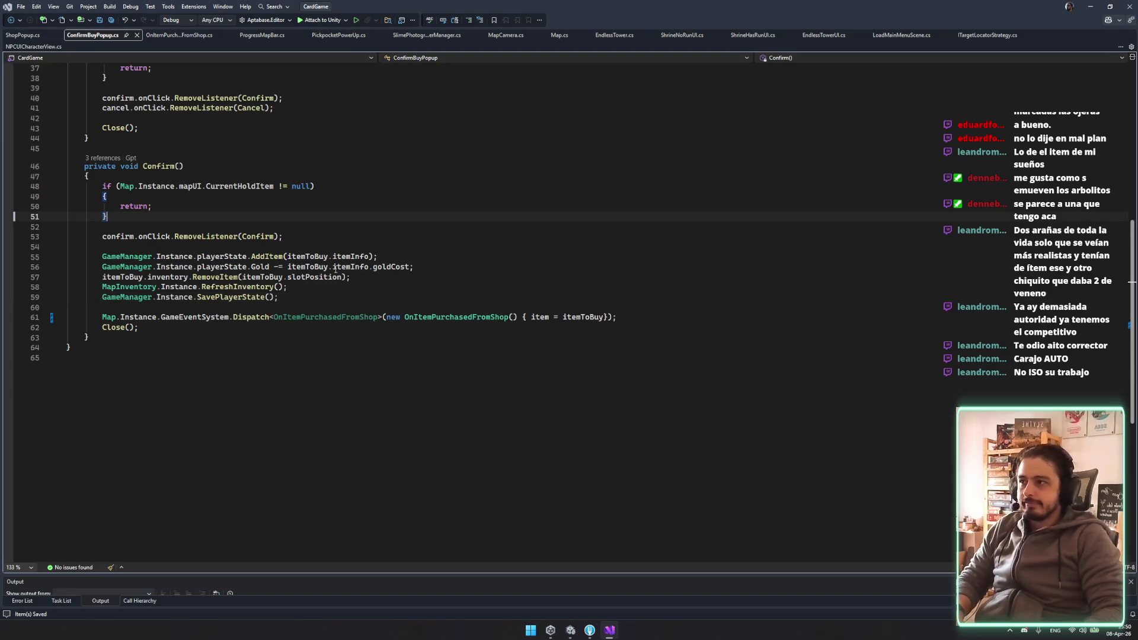
left_click(22, 35)
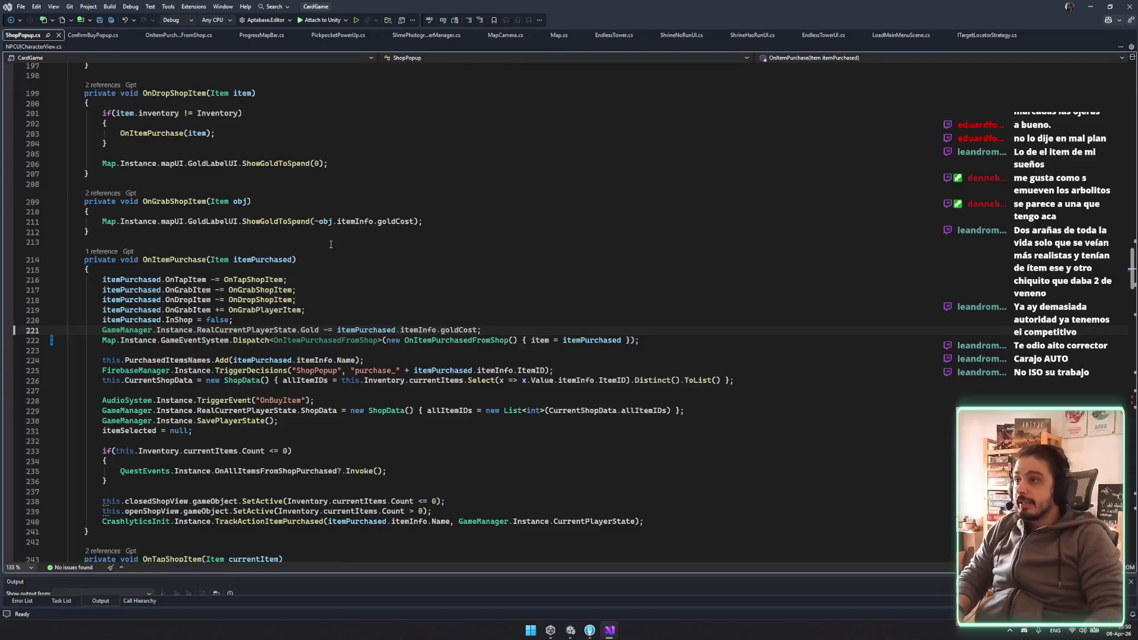
left_click(178, 35)
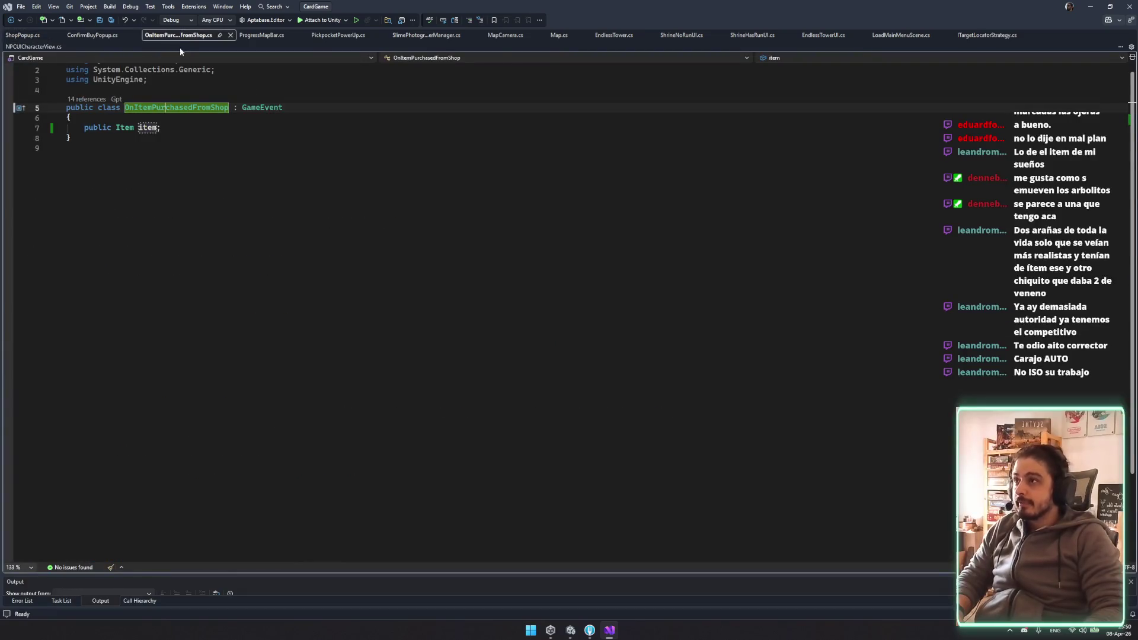
In PickpocketPowerUp.cs, paste itemPurchasedFromShopEvent onto a new line after the foreach block
left_click(338, 35)
scroll(422, 178, "down", 2)
double_click(421, 135)
key("ctrl+c")
left_click(258, 229)
key("Return")
key("Return")
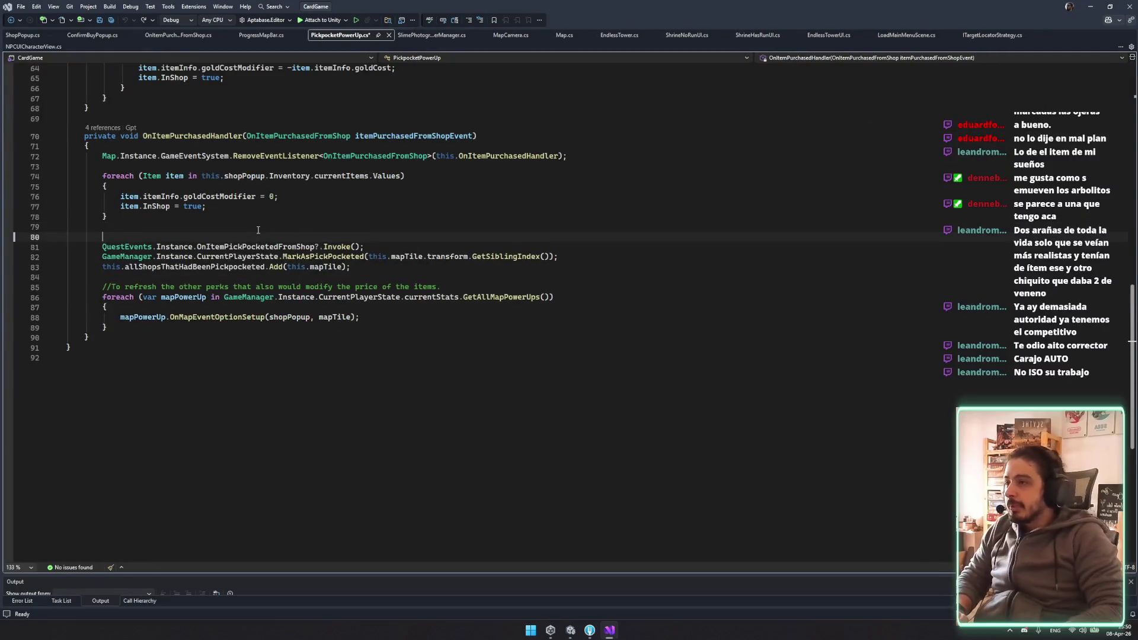
key("Up")
key("ctrl+v")
type(".")
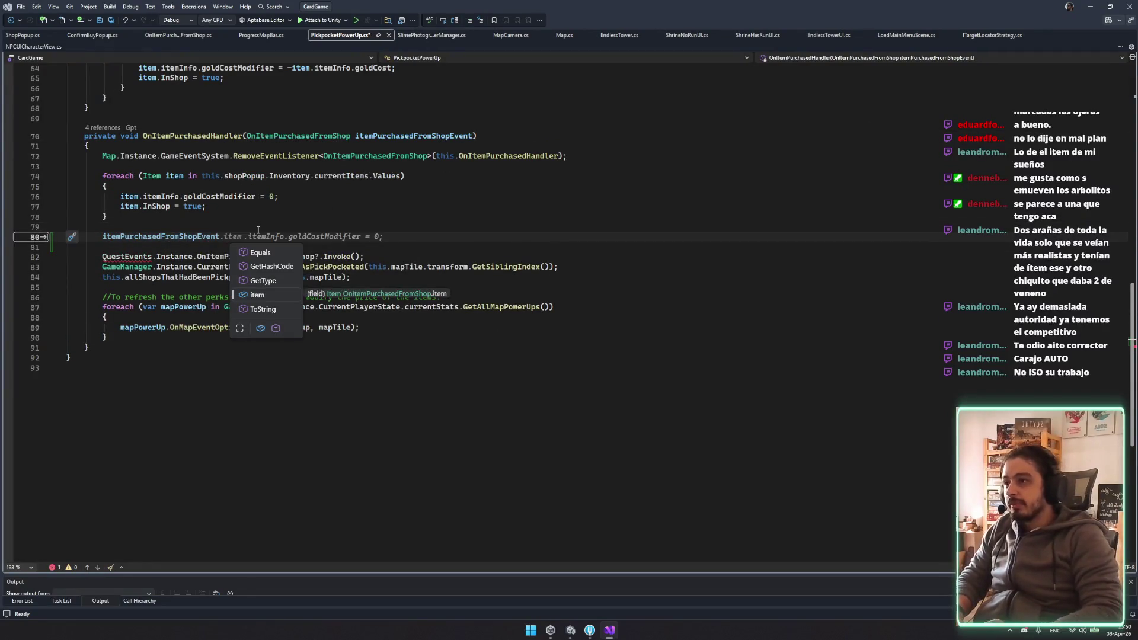
key("Escape")
key("Home")
key("Home")
Complete line 80 as itemPurchasedFromShopEvent.item.itemInfo.goldCostModifier = 0; and save
left_click(284, 236)
key("ctrl+space")
key("Escape")
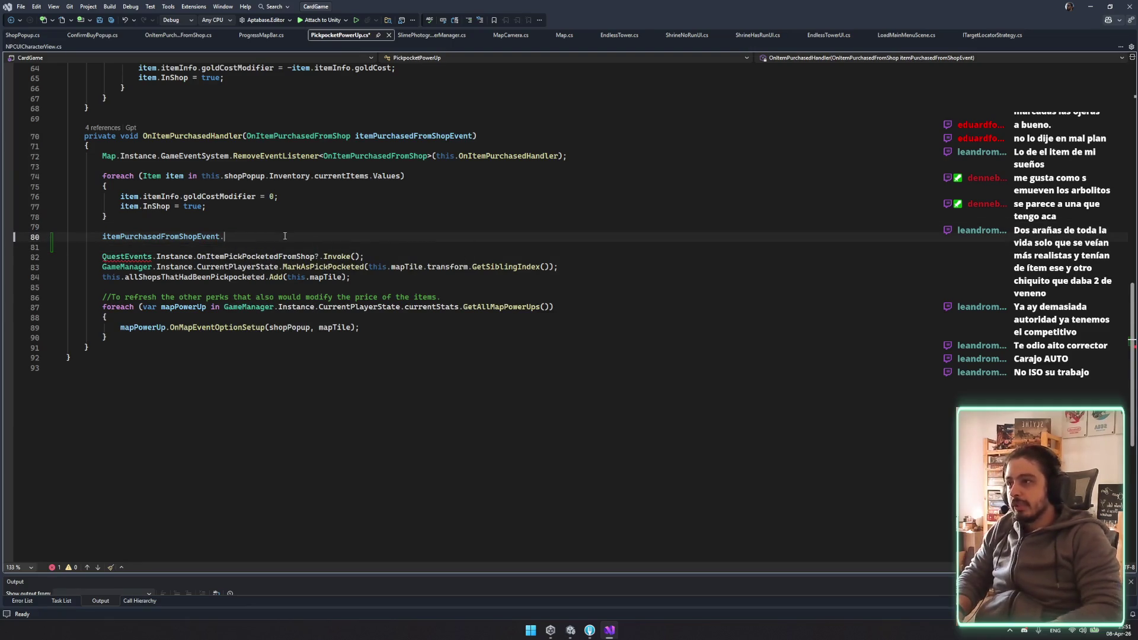
key("ctrl+space")
type("it")
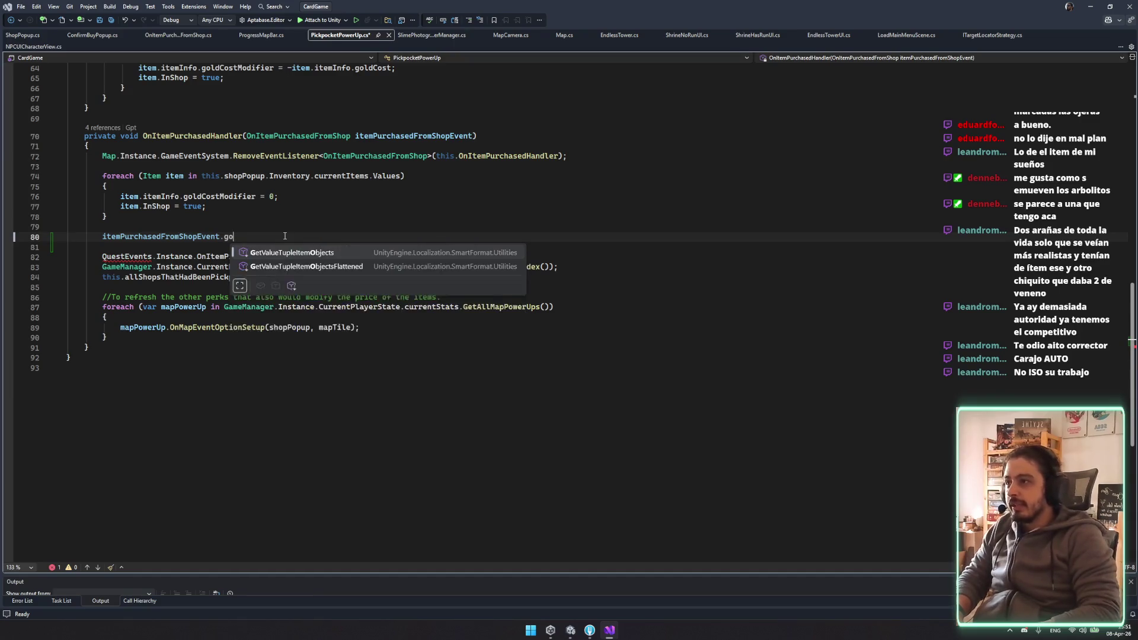
key("Escape")
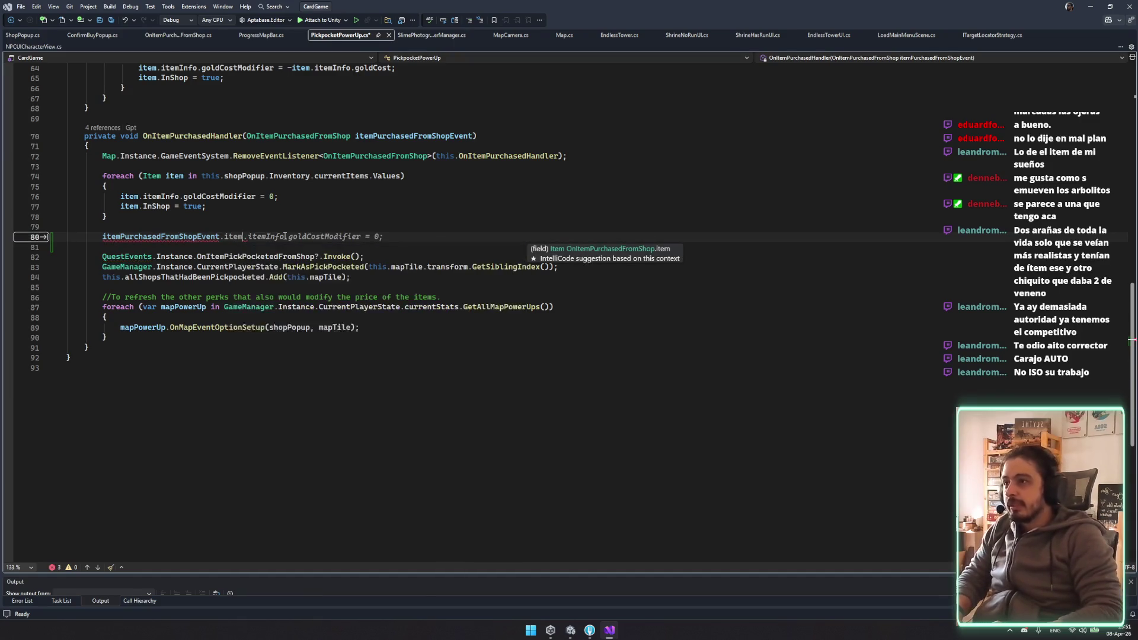
key("Tab")
key("ctrl+s")
Try a copied InShop = false assignment on line 81, then delete it again
left_click(445, 230)
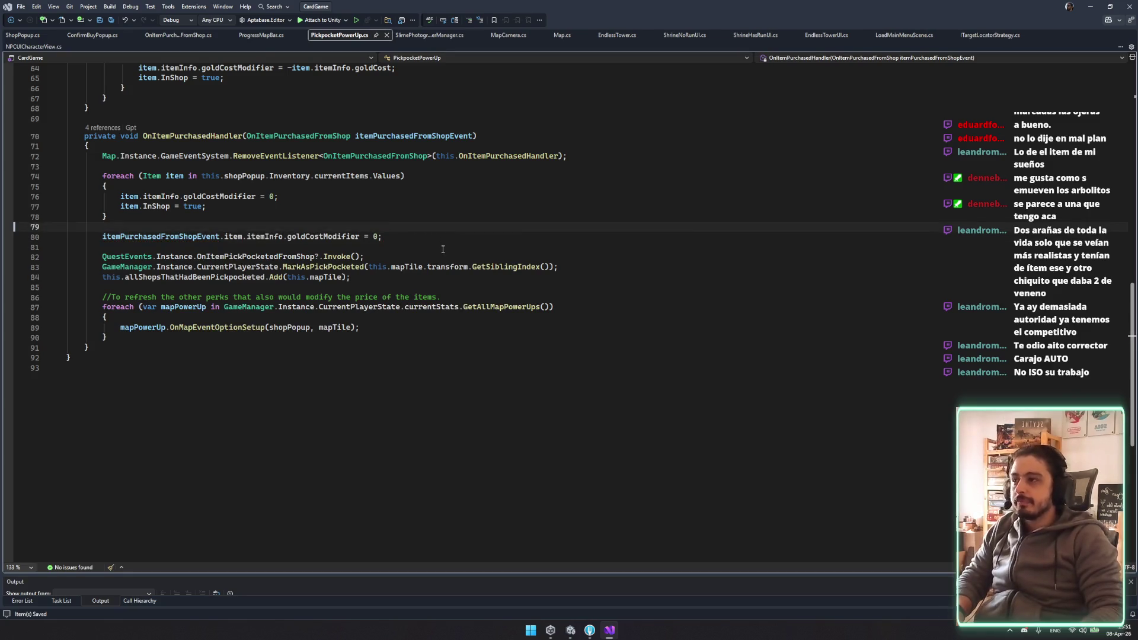
left_click_drag(120, 206, 205, 206)
key("ctrl+c")
left_click(176, 247)
key("ctrl+v")
double_click(175, 246)
type("false")
key("ctrl+s")
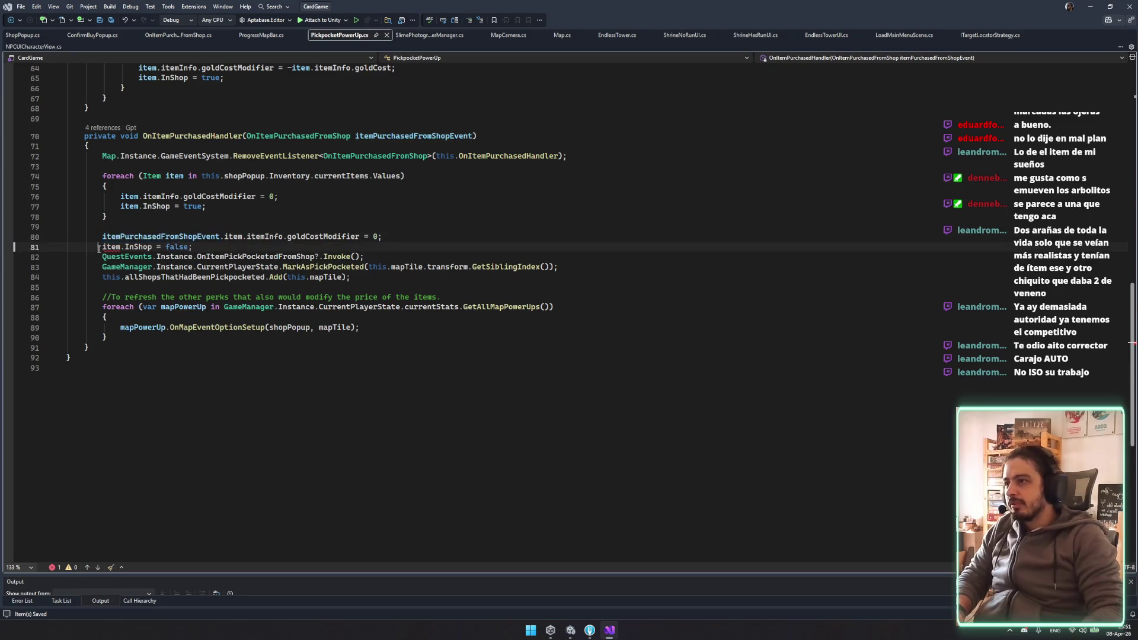
left_click_drag(98, 247, 193, 247)
key("Delete")
left_click(481, 268)
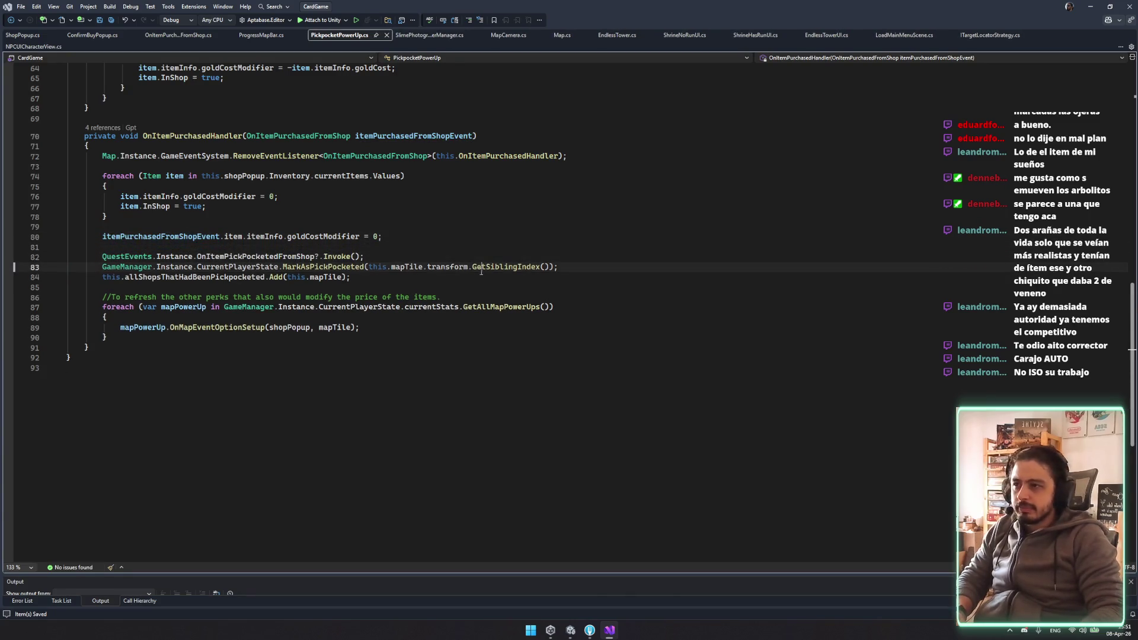
left_click(570, 630)
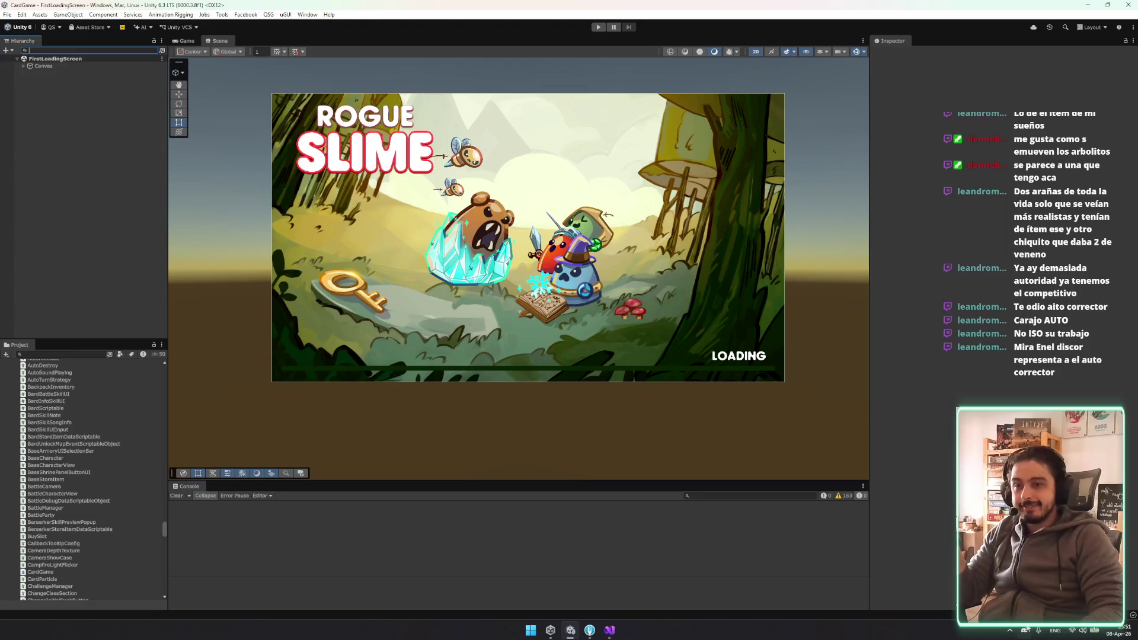
Watch a video in Discord's memes-español channel, close Discord, then start playing from the game's main menu
scroll(412, 228, "up", 2)
scroll(412, 231, "down", 1)
left_click(408, 250)
left_click(593, 261)
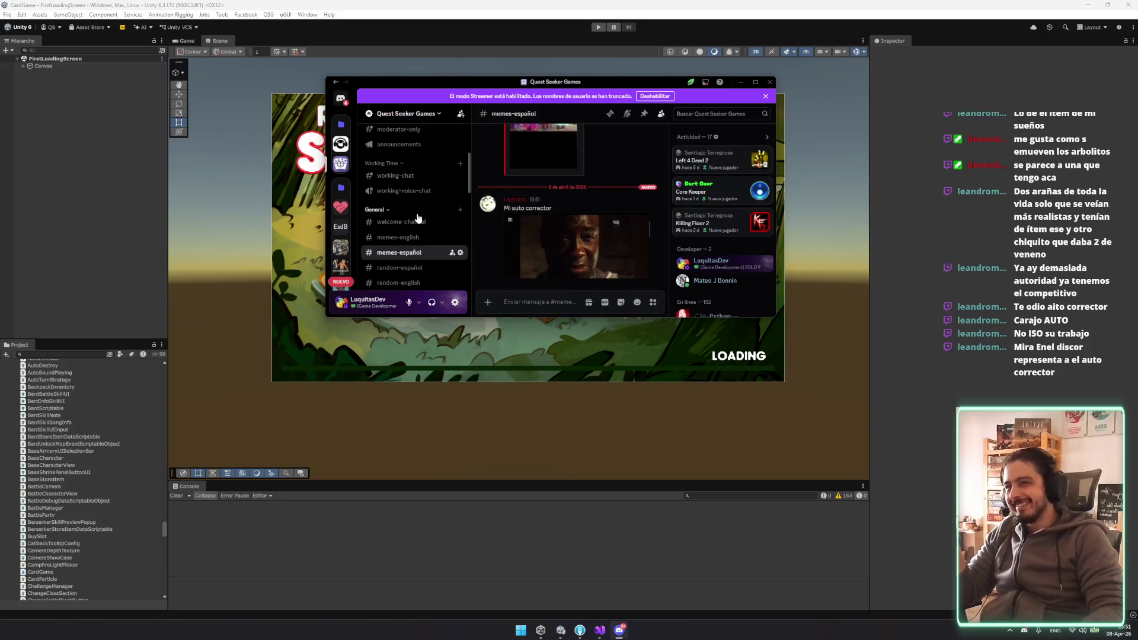
left_click(771, 82)
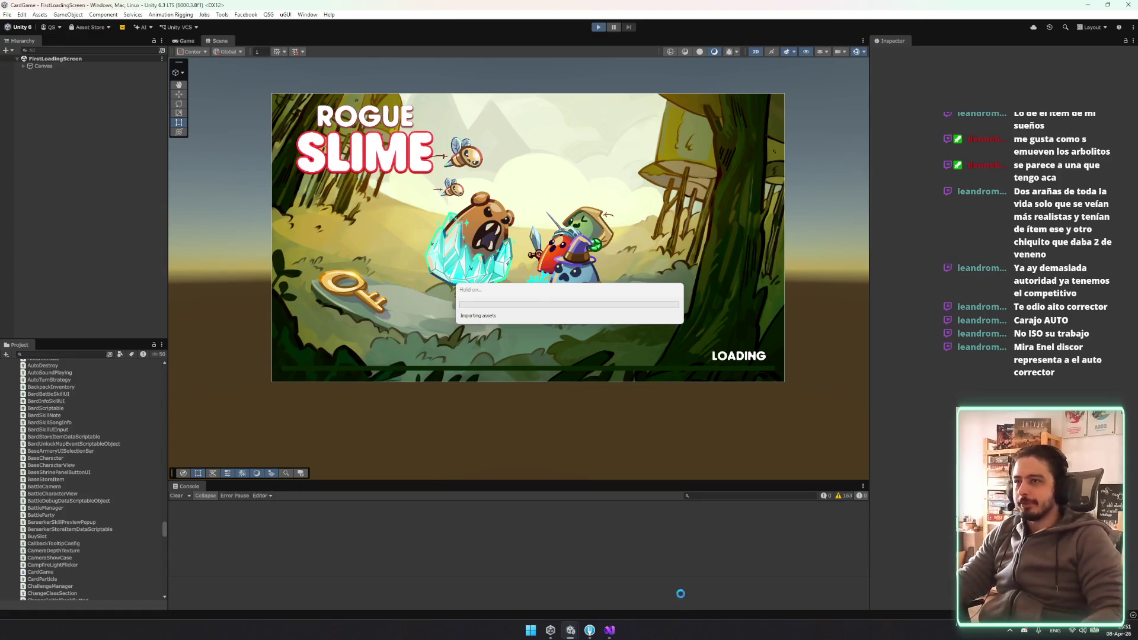
mouse_move(593, 630)
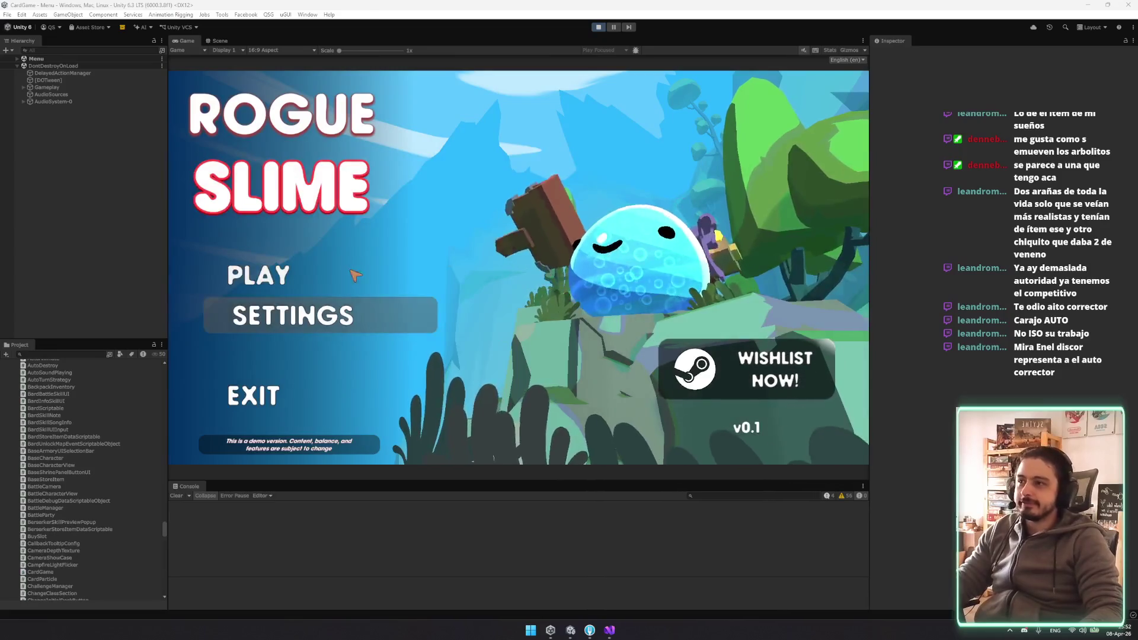
left_click(356, 286)
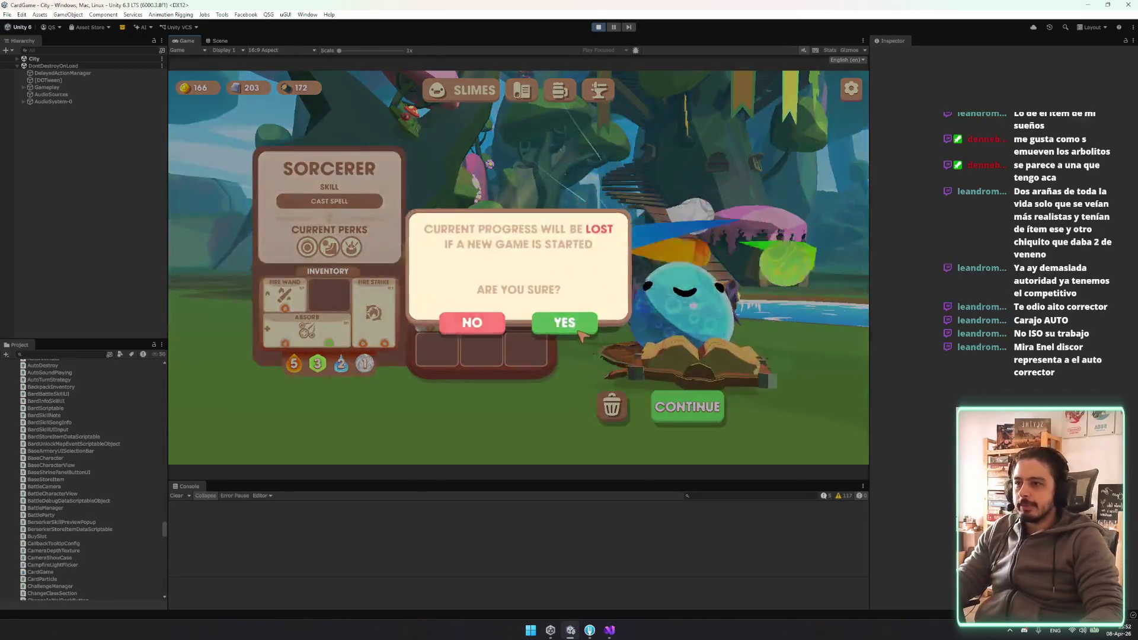
Confirm the new game, begin the run with the chosen class, and play Marshy Ruins
left_click(567, 324)
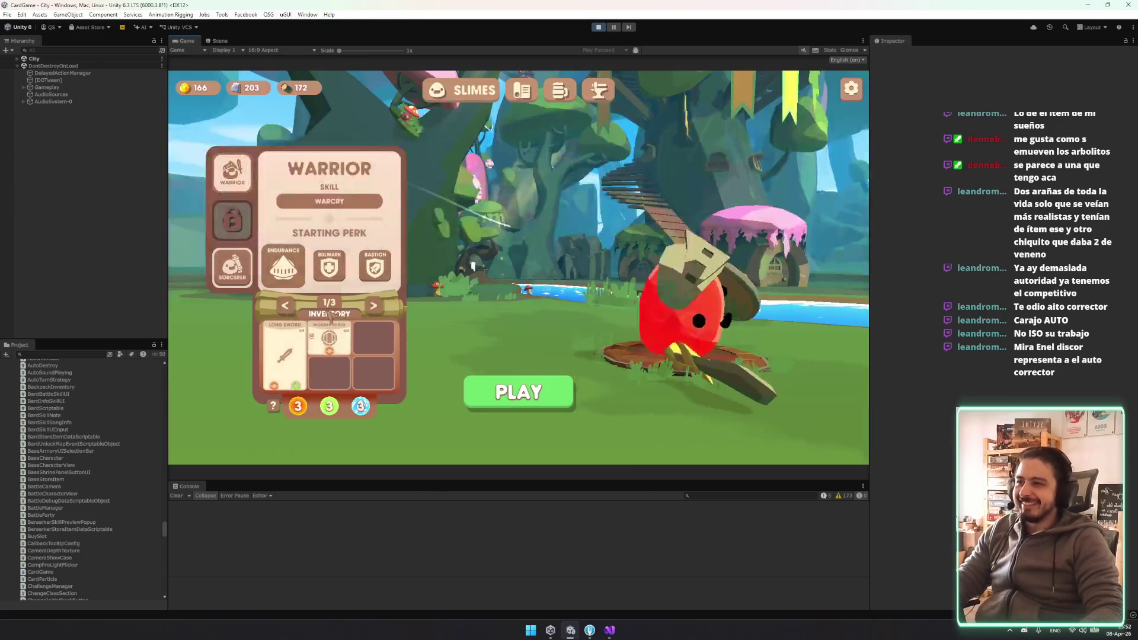
mouse_move(329, 271)
left_click(521, 391)
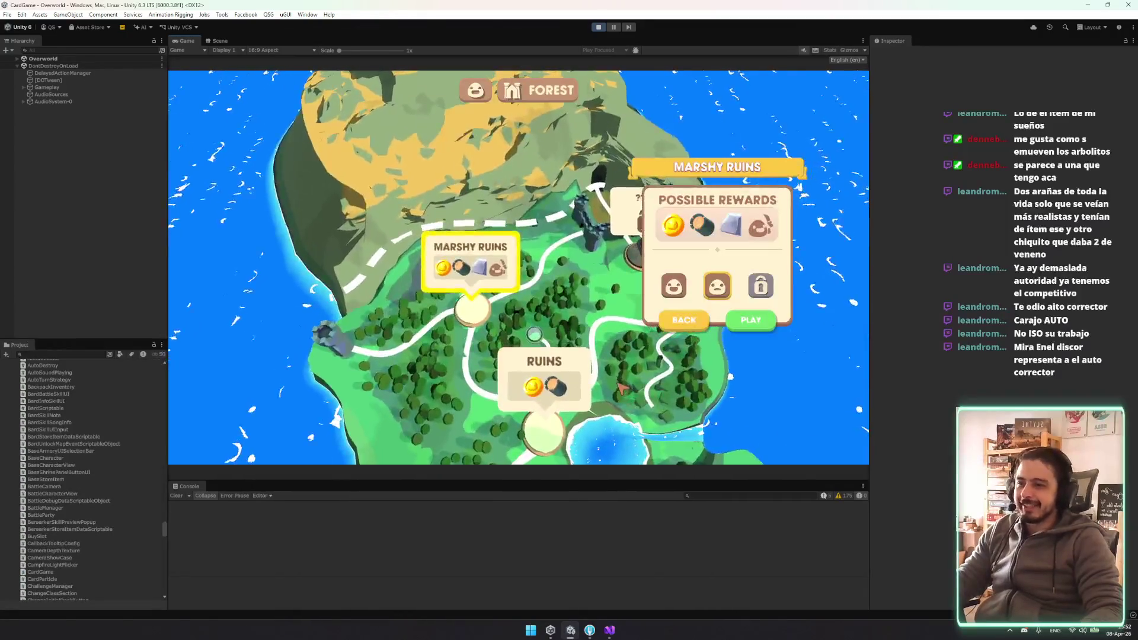
left_click(751, 324)
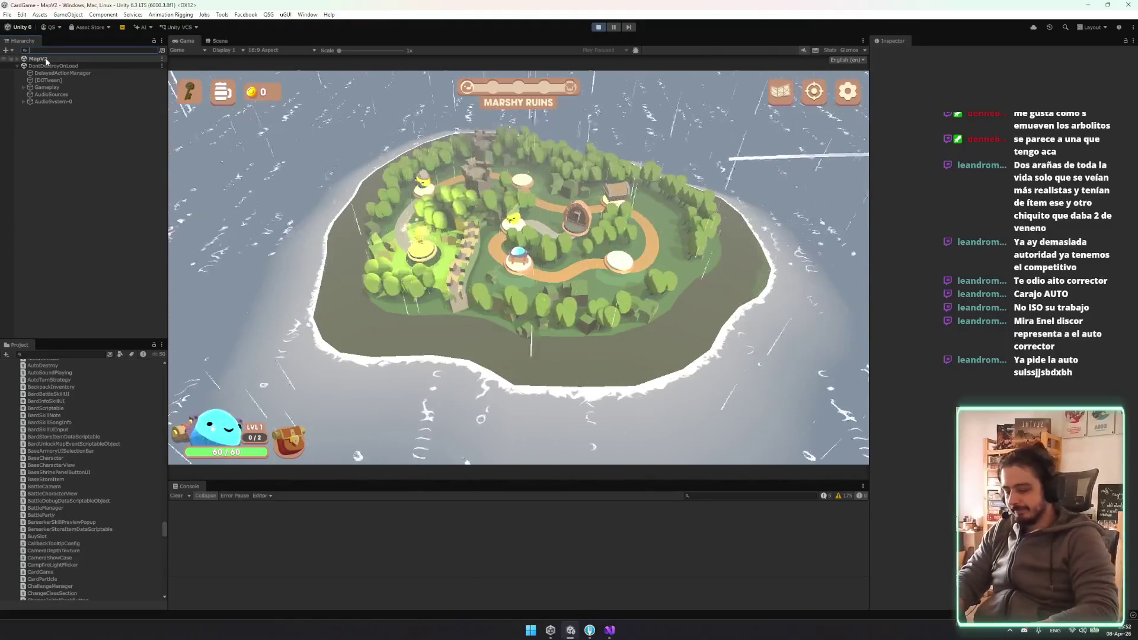
Filter the Hierarchy for 'debug', enable DebugManager, and load the Ruins_Medium-2 map
type("debug")
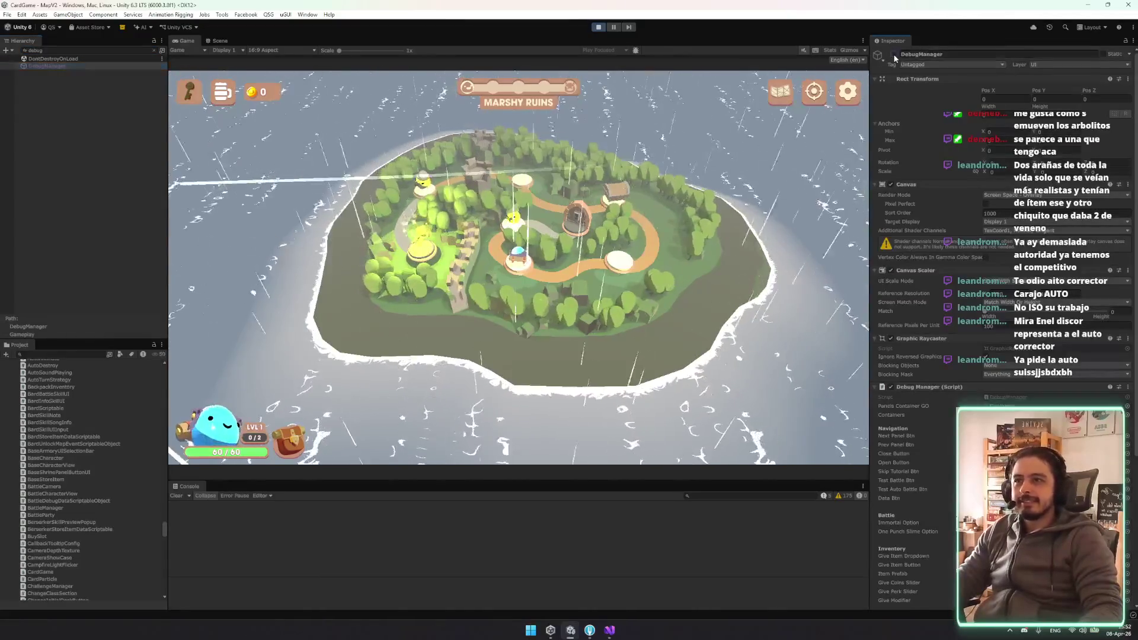
left_click(894, 55)
left_click(683, 188)
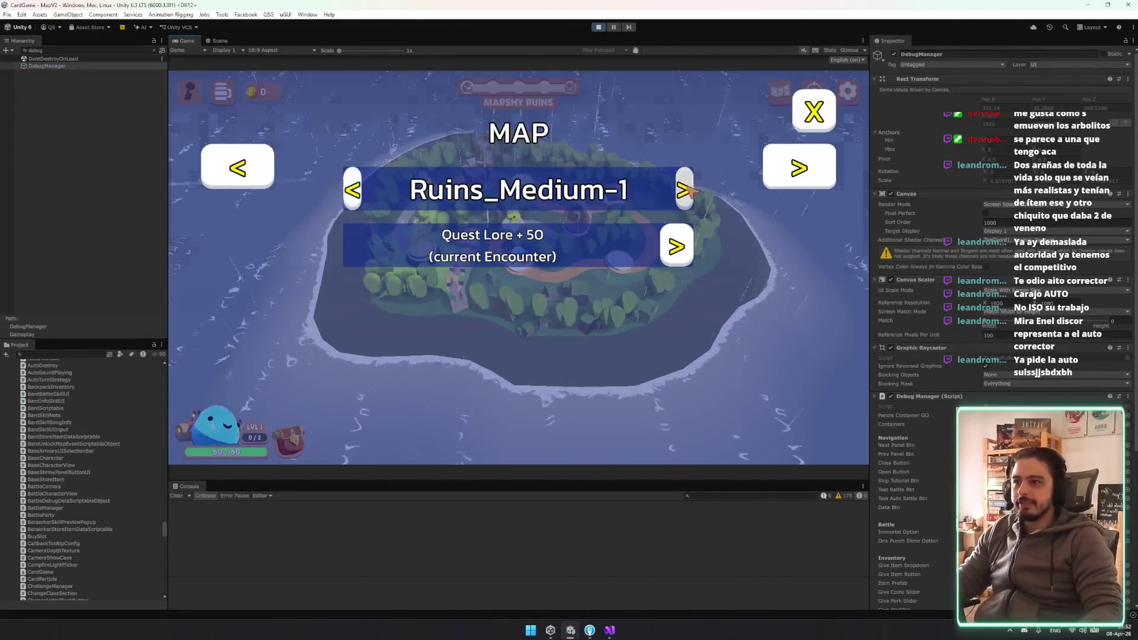
left_click(683, 189)
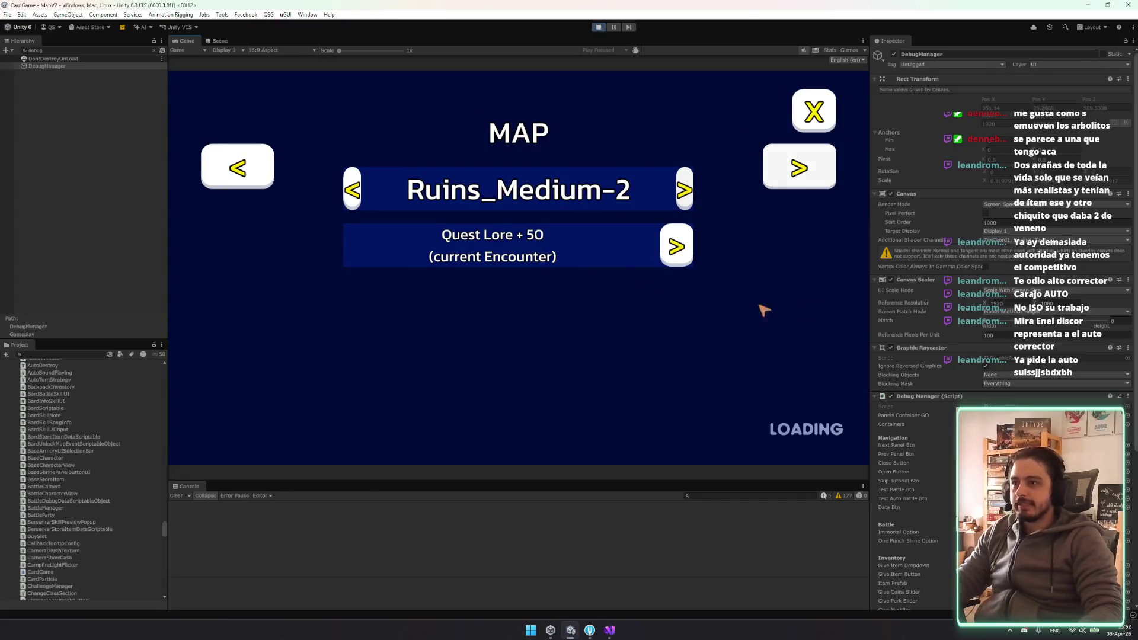
Cycle the inventory debug panel to the Pickpocket perk, ignore Logging Competition, and disable DebugManager
left_click(798, 168)
left_click(797, 169)
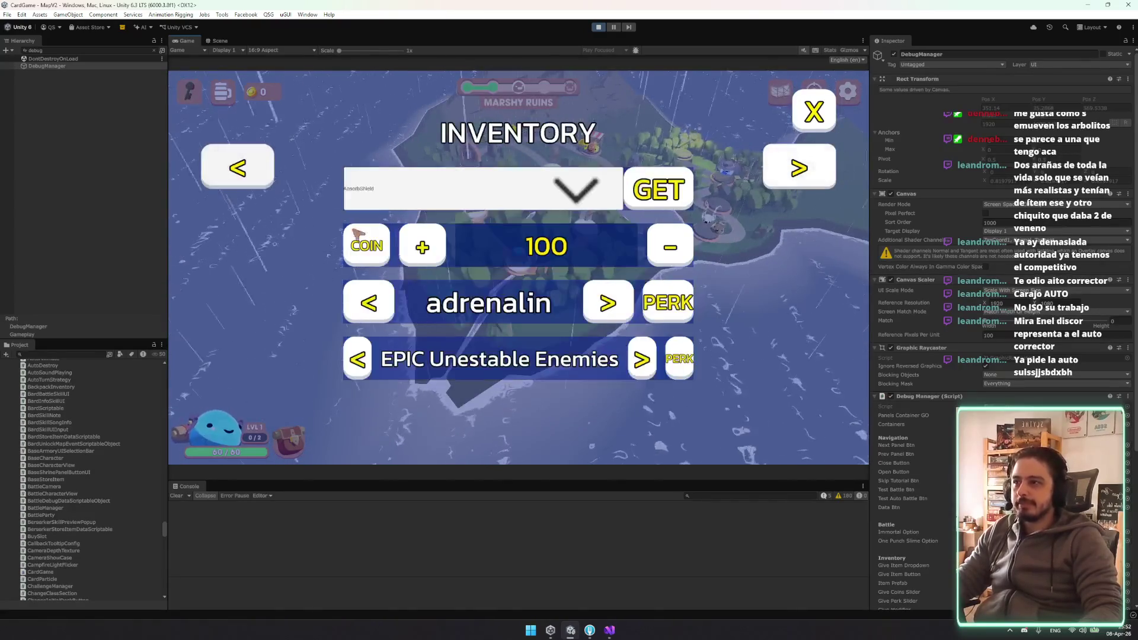
left_click(382, 314)
left_click(374, 313)
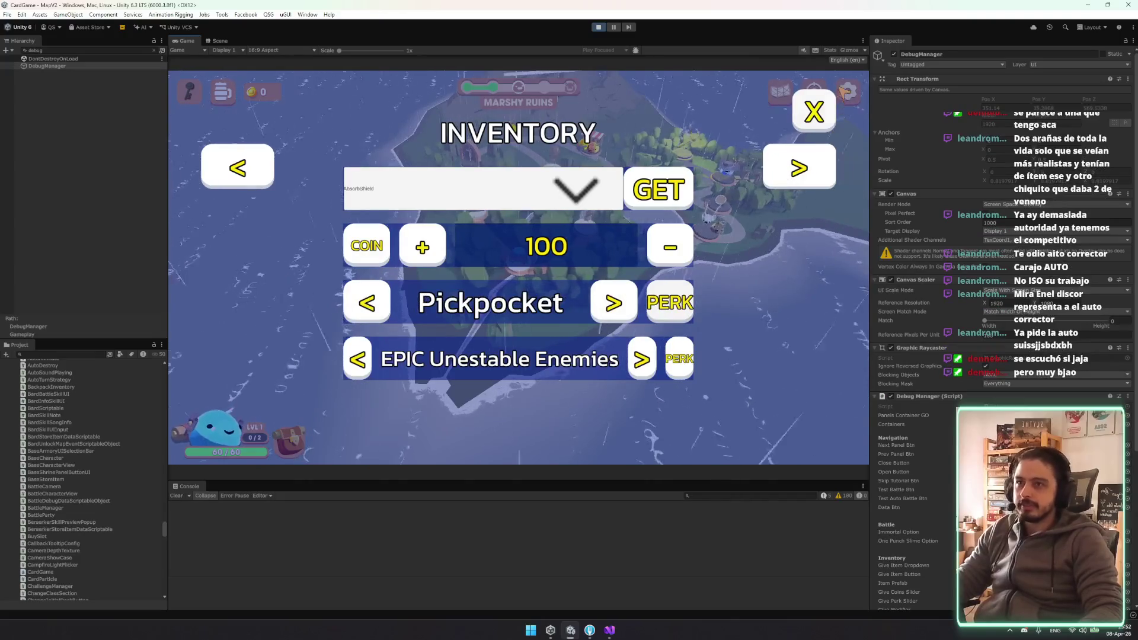
left_click(814, 111)
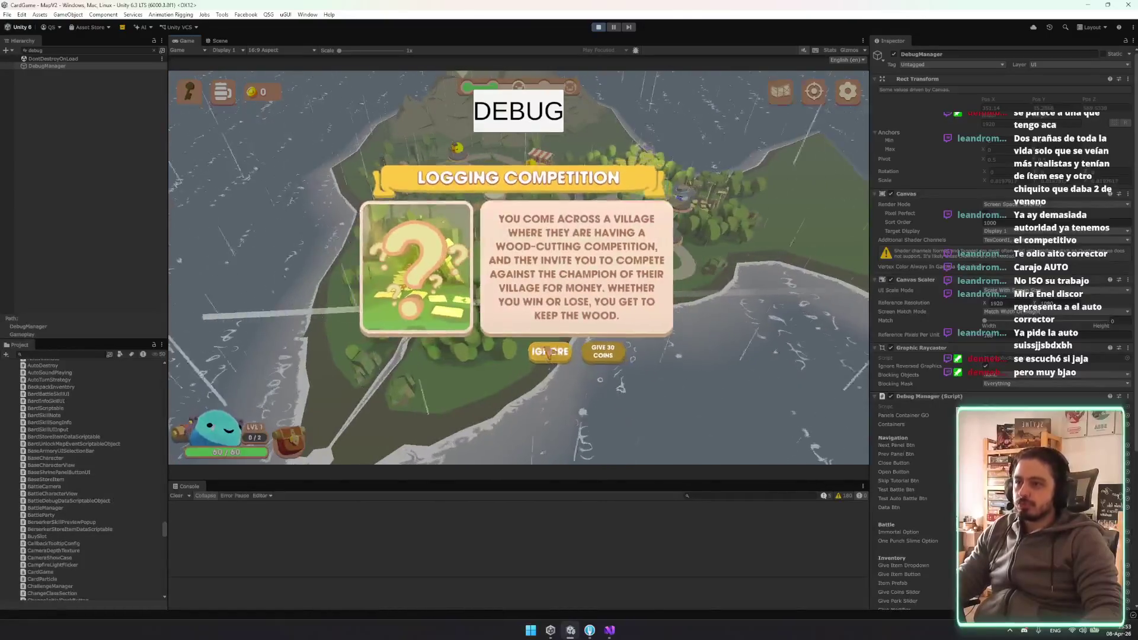
left_click(547, 353)
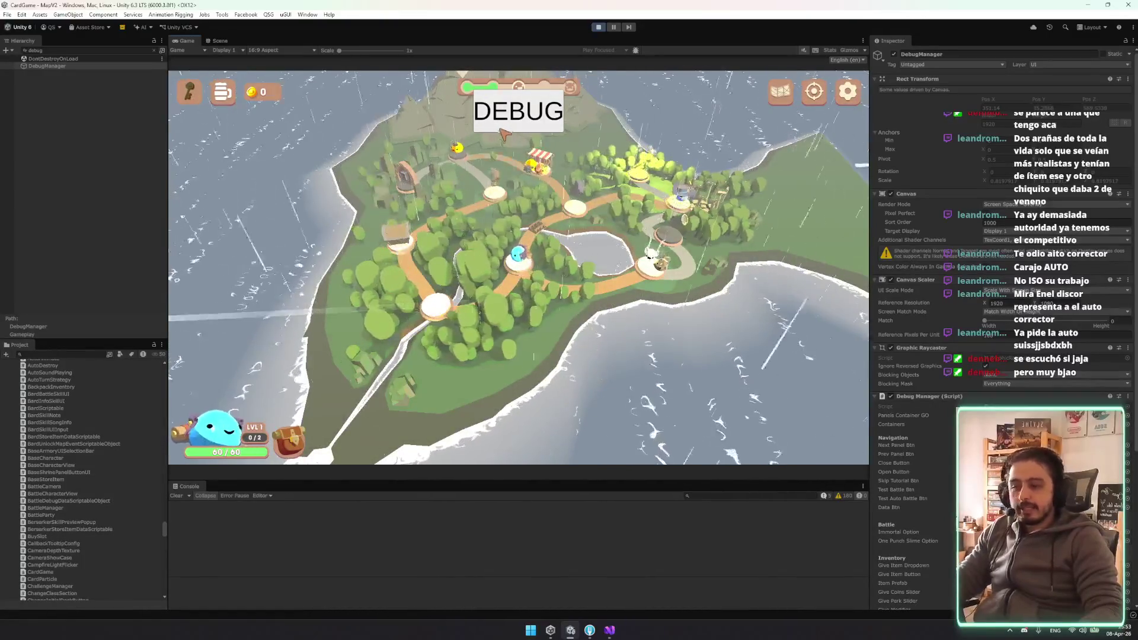
left_click(894, 54)
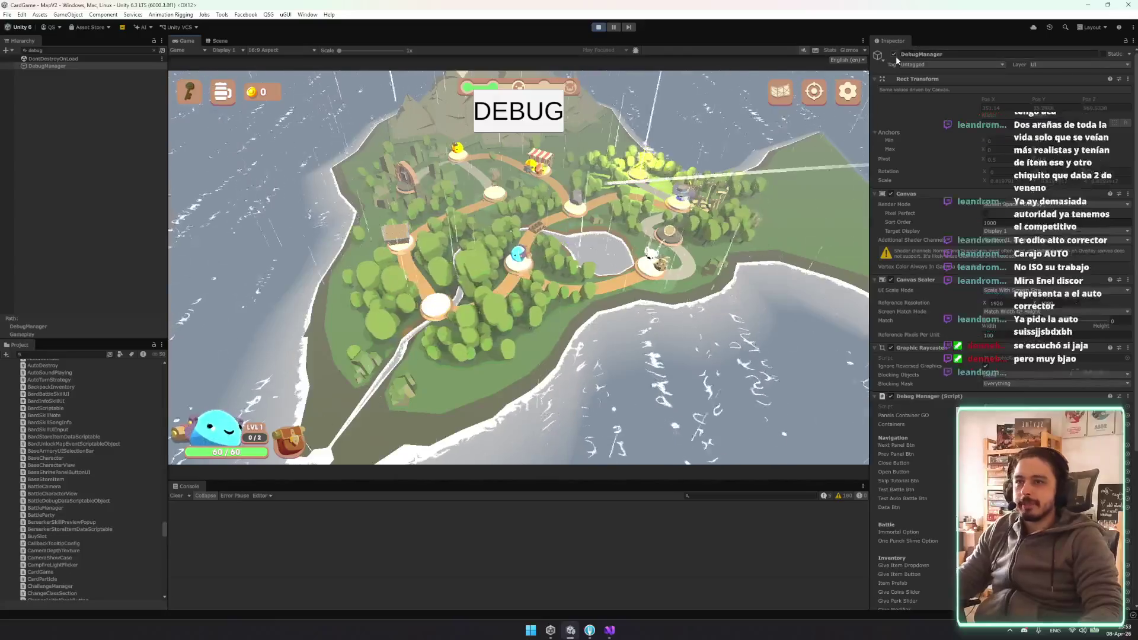
Buy the Mace from the map shop into the Backpack and close the shop
left_click(642, 171)
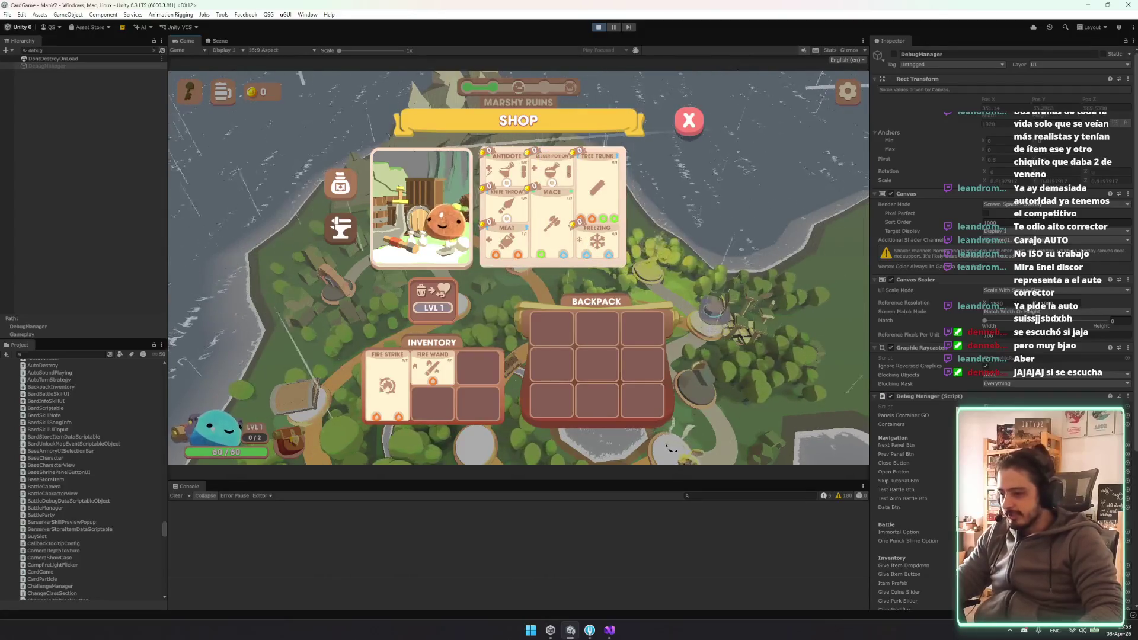
mouse_move(568, 218)
left_mouse_down()
mouse_move(597, 347)
mouse_move(599, 207)
left_mouse_up()
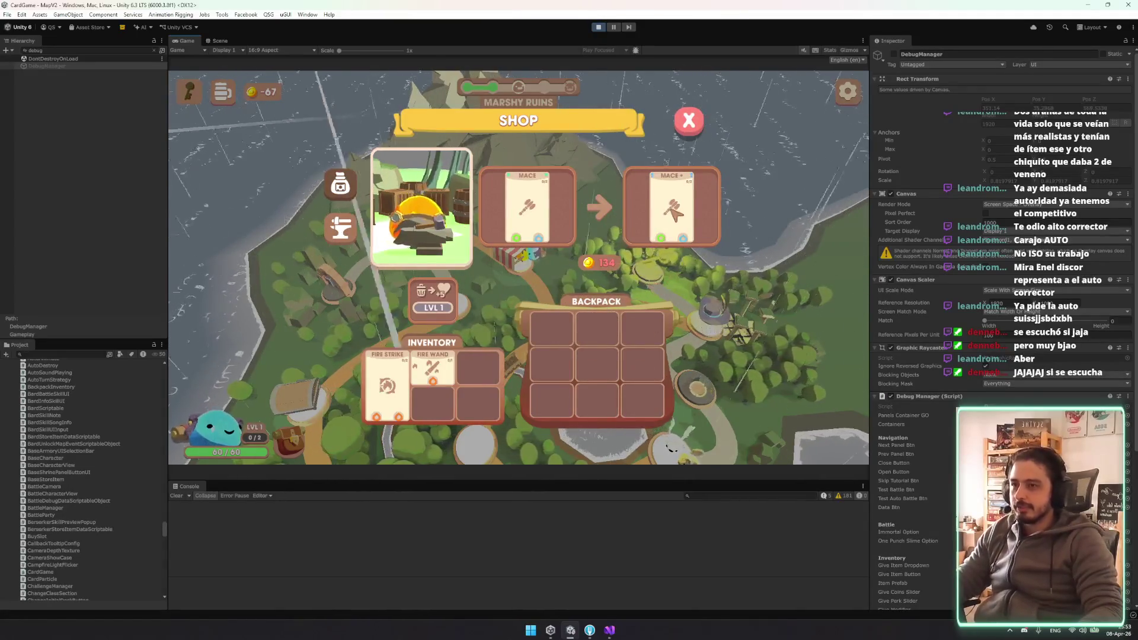
mouse_move(600, 223)
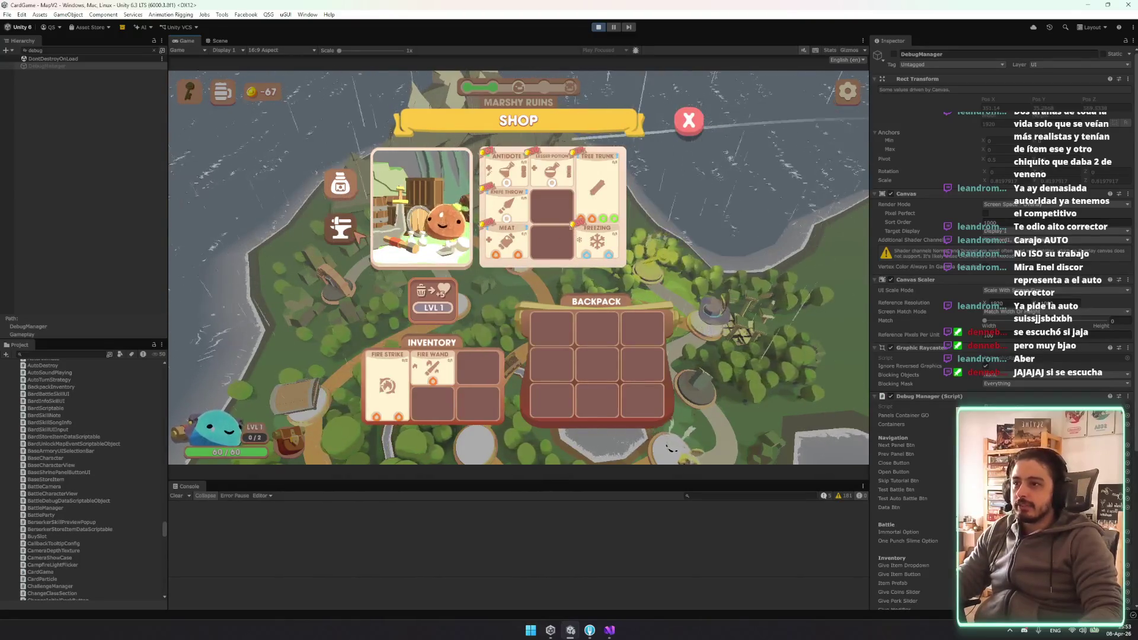
key("Escape")
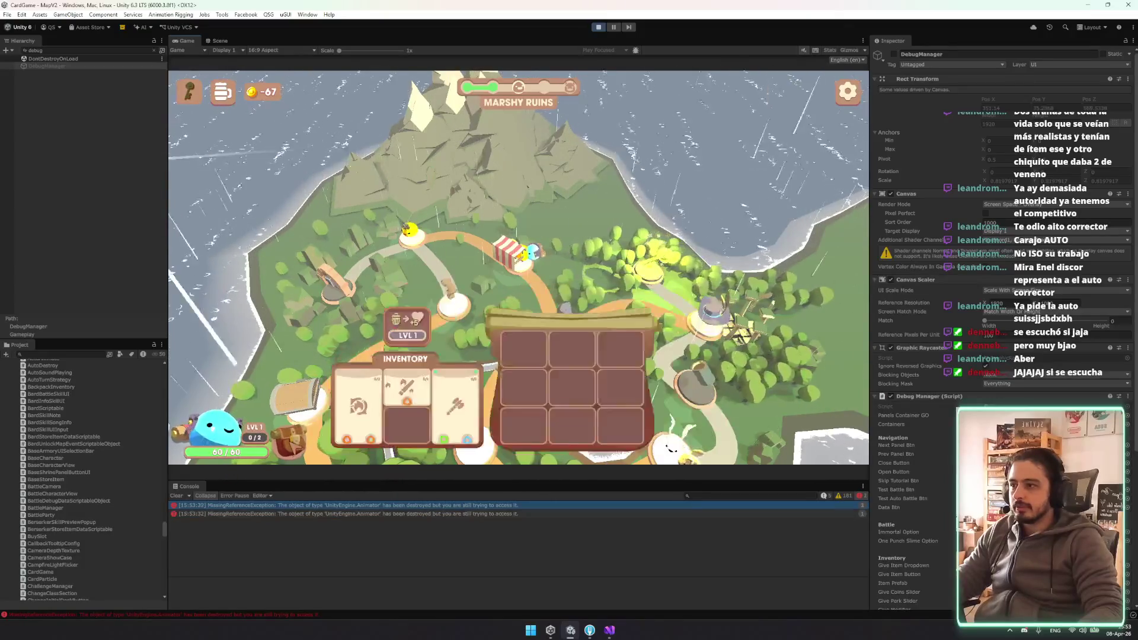
Inspect the two Console errors' stack traces, selecting the OptionPopup trace text
left_click(449, 513)
left_click(449, 506)
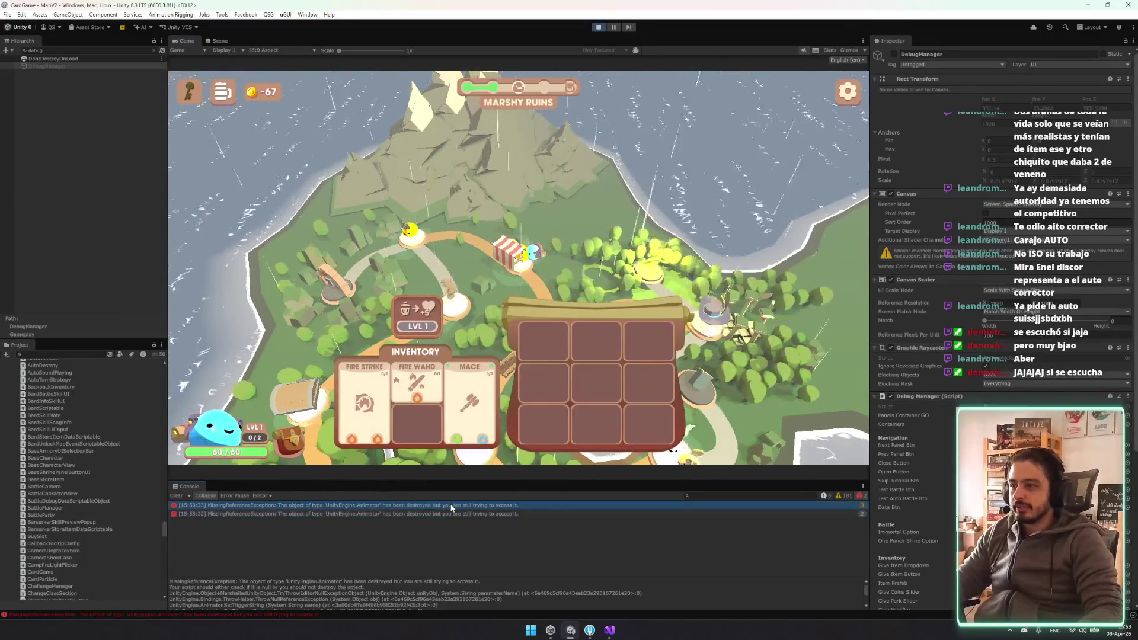
scroll(379, 598, "down", 1)
triple_click(380, 603)
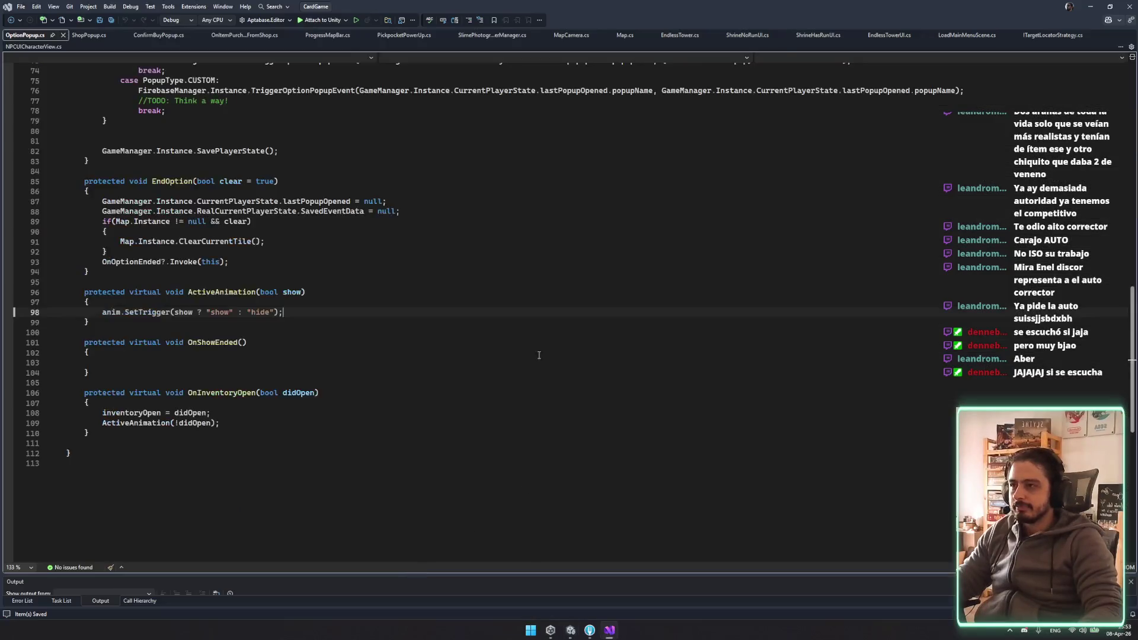
Examine the ActiveAnimation call and SetTrigger line in OptionPopup.cs
left_click(229, 307)
left_click_drag(93, 464, 83, 474)
key("alt+Tab")
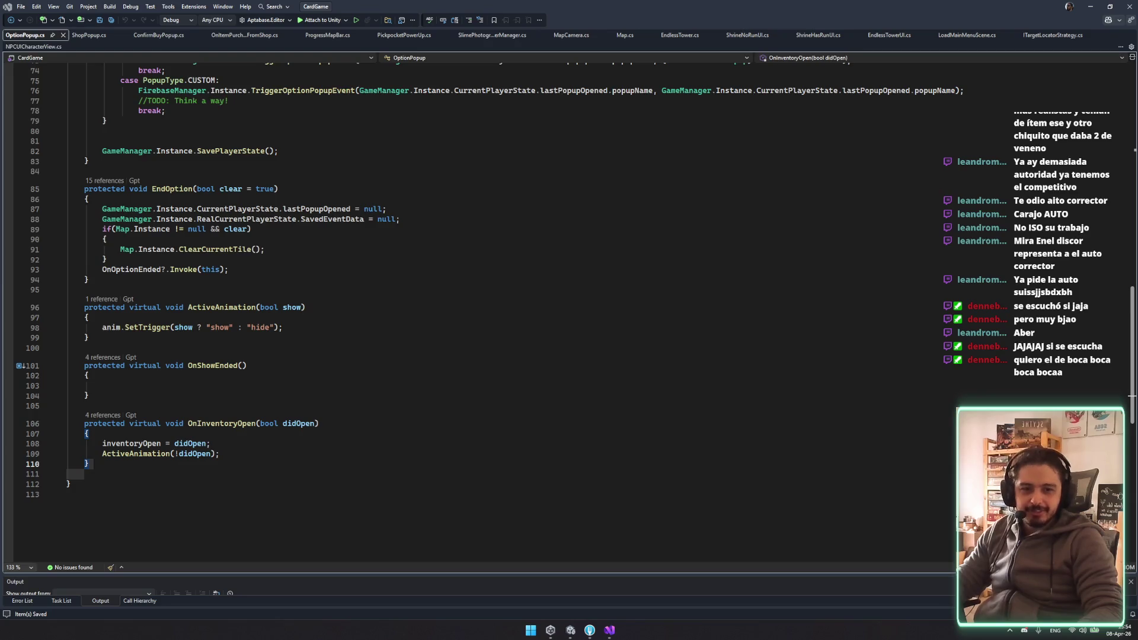
left_click(220, 453)
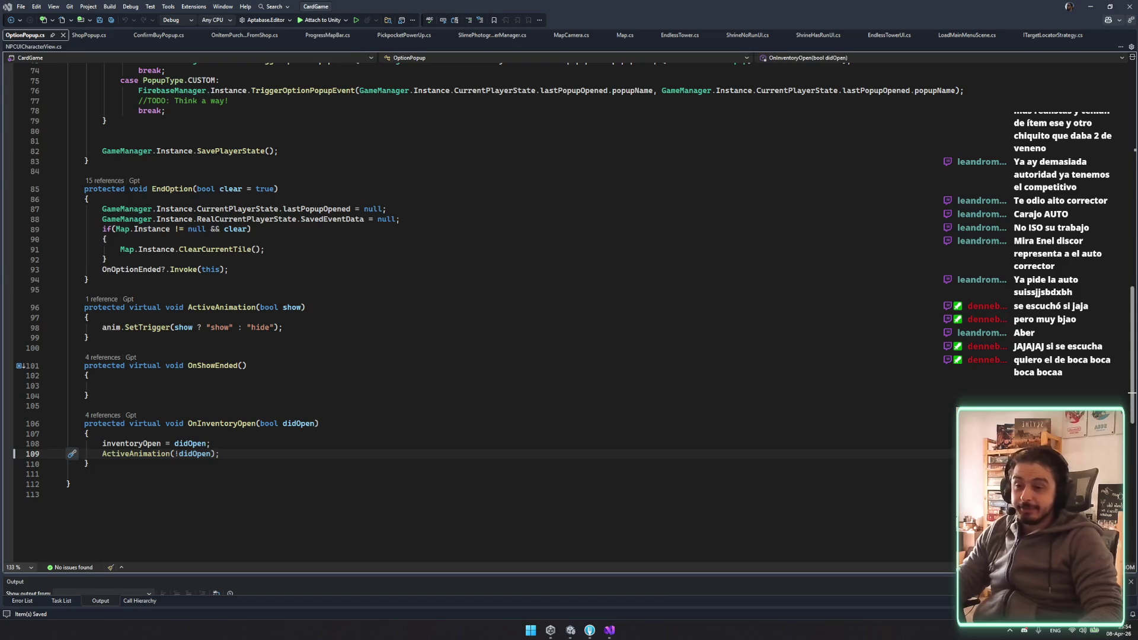
left_click(501, 327)
scroll(501, 320, "up", 6)
scroll(501, 316, "up", 10)
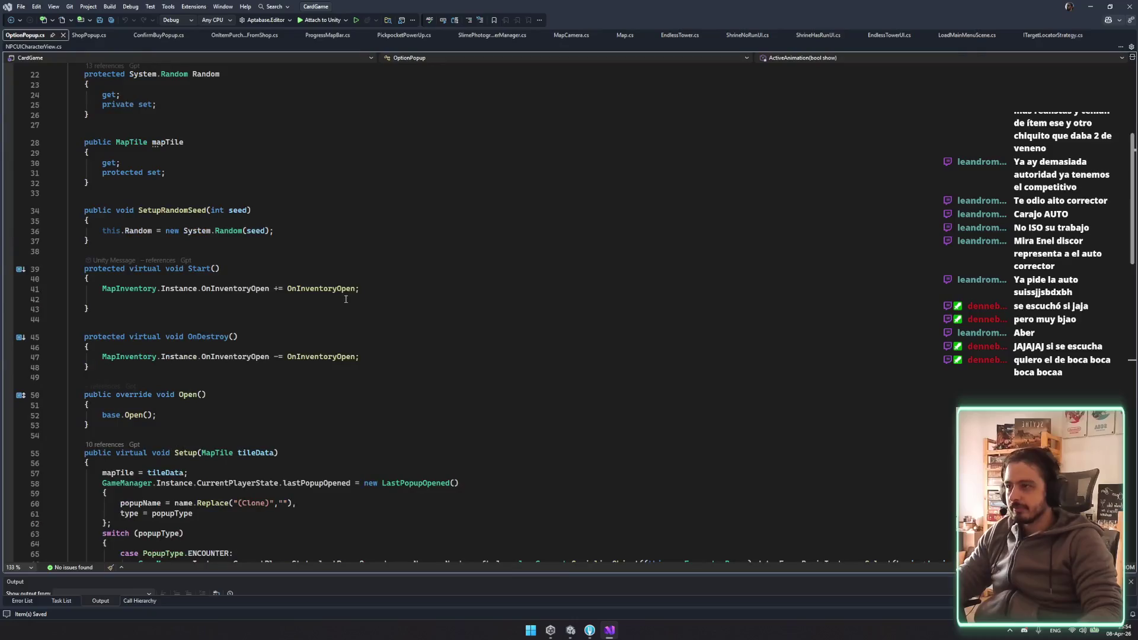
Review the OnInventoryOpen subscription, then close the OptionPopup.cs tab
left_click(374, 291)
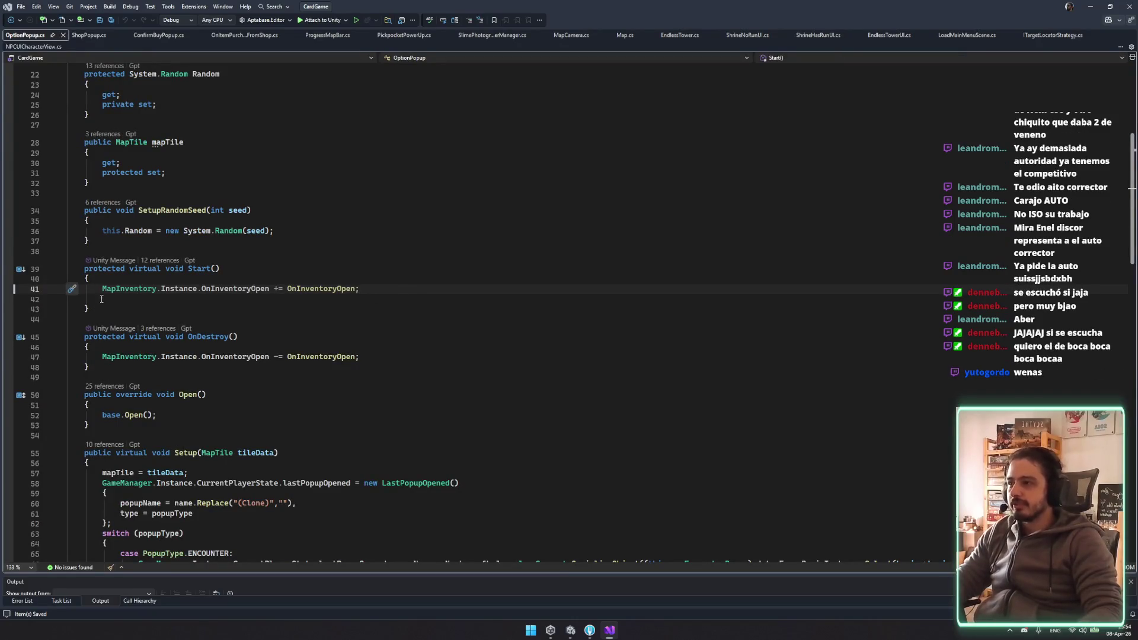
scroll(394, 305, "up", 4)
scroll(405, 332, "down", 9)
scroll(405, 333, "down", 10)
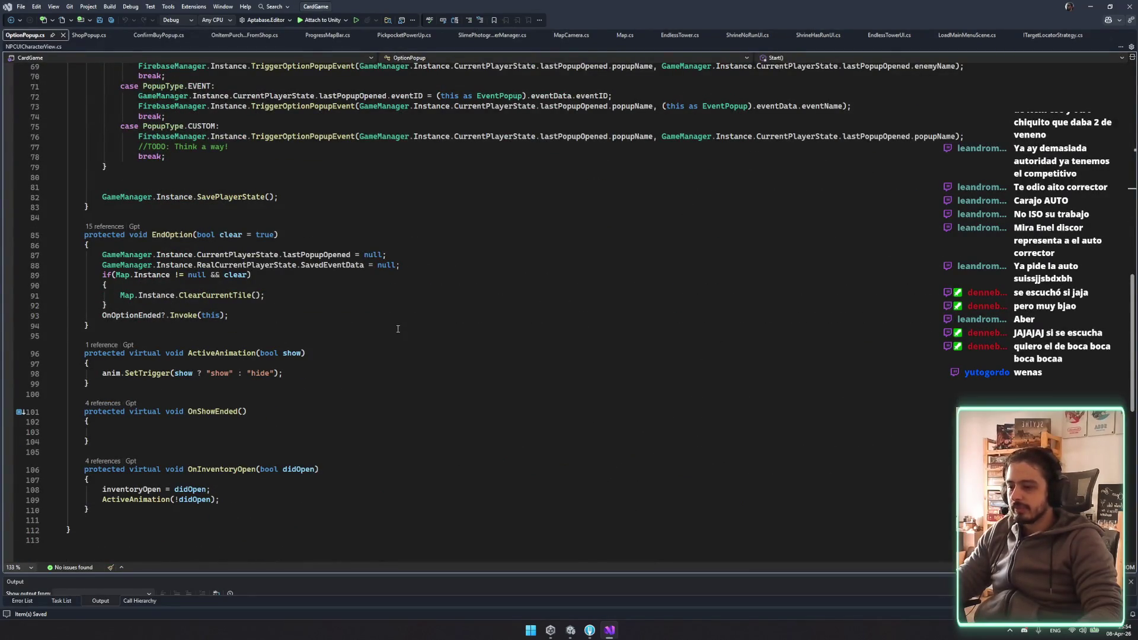
scroll(398, 329, "up", 14)
scroll(399, 332, "up", 6)
middle_click(17, 37)
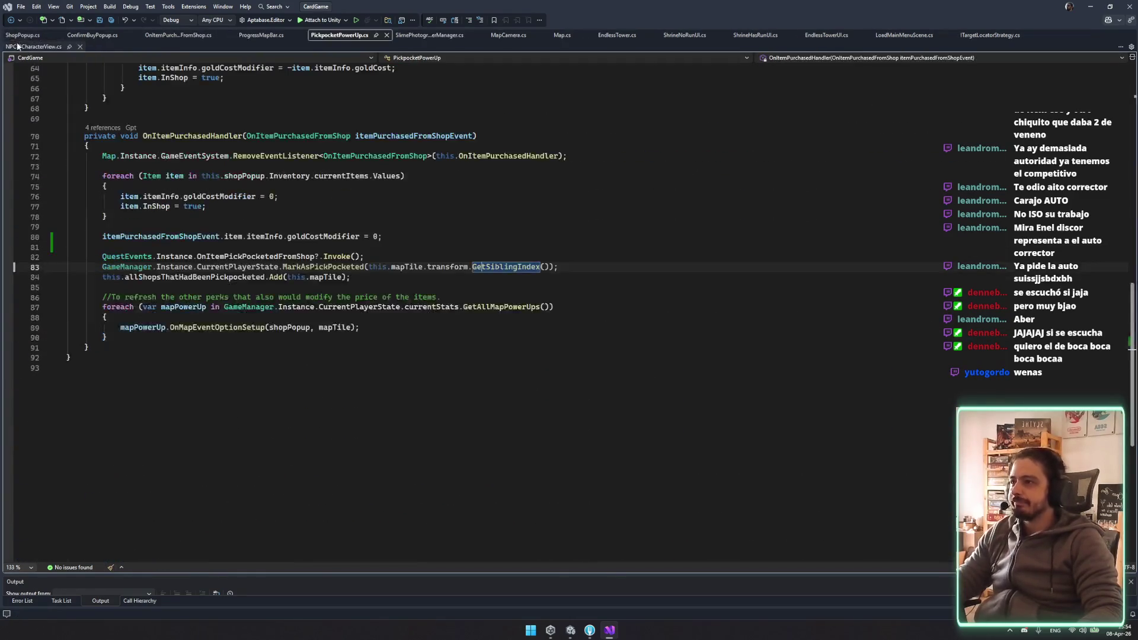
Save PickpocketPowerUp.cs from the end of the SetupShop method, above OnItemPurchasedHandler
left_click_drag(732, 339, 576, 329)
scroll(576, 349, "up", 7)
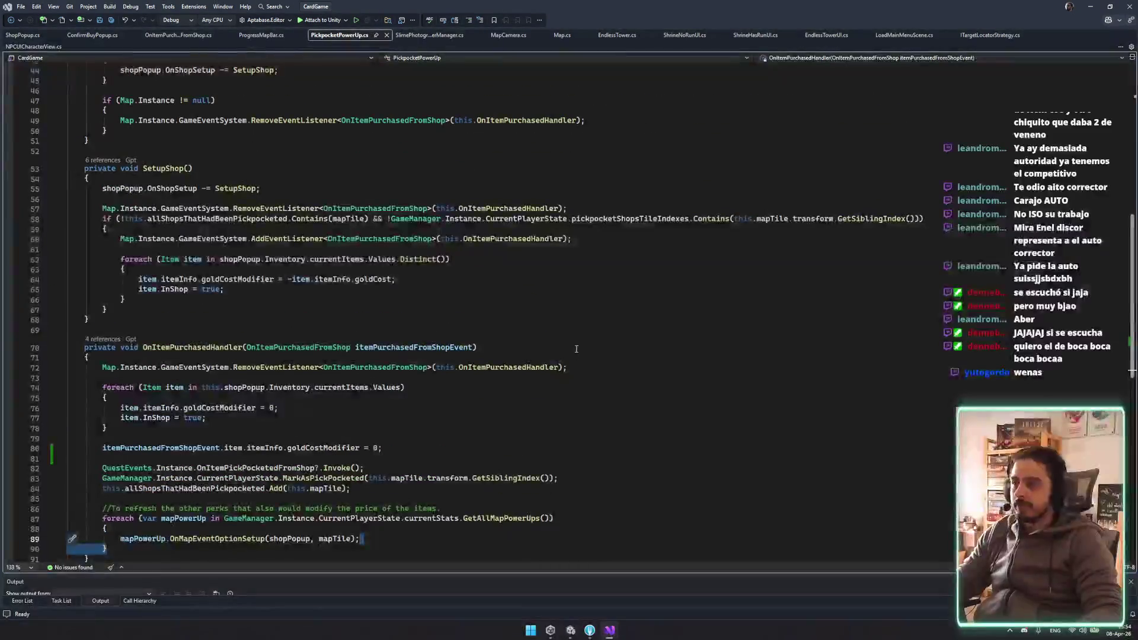
left_click(598, 318)
key("ctrl+s")
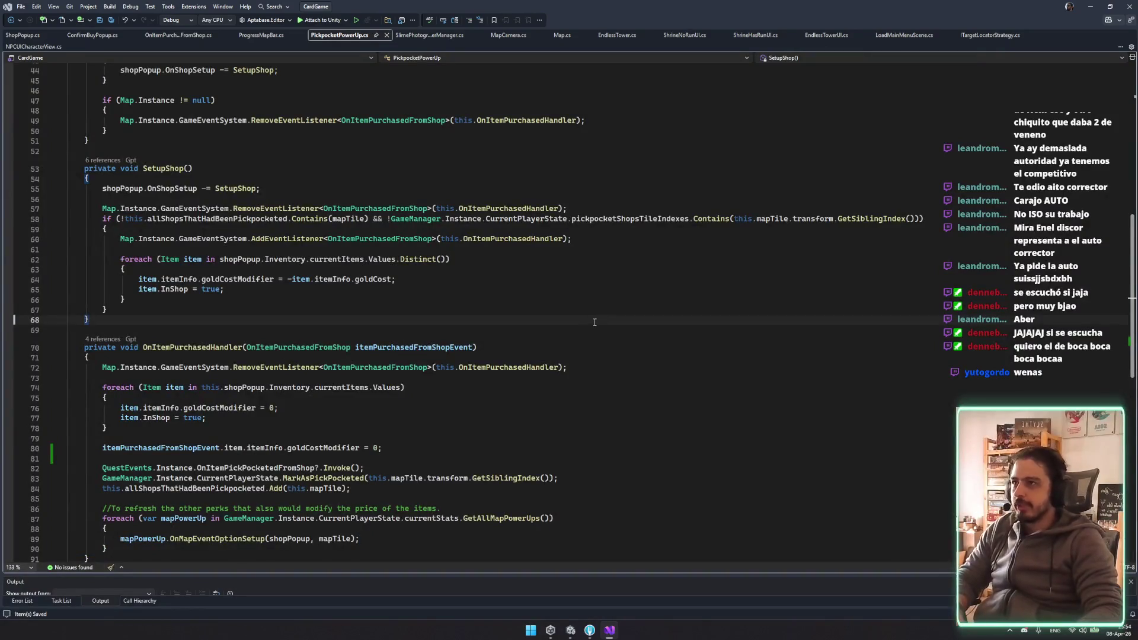
left_click(596, 336)
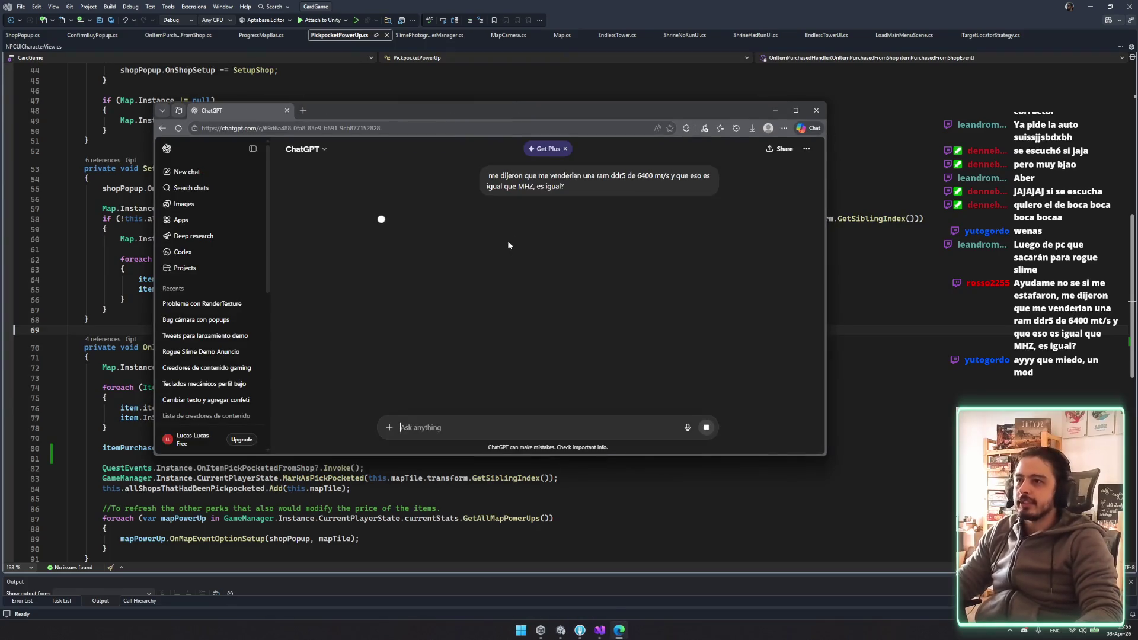
Read ChatGPT's answer that DDR5 6400 MT/s runs at 3200 MHz, then close the browser window
left_click_drag(392, 219, 435, 239)
left_click(599, 283)
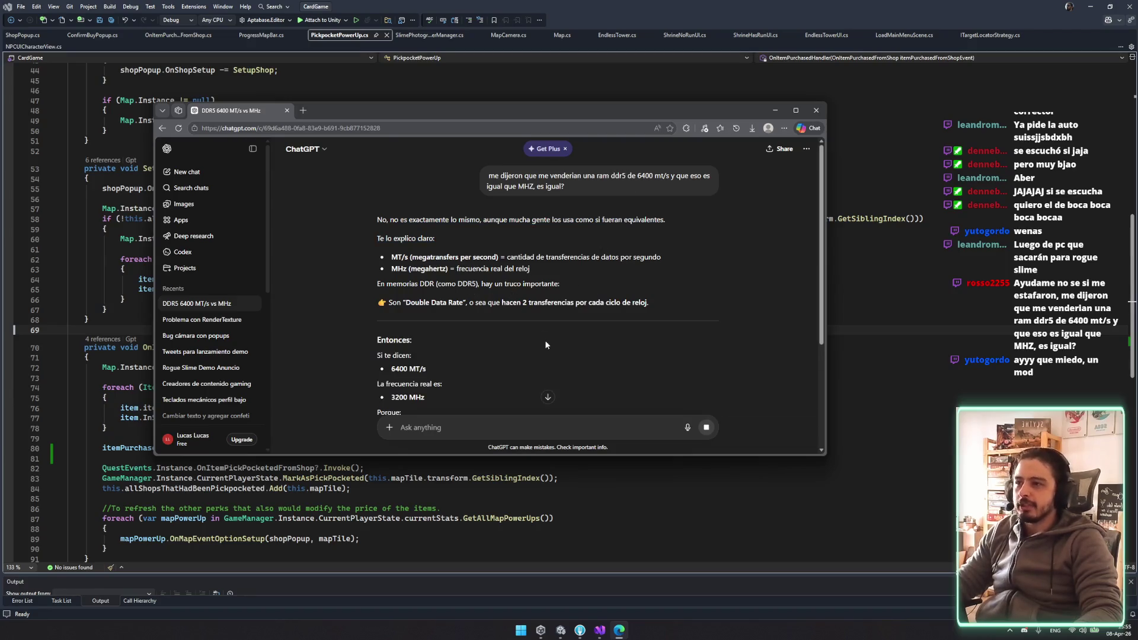
scroll(544, 336, "down", 2)
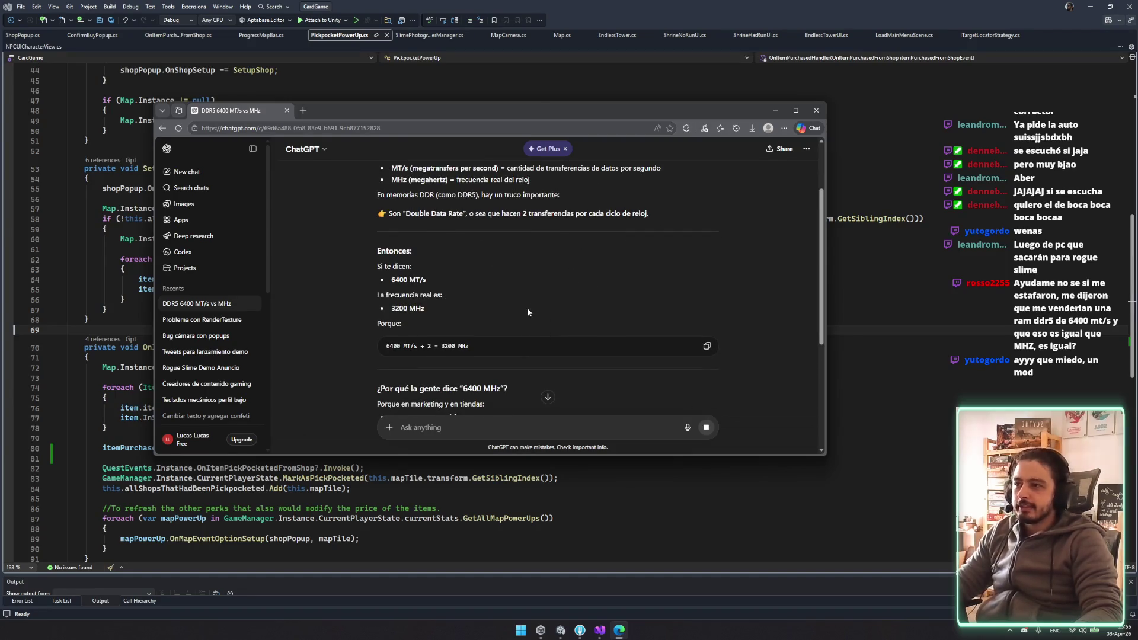
triple_click(486, 287)
left_click_drag(486, 287, 467, 331)
left_click(457, 323)
scroll(575, 337, "down", 1)
scroll(560, 333, "down", 2)
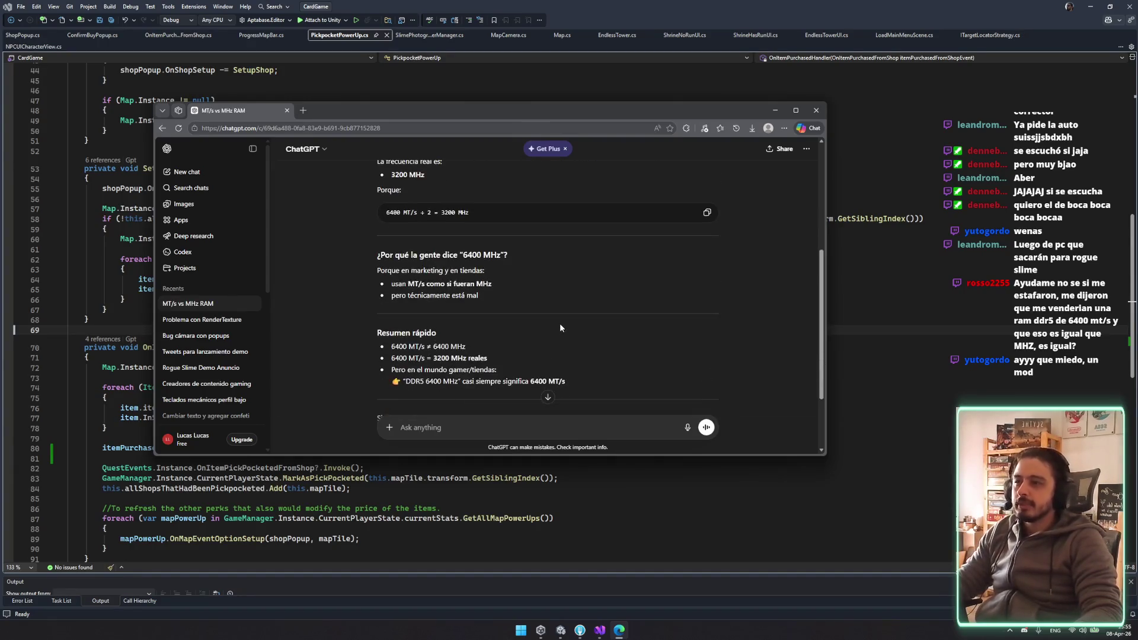
mouse_move(377, 271)
left_mouse_down()
mouse_move(476, 273)
mouse_move(511, 294)
left_mouse_up()
left_click(545, 310)
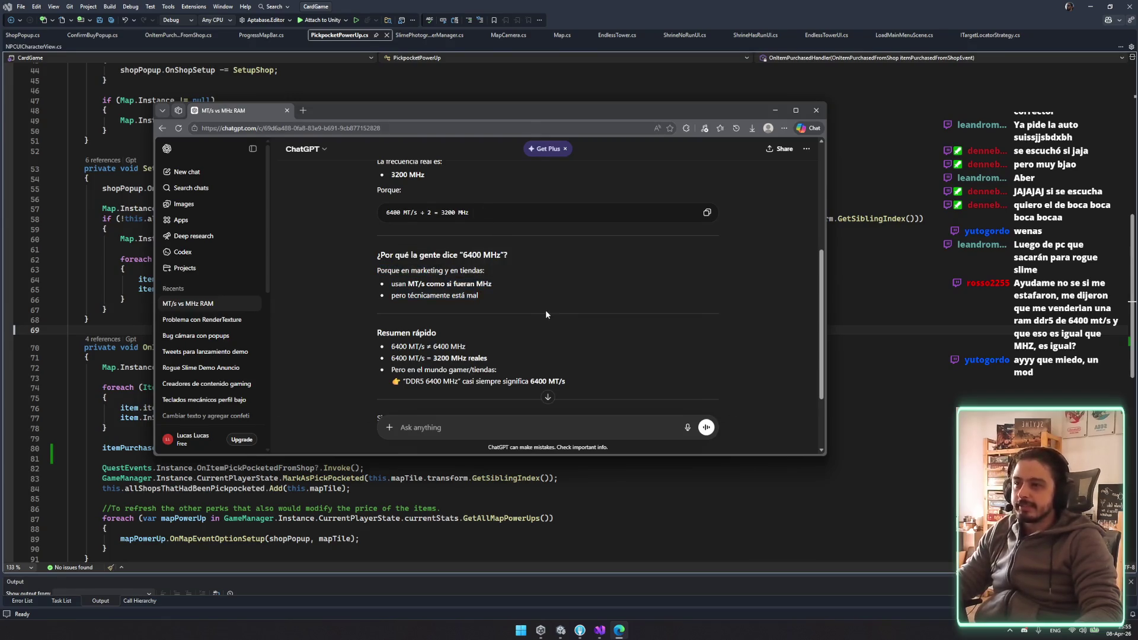
scroll(545, 311, "down", 2)
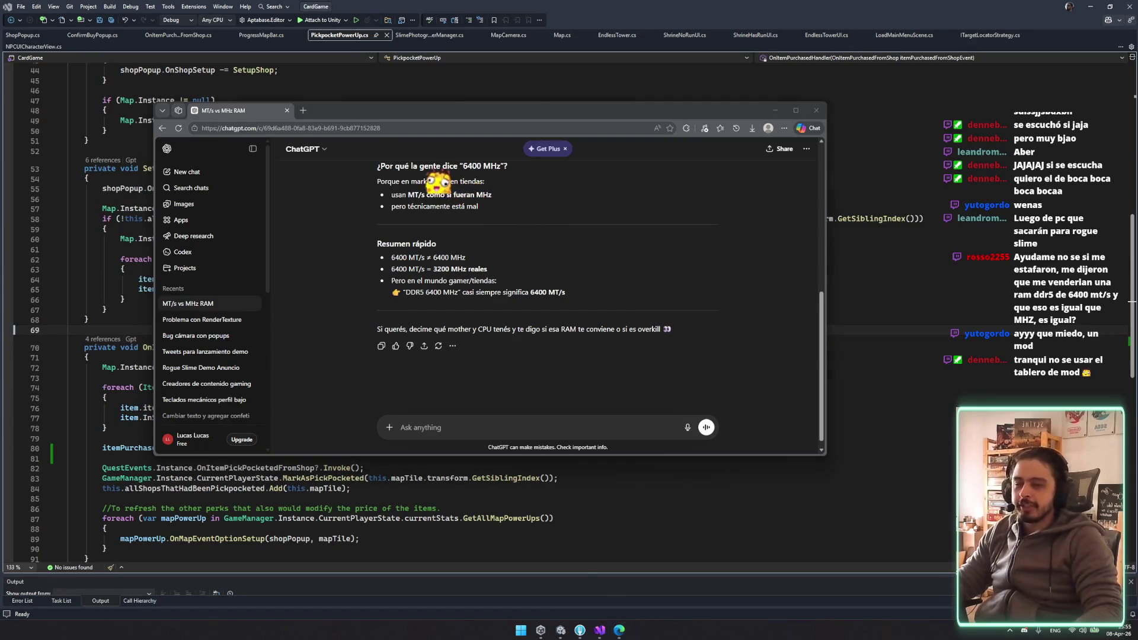
left_click(816, 114)
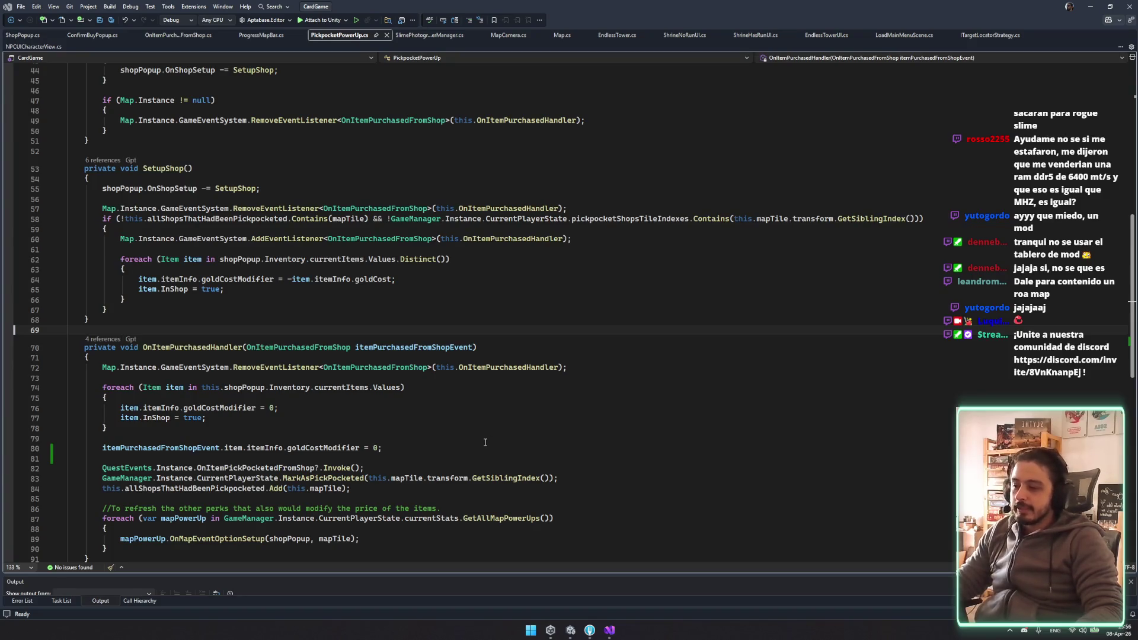
Save PickpocketPowerUp.cs from line 28 of OnMapEventOptionSetup and minimize Visual Studio
scroll(485, 443, "up", 10)
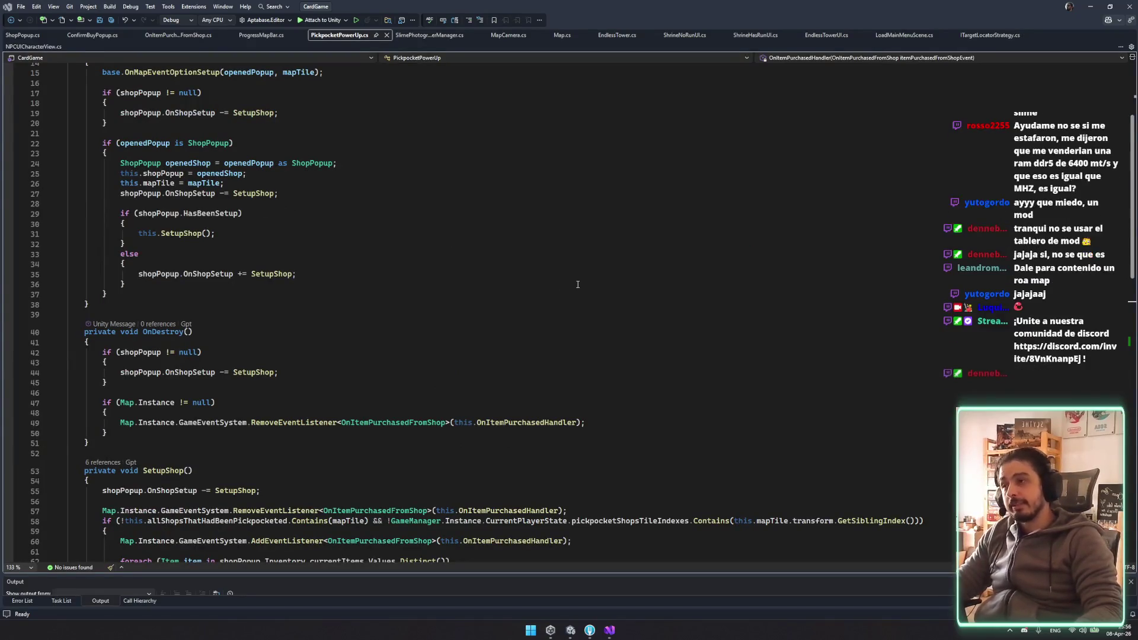
scroll(592, 314, "up", 5)
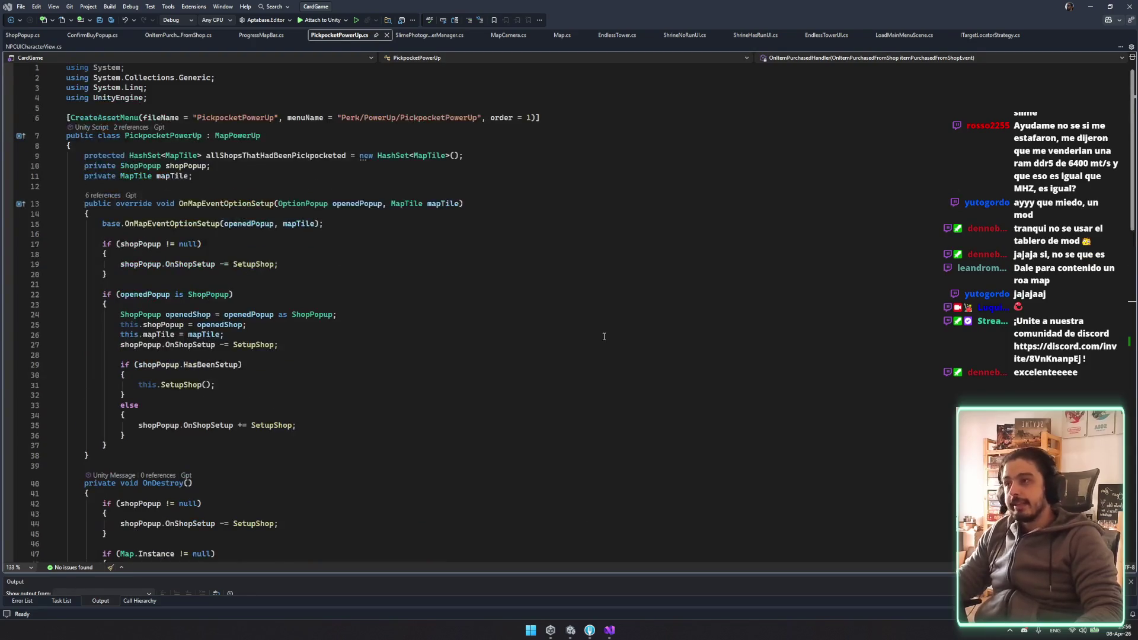
left_click(593, 355)
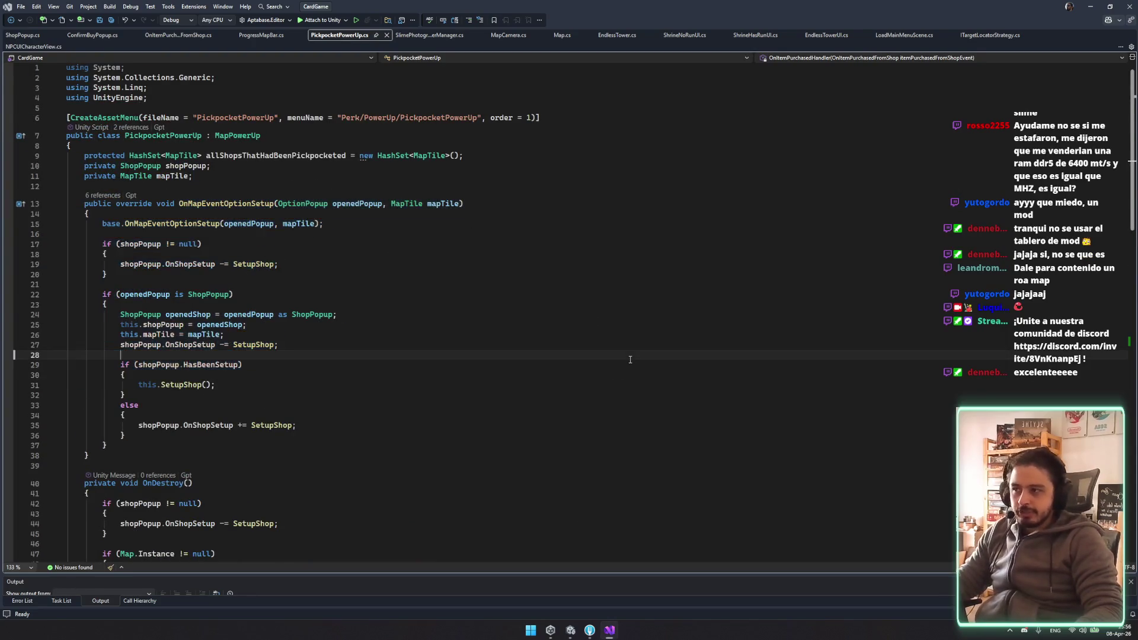
key("ctrl+minus")
key("ctrl+s")
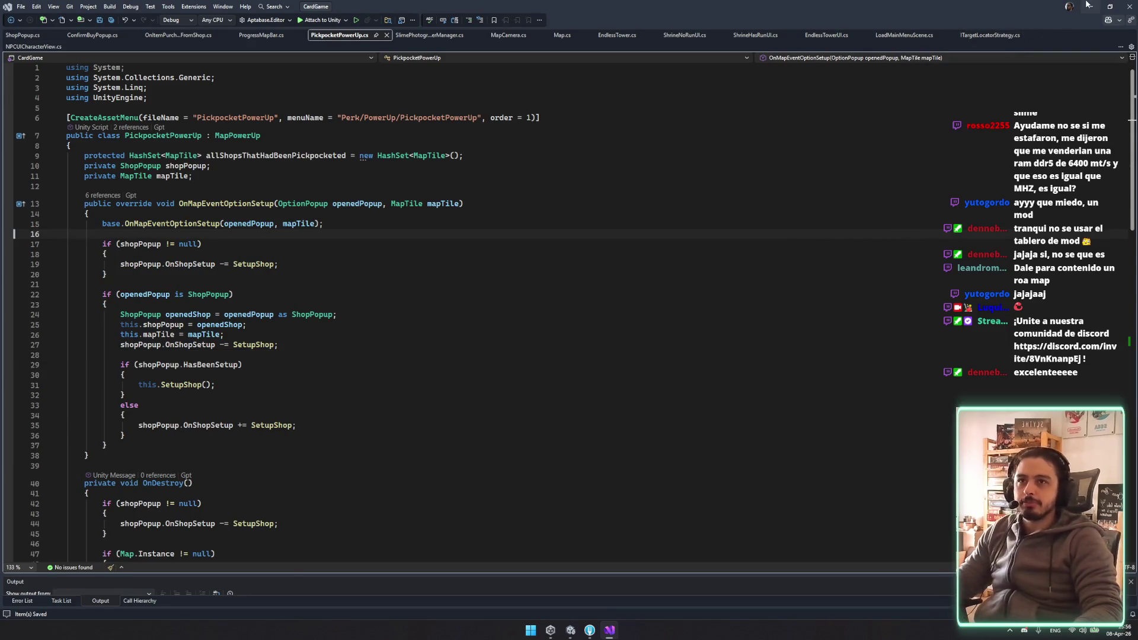
left_click(1090, 6)
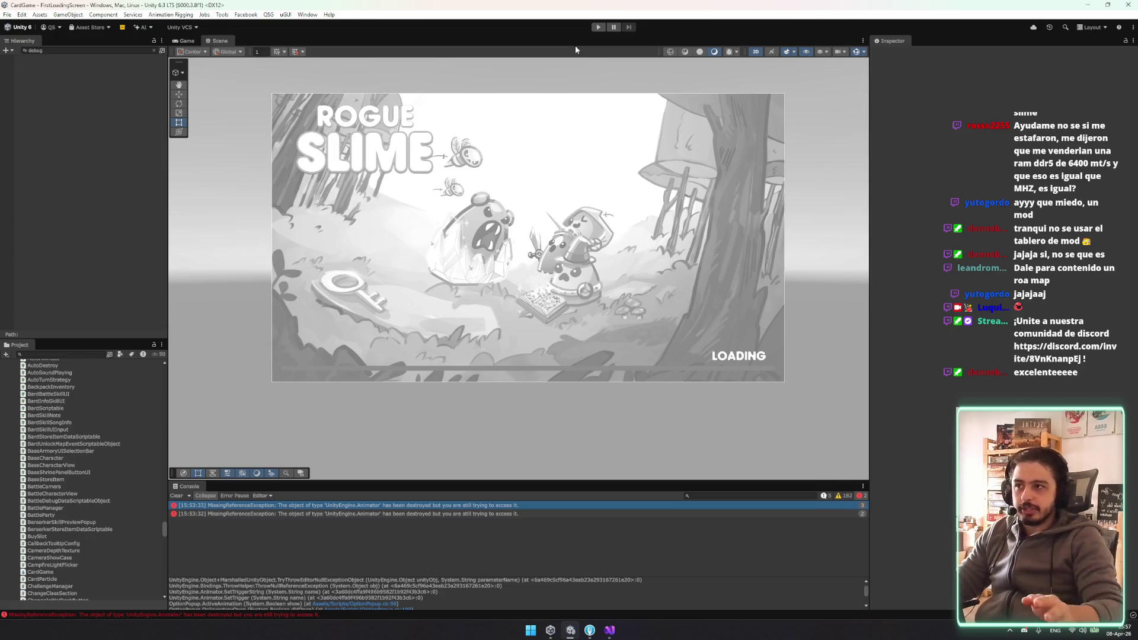
left_click(153, 51)
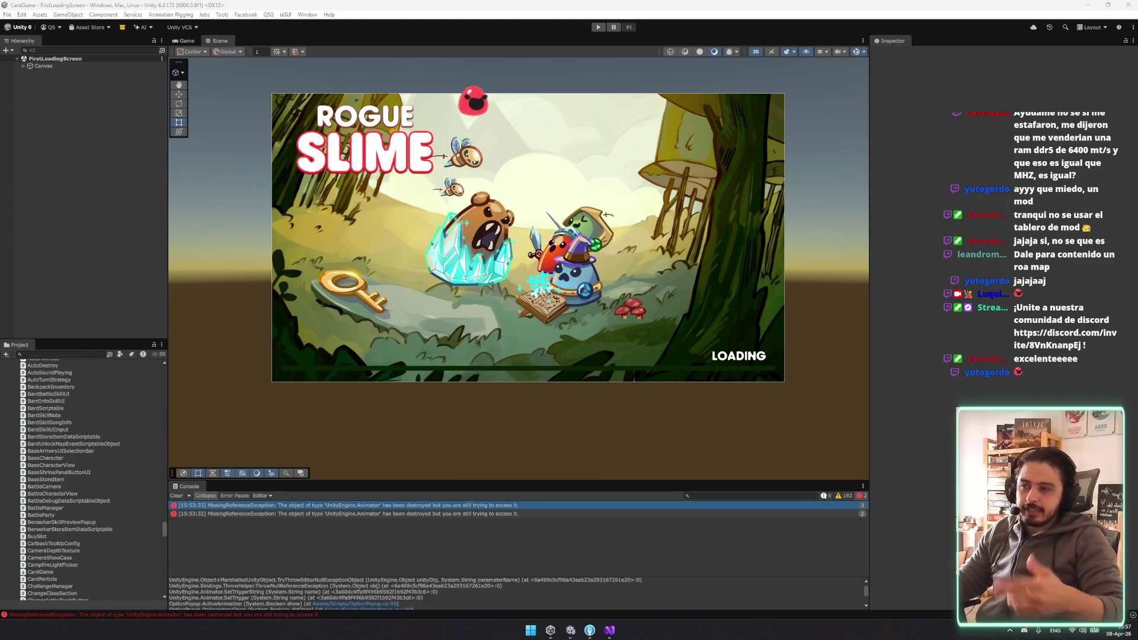
Clear the Console errors, collapse the Map and Scripts folders, and launch Fork
left_click(175, 498)
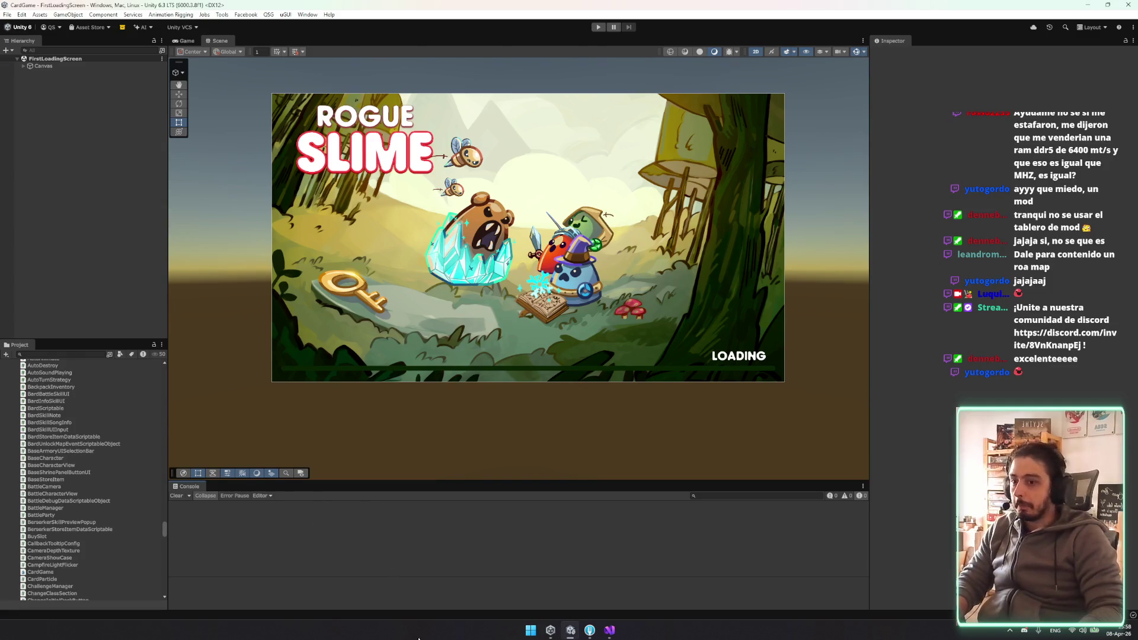
scroll(107, 449, "up", 10)
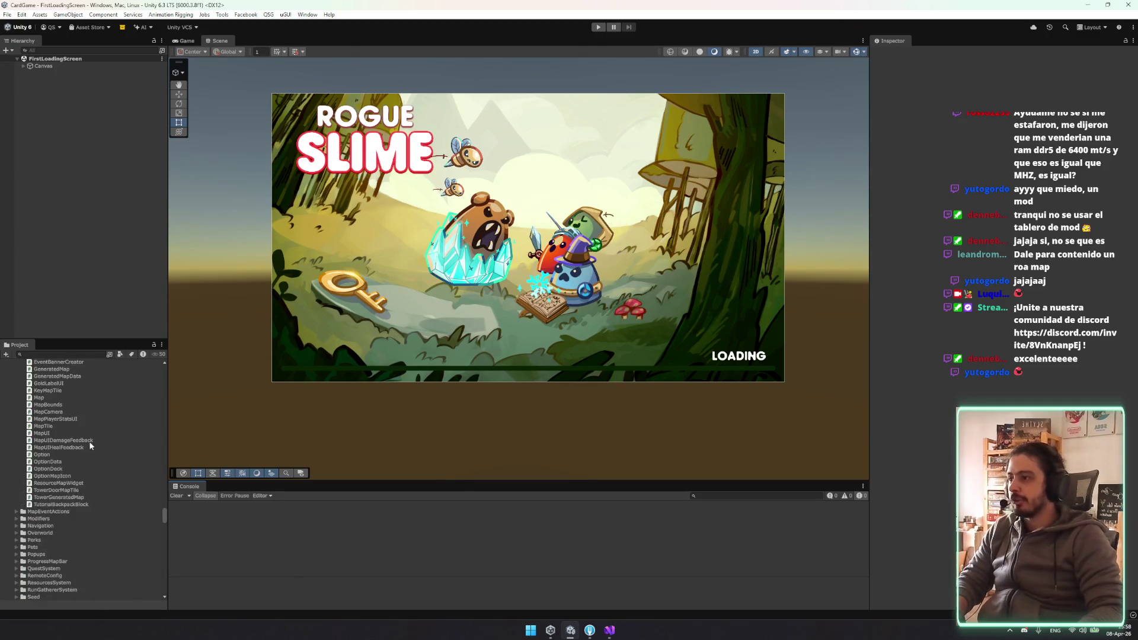
left_click(89, 440)
key("Left")
key("Left")
key("Left")
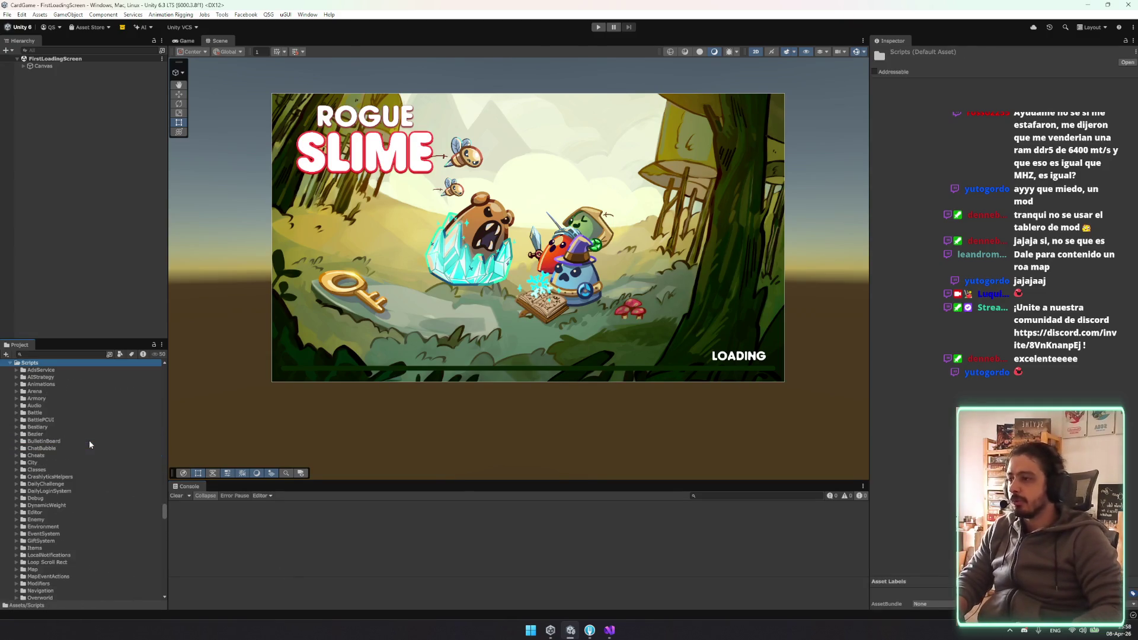
key("Left")
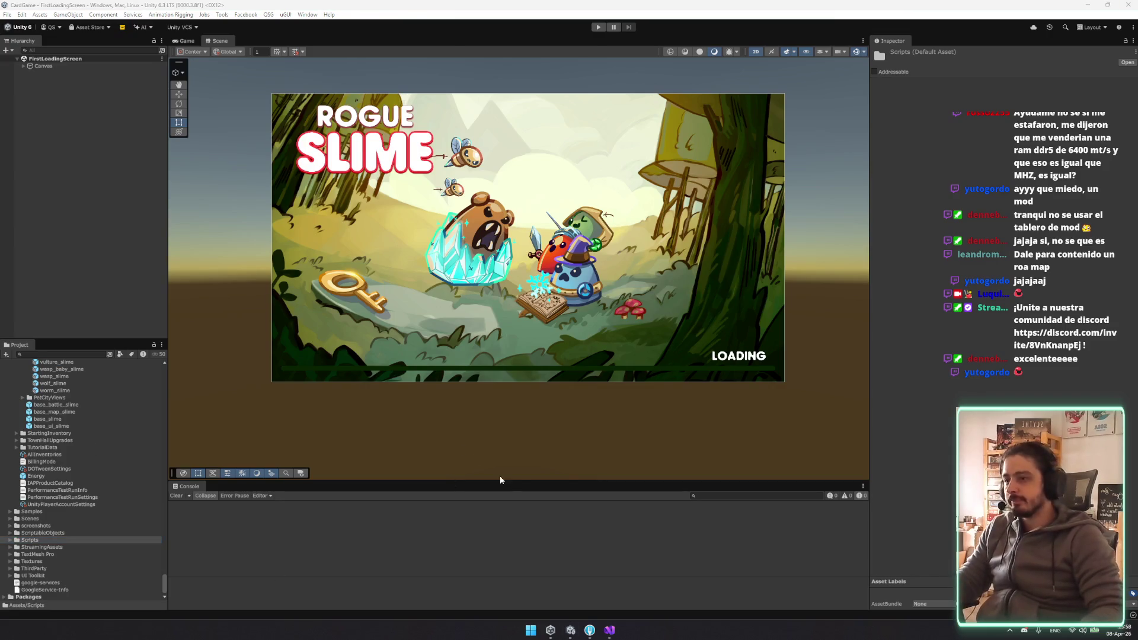
left_click(590, 632)
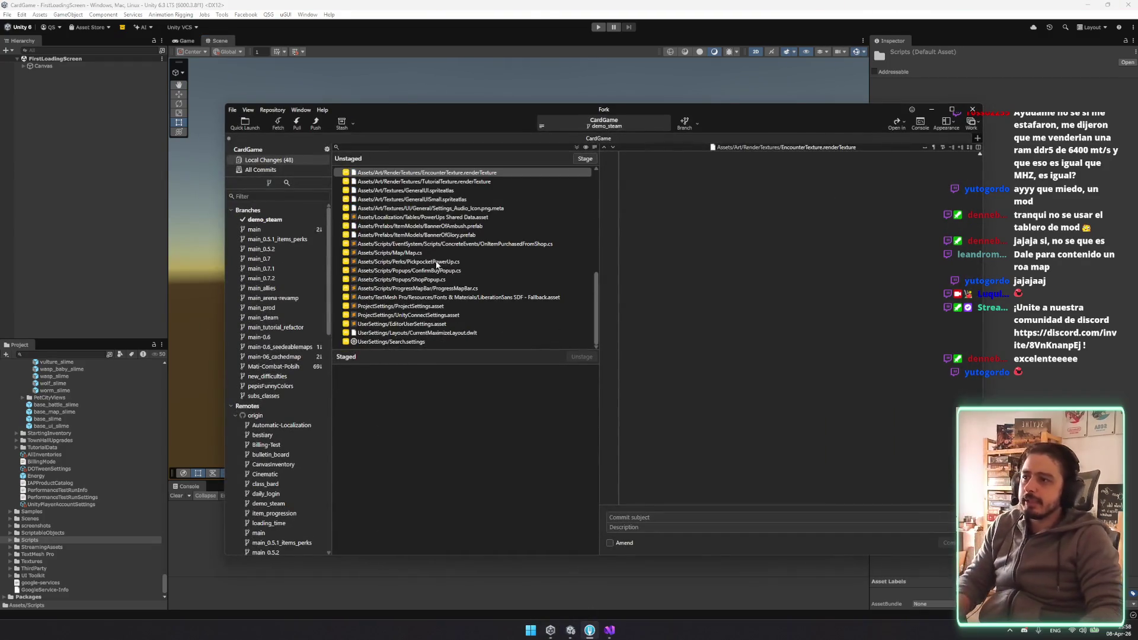
Stage the Map, PickpocketPowerUp and ConfirmBuyPopup script fixes and review the changed files' diffs
left_click(437, 262)
key("Up")
key("shift+Down")
key("shift+Down")
key("shift+Down")
key("shift+Down")
key("ctrl+s")
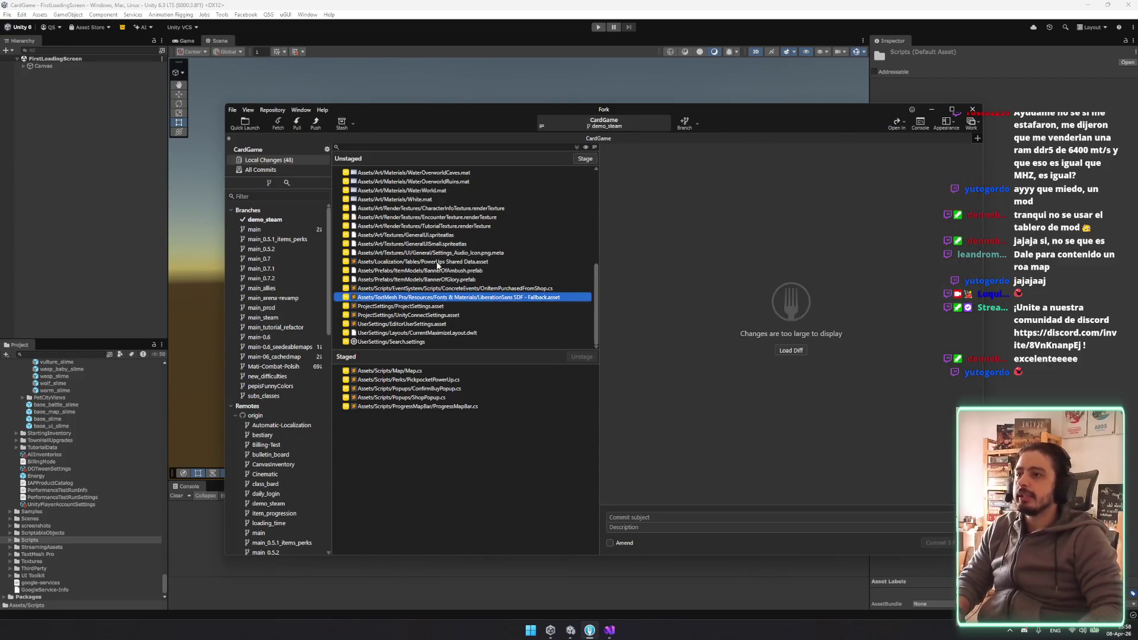
left_click(470, 270)
left_click(468, 280)
left_click(439, 397)
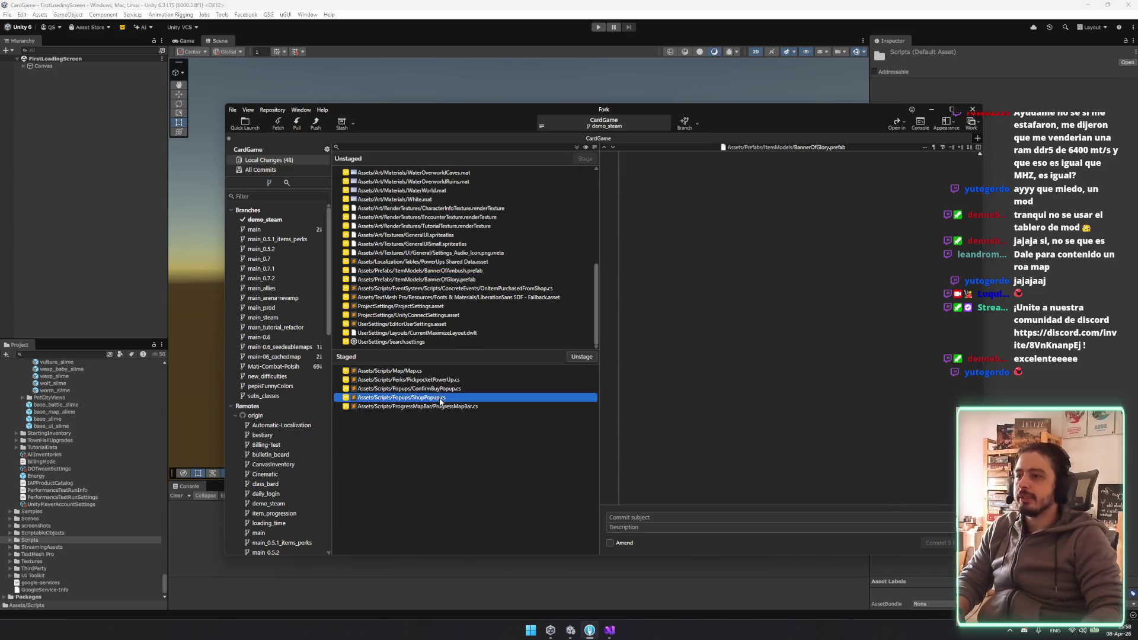
key("Up")
Unstage ProgressMapBar.cs and commit as 'Fixed pickpocket power up bug + fixed null exception added by me'
left_click(640, 516)
type("Fixed pickpo")
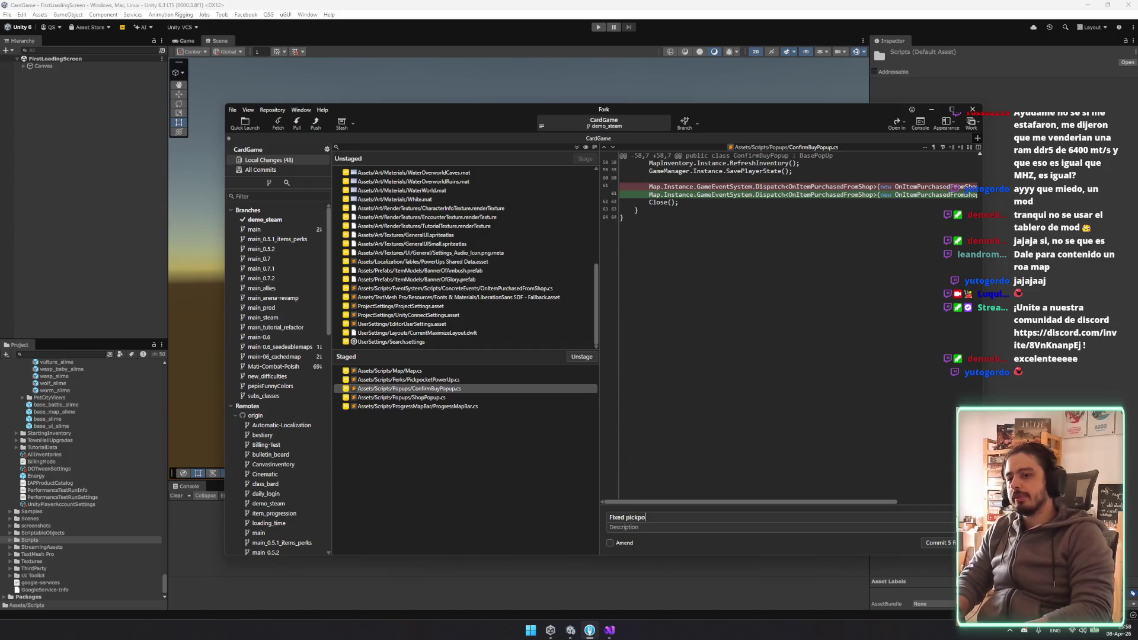
type("cket pow")
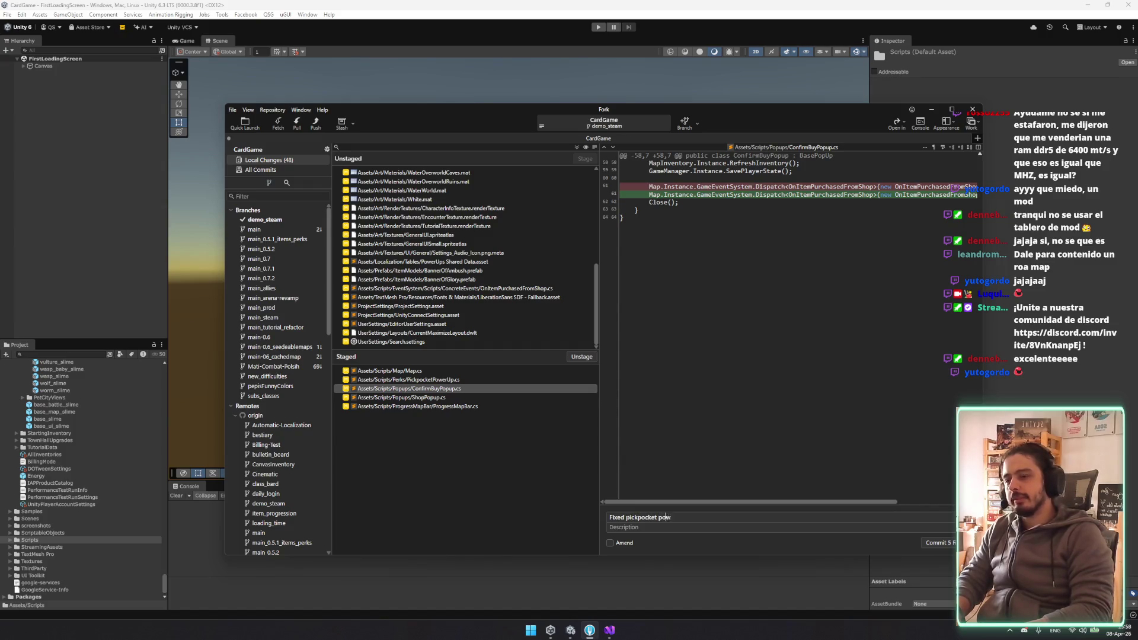
type("er up bug +")
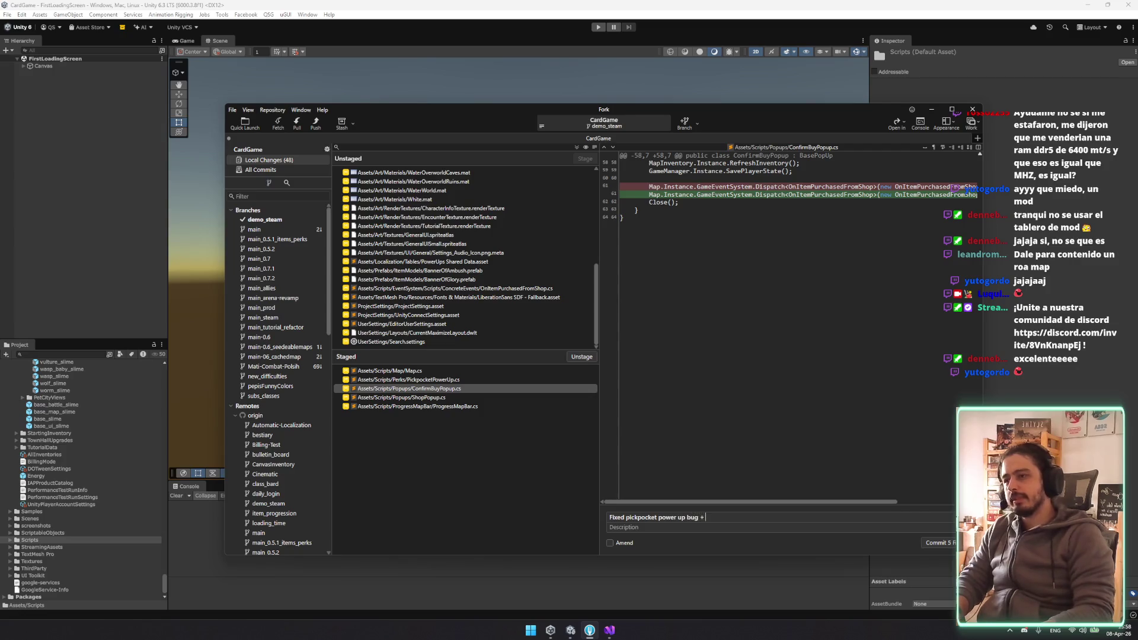
left_click(480, 397)
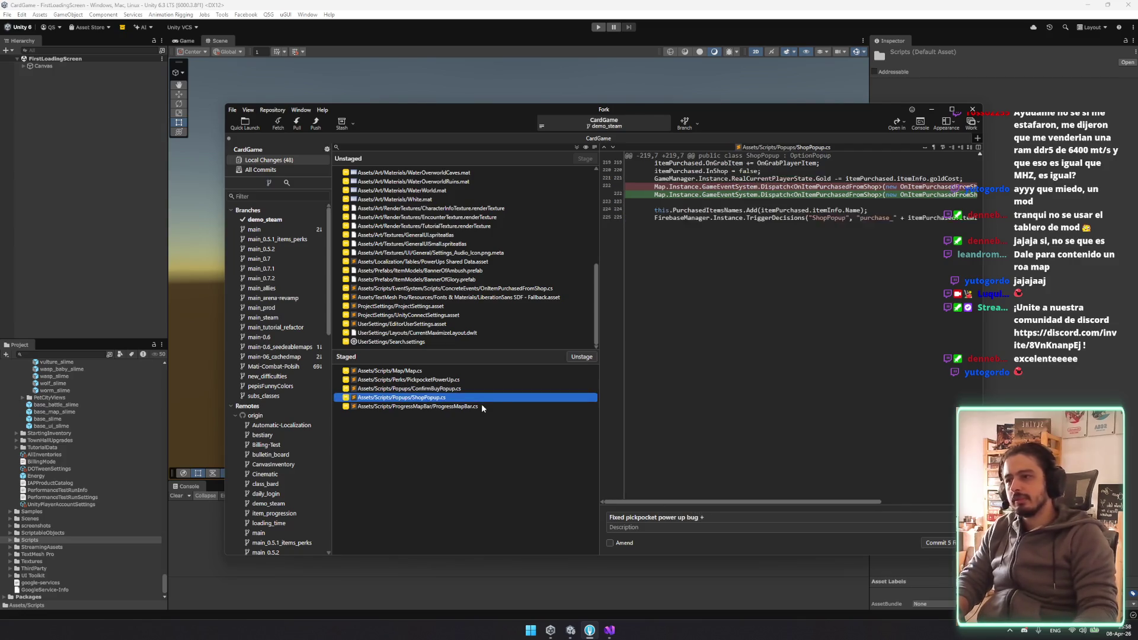
left_click(482, 406)
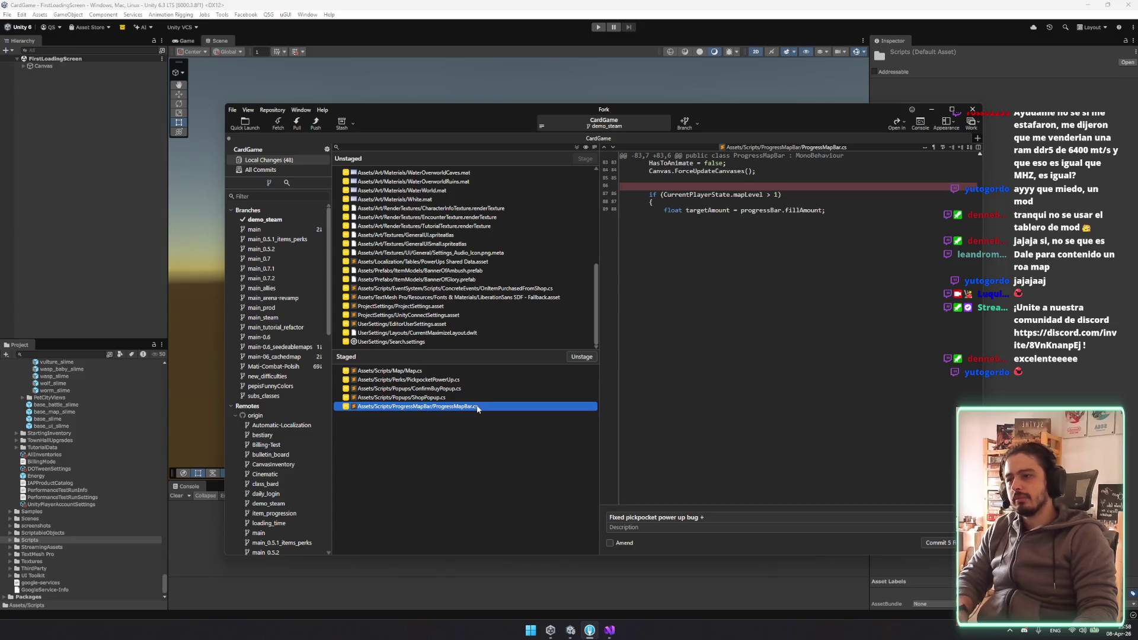
double_click(477, 408)
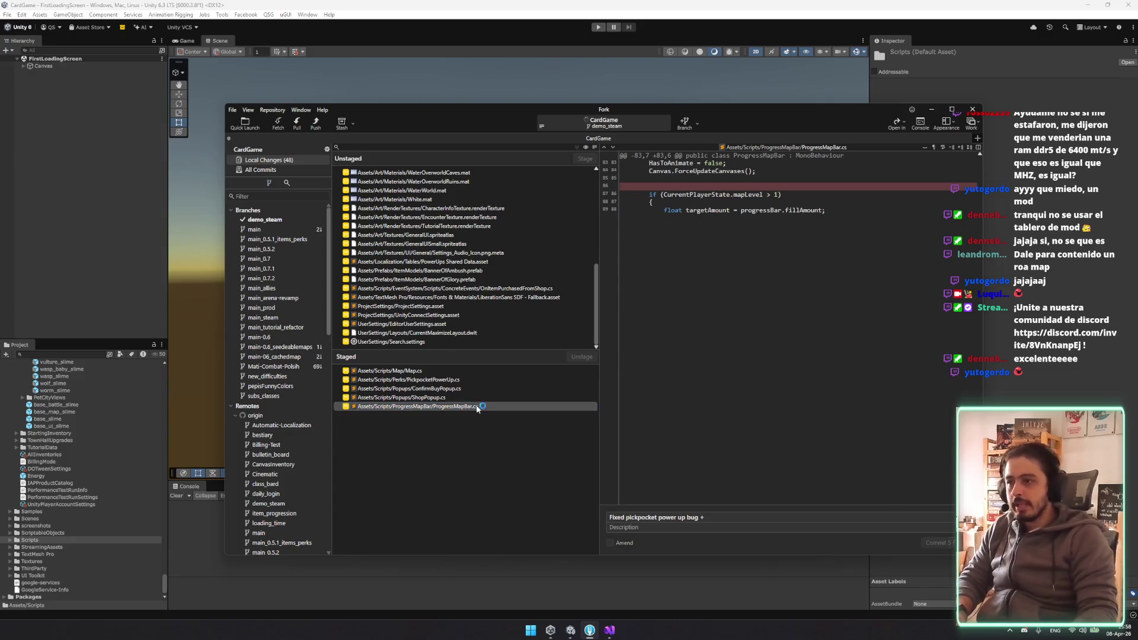
left_click(444, 371)
left_click(733, 514)
type("fixed null ")
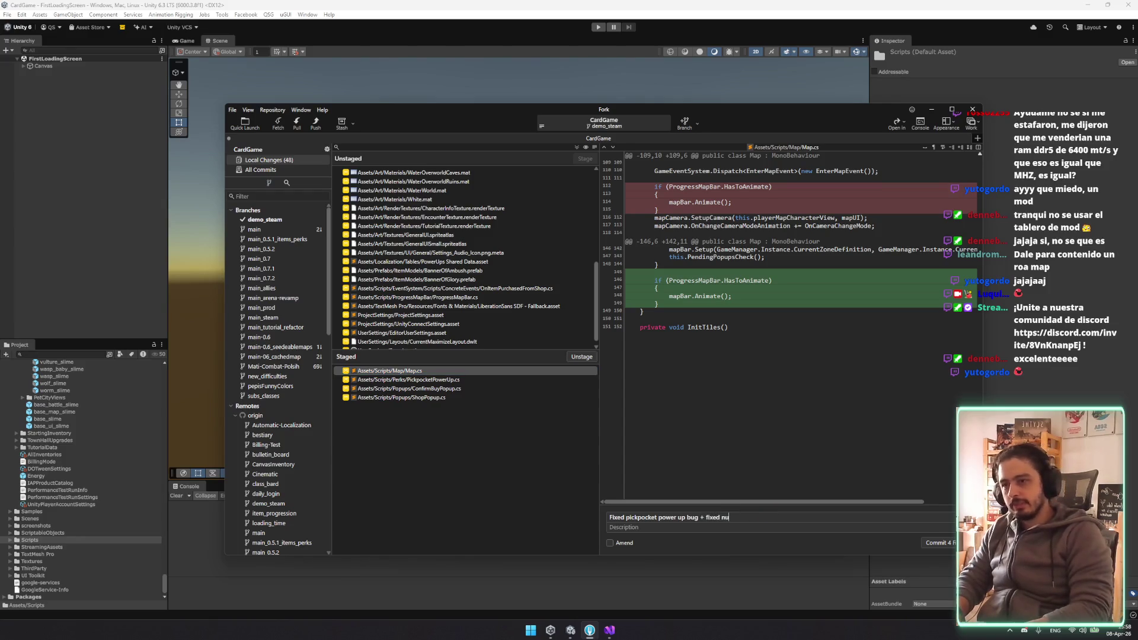
type("except")
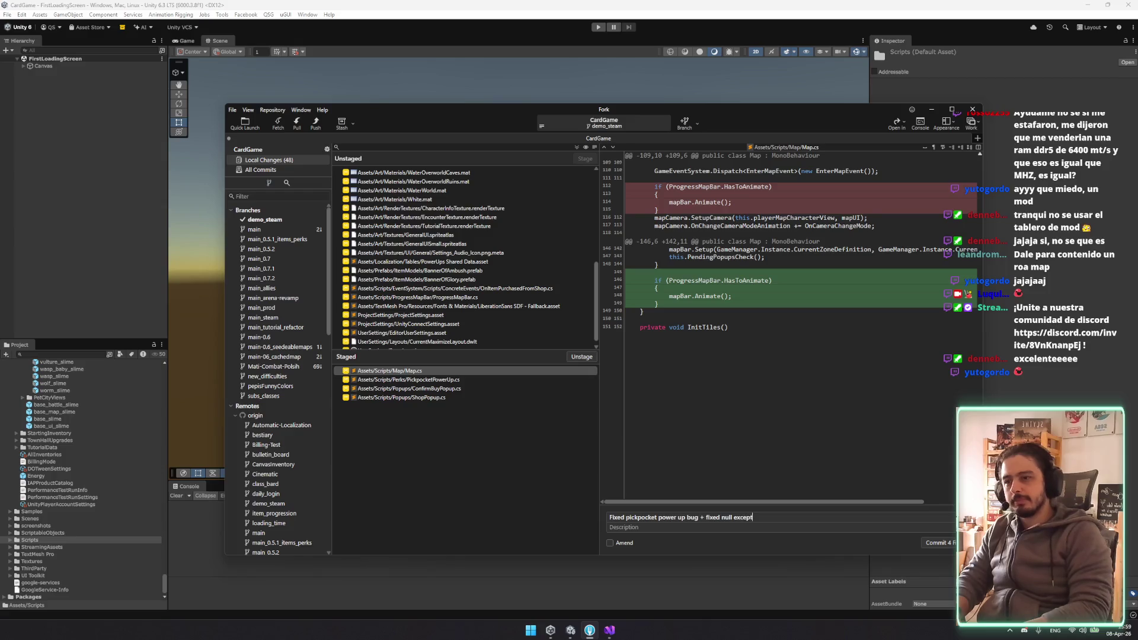
type("ion added by ")
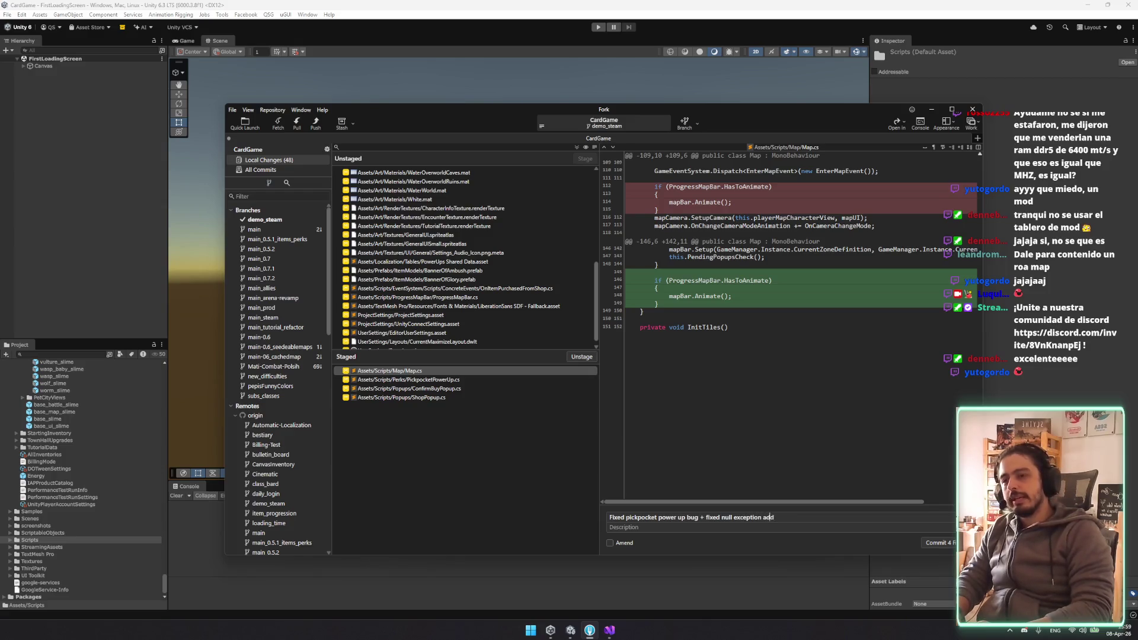
type("me")
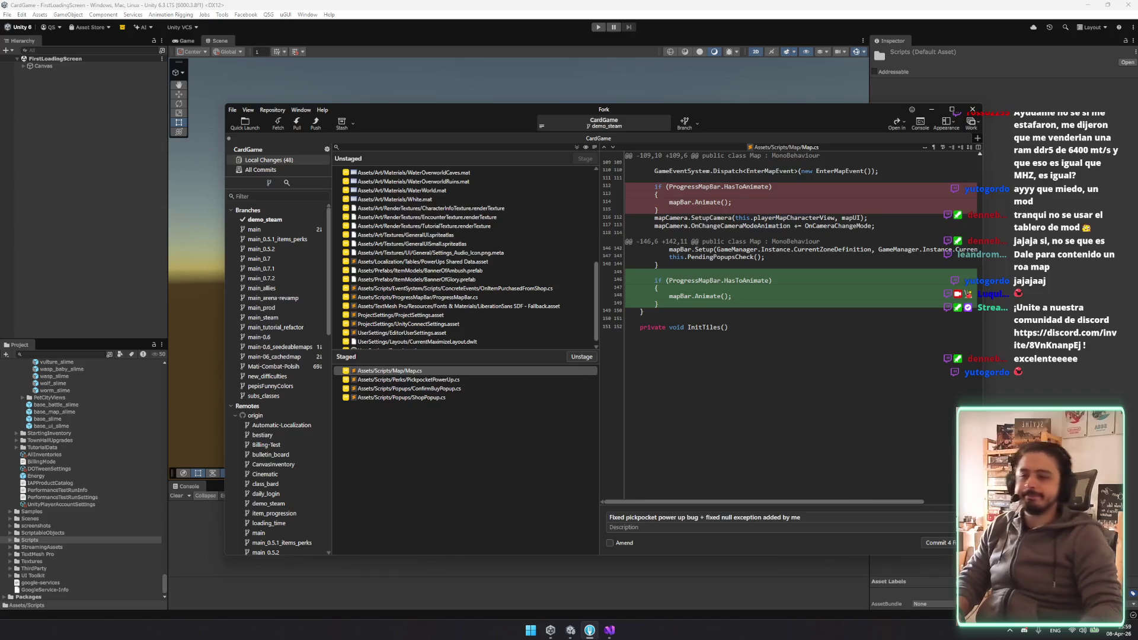
left_click(945, 542)
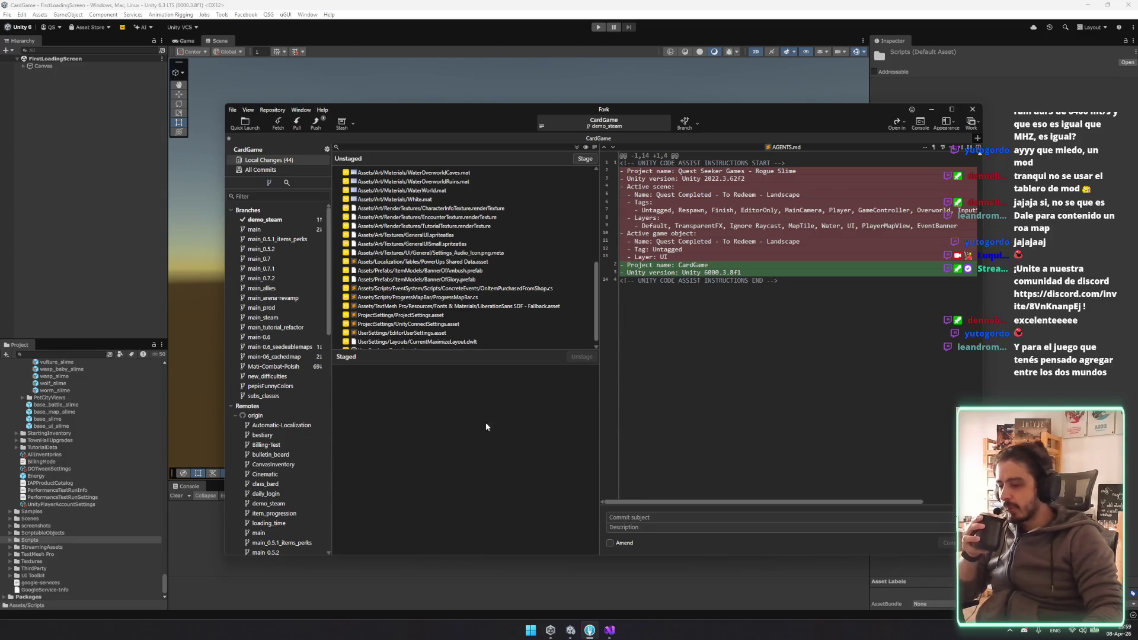
left_click(317, 126)
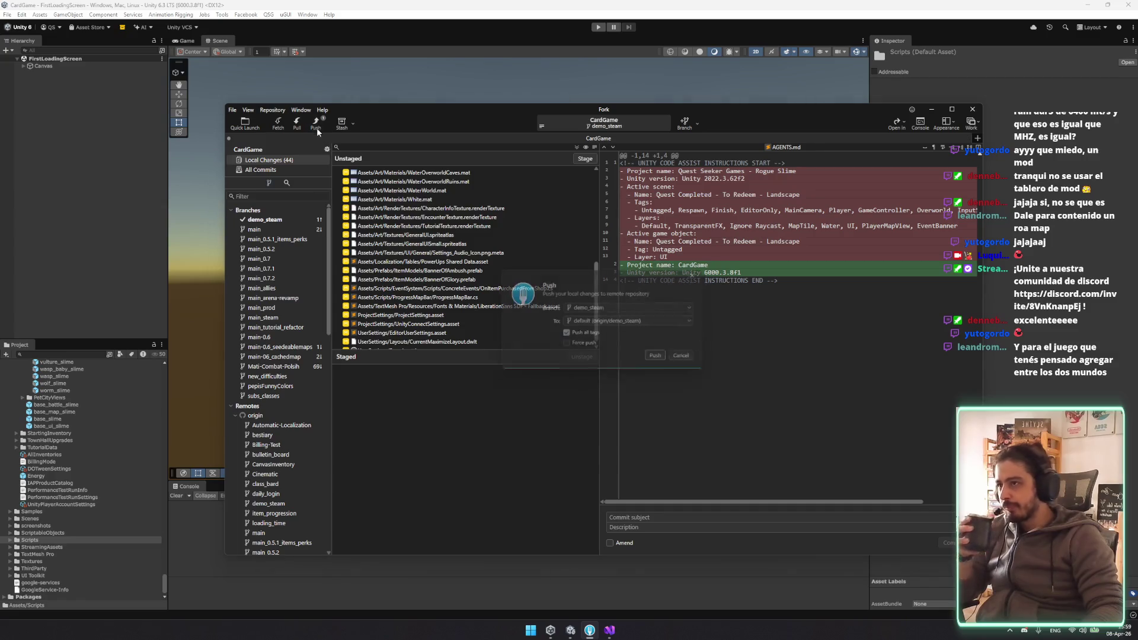
Push demo_steam to origin/demo_steam and view its history with the new fix commit on top
left_click(655, 355)
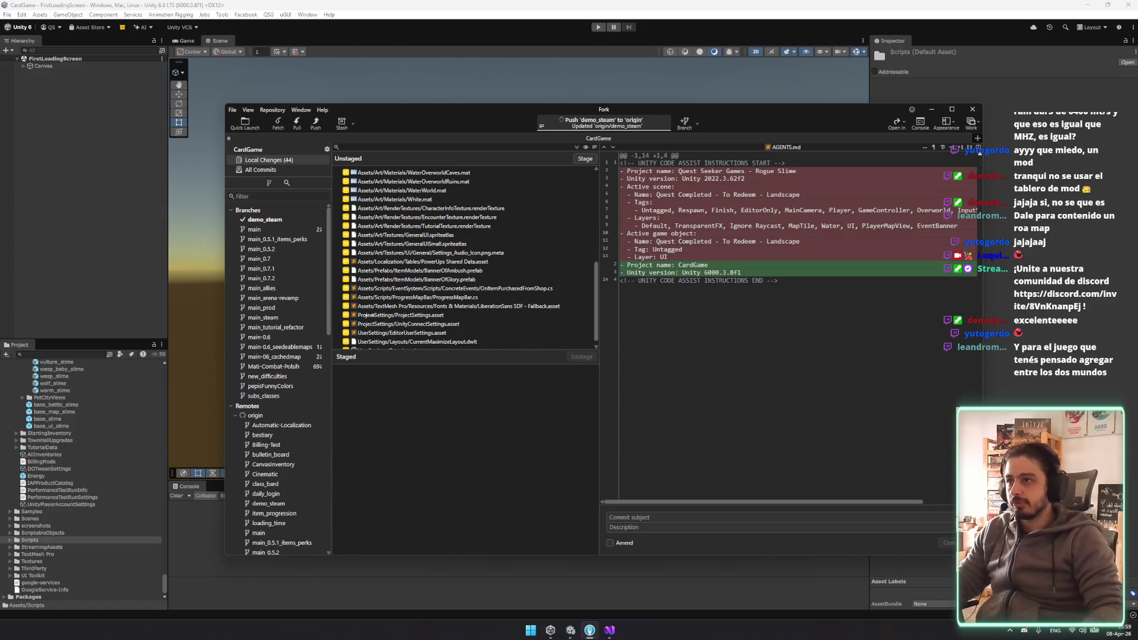
scroll(414, 305, "up", 6)
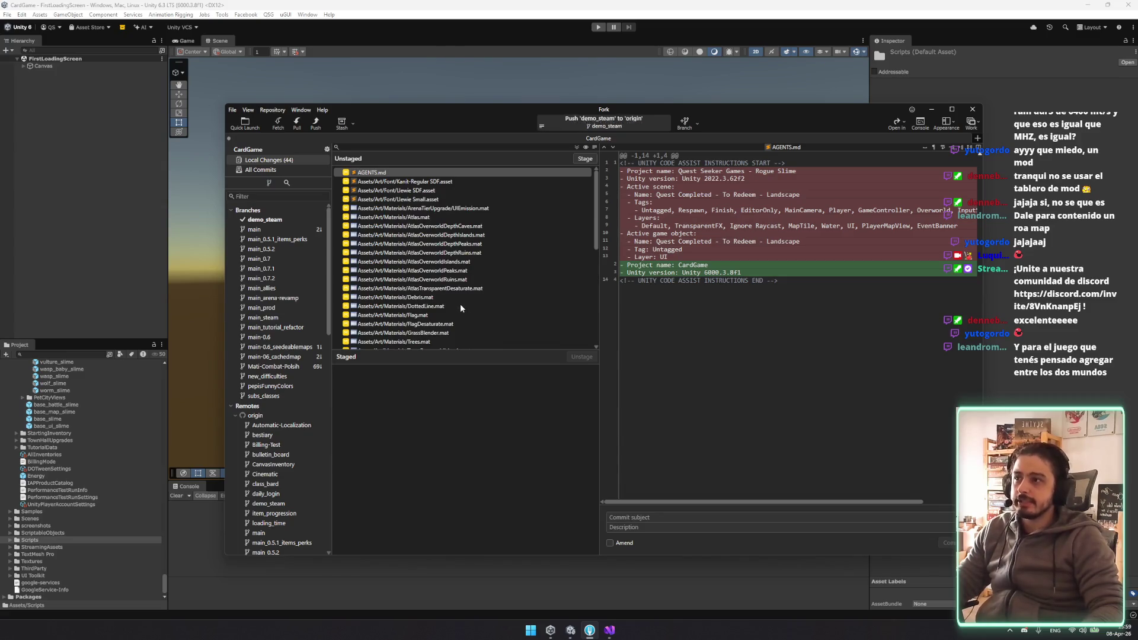
left_click(282, 222)
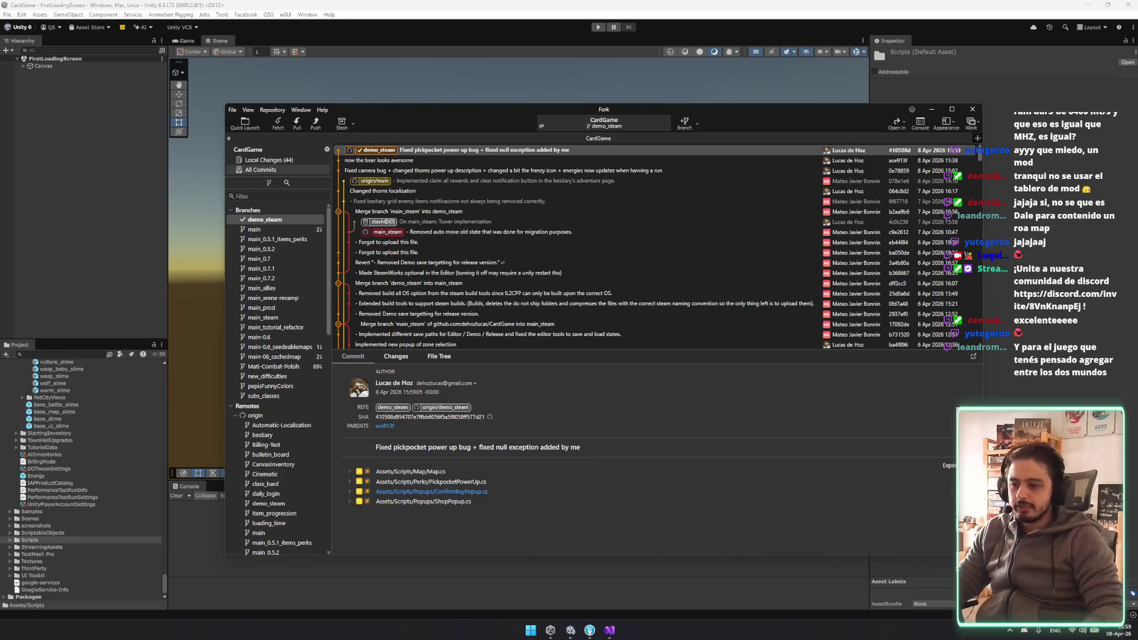
left_click(1024, 630)
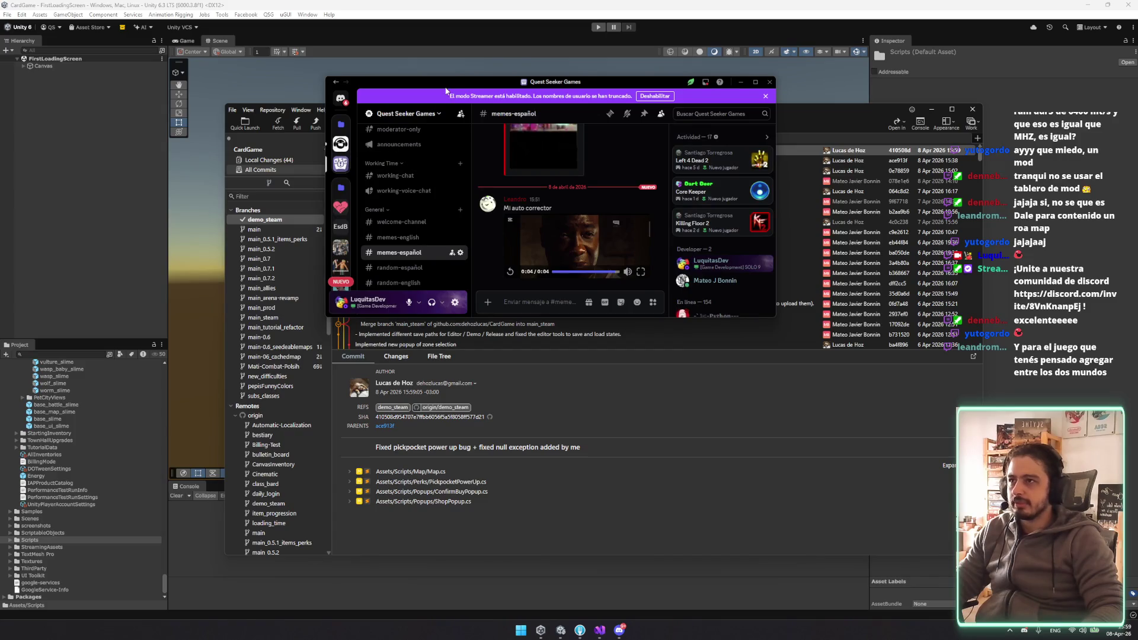
Close the Discord window and show the main branch's commit history in Fork
left_click(769, 82)
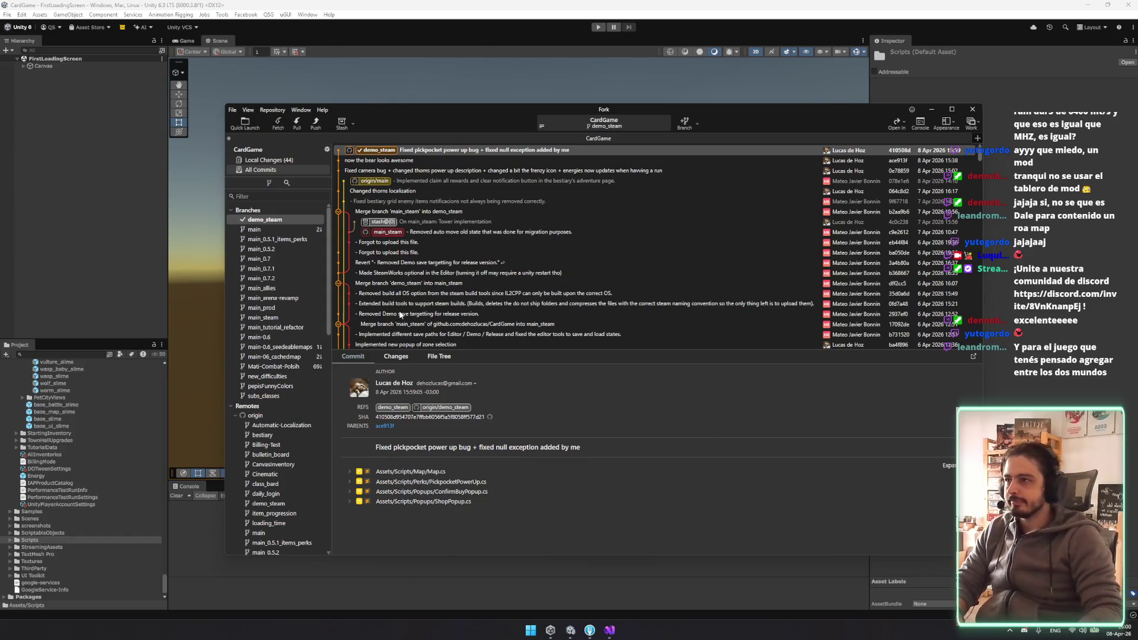
left_click(281, 230)
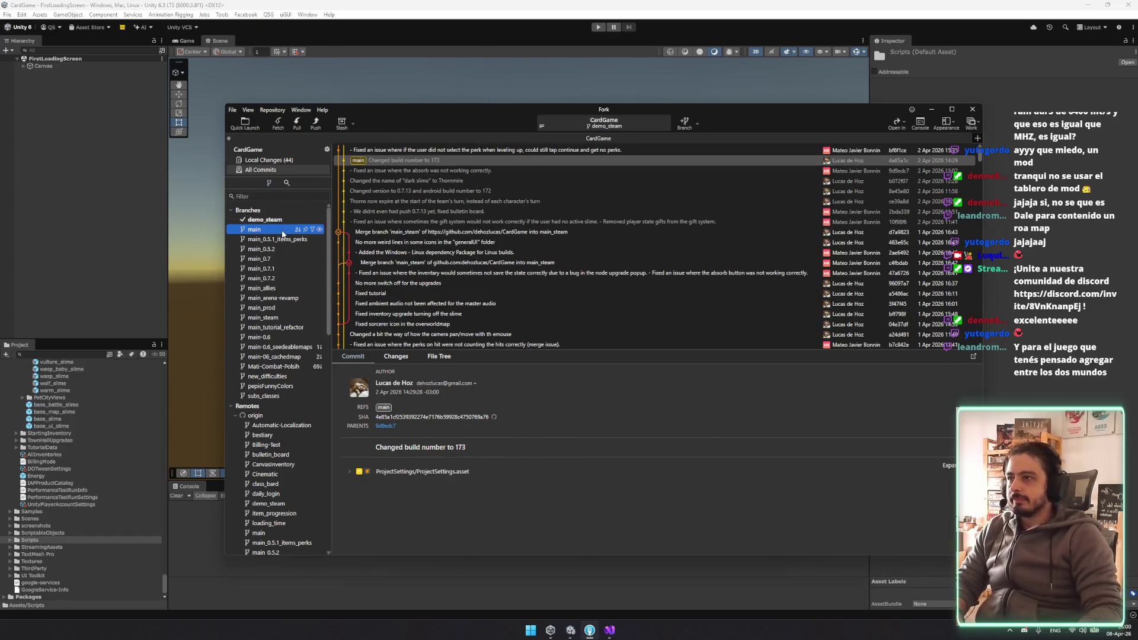
Attempt to check out main and then main_steam, which the local changes block
double_click(282, 231)
left_click(667, 356)
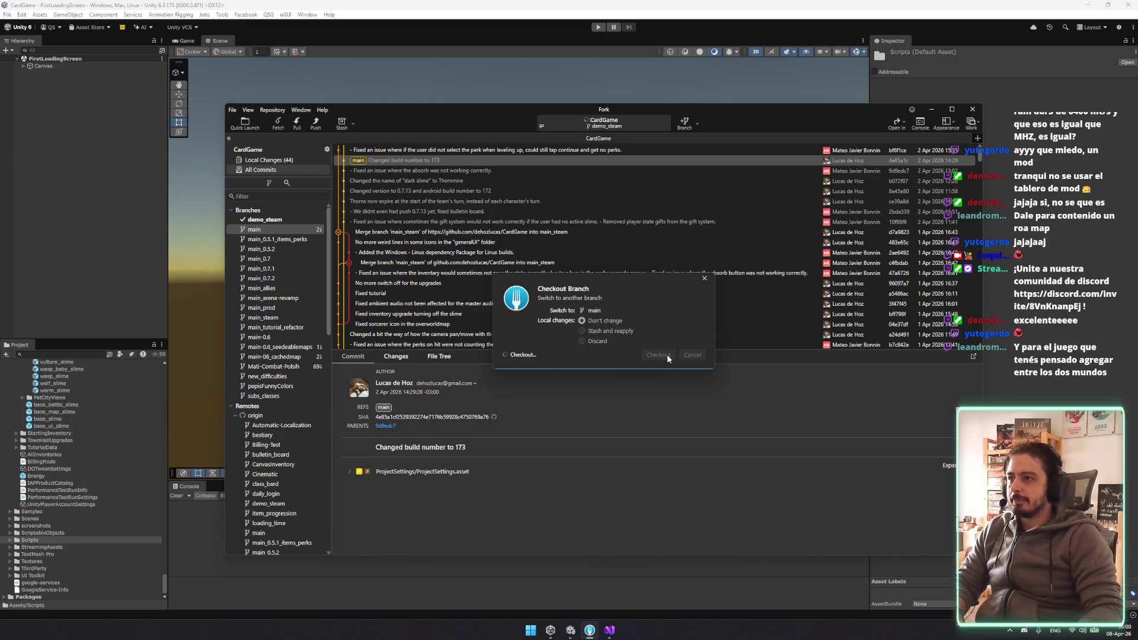
left_click(278, 318)
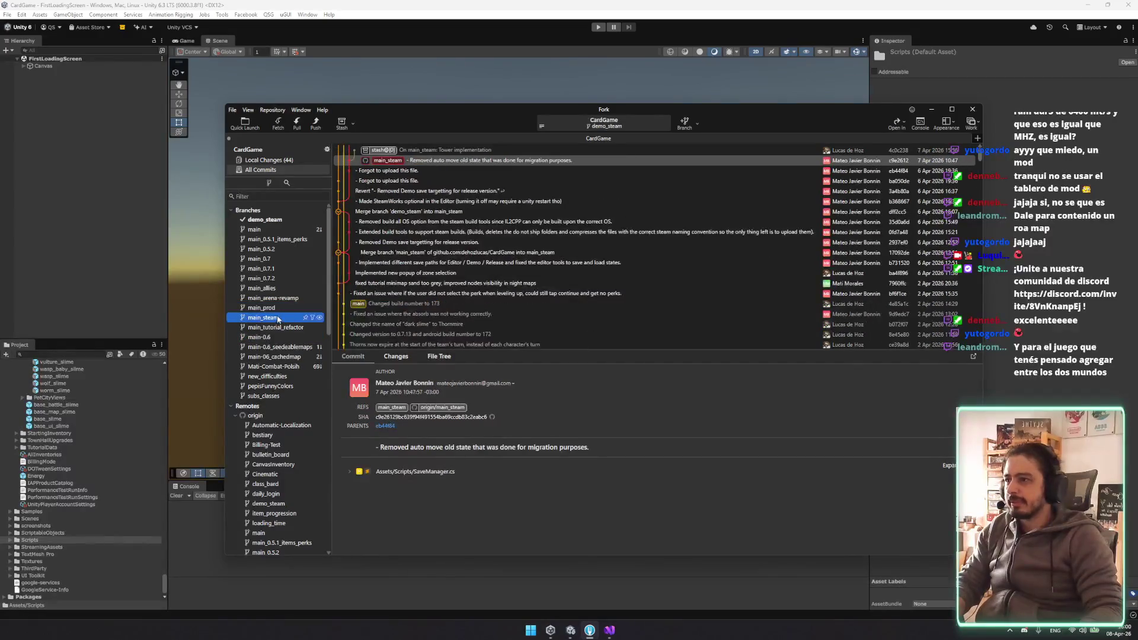
double_click(278, 319)
left_click(659, 354)
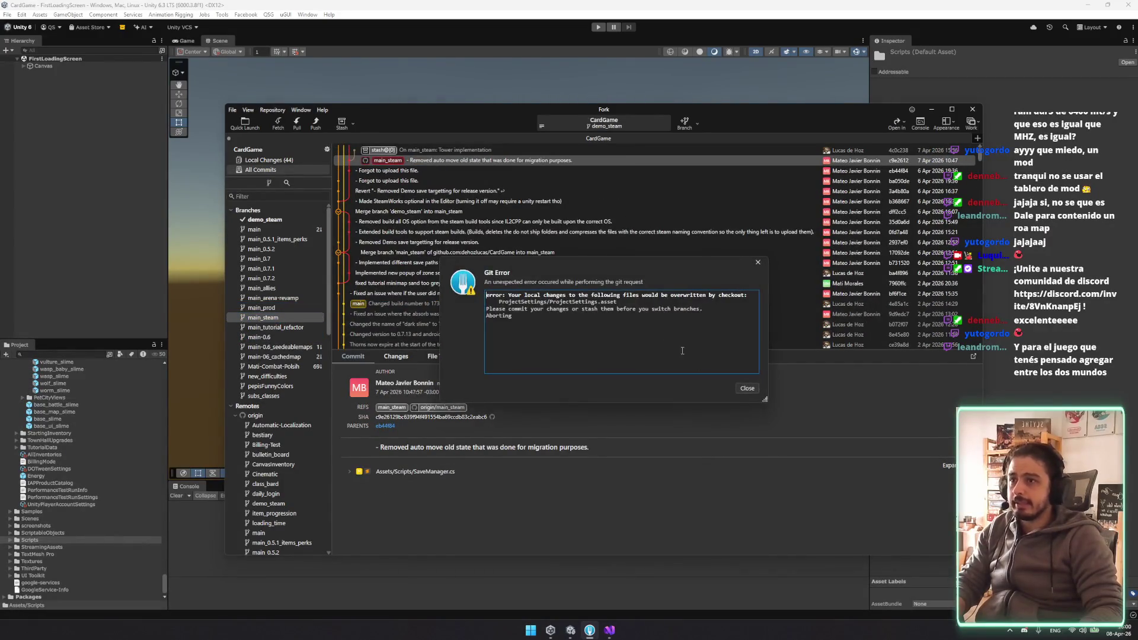
Discard all unstaged local changes and check out main_steam
left_click(260, 160)
left_click(474, 244)
key("ctrl+a")
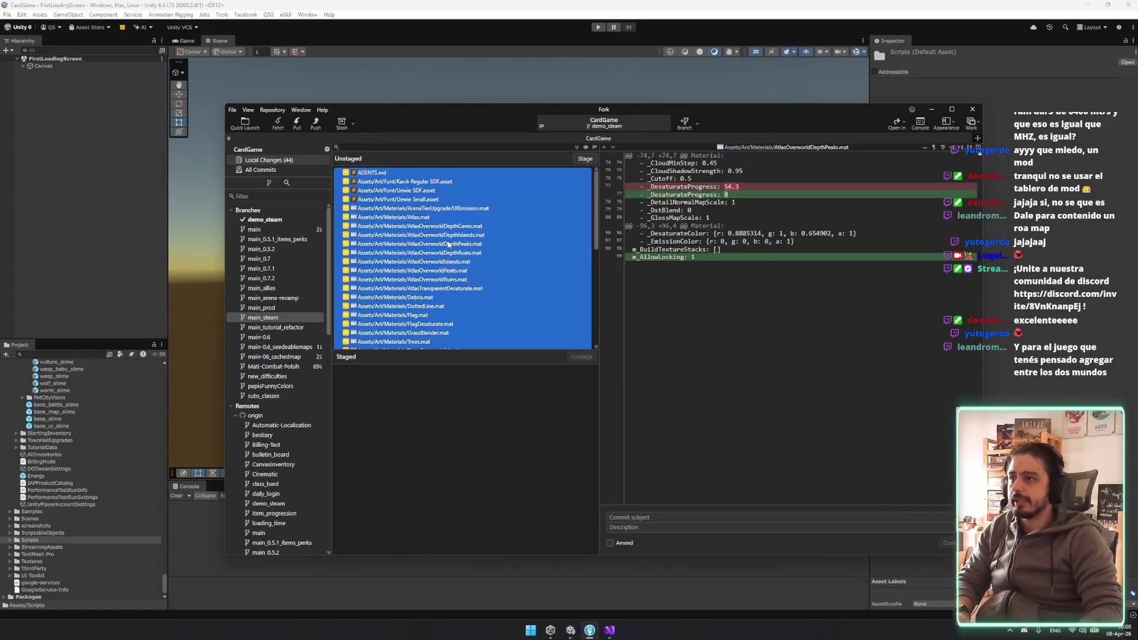
scroll(495, 284, "down", 1)
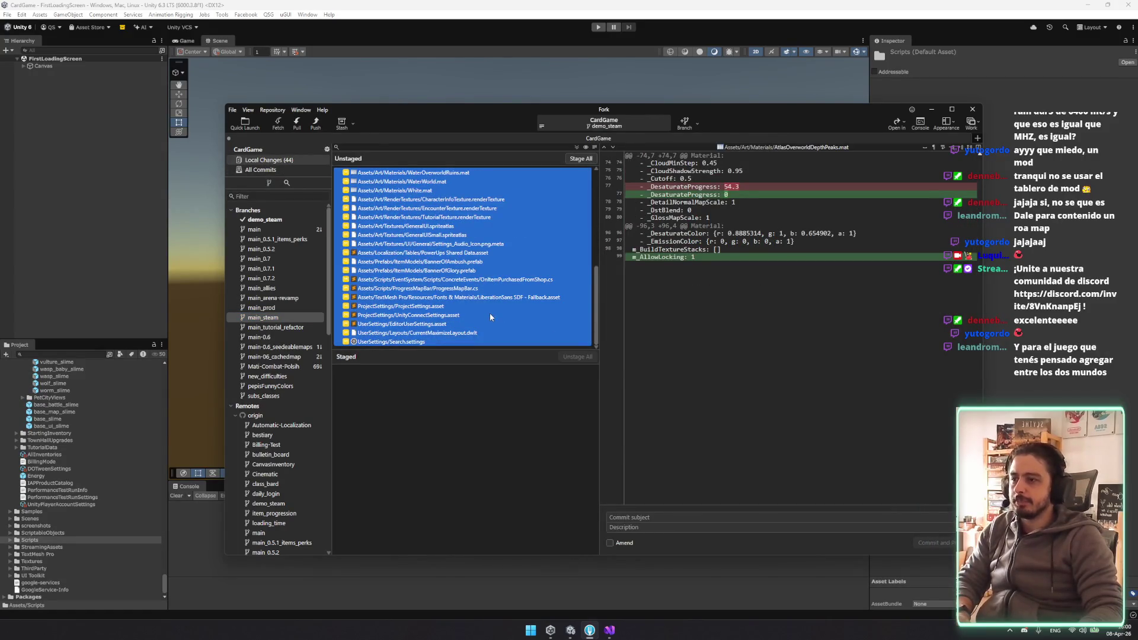
key("Delete")
key("Return")
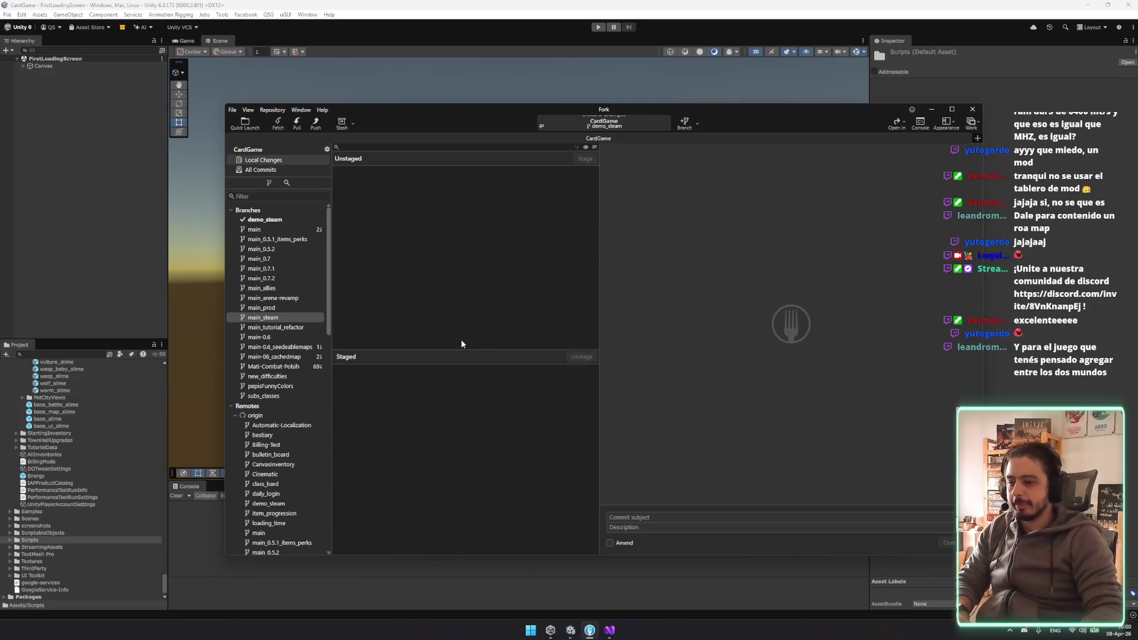
double_click(279, 319)
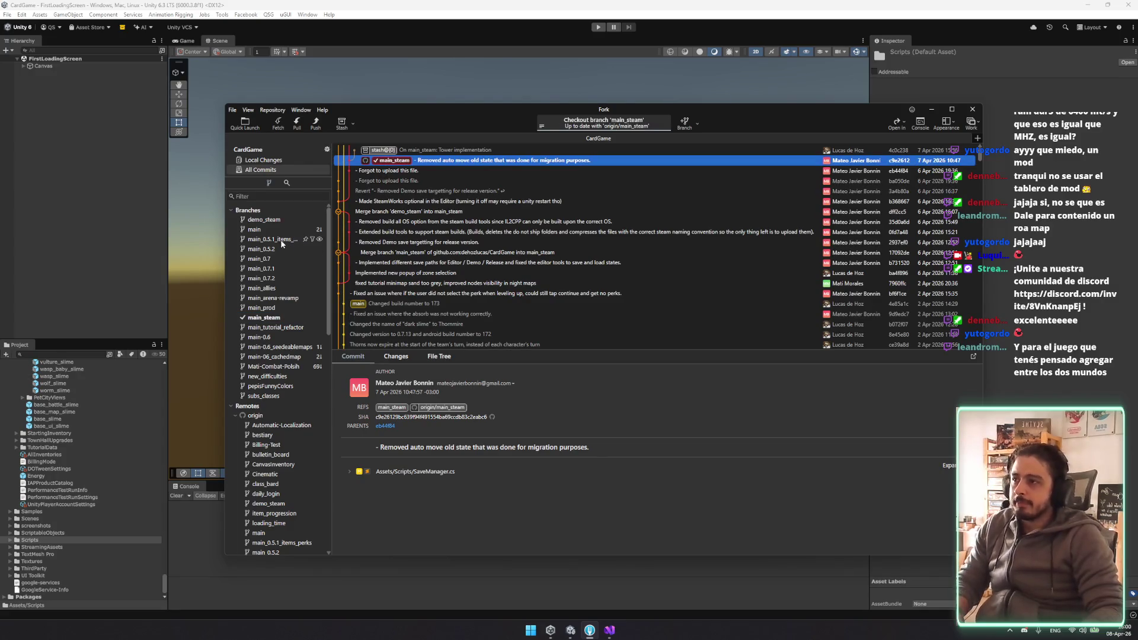
right_click(266, 221)
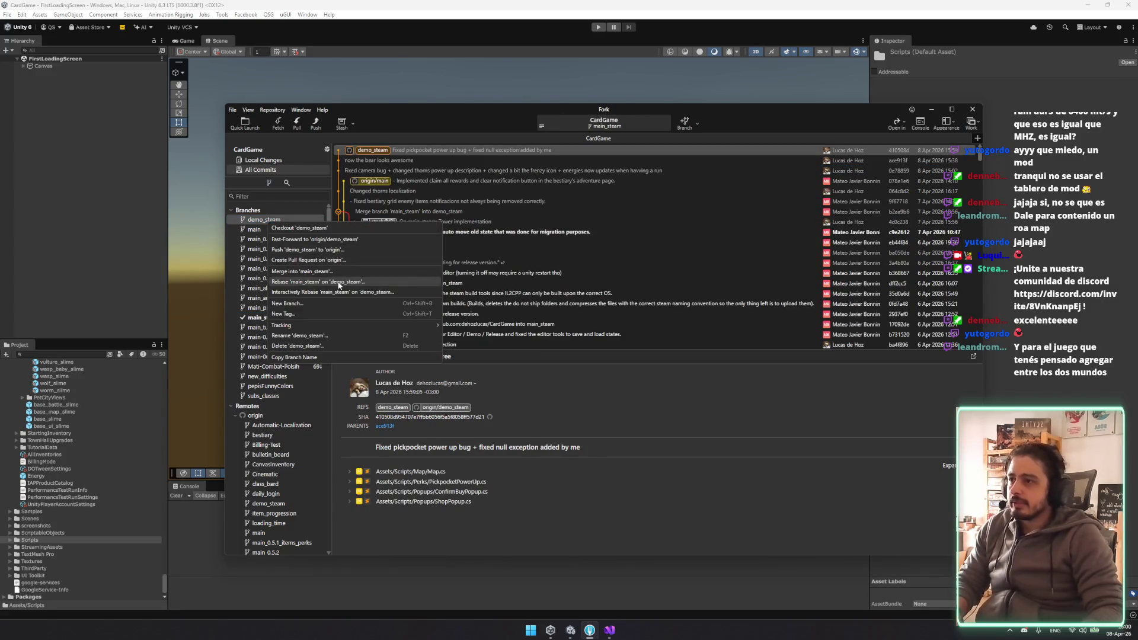
Merge demo_steam into main_steam, push main_steam to origin, and return to Unity
left_click(325, 271)
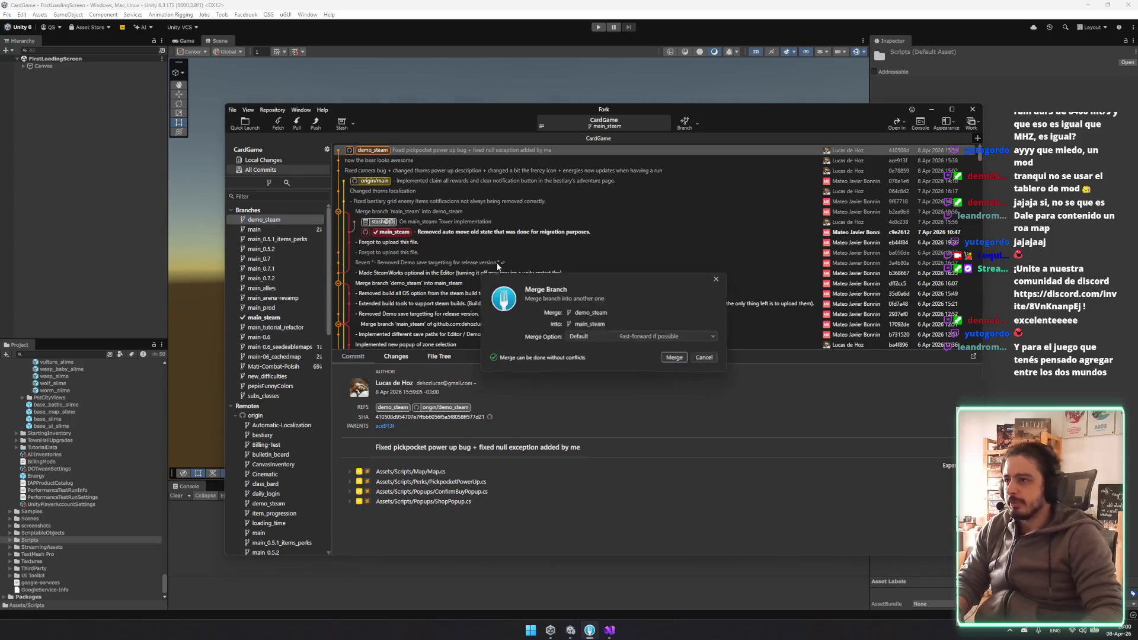
left_click(676, 358)
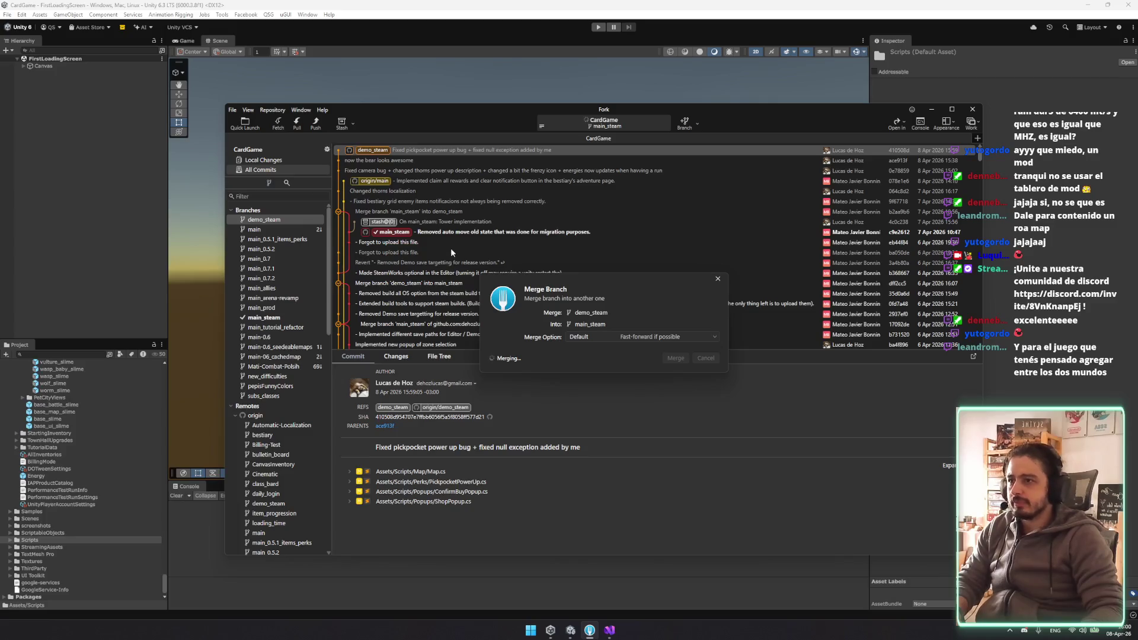
left_click(316, 123)
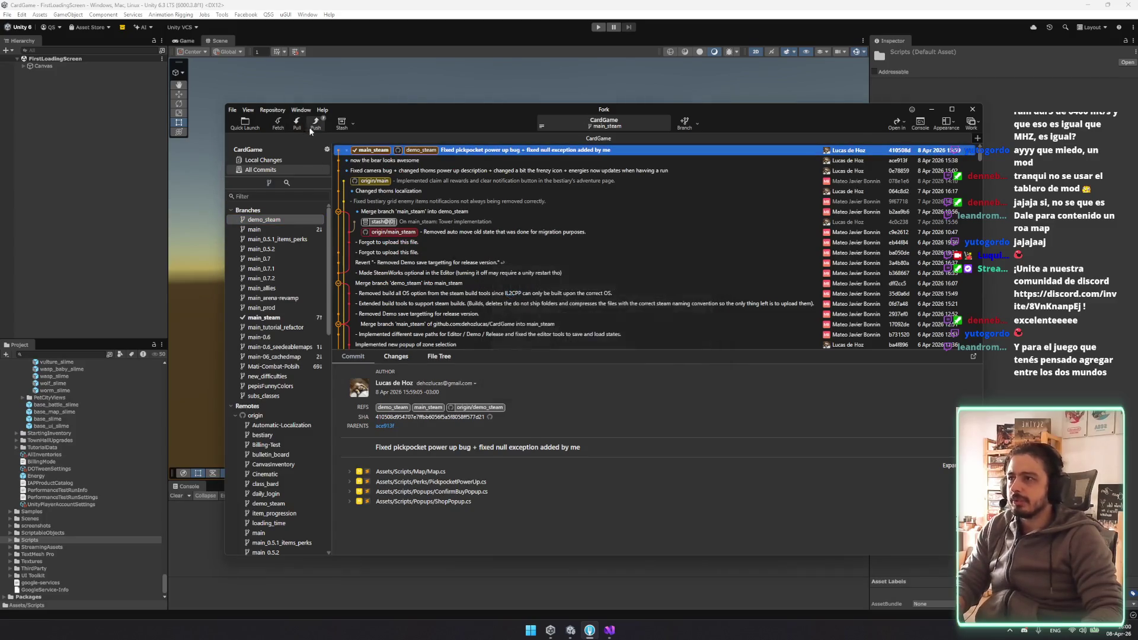
left_click(660, 359)
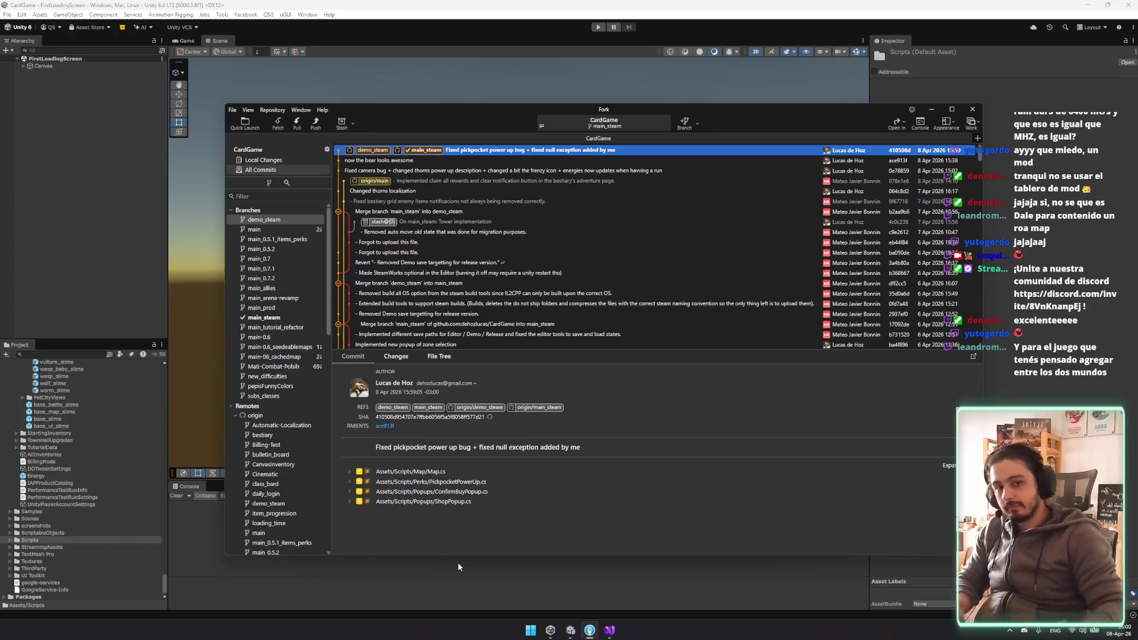
left_click(132, 157)
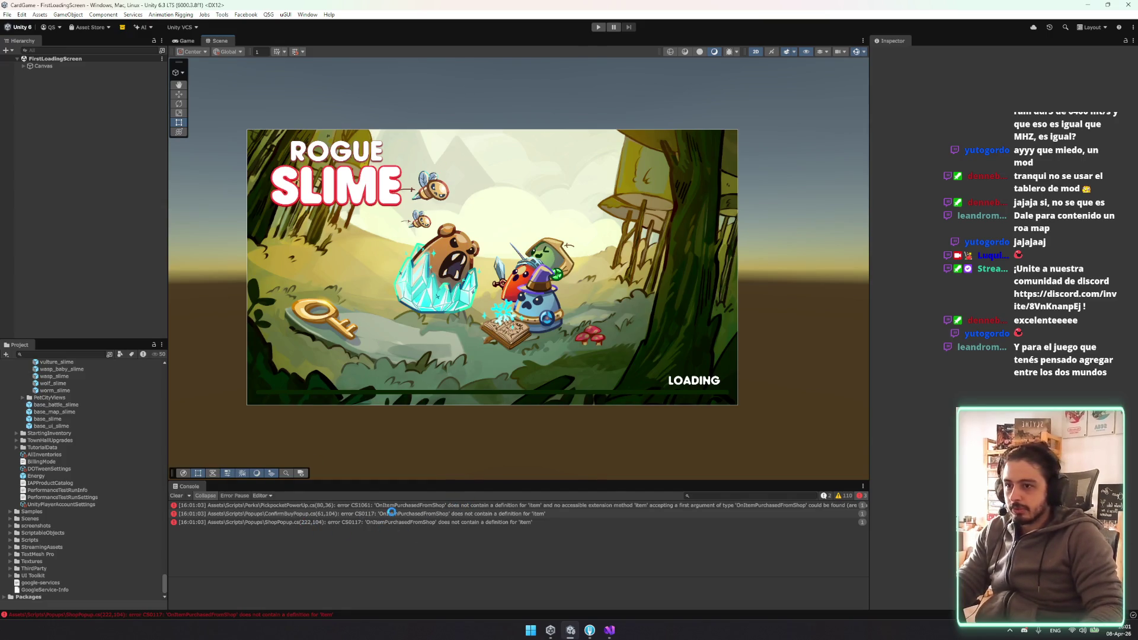
Open PickpocketPowerUp.cs from the compile error and inspect line 80 against Unity's console errors
double_click(411, 512)
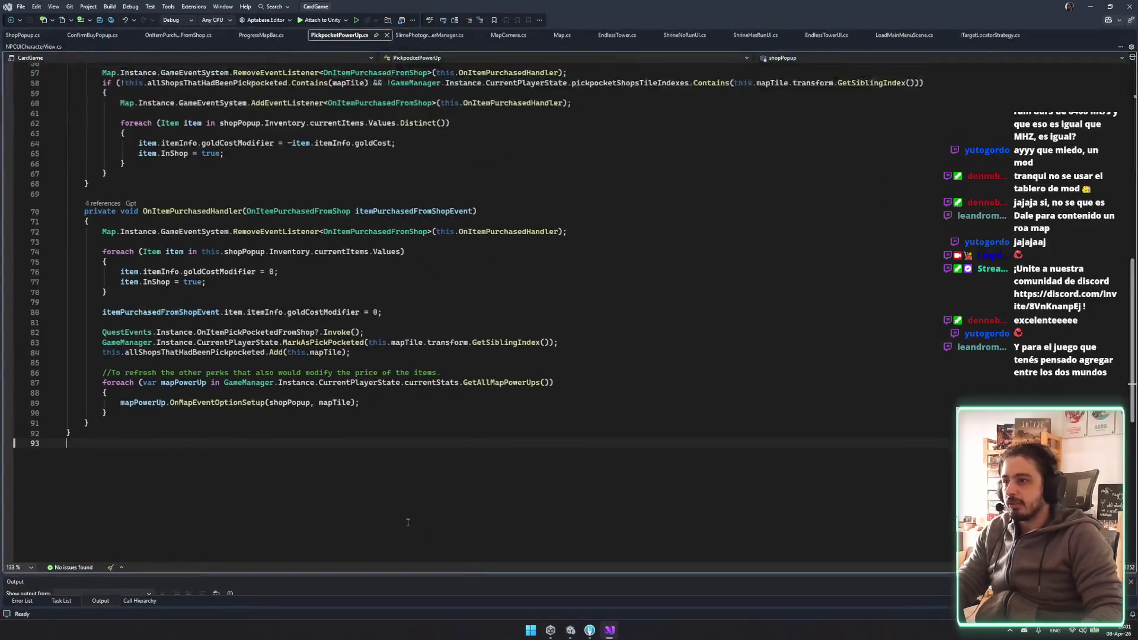
left_click_drag(299, 303, 303, 324)
left_click(270, 319)
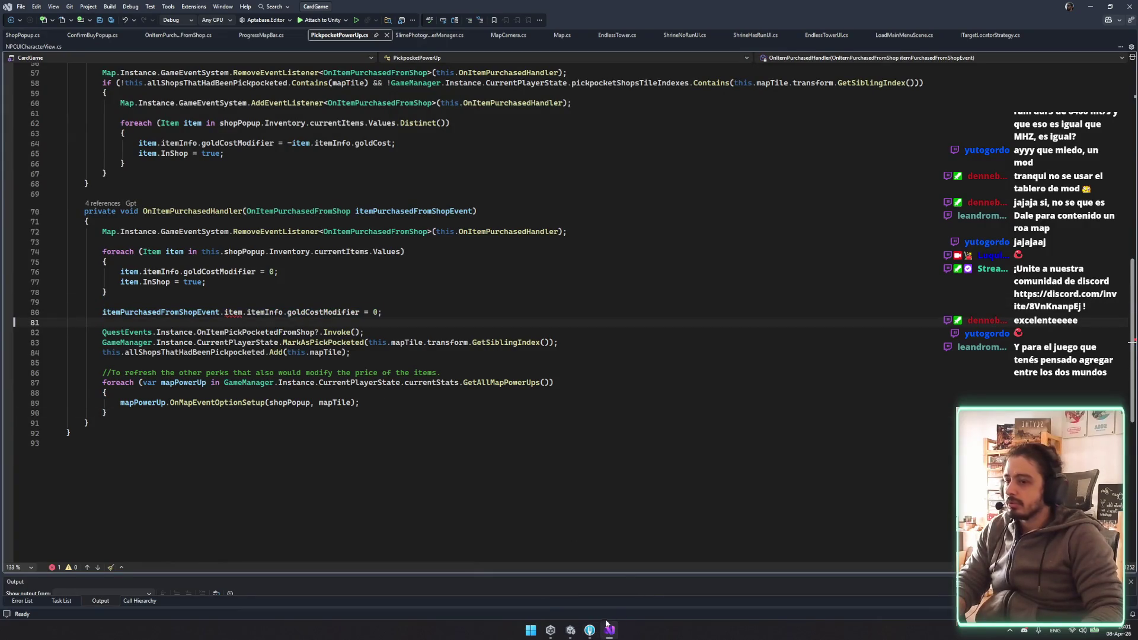
mouse_move(570, 630)
left_click(527, 579)
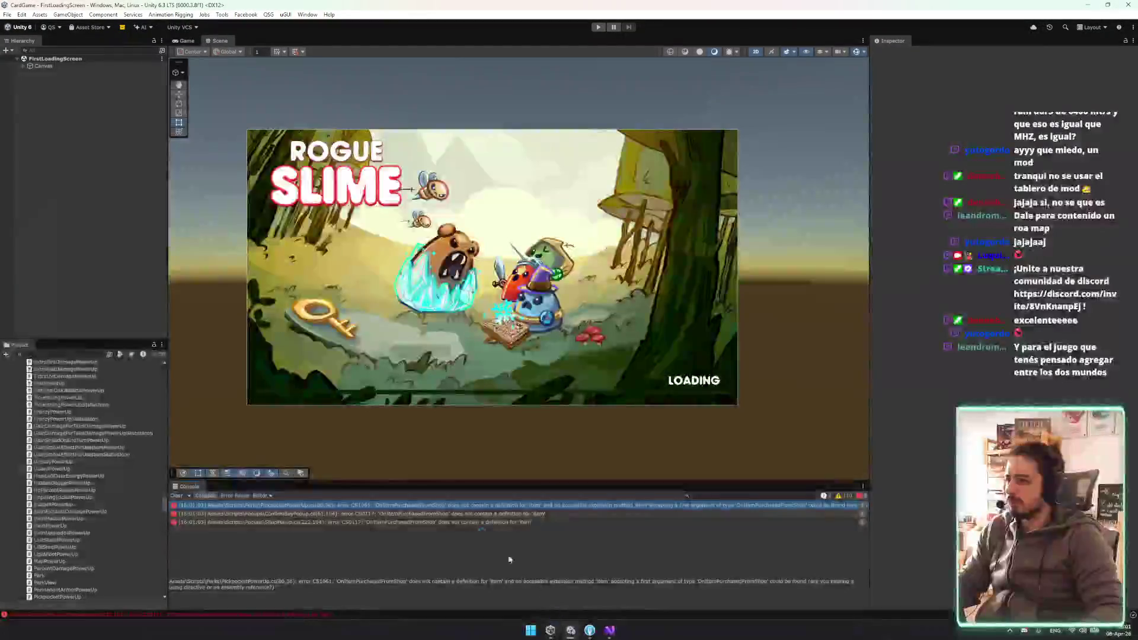
left_click(415, 513)
Check out demo_steam in Fork and recheck Unity's OnItemPurchasedFromShop 'item' errors
left_click(589, 630)
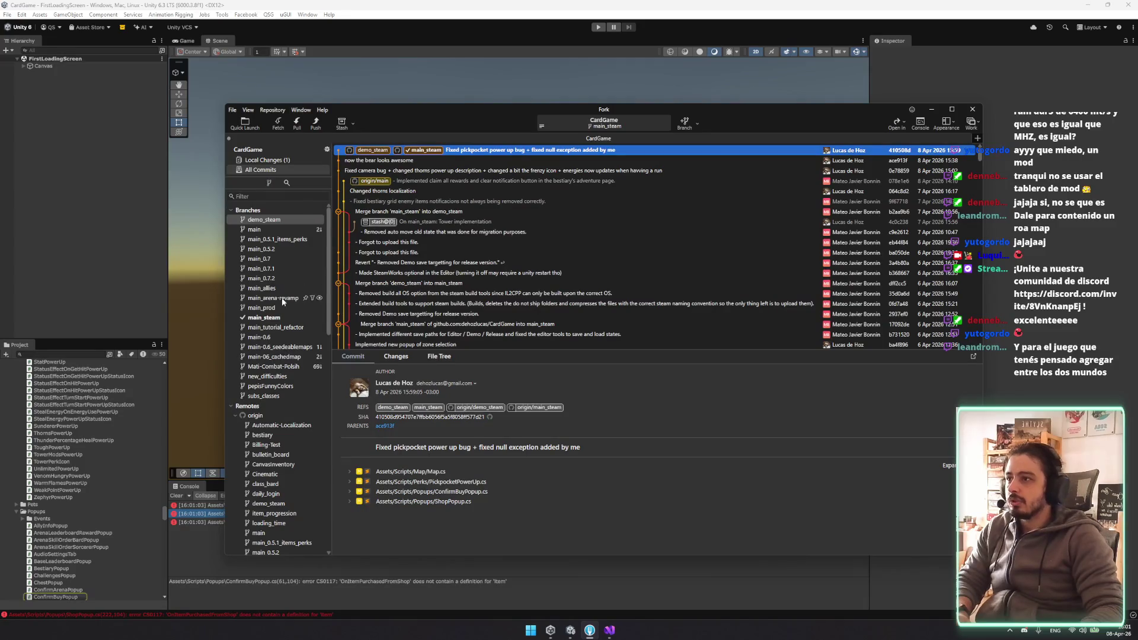
left_click(285, 162)
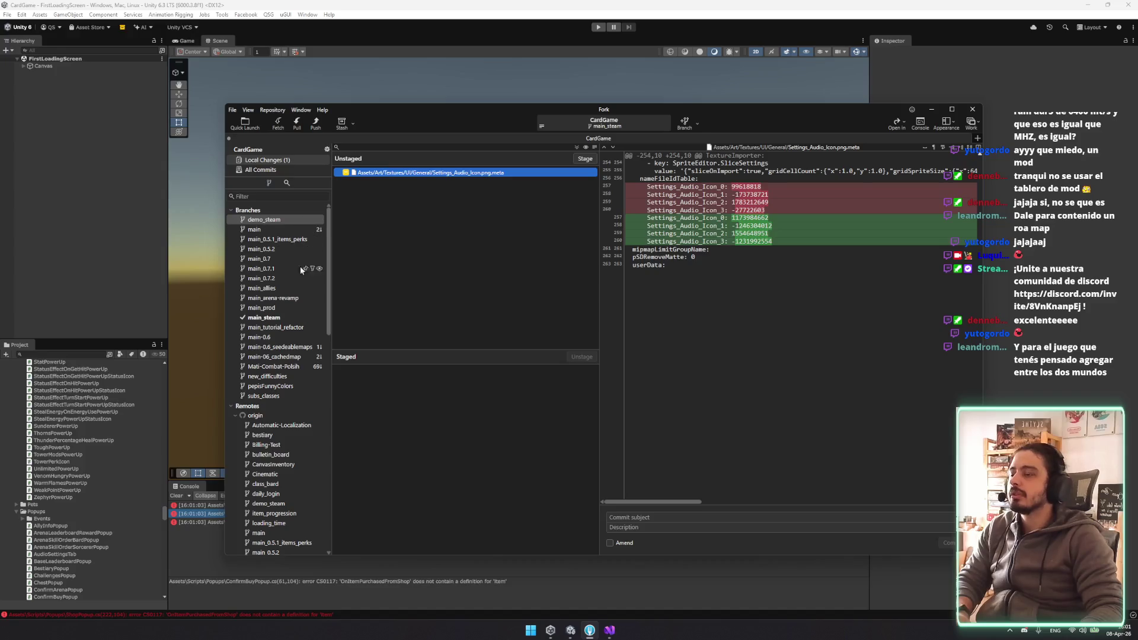
left_click(213, 522)
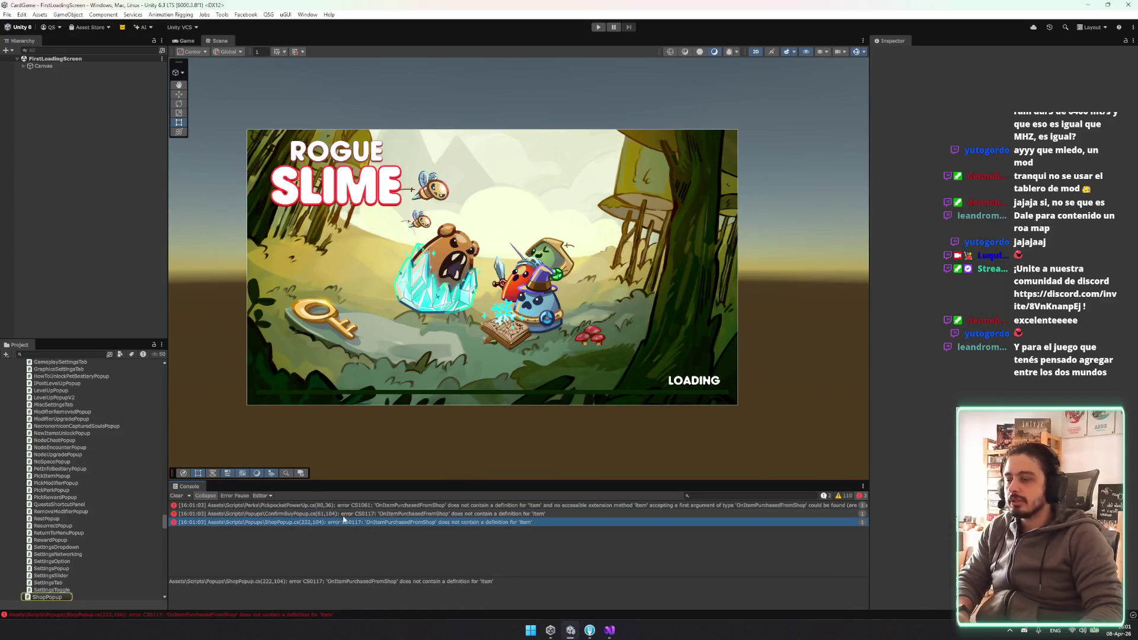
left_click(609, 630)
left_click(590, 630)
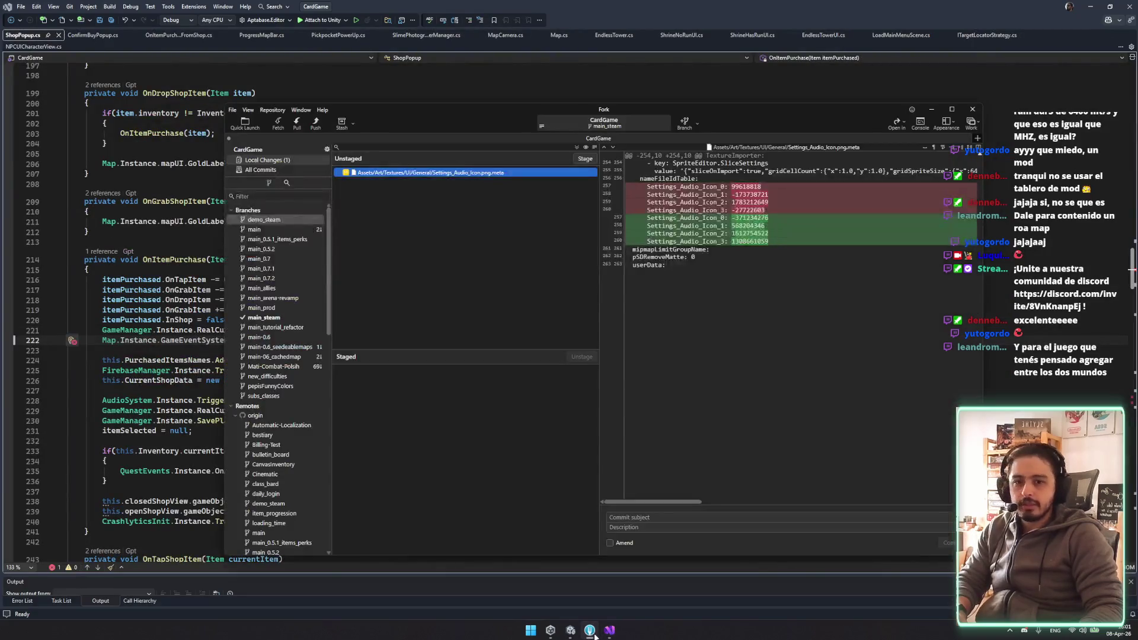
double_click(277, 223)
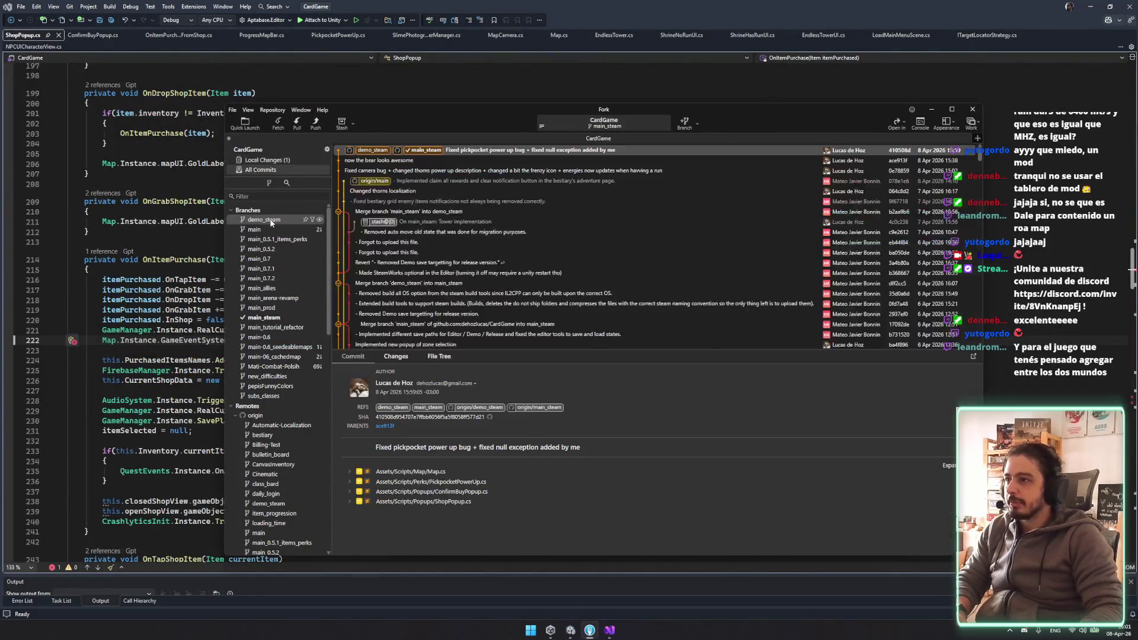
left_click(659, 356)
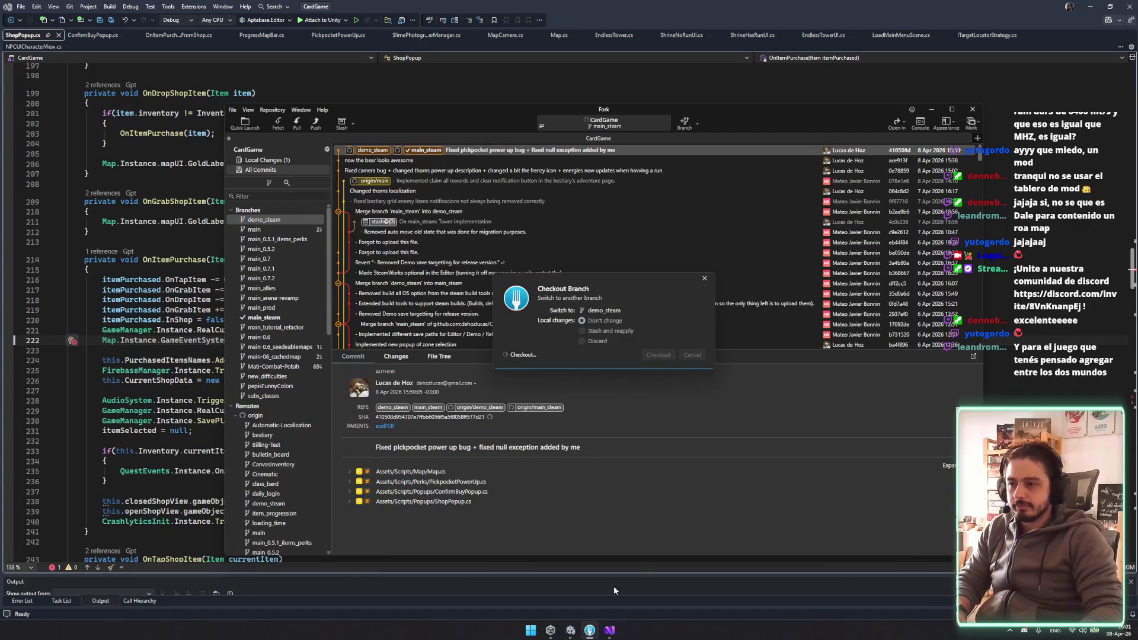
left_click(571, 630)
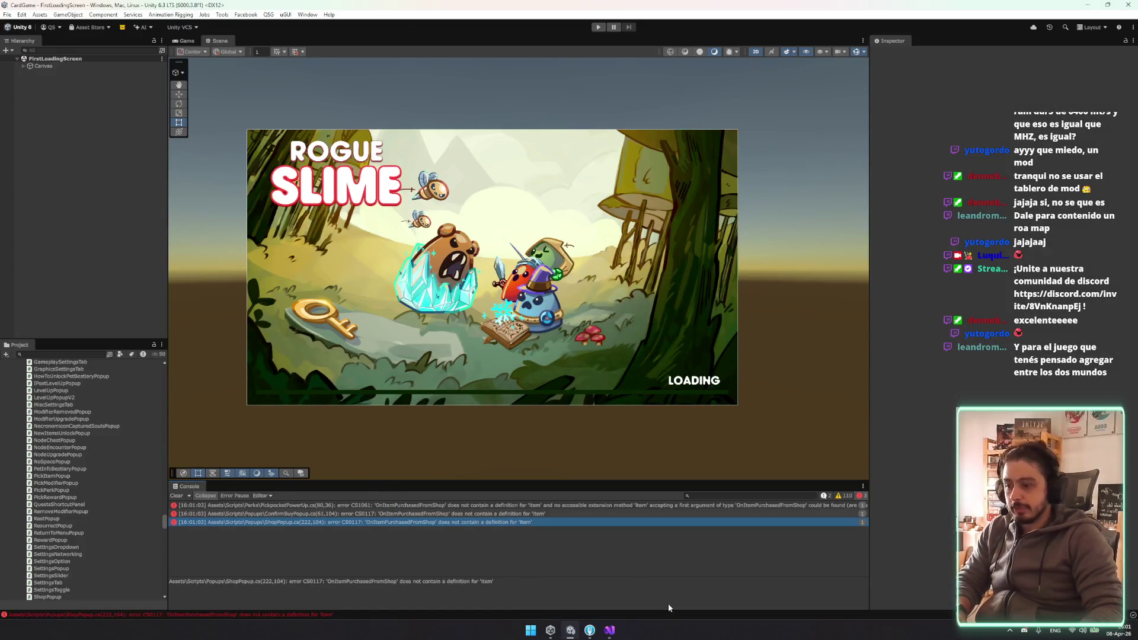
left_click(609, 630)
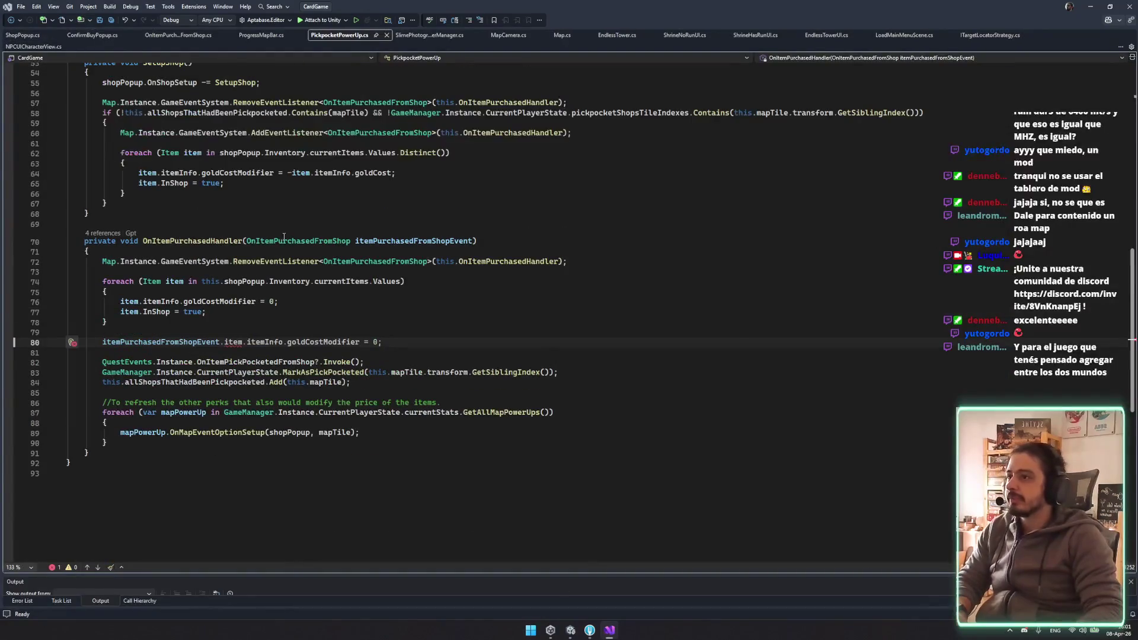
Add an 'Item item' field to the OnItemPurchasedFromShop class, save, and let Unity recompile
double_click(214, 342)
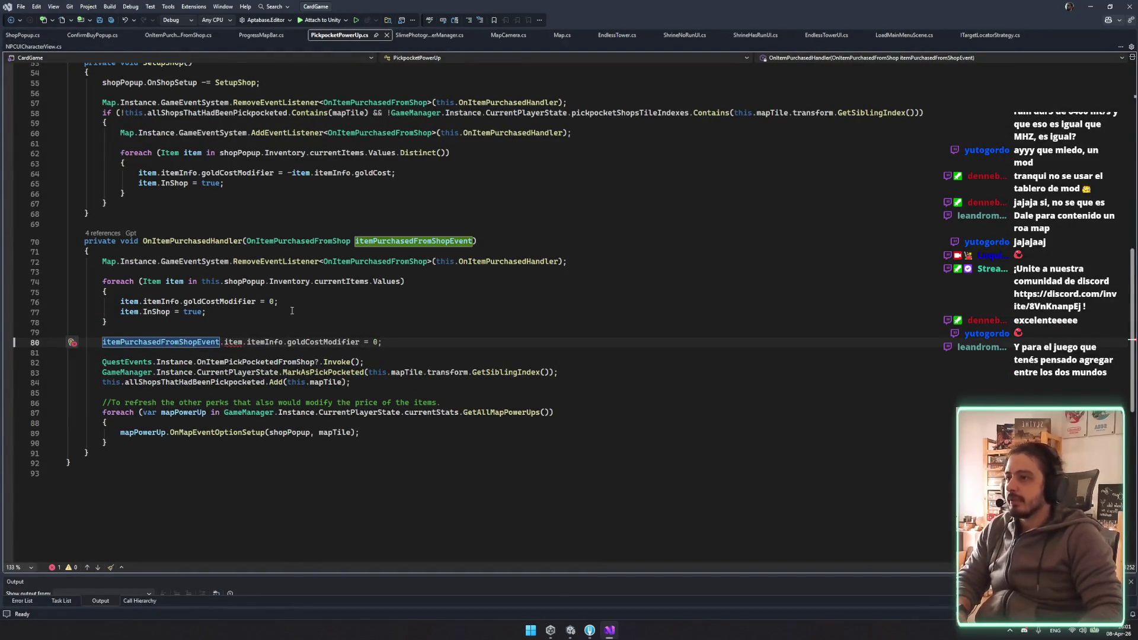
left_click(326, 241, "ctrl")
left_click(86, 117)
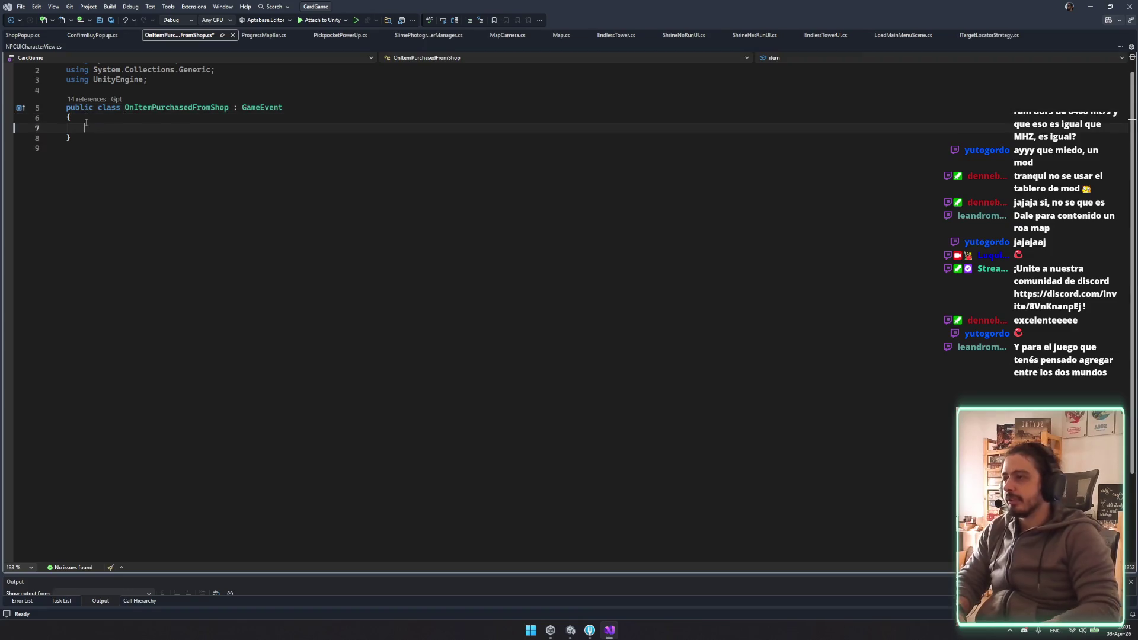
key("Return")
type("public Item item;")
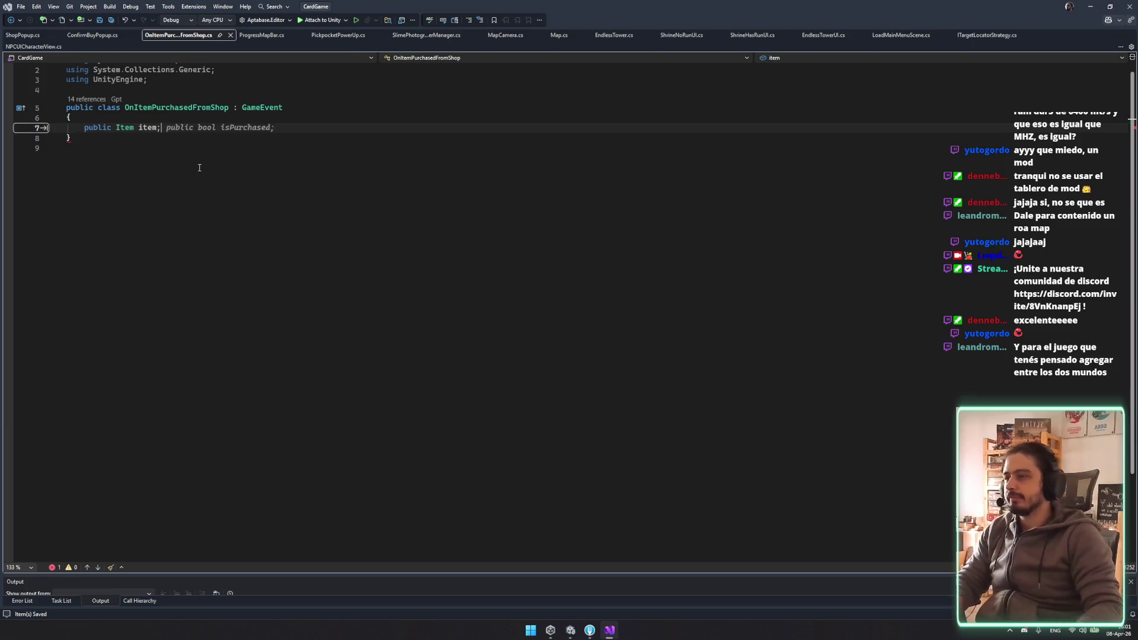
left_click(268, 259)
key("ctrl+s")
left_click(571, 630)
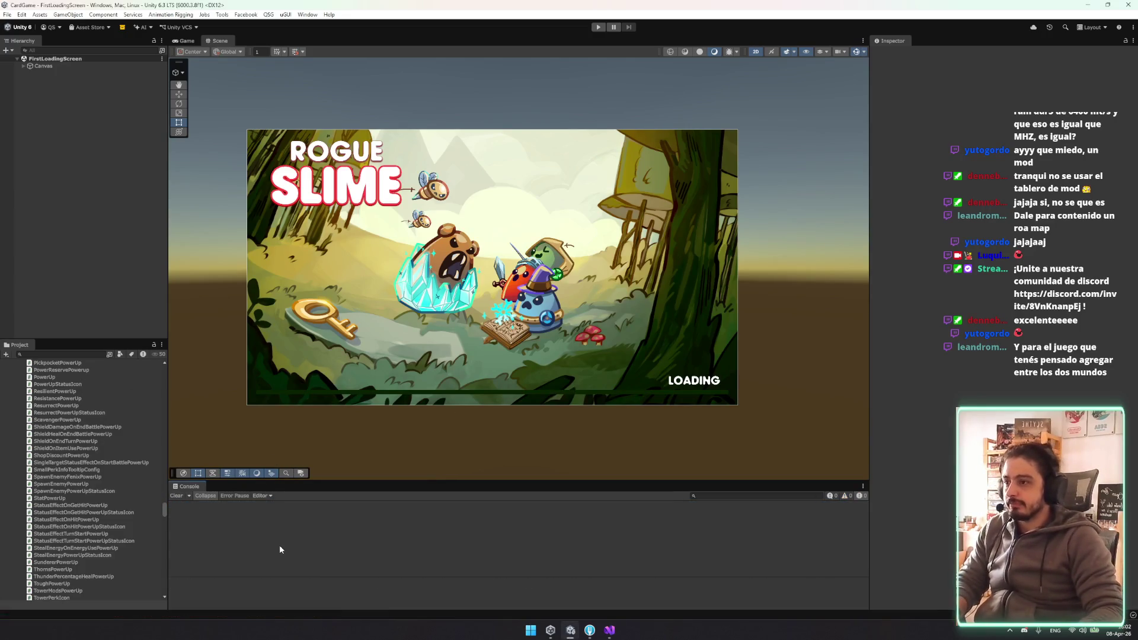
Stage OnItemPurchasedFromShop.cs and review its diff showing the new item field
left_click(589, 629)
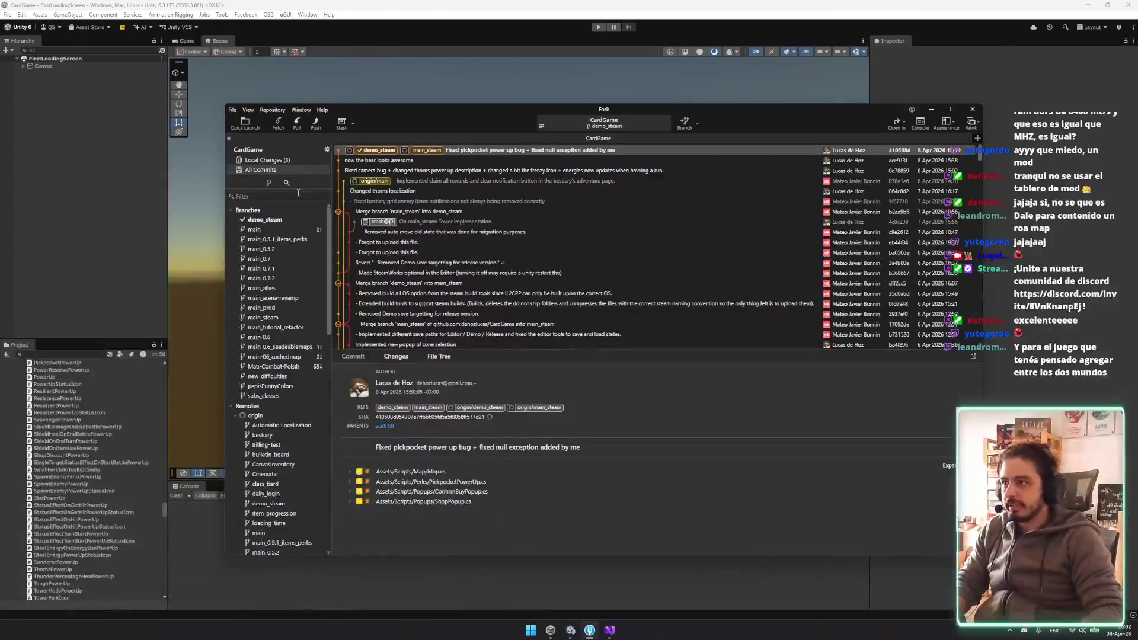
left_click(273, 160)
left_click(435, 190)
left_click(434, 181)
double_click(434, 190)
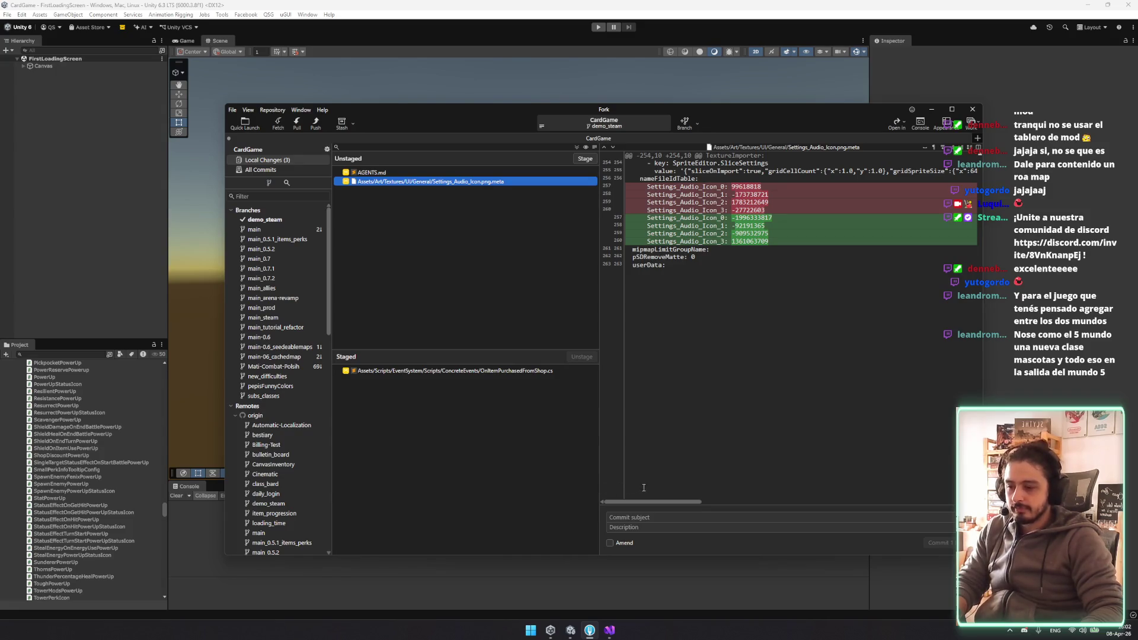
key("Up")
key("Down")
left_click(473, 372)
left_click(643, 517)
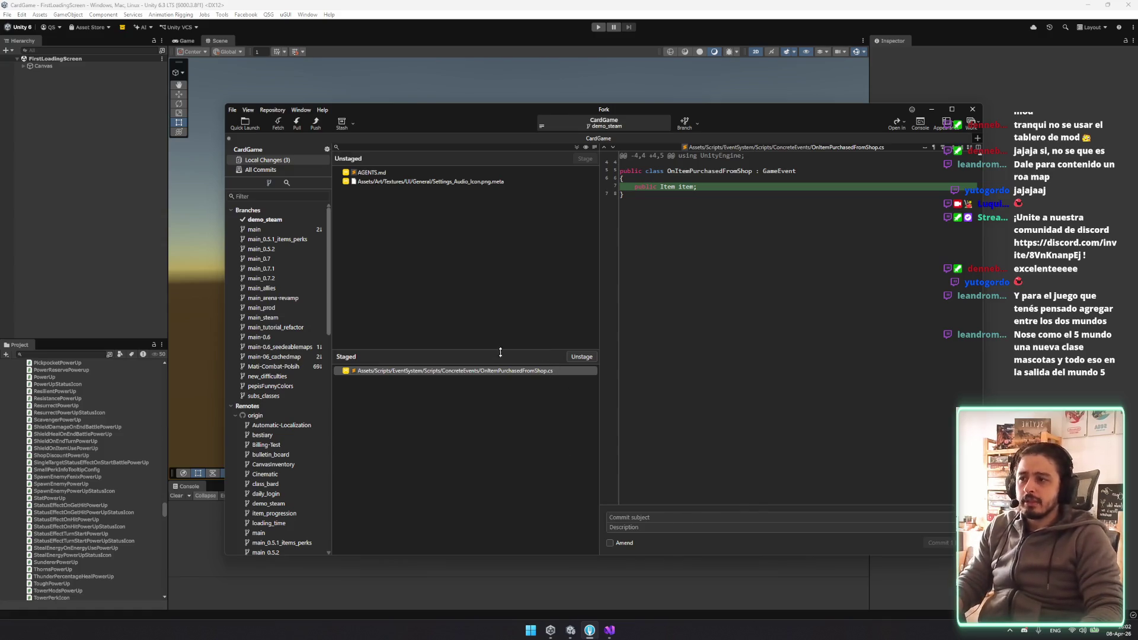
left_click(509, 373)
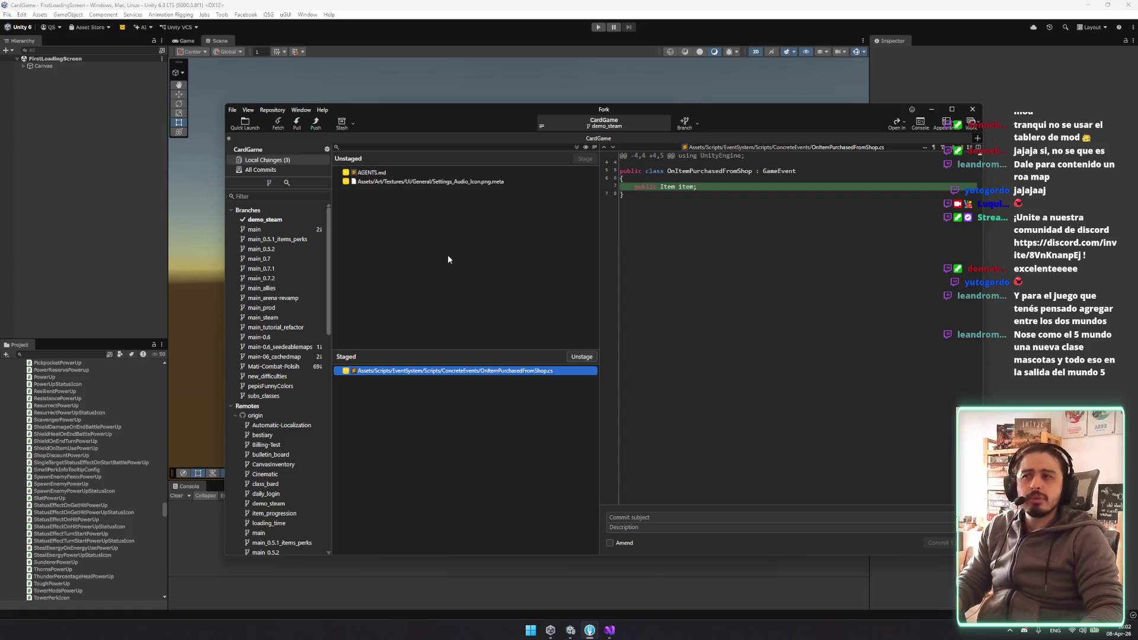
Discard the unstaged AGENTS.md and Settings_Audio_Icon.png.meta changes
left_click_drag(501, 351, 496, 393)
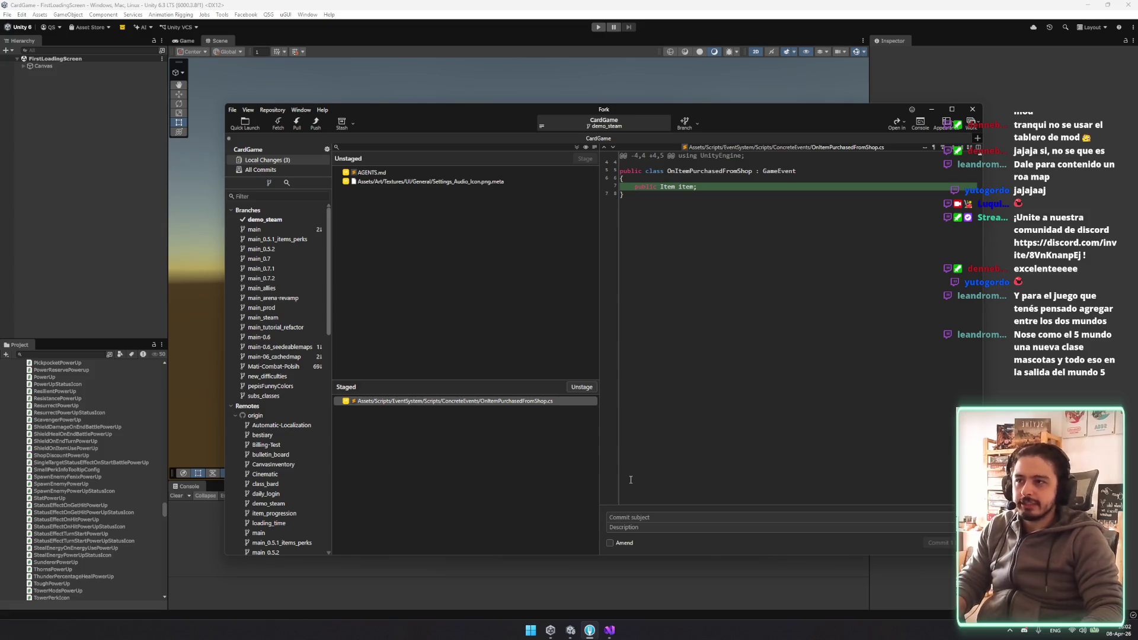
mouse_move(422, 382)
left_mouse_down()
mouse_move(422, 338)
mouse_move(397, 368)
left_mouse_up()
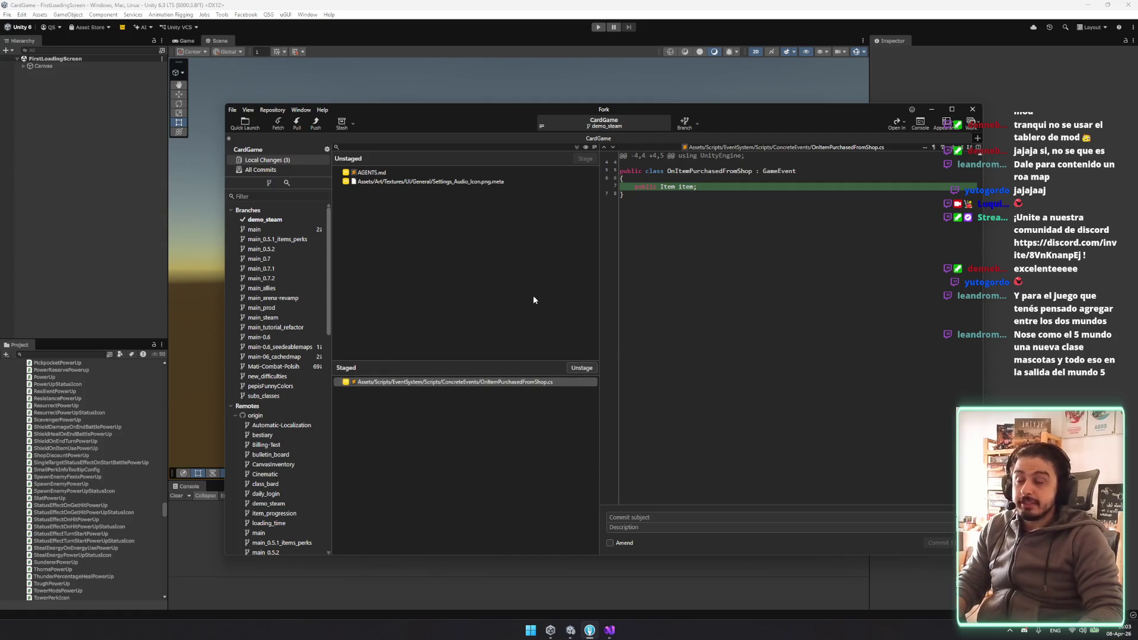
mouse_move(598, 323)
left_mouse_down()
mouse_move(635, 326)
mouse_move(568, 327)
left_mouse_up()
left_click_drag(568, 327, 588, 330)
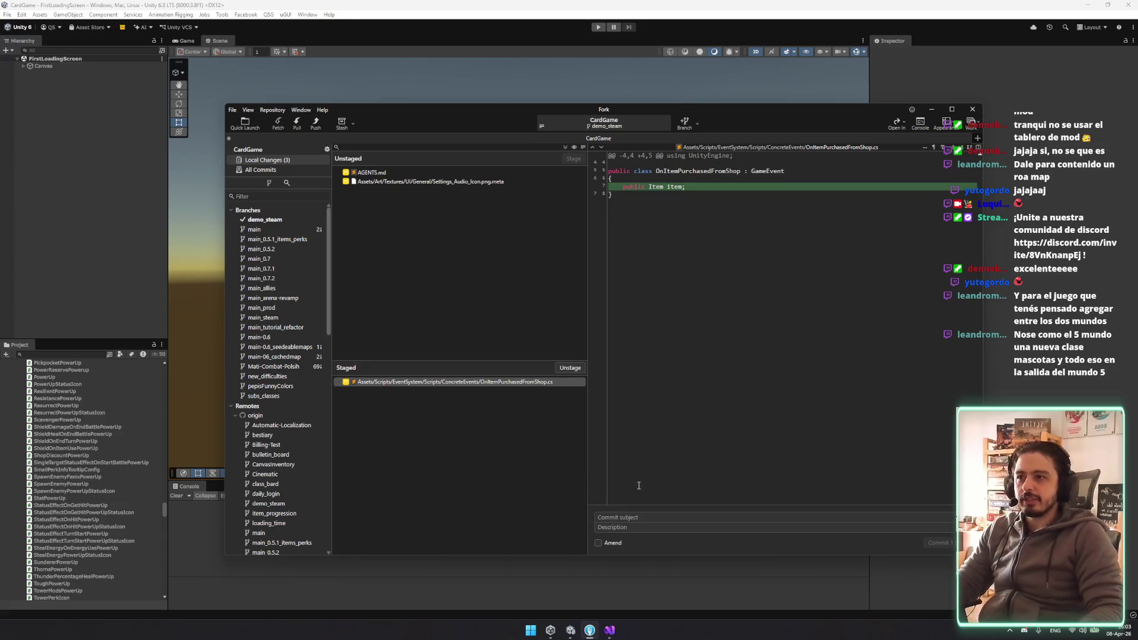
left_click(444, 181)
left_click(439, 172, "shift")
key("Delete")
key("Return")
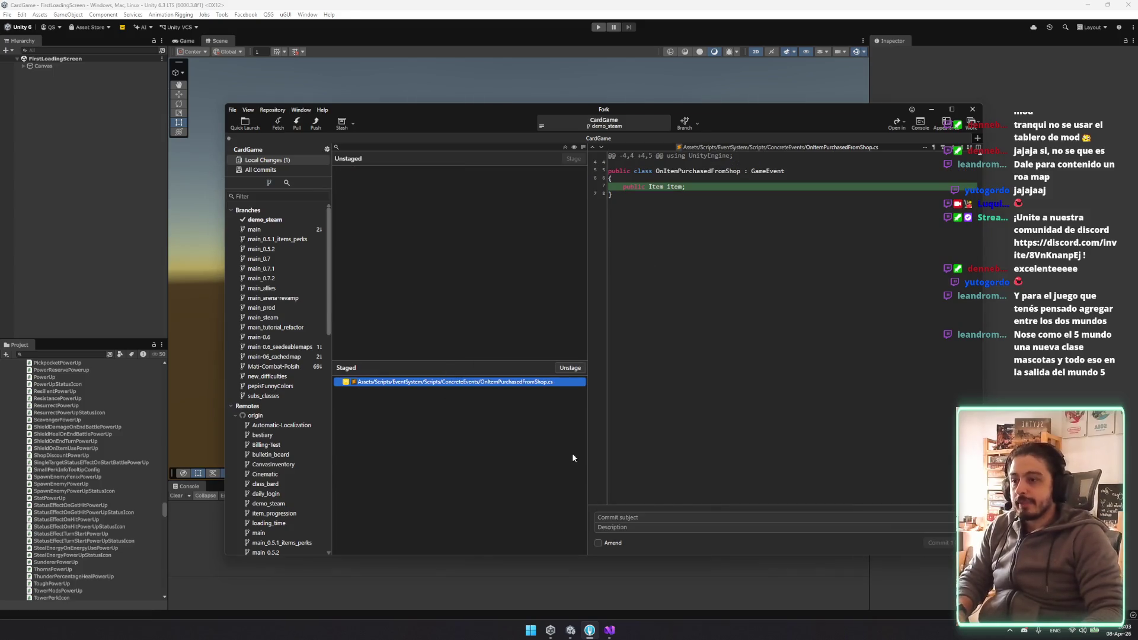
left_click(628, 519)
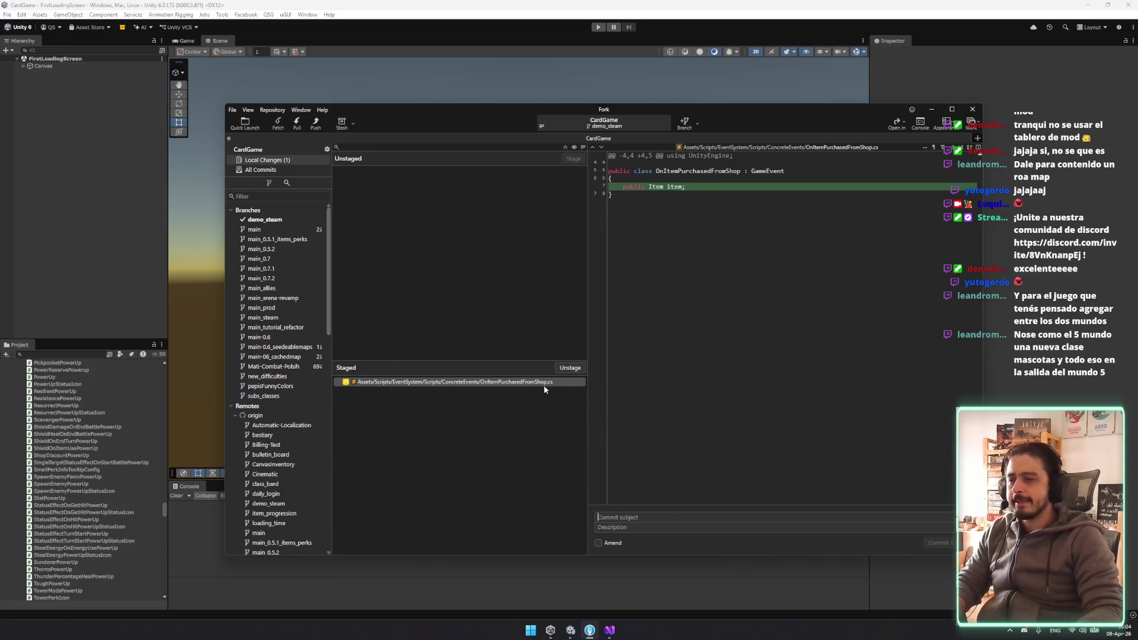
Commit the staged fix as 'Me olvide de esto' and push demo_steam to origin
left_click(602, 385)
type("Fix")
key("BackSpace")
key("BackSpace")
key("BackSpace")
type("Me")
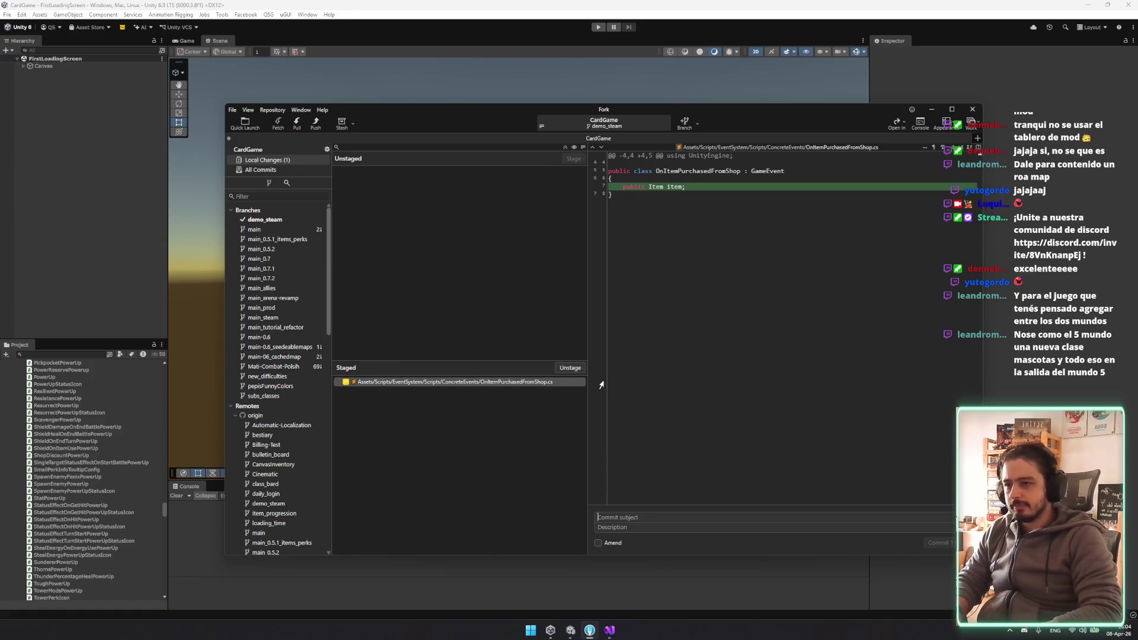
type("to")
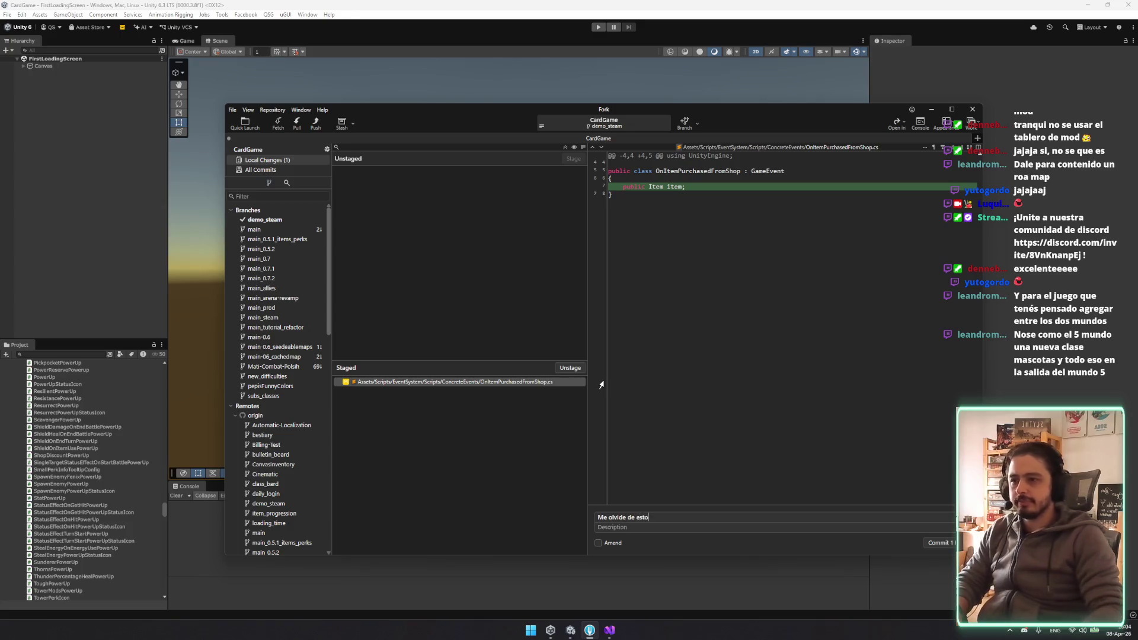
key("ctrl+Return")
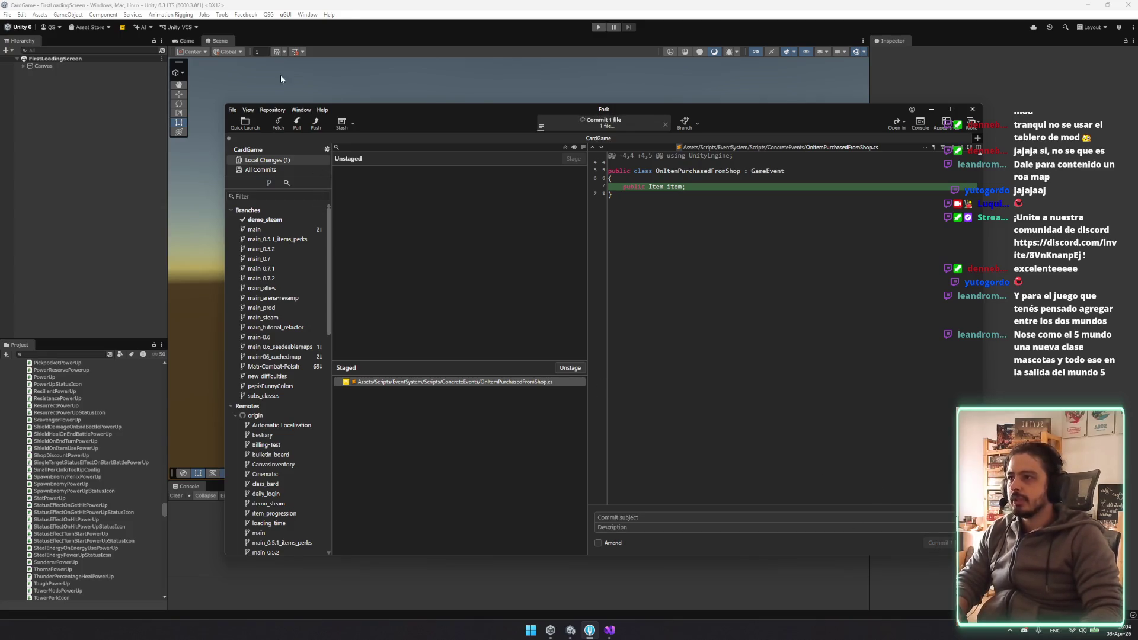
left_click(316, 122)
left_click(670, 362)
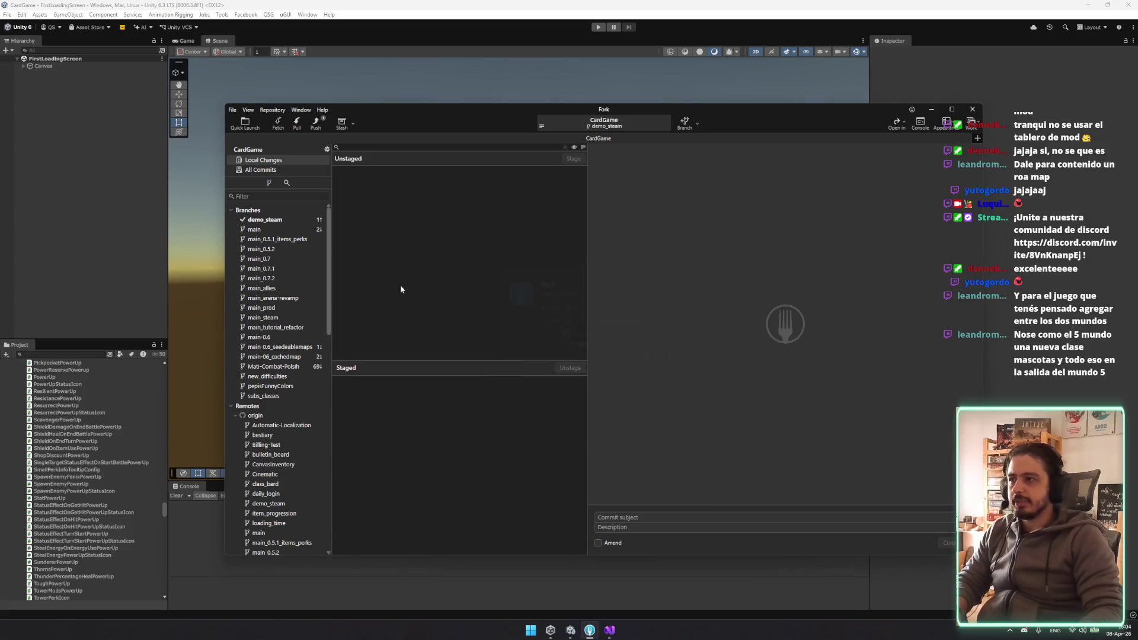
Check out main_steam, merge demo_steam into it, and push main_steam to origin
left_click(273, 318)
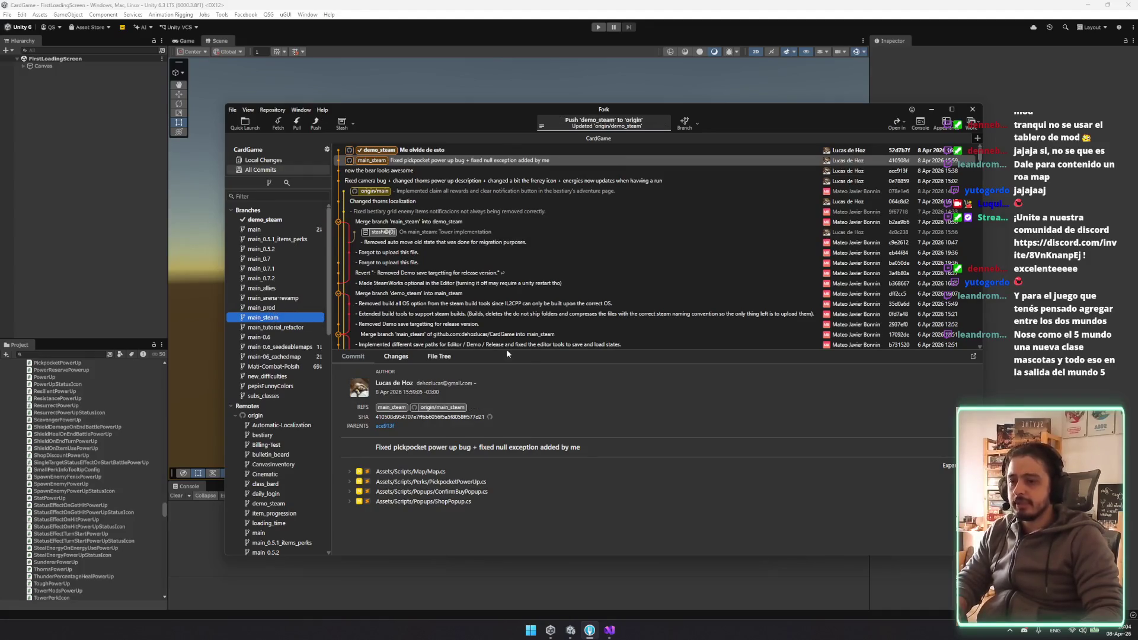
double_click(273, 318)
right_click(261, 223)
left_click(308, 271)
left_click(675, 358)
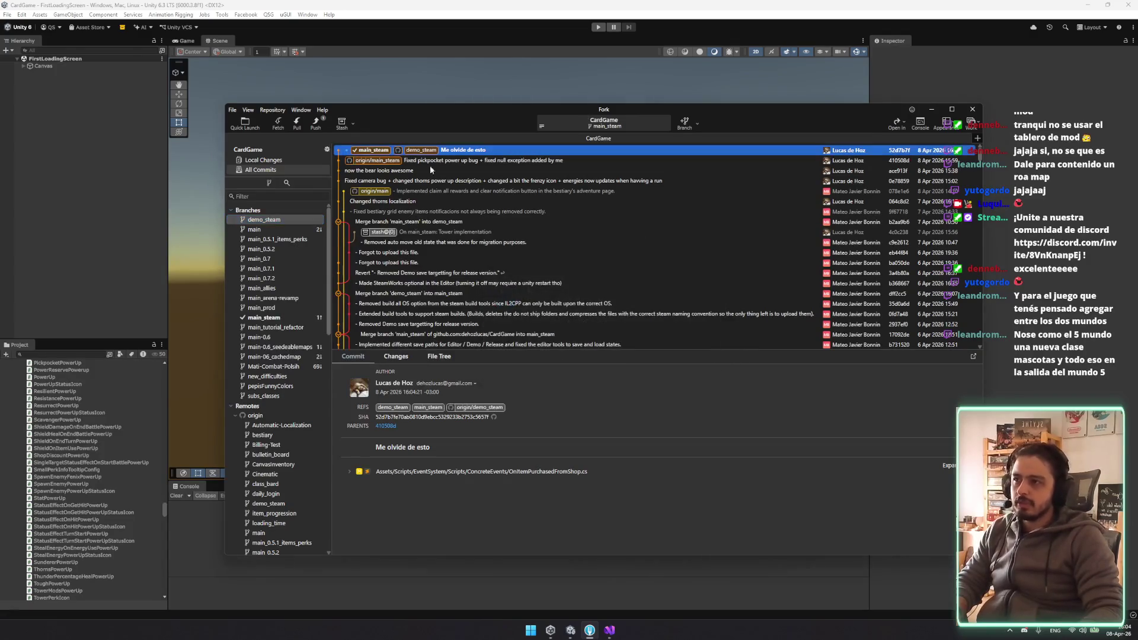
left_click(315, 123)
left_click(654, 355)
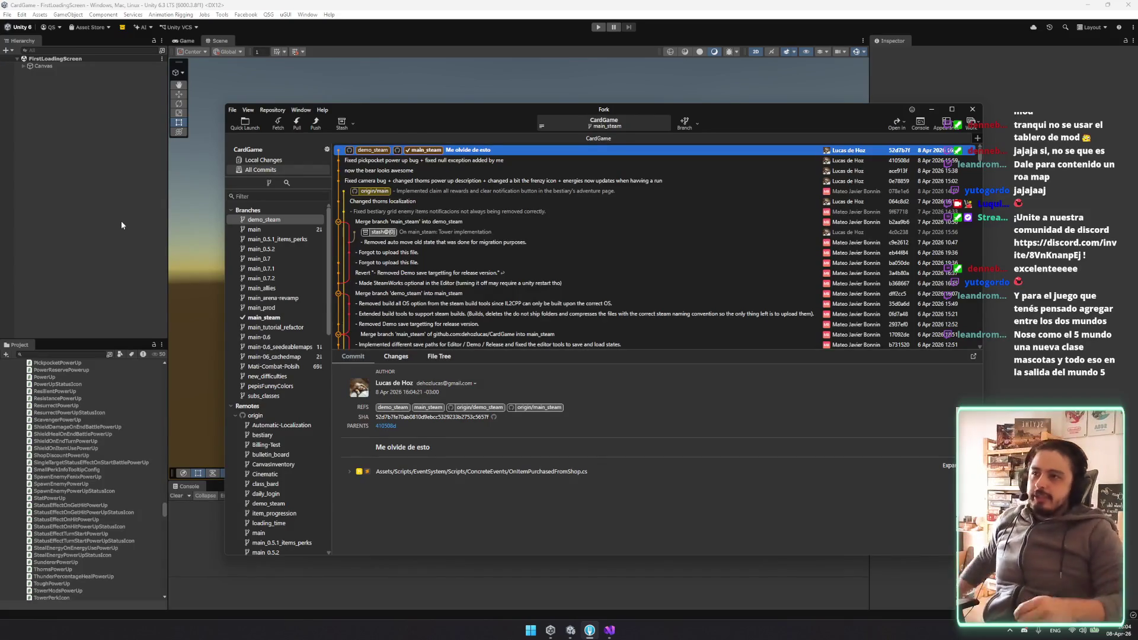
Check the Unity loading screen, then bring Fork back to the front
left_click(931, 109)
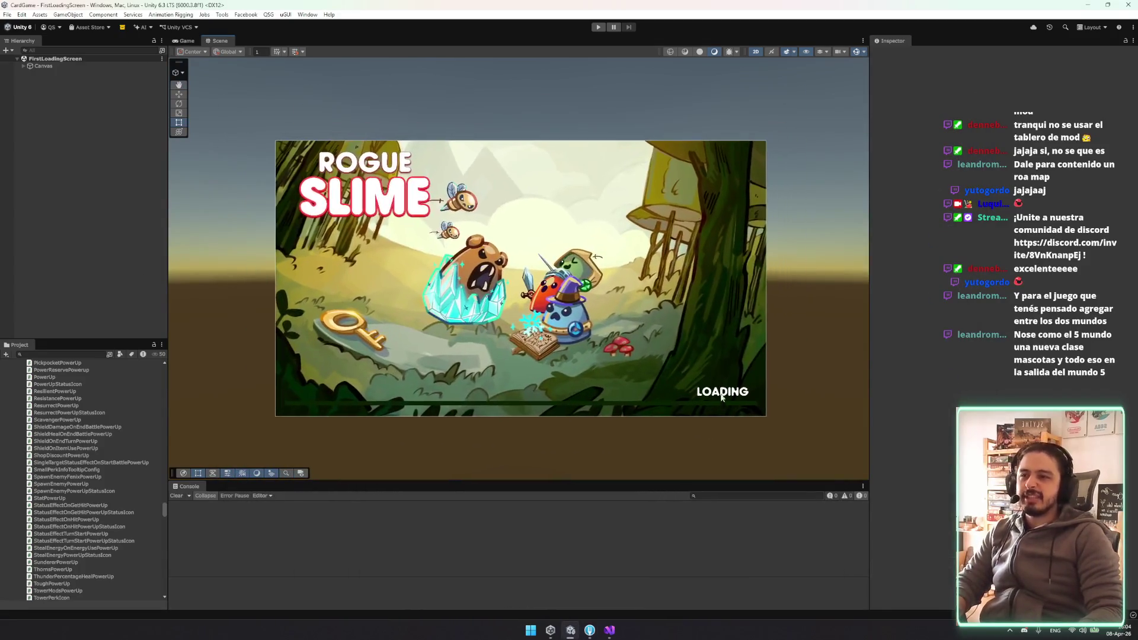
scroll(724, 402, "up", 3)
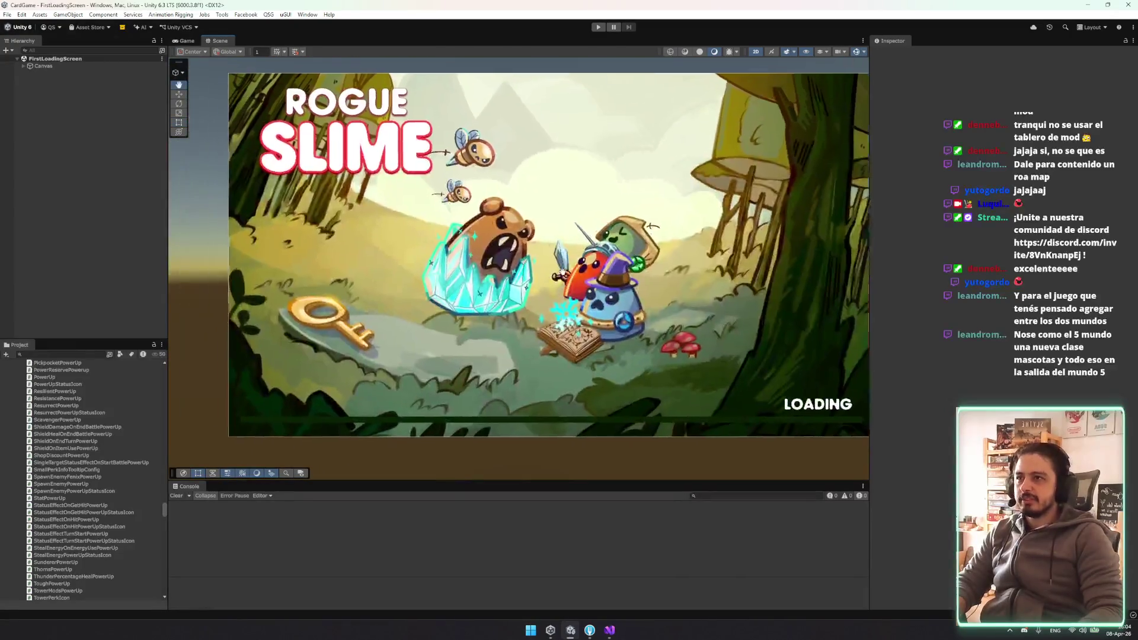
left_click_drag(557, 276, 544, 261)
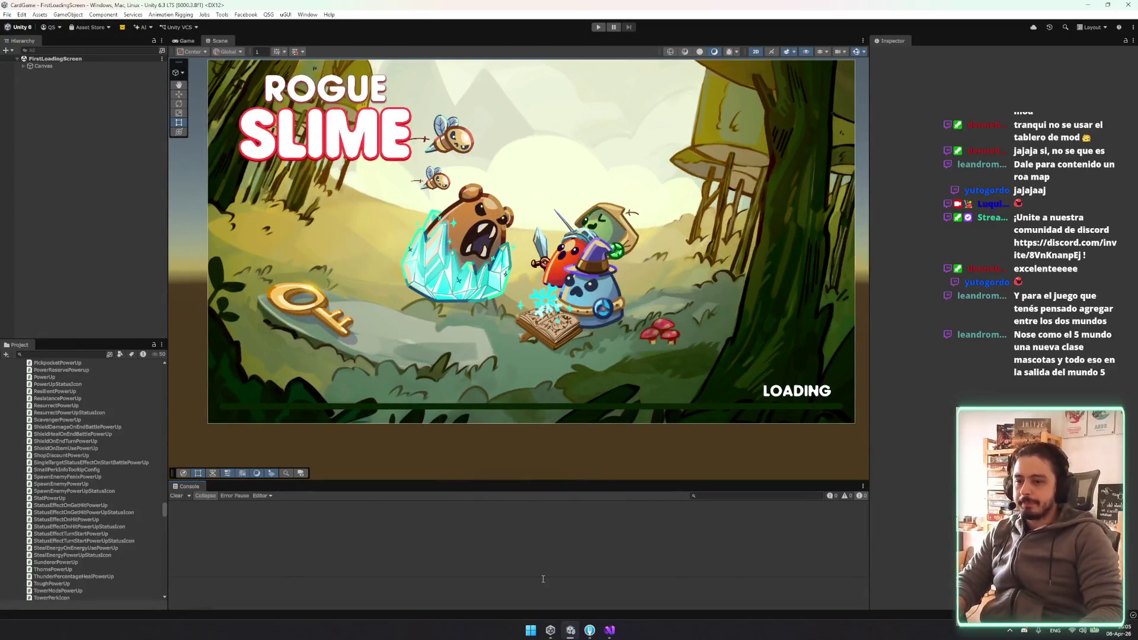
left_click(590, 630)
Apply the 'Tower implementation' stash onto main_steam and let Unity recompile
left_click(236, 416)
left_click(231, 435)
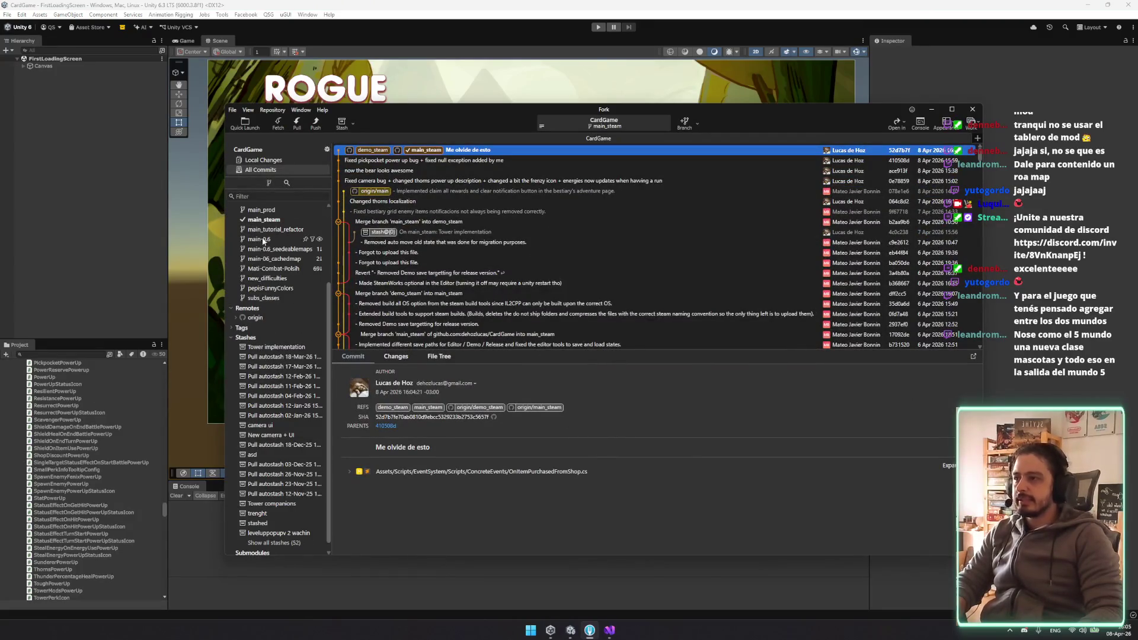
right_click(276, 348)
left_click(315, 355)
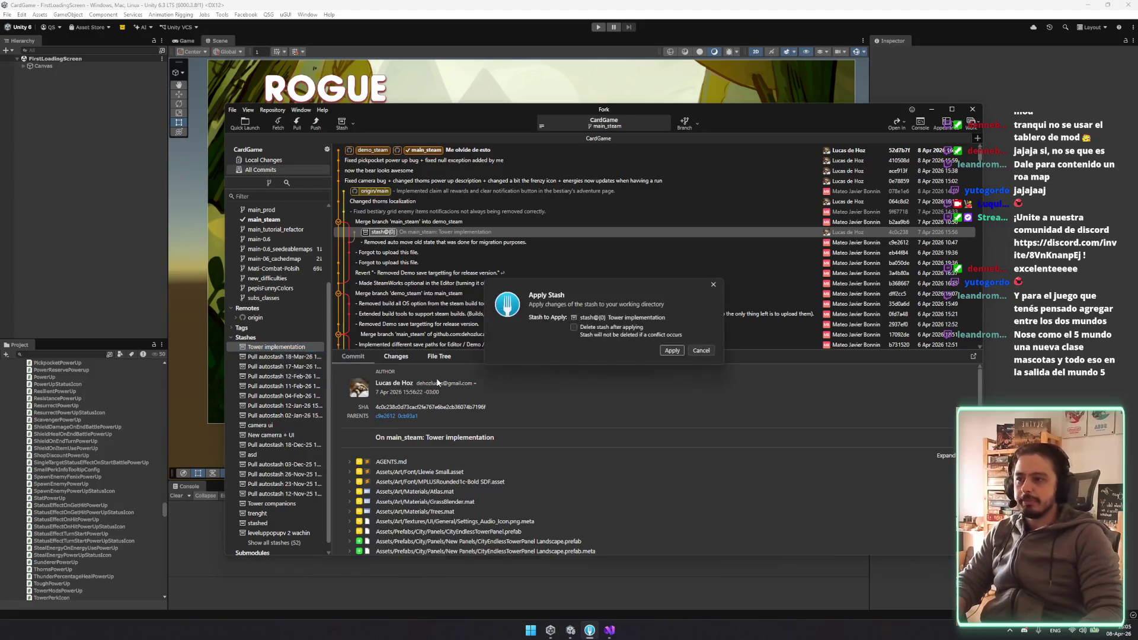
left_click(673, 350)
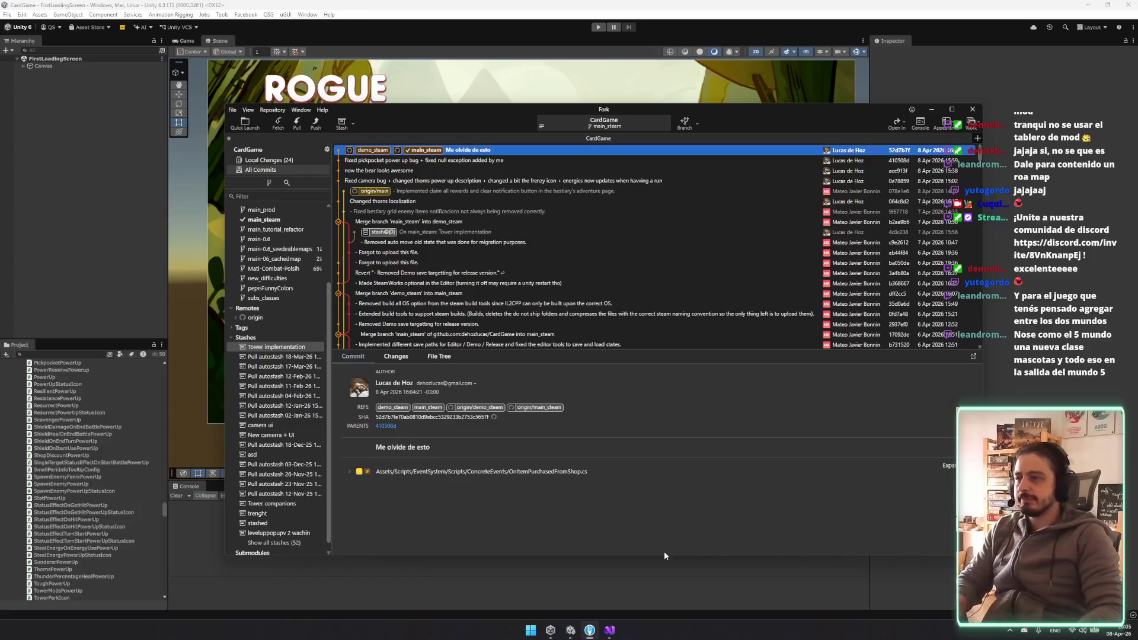
left_click(30, 171)
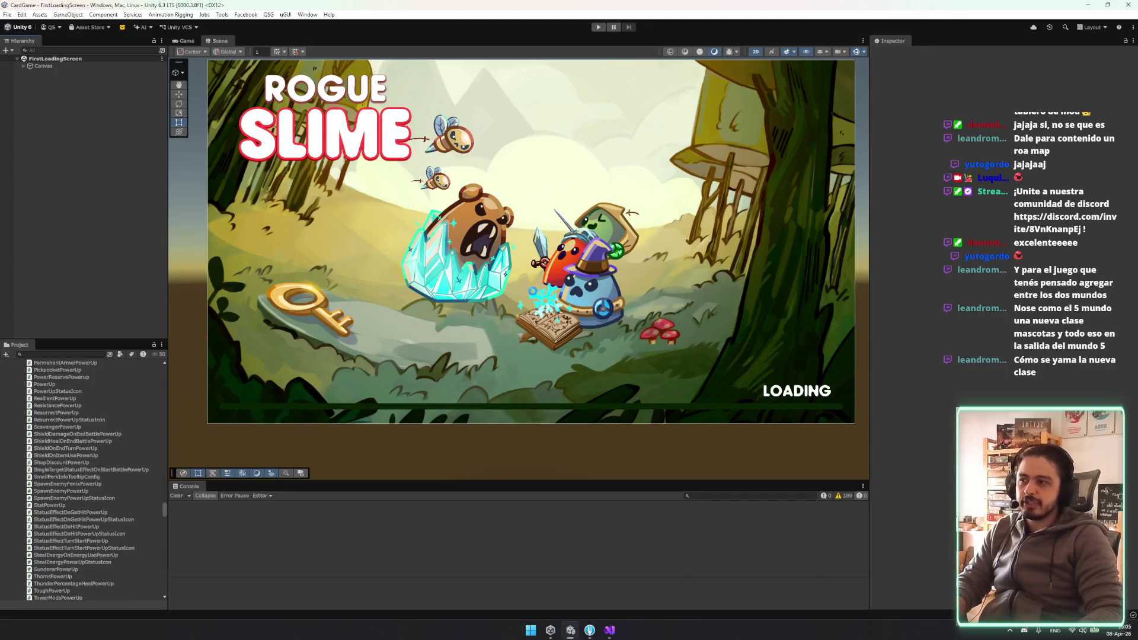
Launch the CardGame project from Unity Hub's Projects list, then close the Hub while Unity 6000.3 loads
scroll(531, 289, "up", 2)
scroll(481, 257, "down", 2)
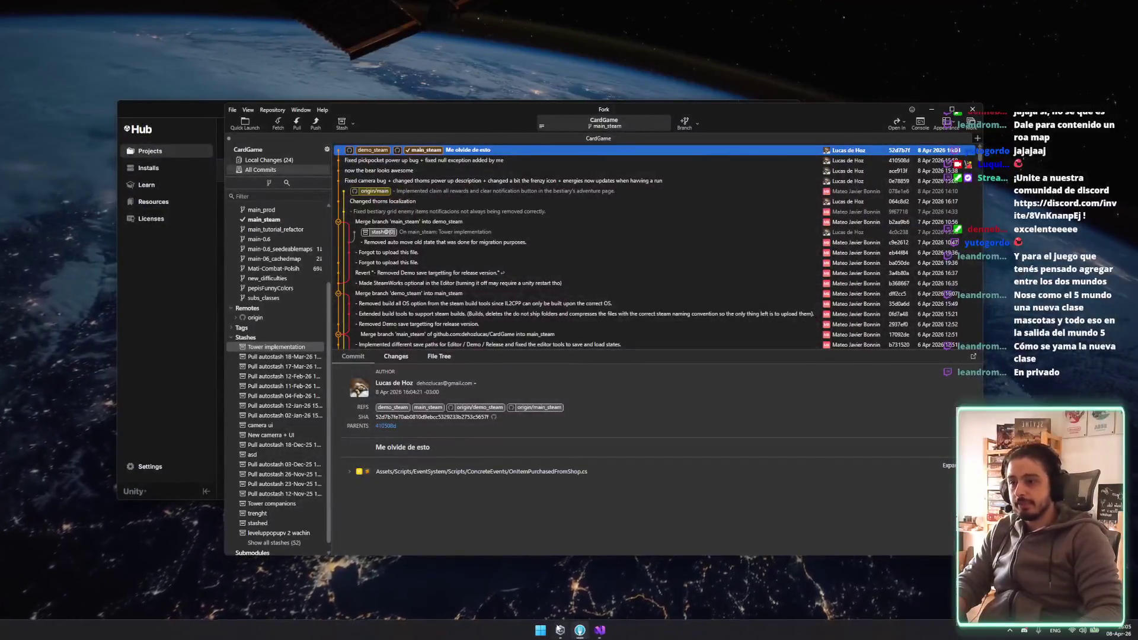
left_click(560, 630)
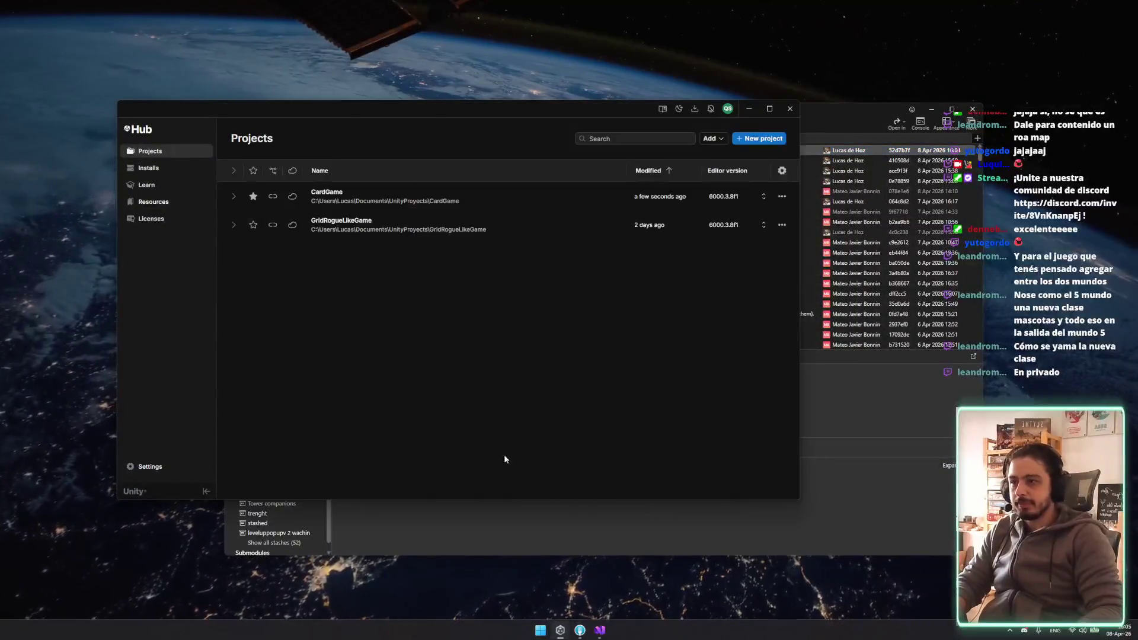
left_click(368, 220)
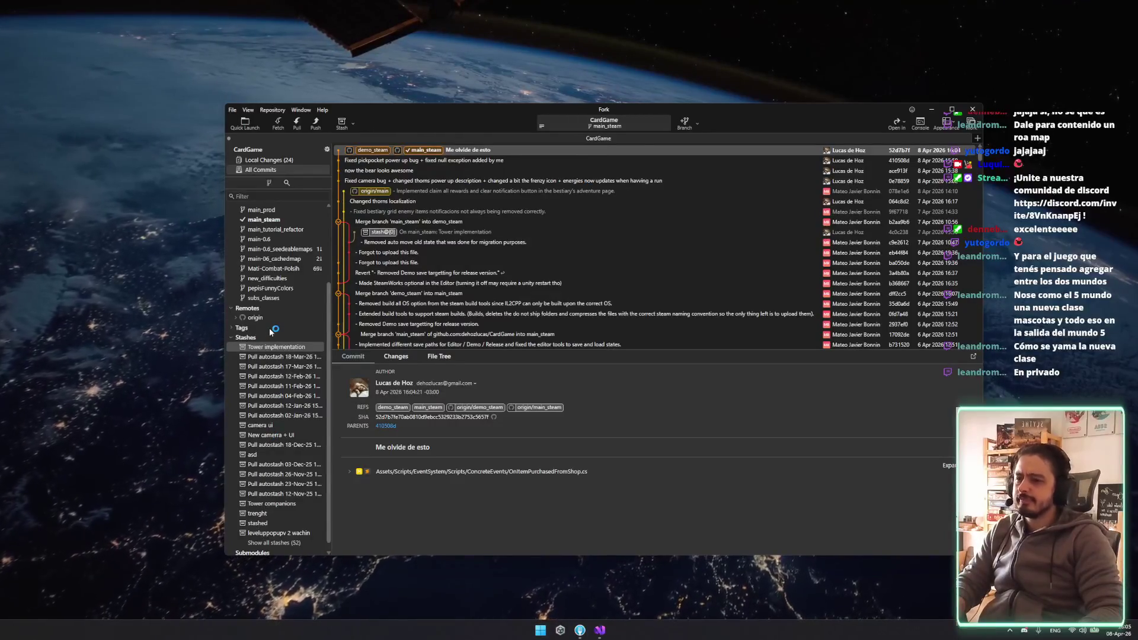
left_click(931, 109)
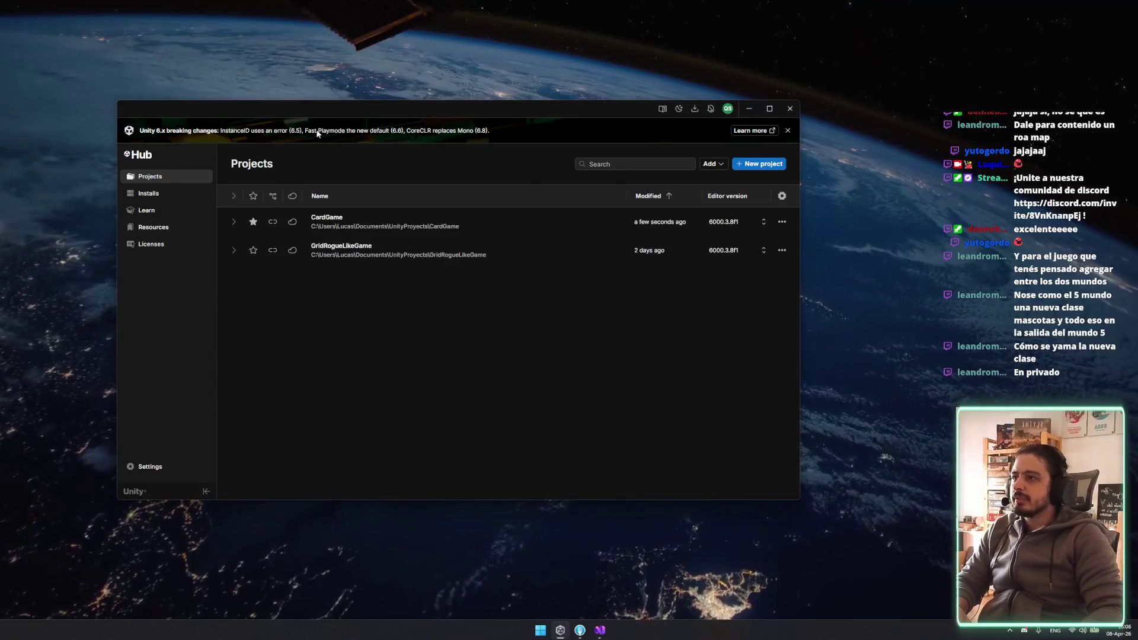
left_click(392, 224)
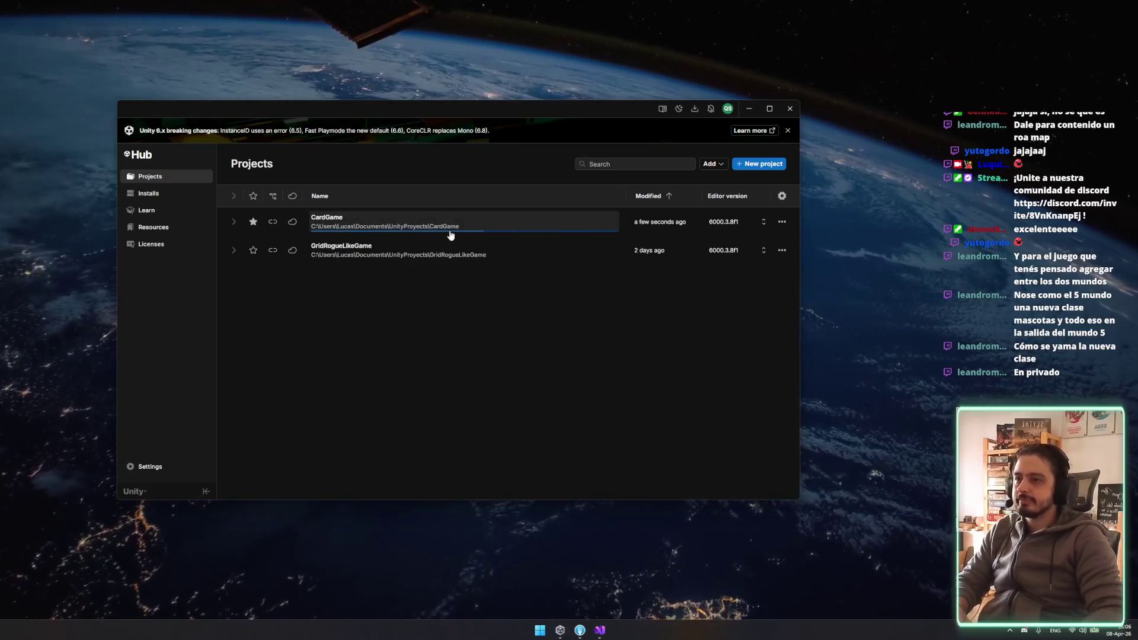
left_click(789, 109)
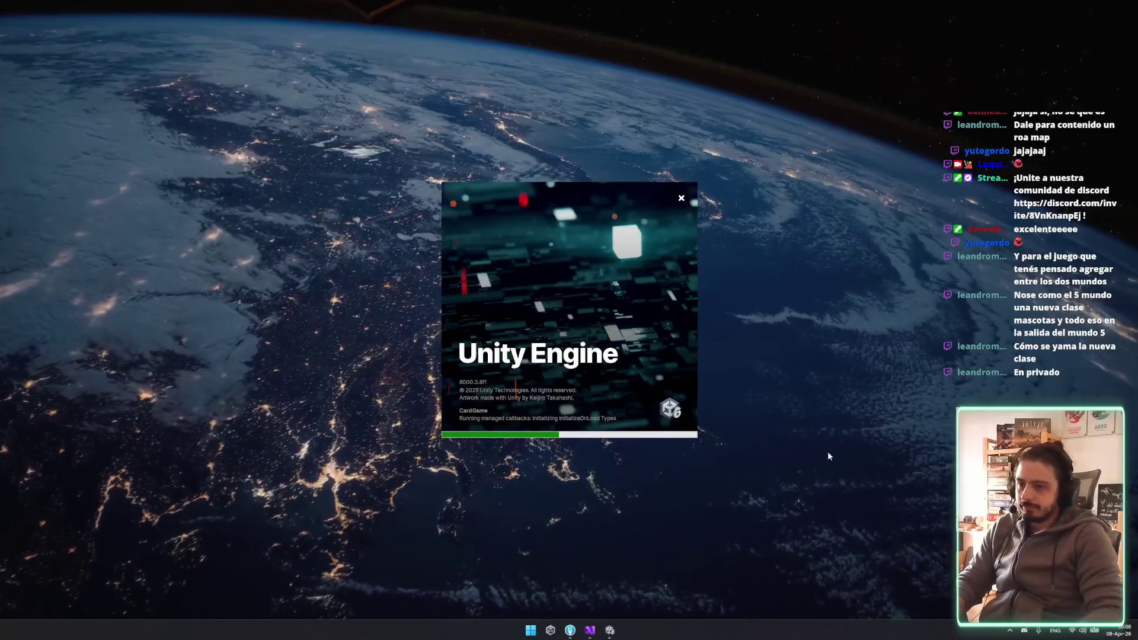
Launch Chrome and go to the Steamworks Wishlist Actions report for Rogue Slime: PC Edition
key("super")
type("g")
key("Return")
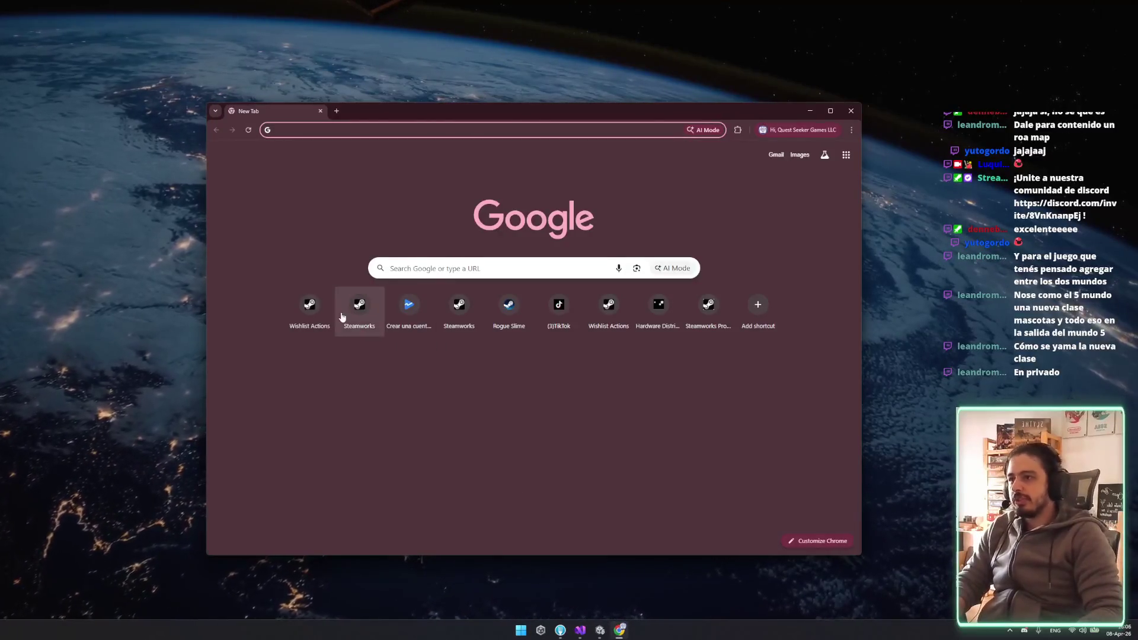
left_click(459, 305)
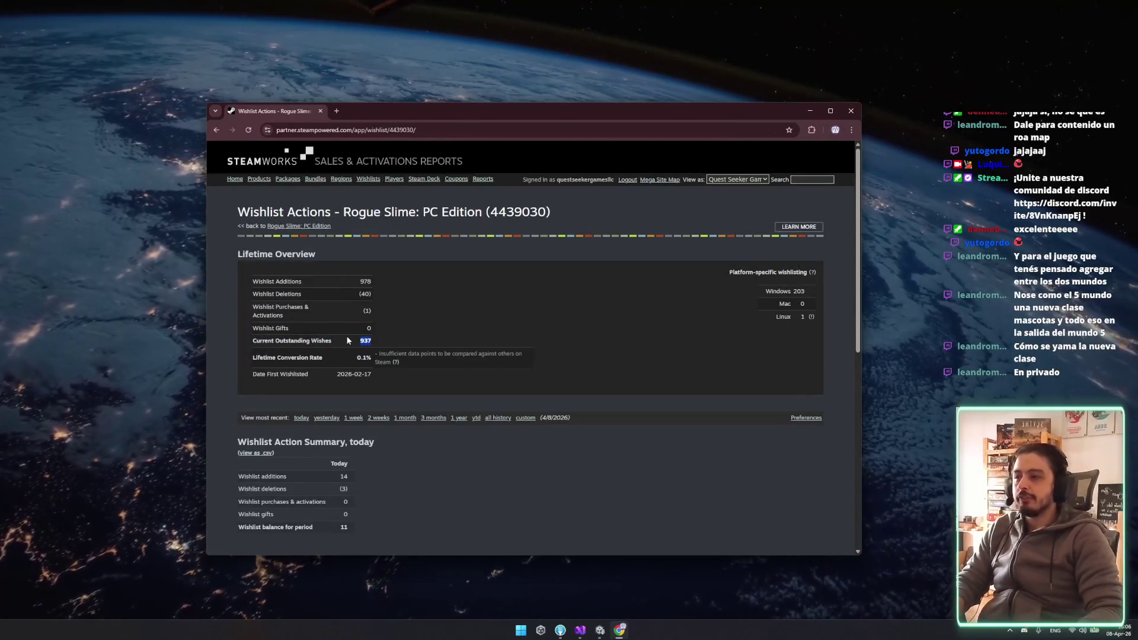
Review the wishlist figures, 937 outstanding wishes, and close the browser
key("alt+Tab")
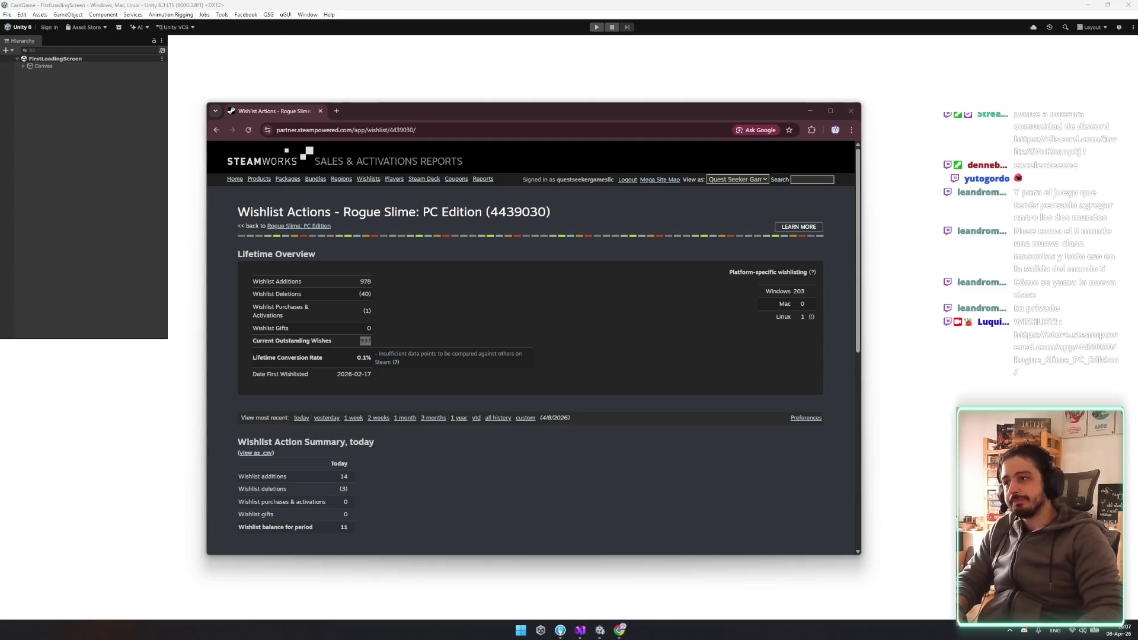
left_click(411, 382)
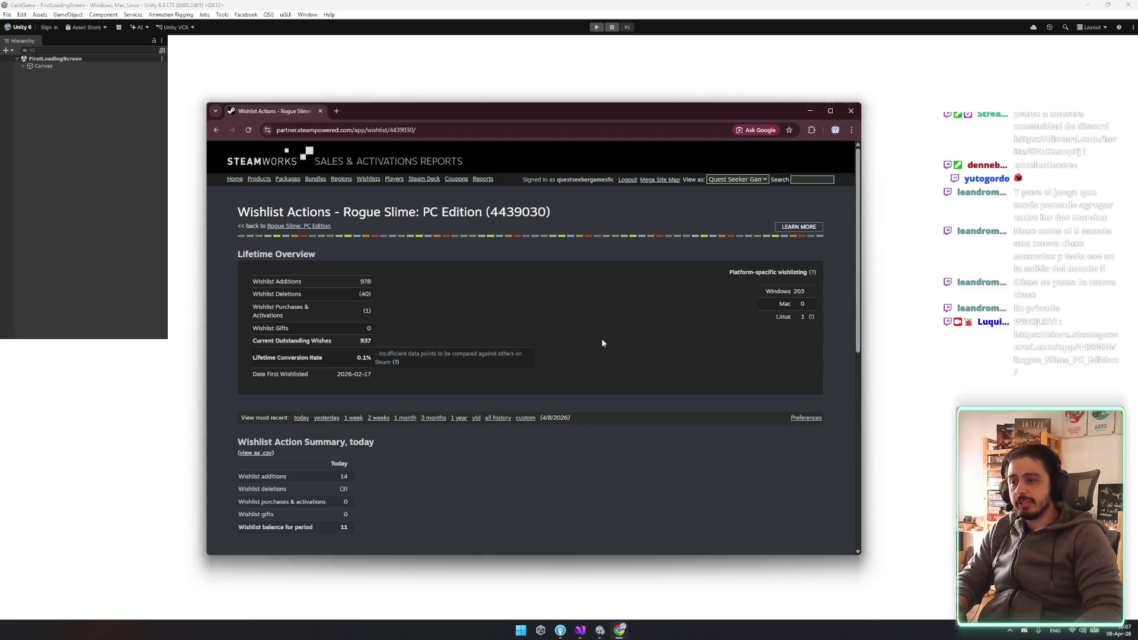
scroll(620, 388, "down", 5)
scroll(630, 409, "up", 5)
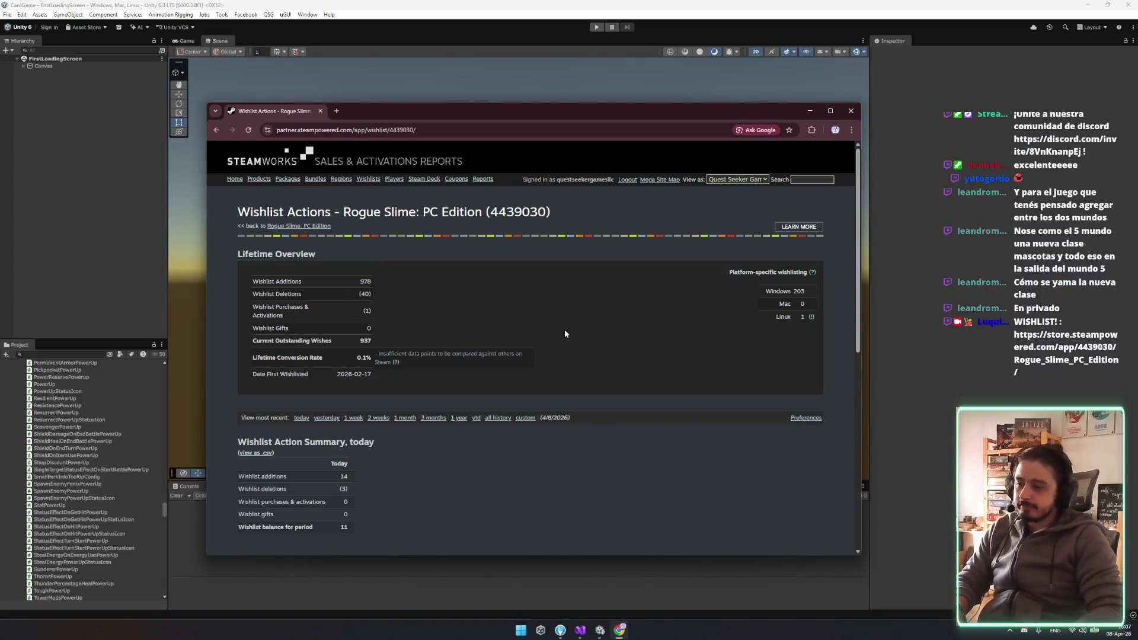
key("ctrl+w")
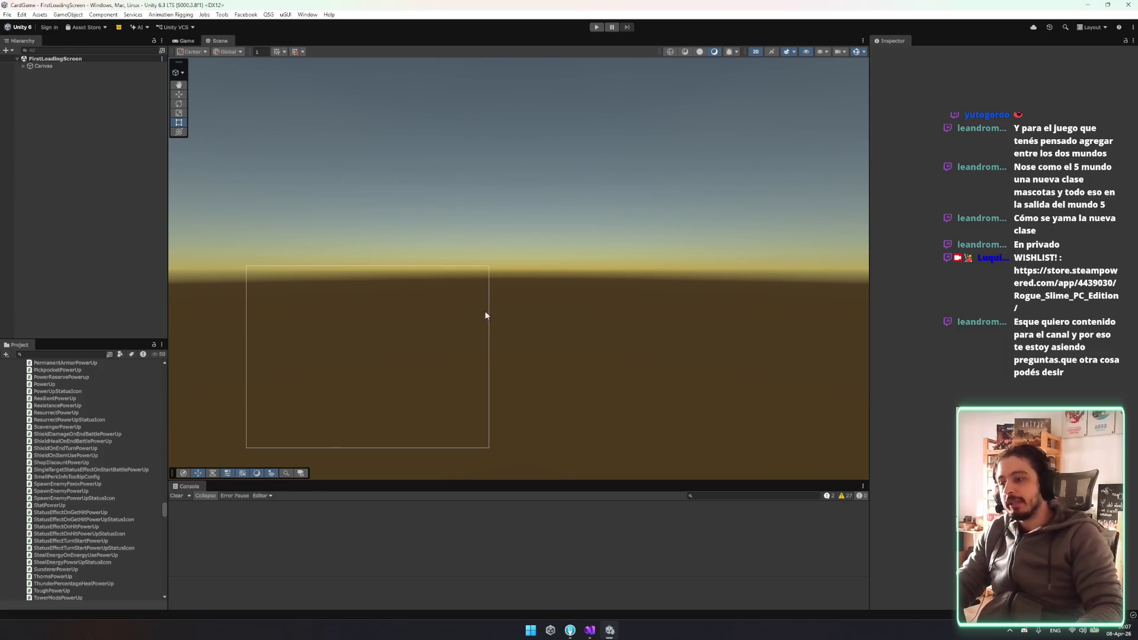
Pan the Scene view onto the Rogue Slime loading-screen canvas and switch to the Rect tool
scroll(542, 306, "up", 3)
scroll(541, 306, "down", 2)
mouse_move(528, 304)
left_mouse_down()
mouse_move(522, 329)
mouse_move(546, 336)
mouse_move(538, 281)
mouse_move(502, 278)
left_mouse_up()
key("t")
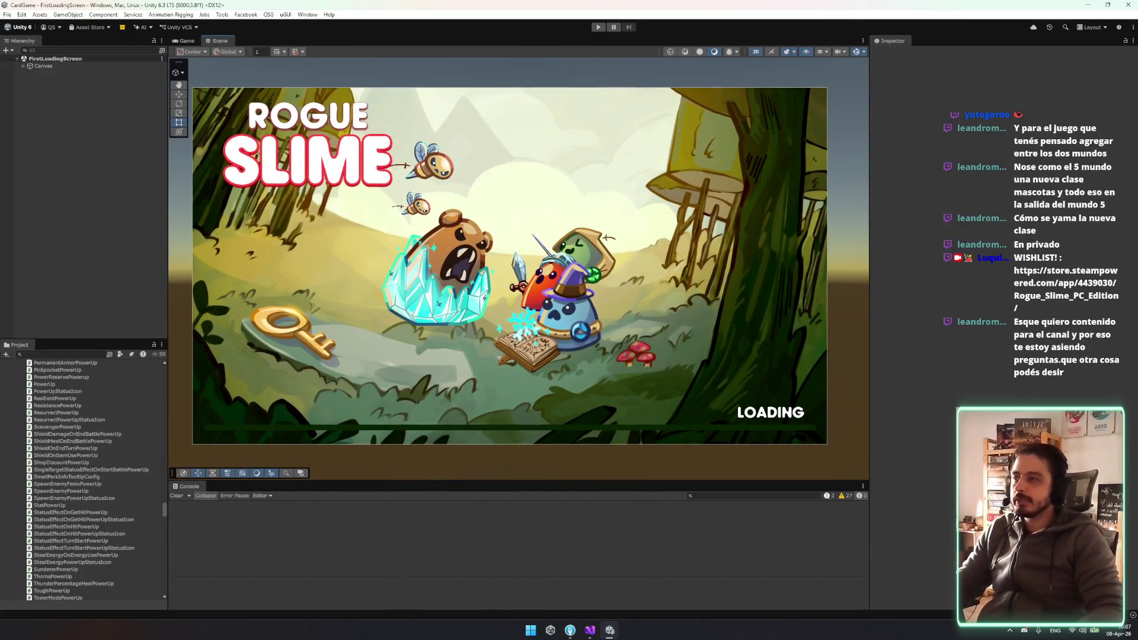
left_click_drag(564, 230, 576, 222)
Bring the Fork repository window back in front of Unity and dismiss its purchase reminder
scroll(212, 118, "down", 3)
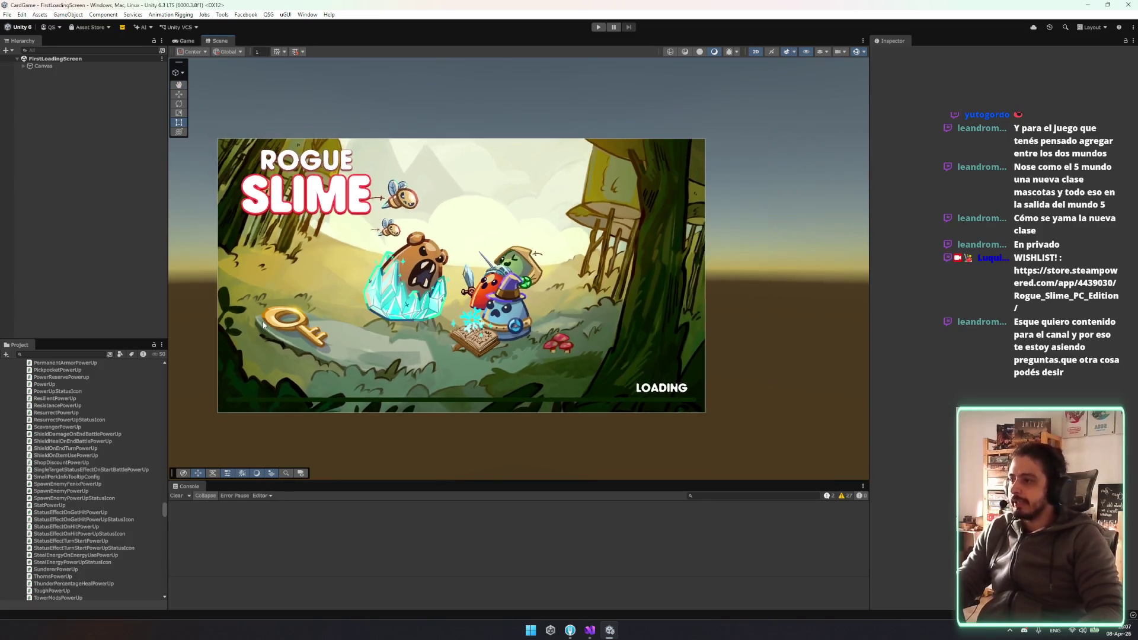
scroll(673, 290, "up", 4)
scroll(492, 364, "down", 4)
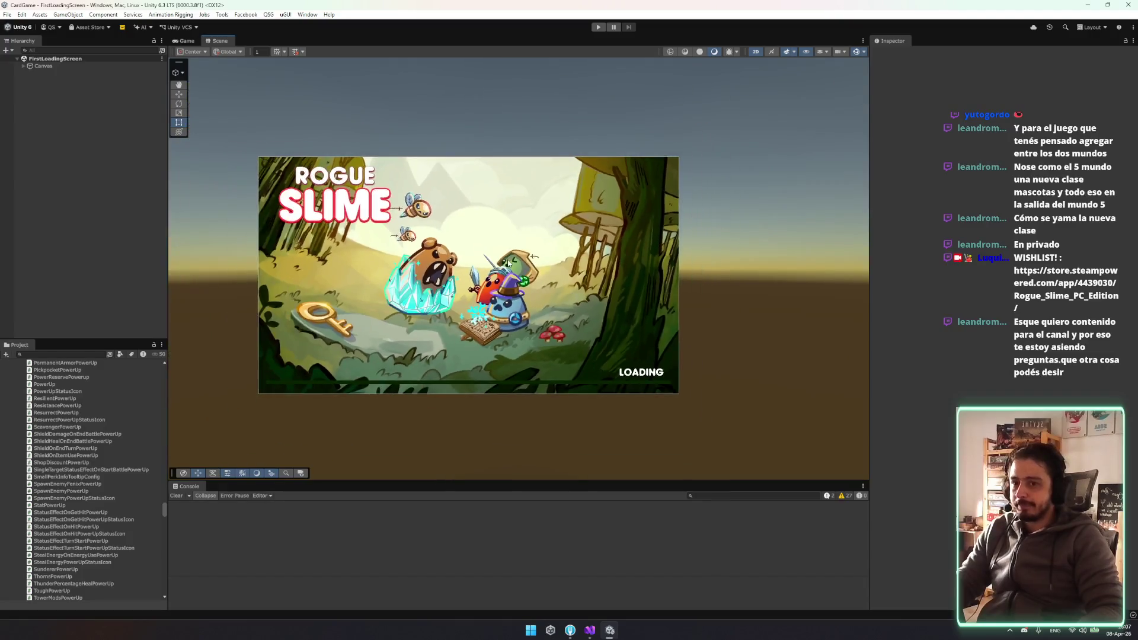
scroll(307, 442, "up", 3)
left_click(570, 630)
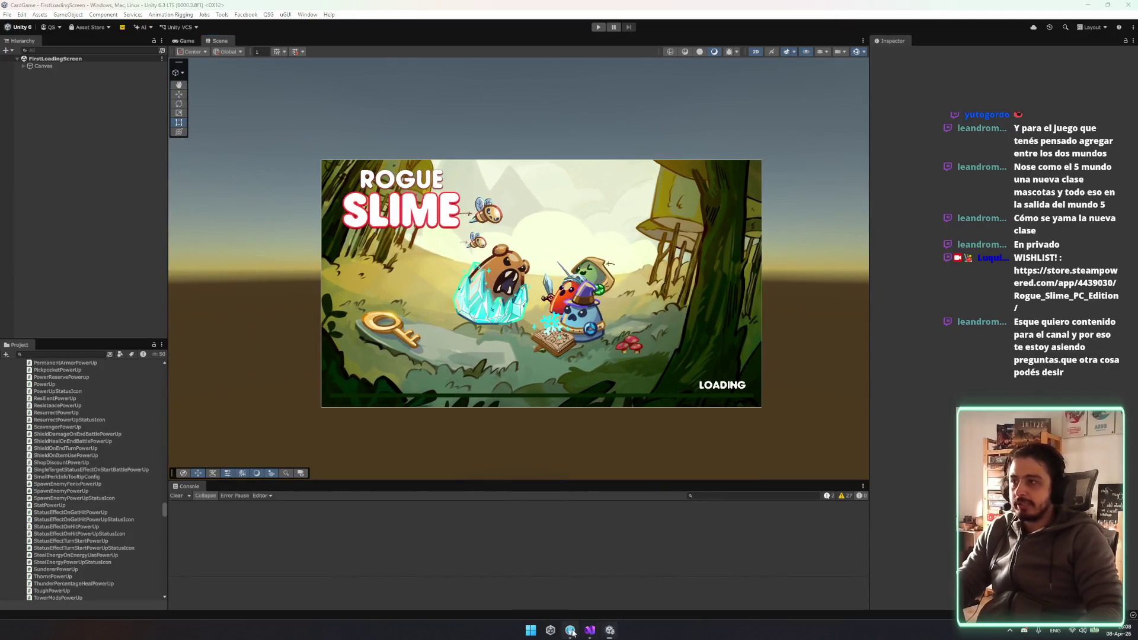
left_click(688, 384)
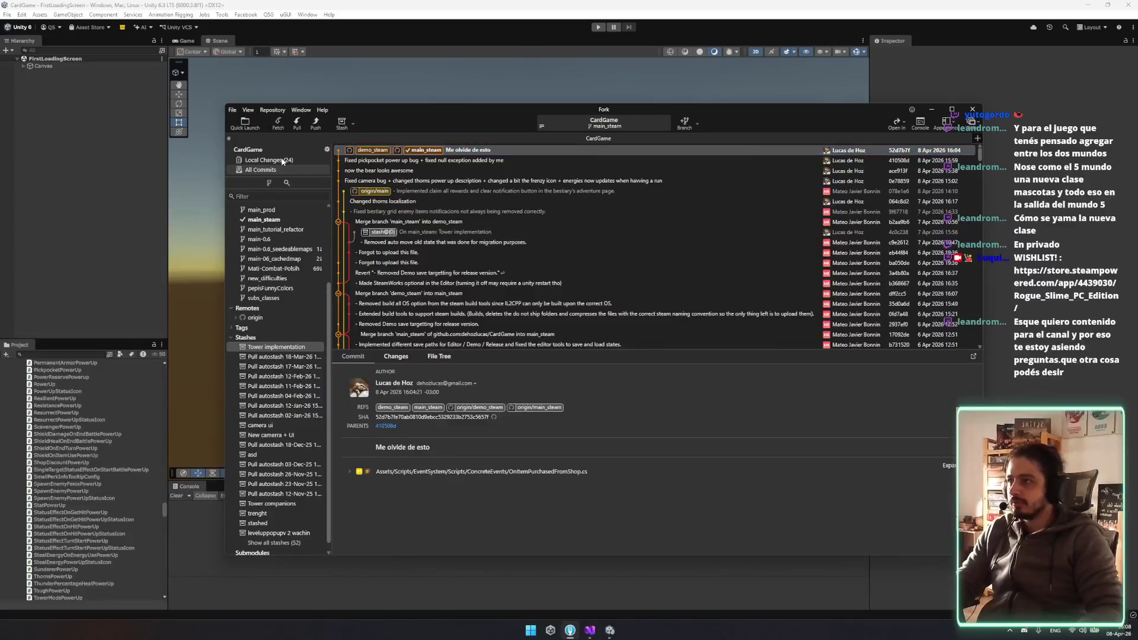
Unstage every staged file in Fork's Local Changes, review Menu.unity's diff, and minimize Fork
left_click(268, 160)
left_click(428, 479)
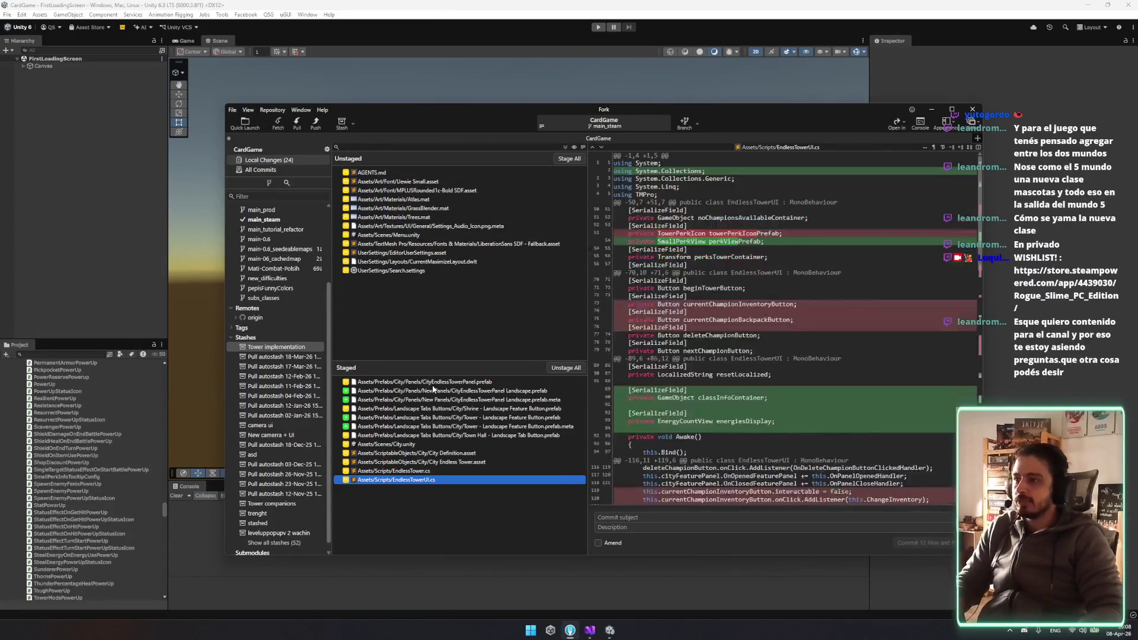
left_click(433, 388, "shift")
key("Return")
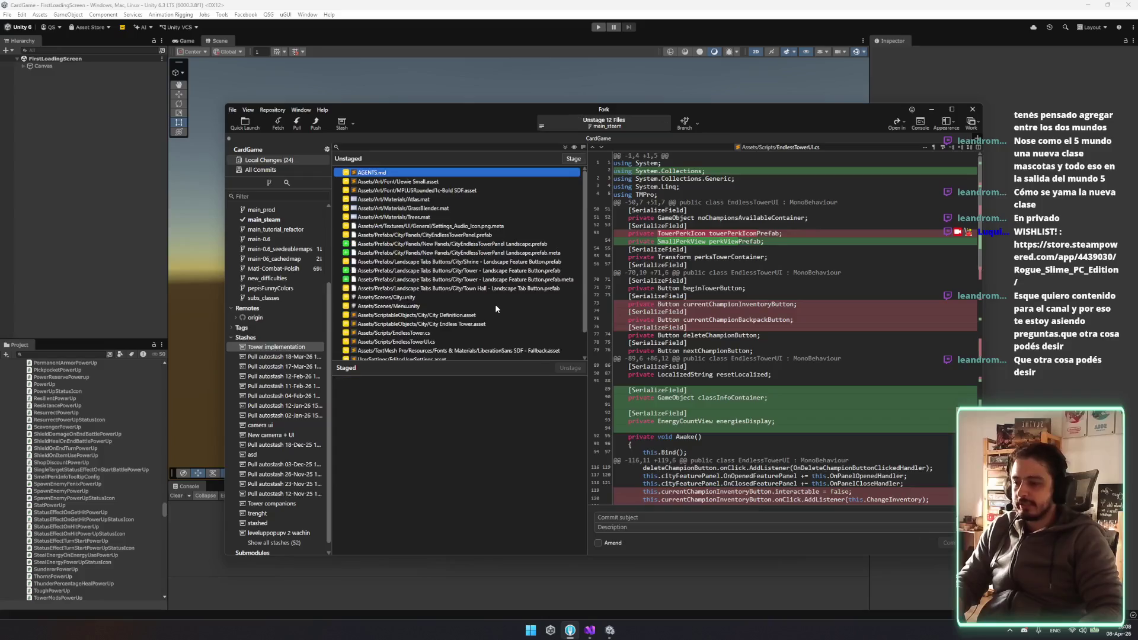
left_click(504, 304)
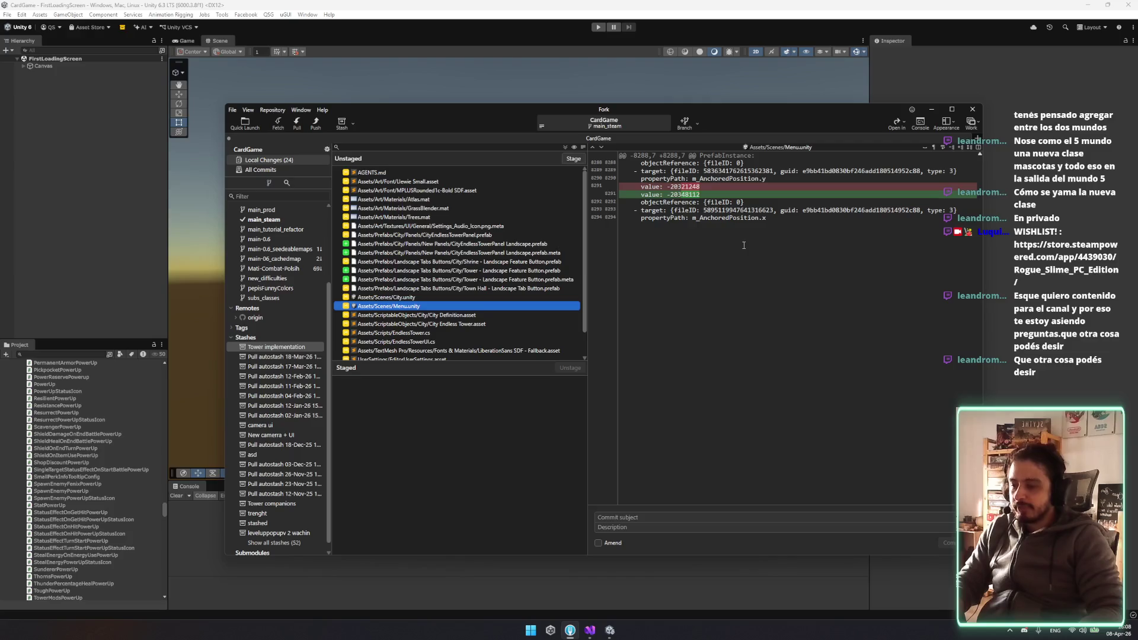
left_click(931, 110)
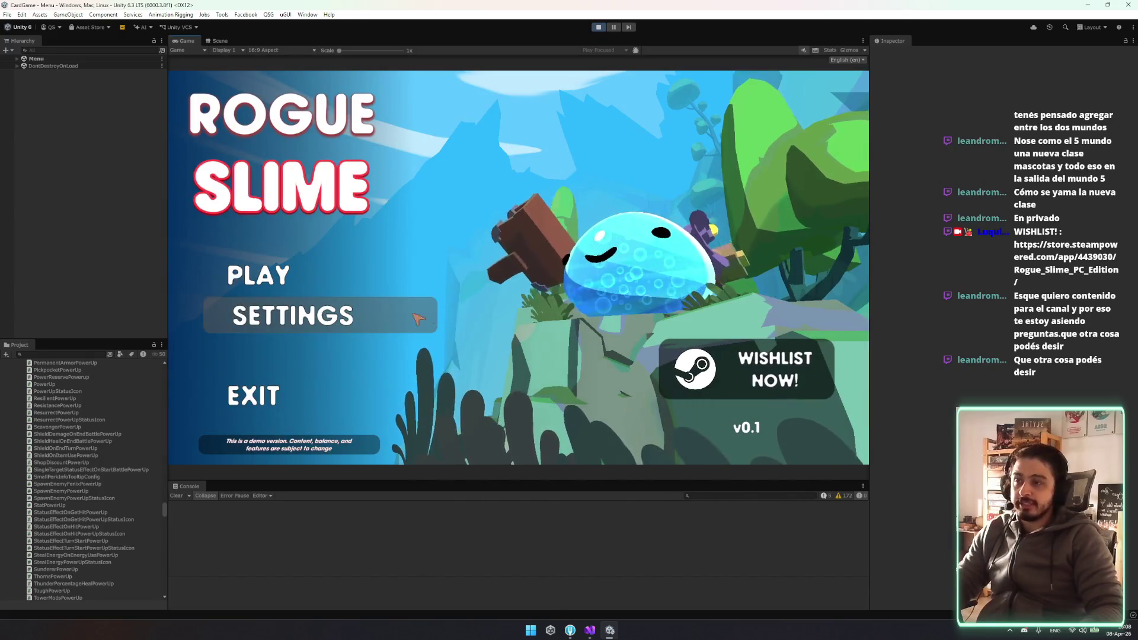
Start the game and cycle the tower champion preview through its classes with the < and > arrows
left_click(297, 274)
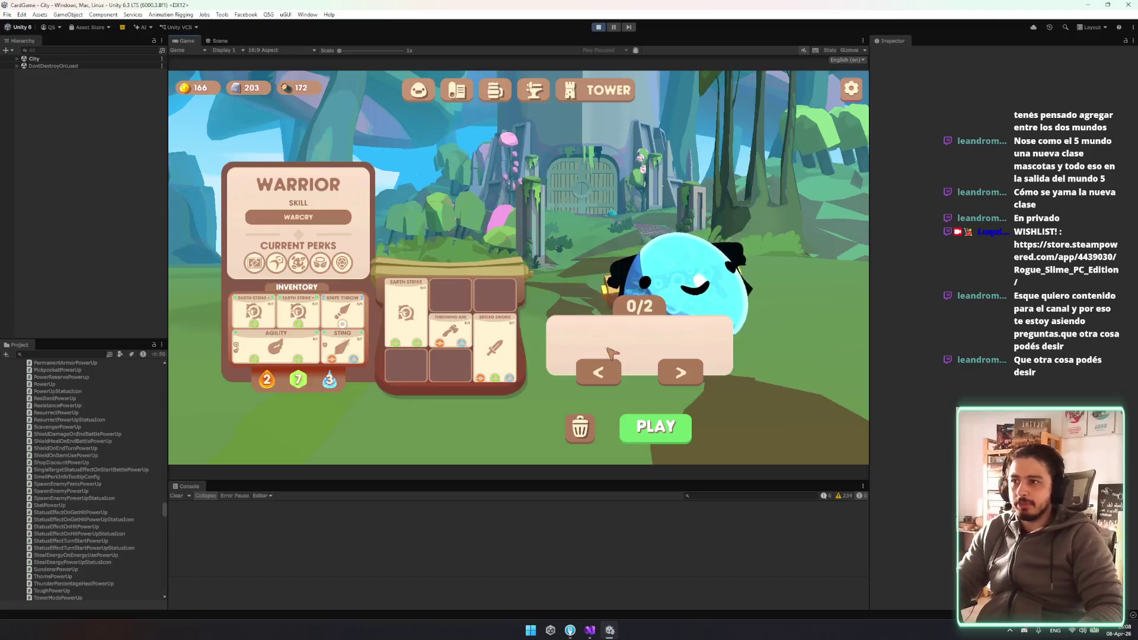
left_click(598, 372)
left_click(598, 372)
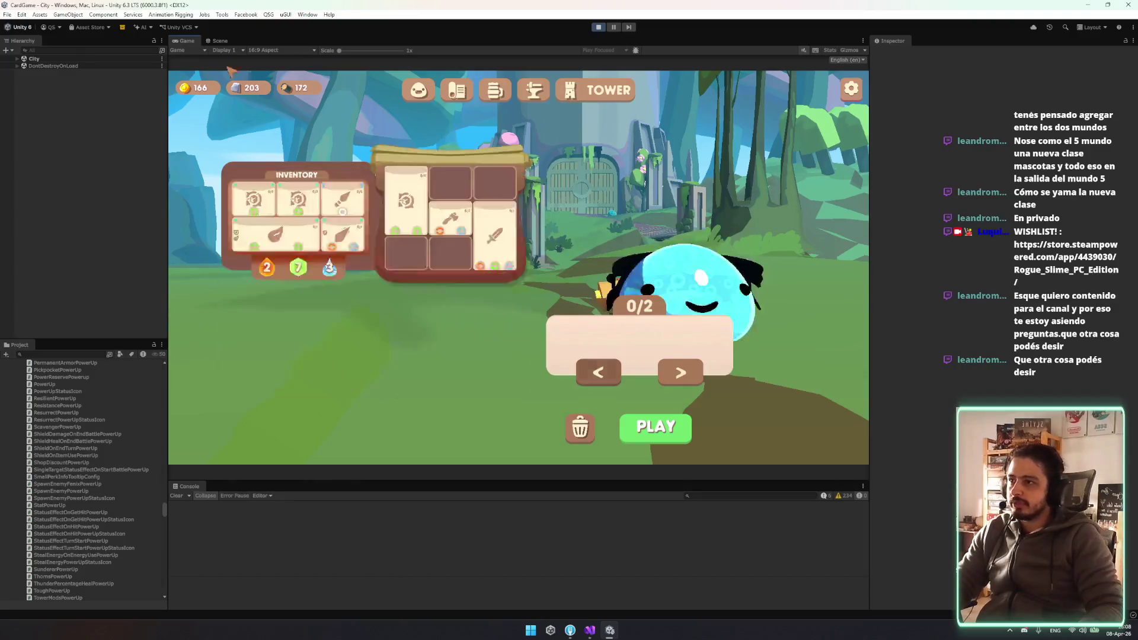
left_click(599, 374)
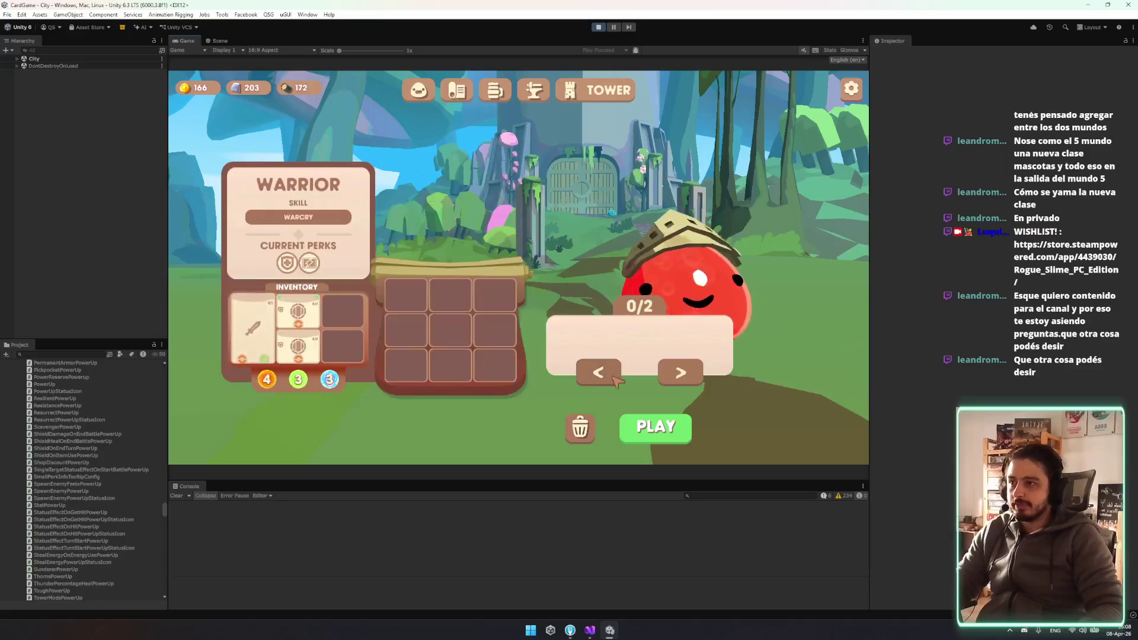
left_click(680, 372)
left_click(681, 372)
left_click(682, 374)
left_click(682, 373)
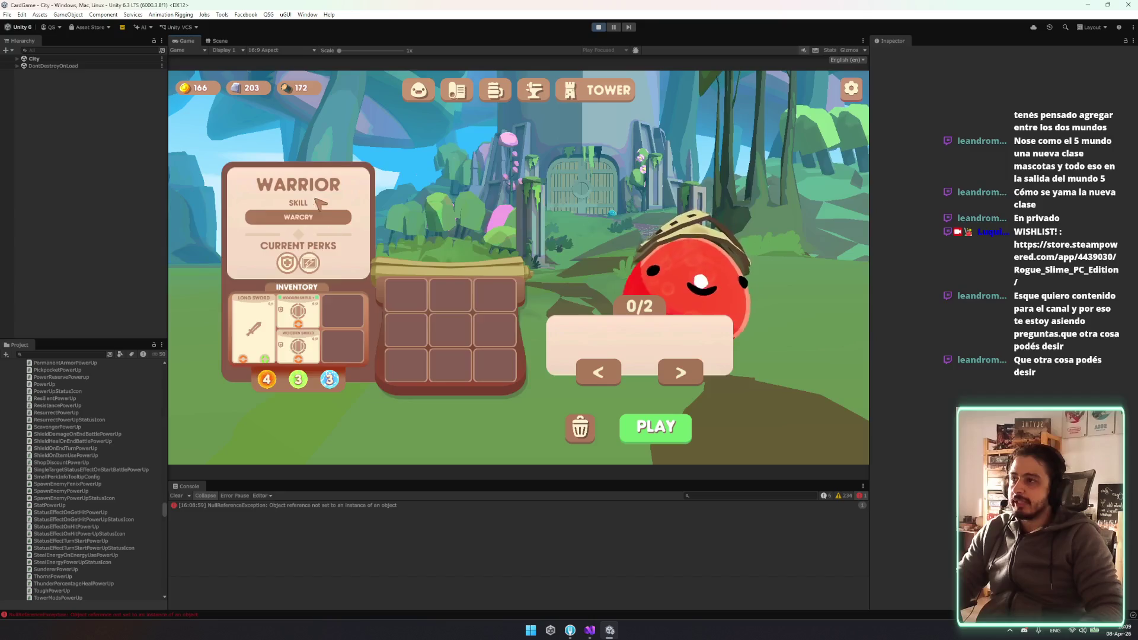
left_click(599, 373)
Stop Play mode and switch to Visual Studio, closing the OnItemPurchasedFromShop.cs tab
left_click(600, 27)
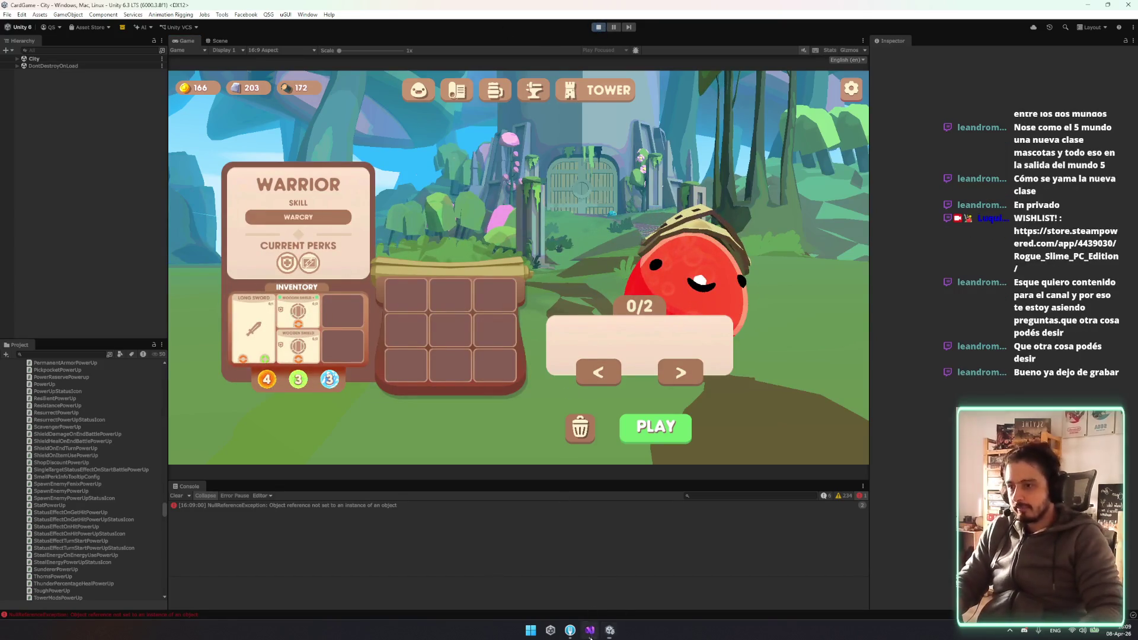
left_click(589, 632)
middle_click(175, 38)
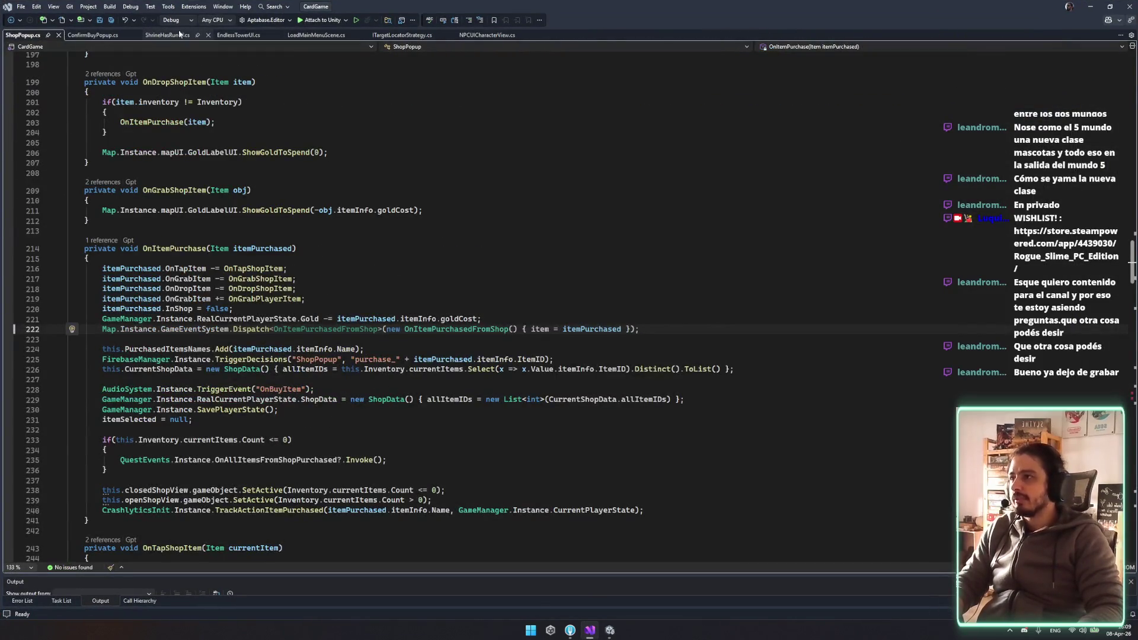
Find and open ShrineNoRunUI.cs by searching for 'shrinenorun'
left_click(160, 36)
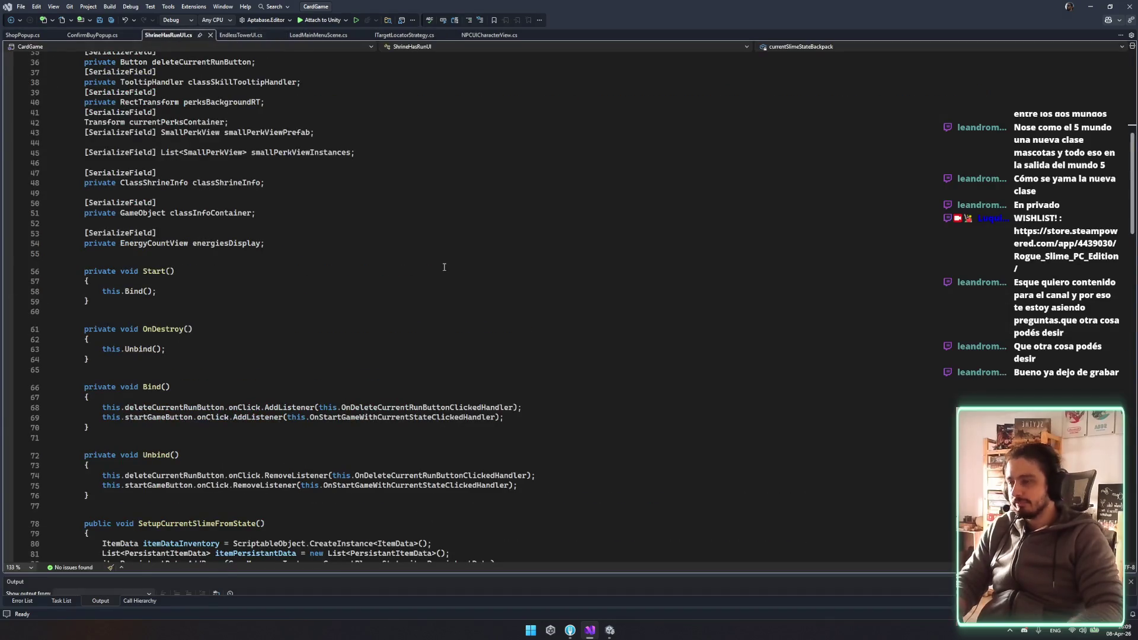
key("ctrl+t")
type("shrinenorun")
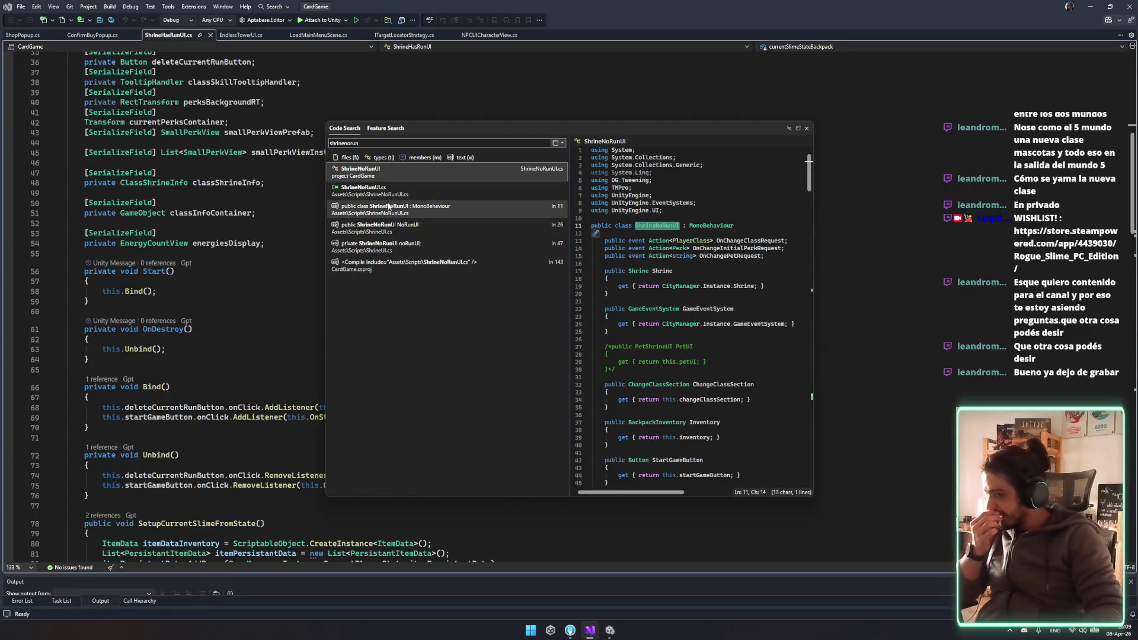
left_click(362, 190)
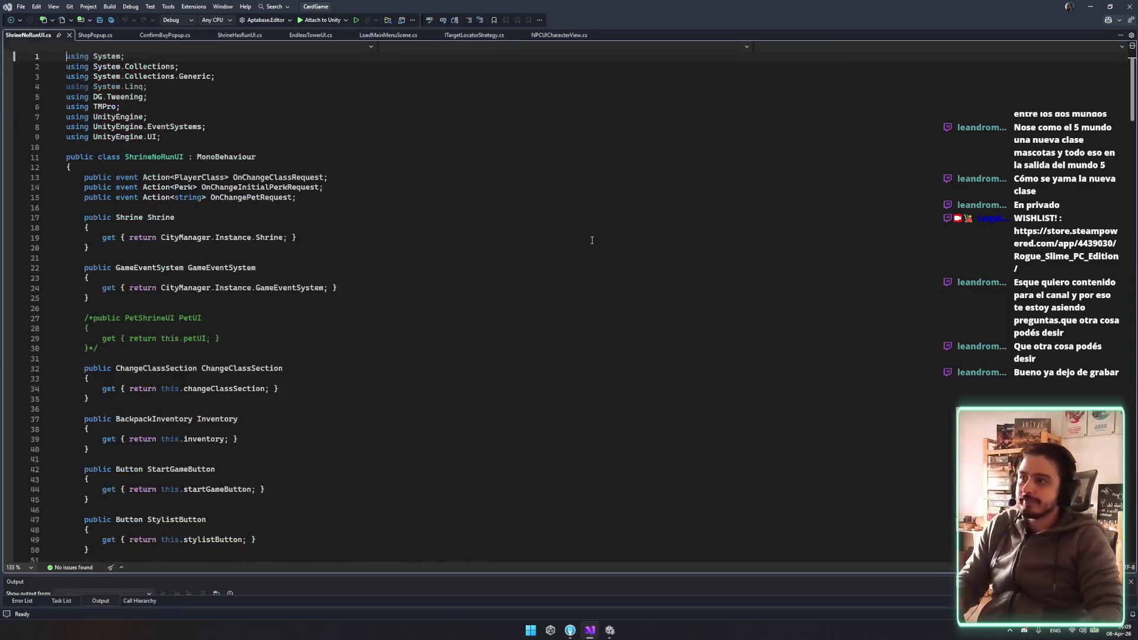
Select a line in ShrineNoRunUI.cs, delete it by accident, and undo the deletion
left_click_drag(100, 372, 90, 321)
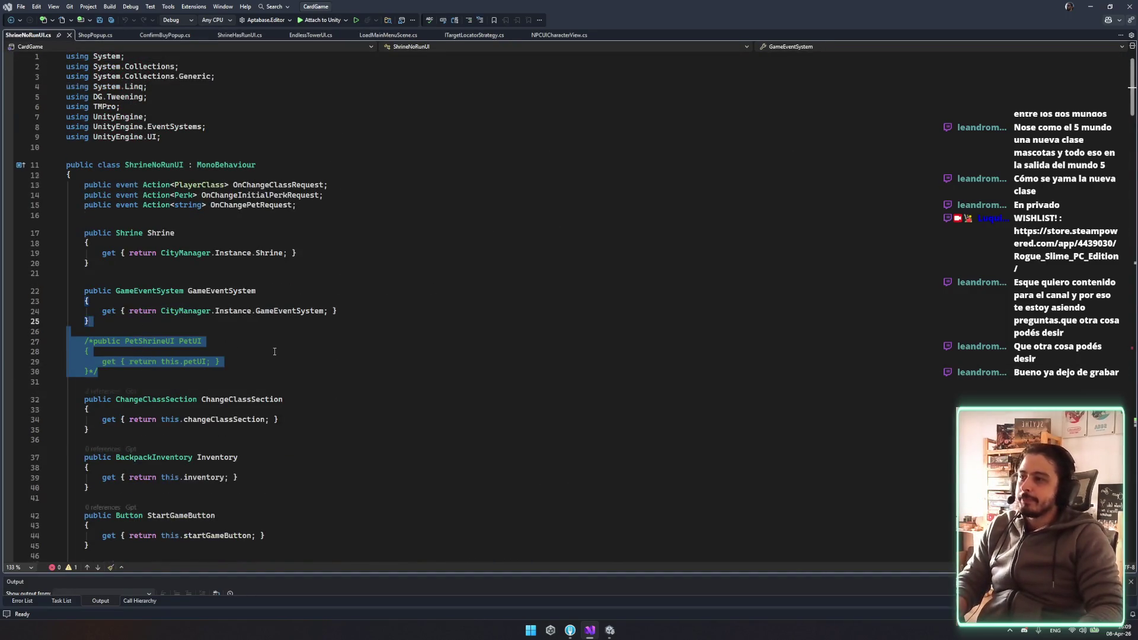
scroll(278, 345, "down", 5)
scroll(277, 344, "down", 6)
left_click_drag(278, 349, 297, 319)
key("Delete")
key("ctrl+z")
left_click(446, 308)
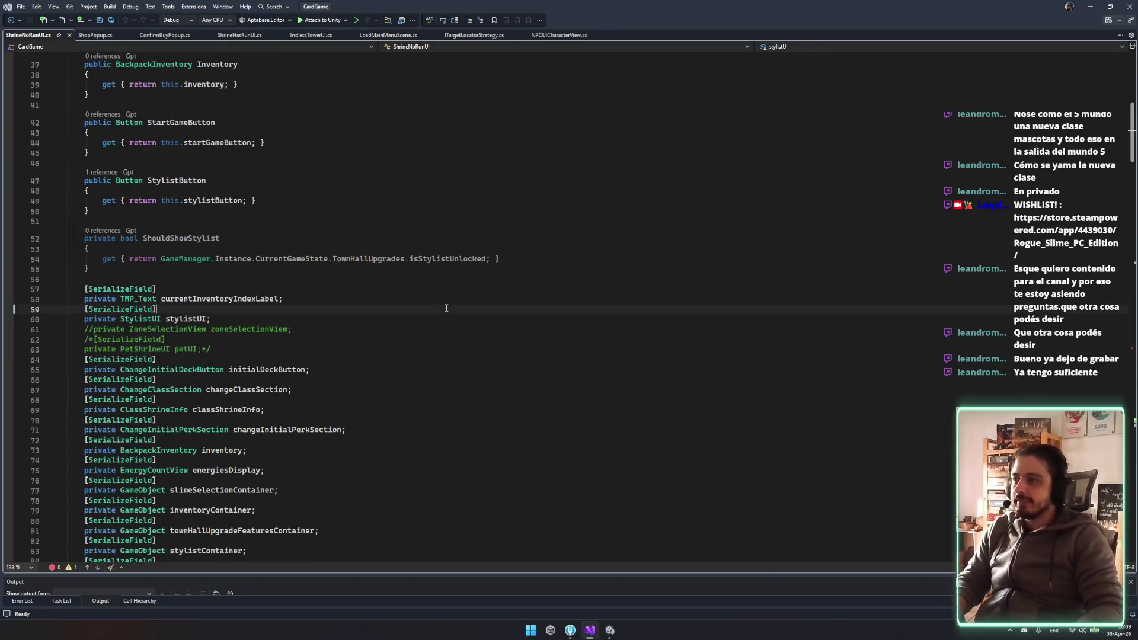
Scroll through ShrineNoRunUI.cs to review its SerializeField declarations
scroll(382, 291, "down", 19)
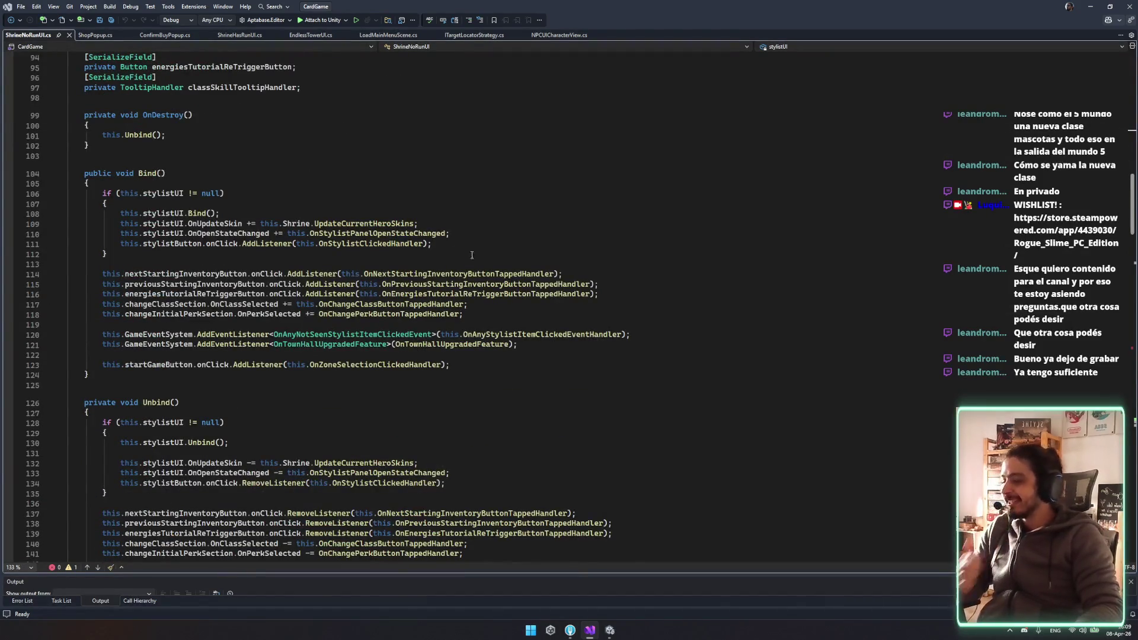
scroll(462, 255, "up", 2)
scroll(415, 255, "down", 2)
scroll(356, 255, "up", 6)
scroll(298, 255, "down", 3)
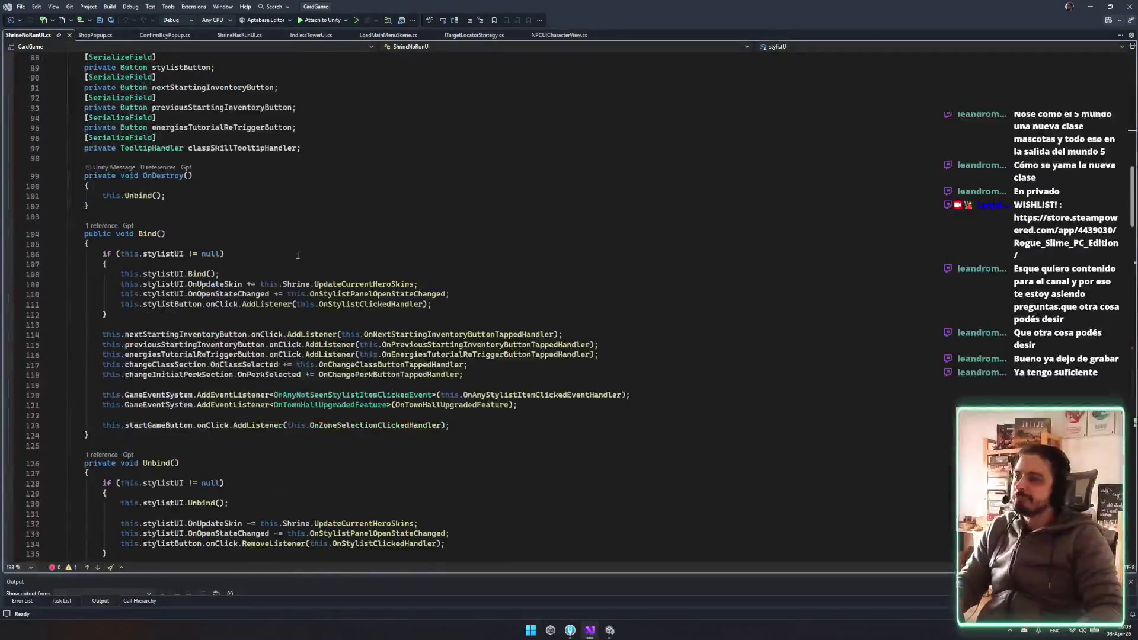
scroll(297, 254, "down", 3)
left_click_drag(104, 244, 457, 314)
left_click(457, 314)
scroll(456, 316, "down", 8)
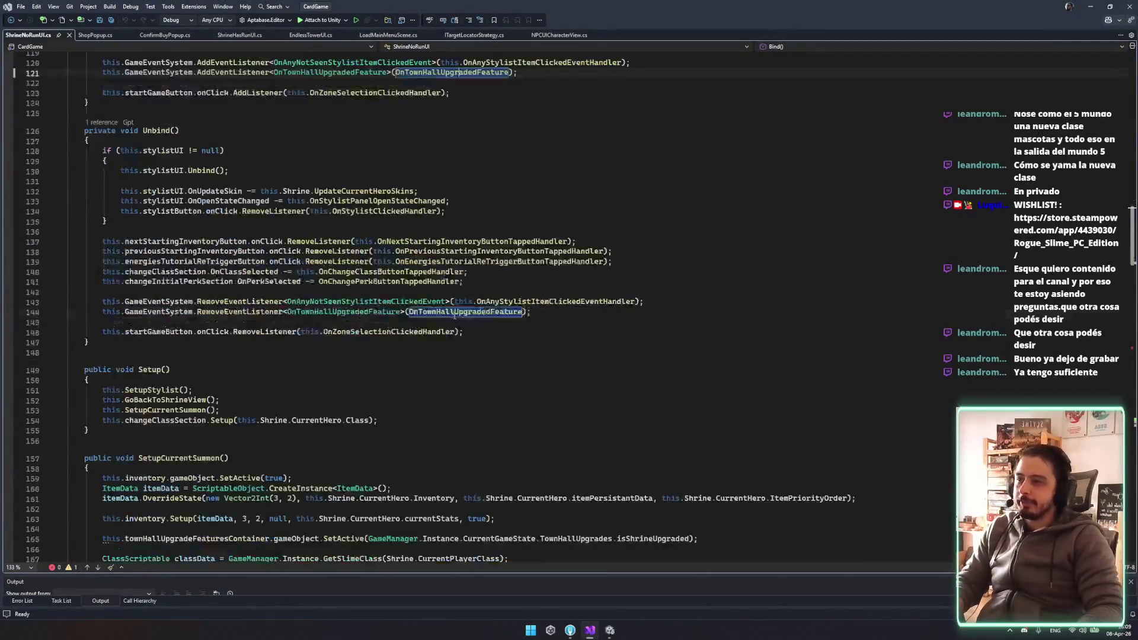
left_click(479, 323)
scroll(483, 320, "down", 6)
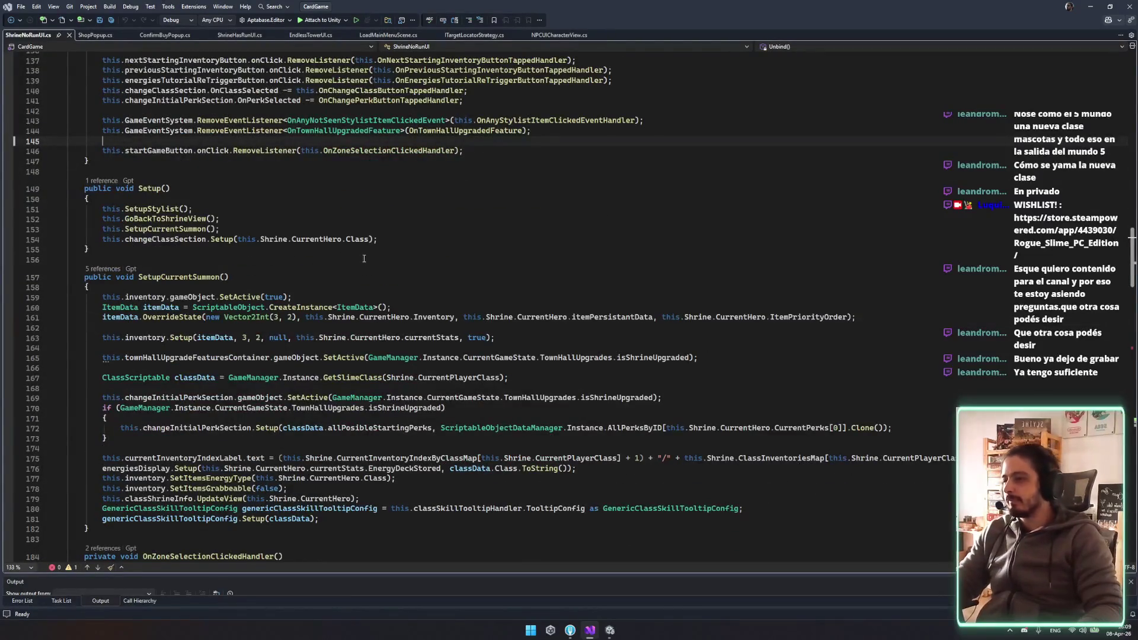
scroll(417, 338, "down", 2)
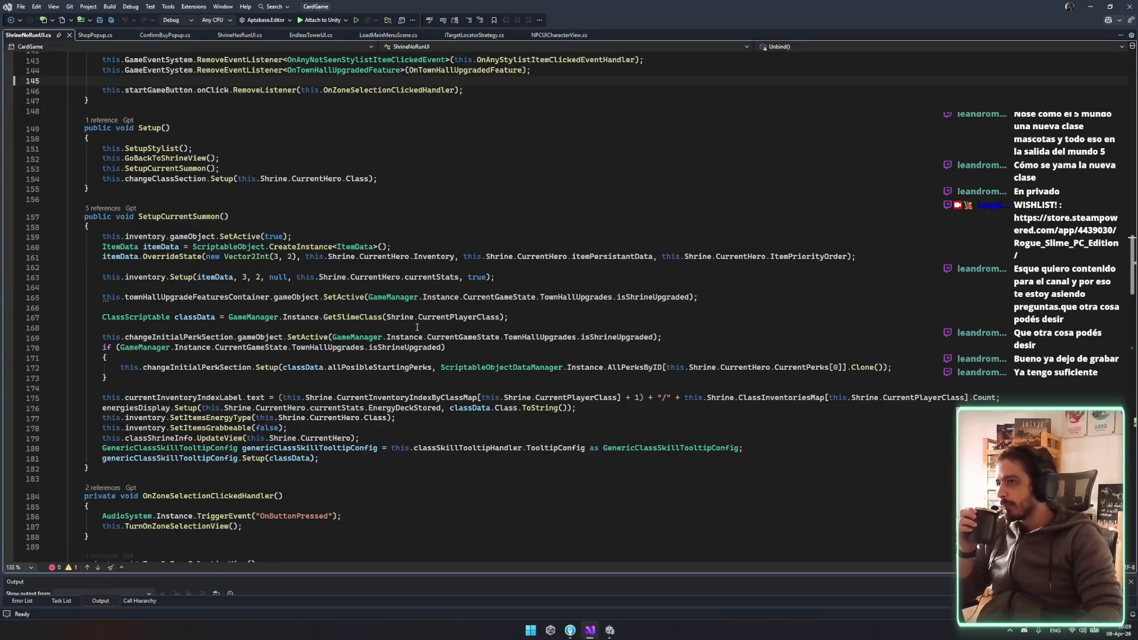
scroll(417, 326, "down", 9)
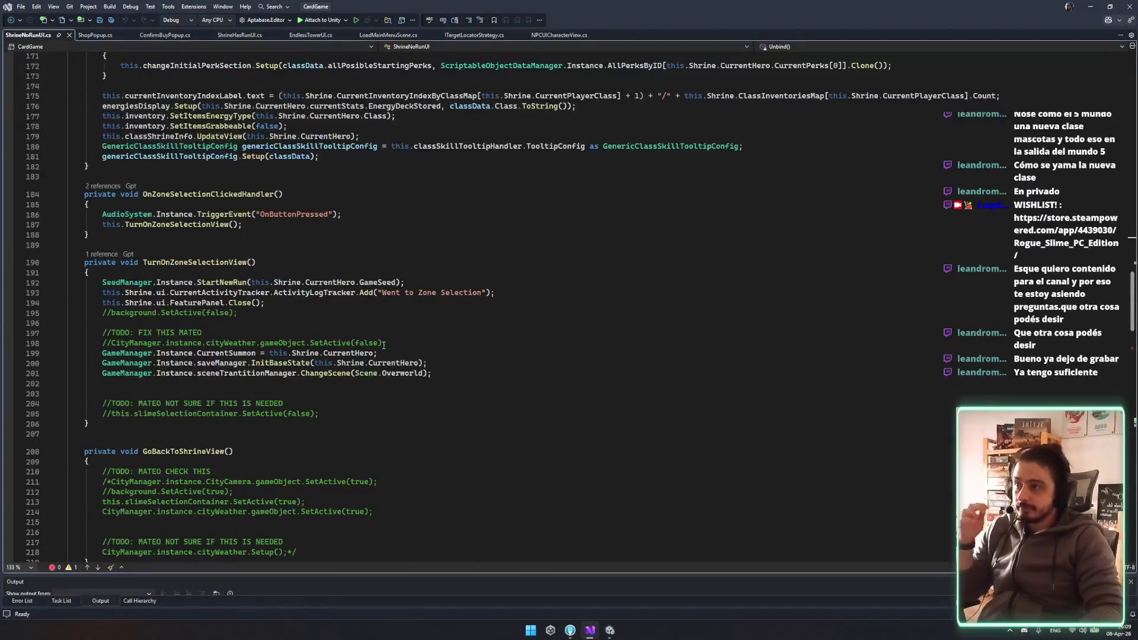
scroll(397, 332, "down", 6)
scroll(398, 338, "up", 20)
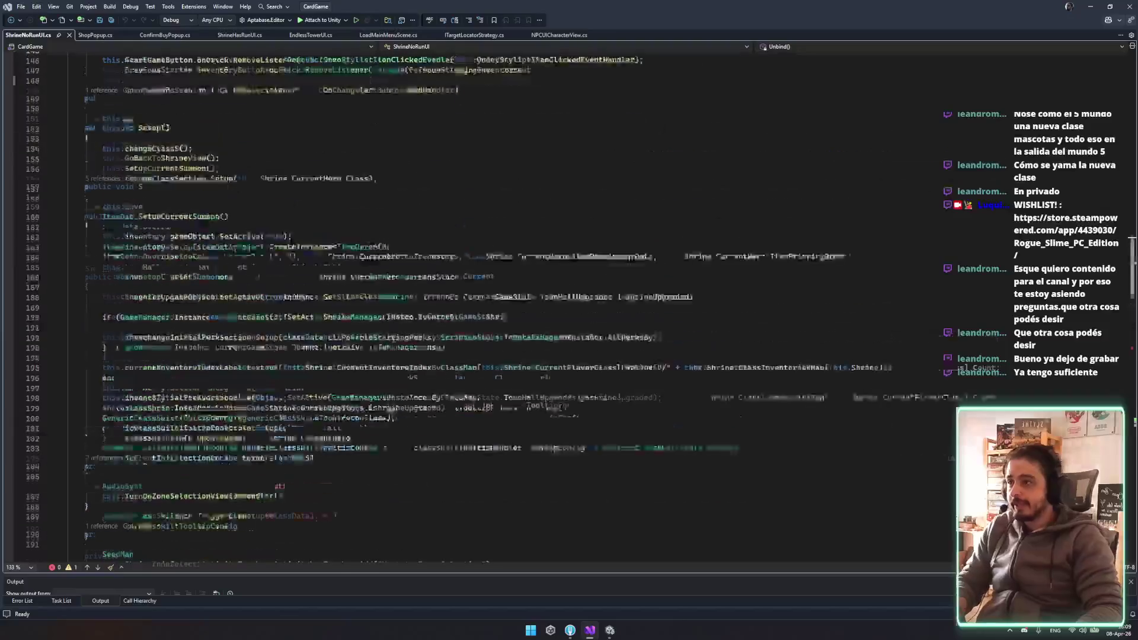
scroll(399, 342, "up", 20)
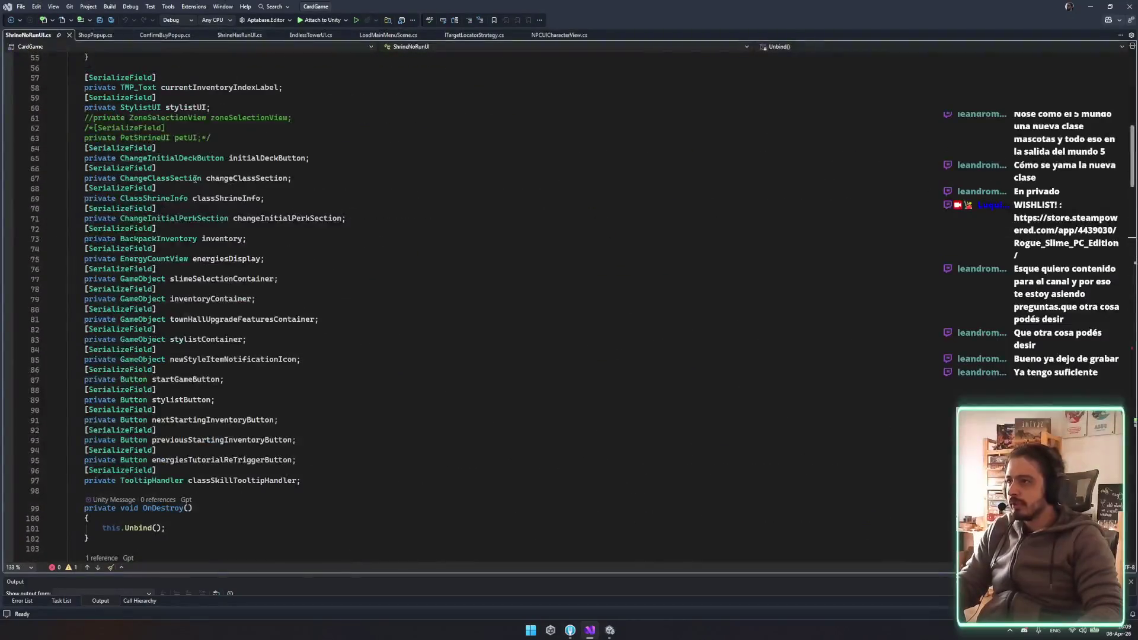
Go to the definition of the ClassShrineInfo field type with F12
left_click(184, 184)
double_click(193, 178)
mouse_move(267, 198)
left_mouse_down()
mouse_move(122, 198)
mouse_move(351, 183)
left_mouse_up()
left_click(178, 198)
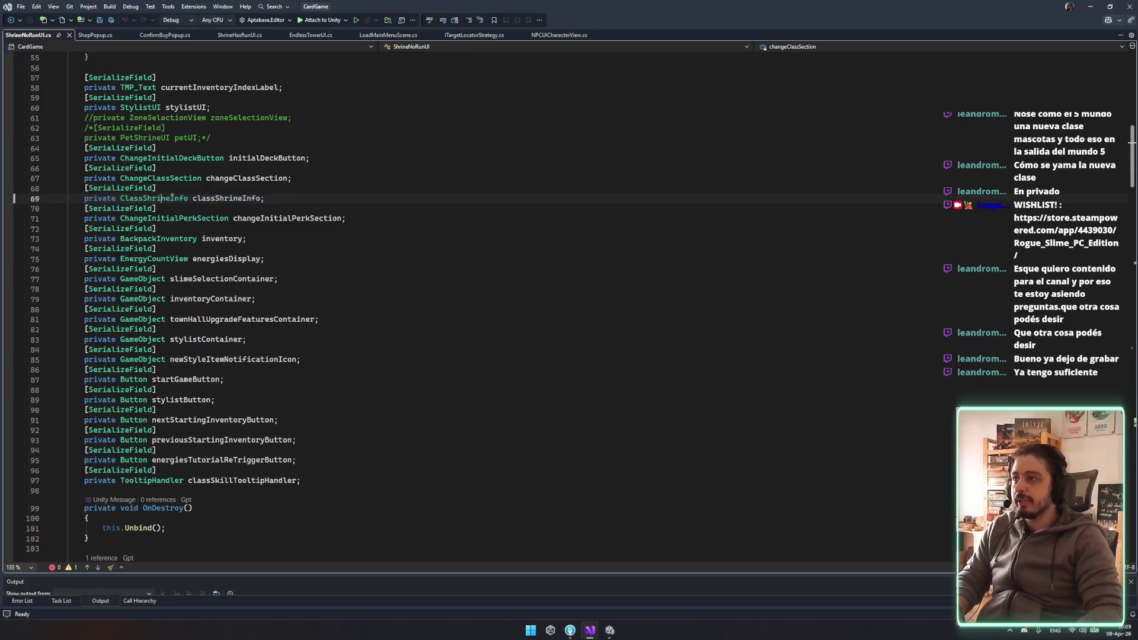
key("F12")
Read through ClassShrineInfo's UpdateView and the RefreshView label-setting lines
left_click(162, 165)
scroll(365, 290, "down", 5)
left_click_drag(220, 337, 327, 399)
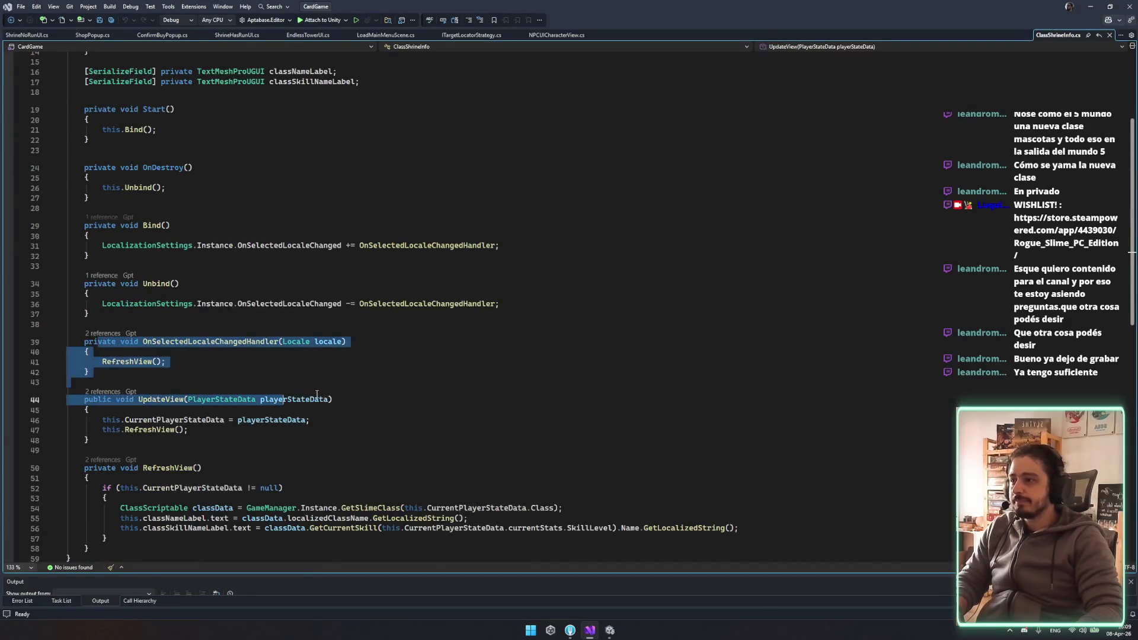
left_click(327, 399)
scroll(311, 382, "down", 4)
left_click_drag(121, 387, 738, 407)
left_click(291, 407)
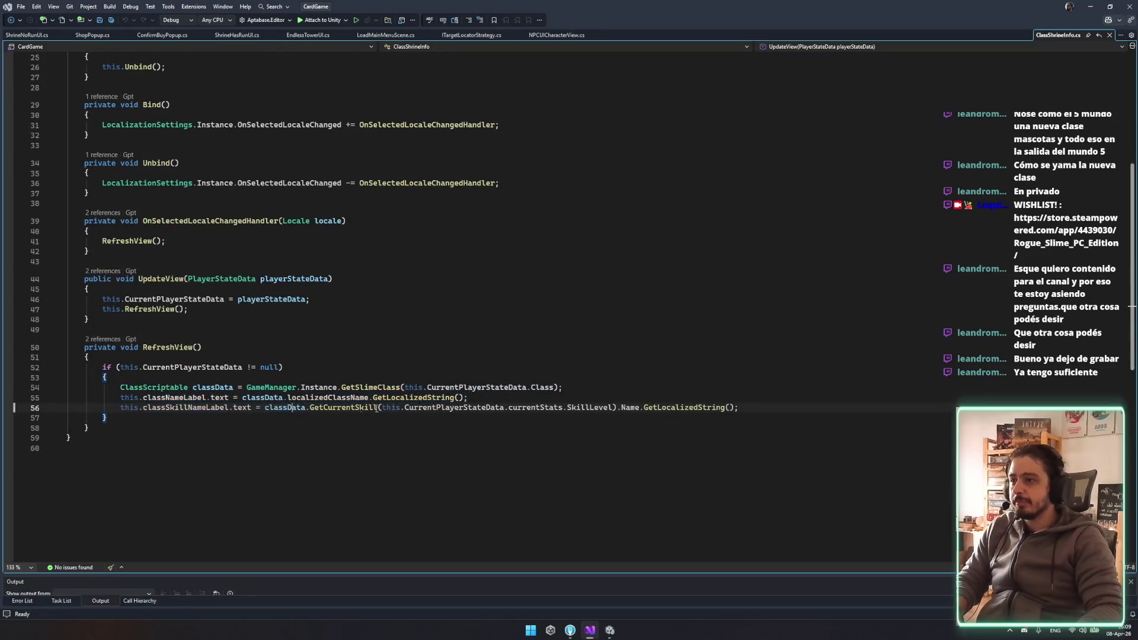
left_click(433, 291)
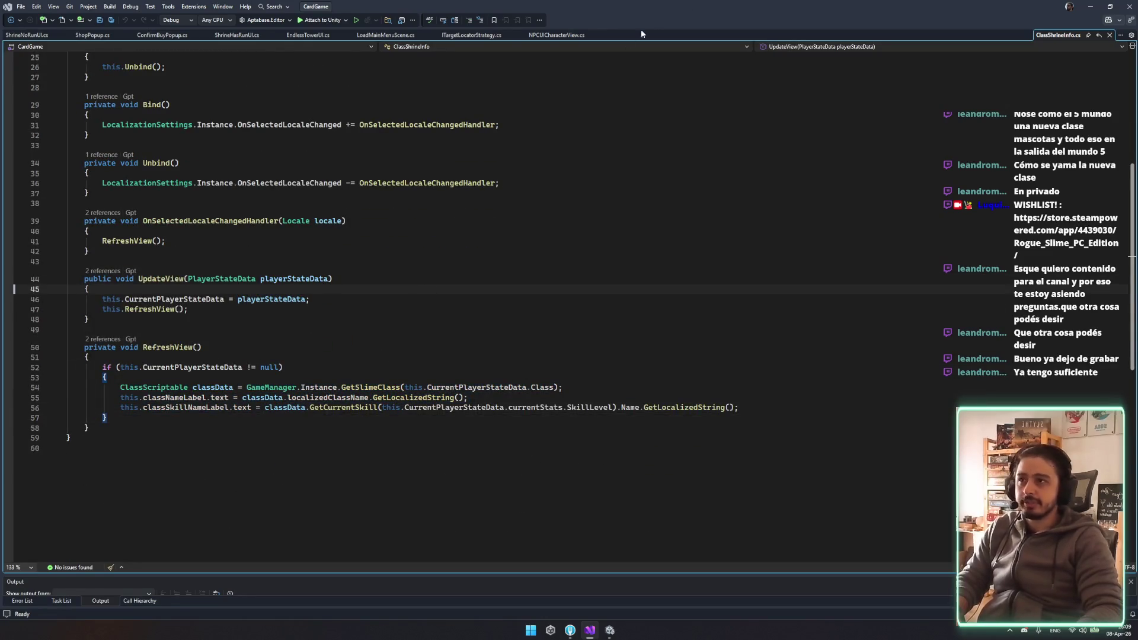
scroll(198, 188, "up", 8)
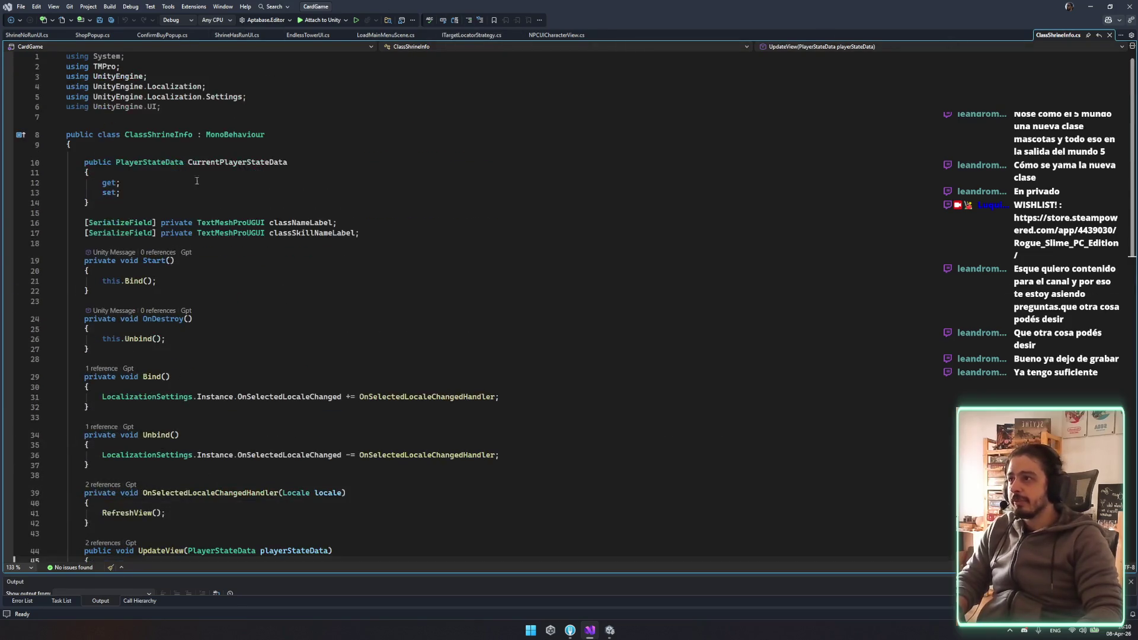
double_click(163, 135)
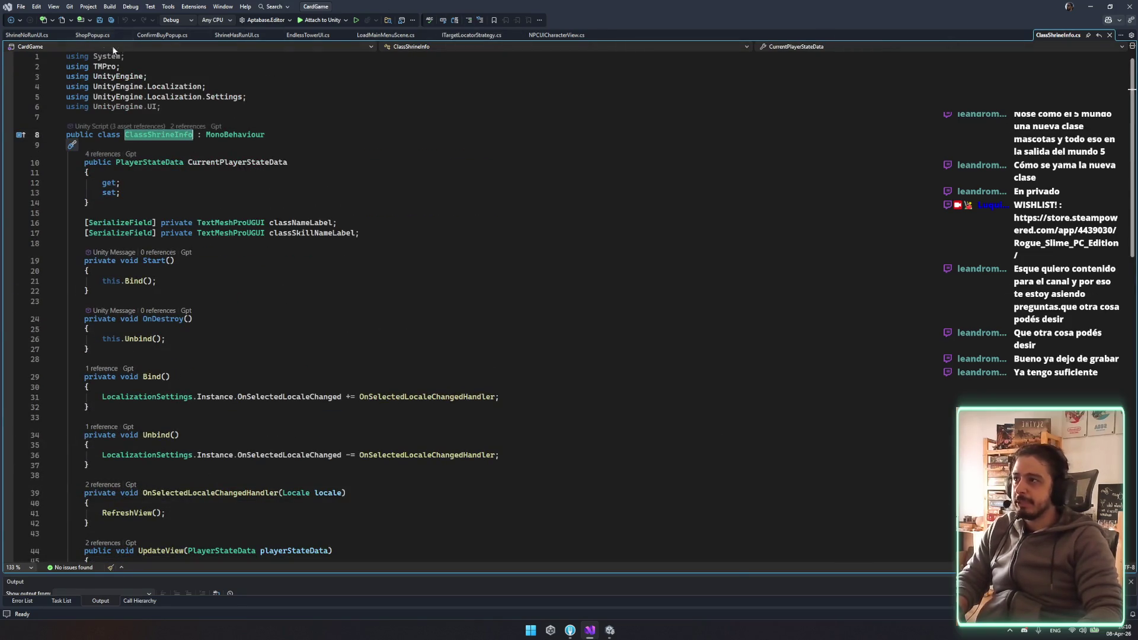
Switch to EndlessTowerUI.cs near PreviewChampion and start an in-file search
left_click(308, 35)
scroll(403, 221, "up", 7)
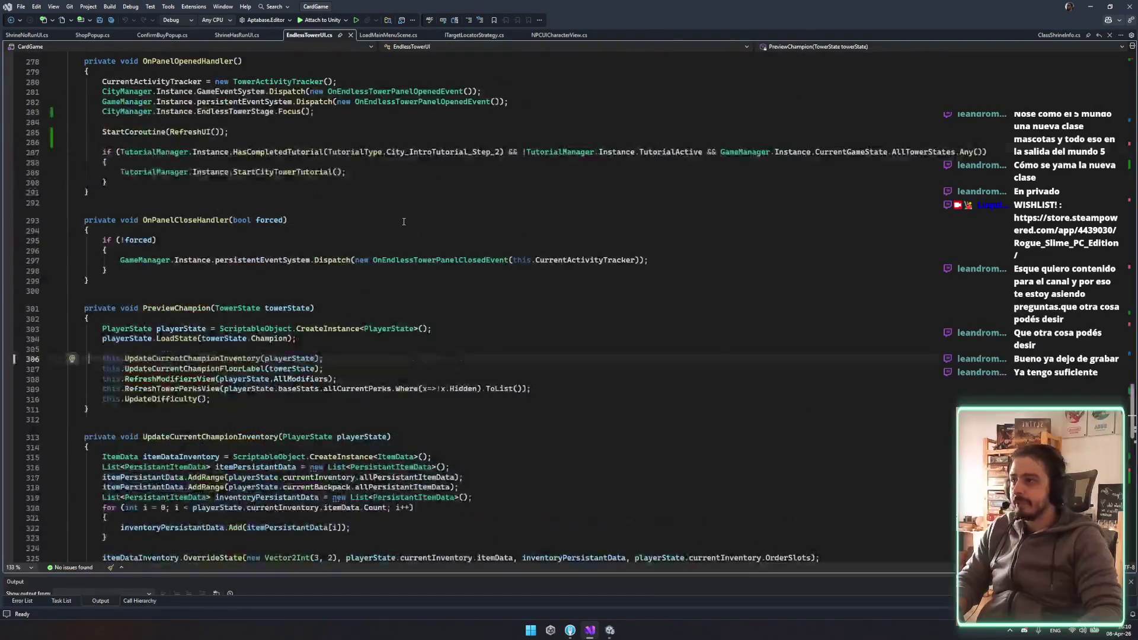
scroll(336, 378, "up", 4)
scroll(336, 378, "down", 16)
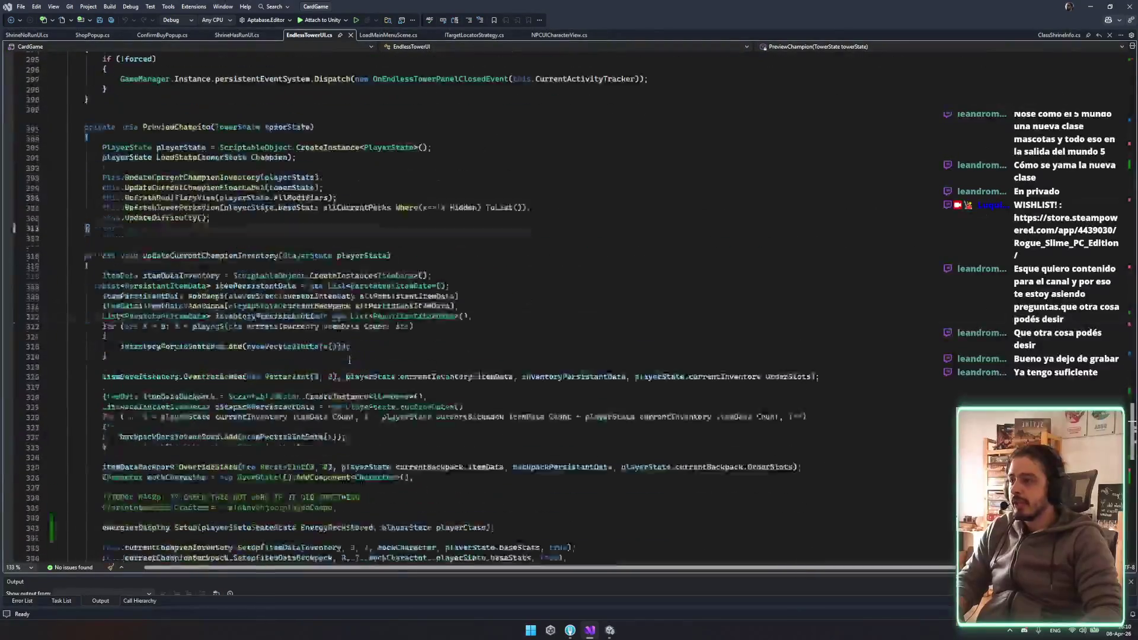
key("ctrl+f")
Find 'energy' in EndlessTowerUI.cs, paste the field there, then delete the misplaced copy
type("energy")
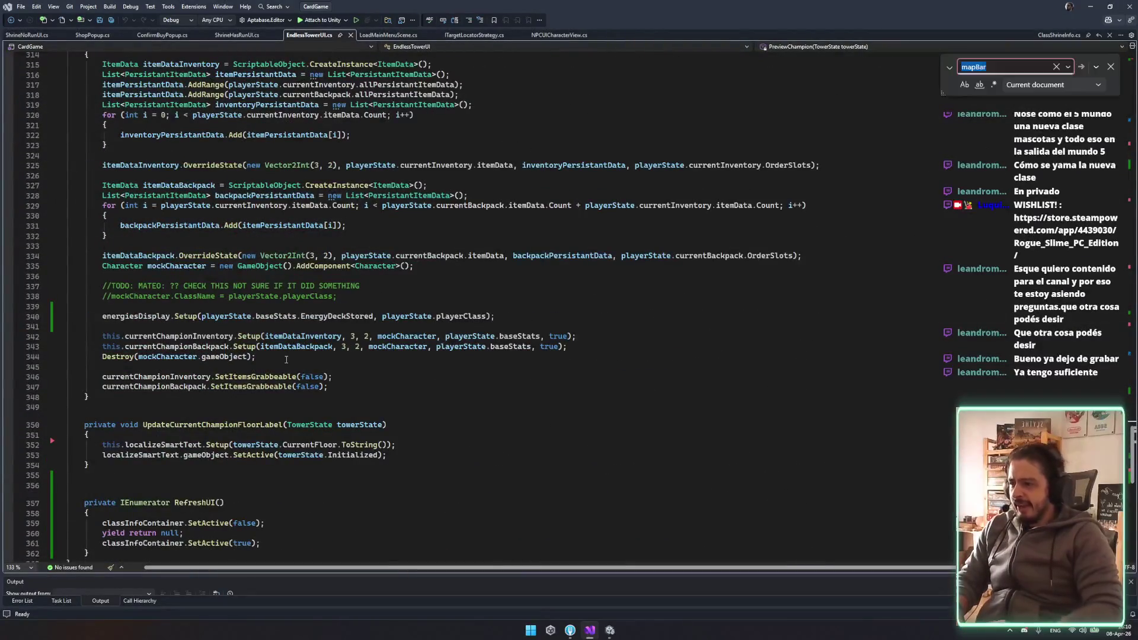
key("Escape")
left_click(514, 311)
key("Return")
type("[SerializeField] private ClassShrineInfo classShrineInfo;")
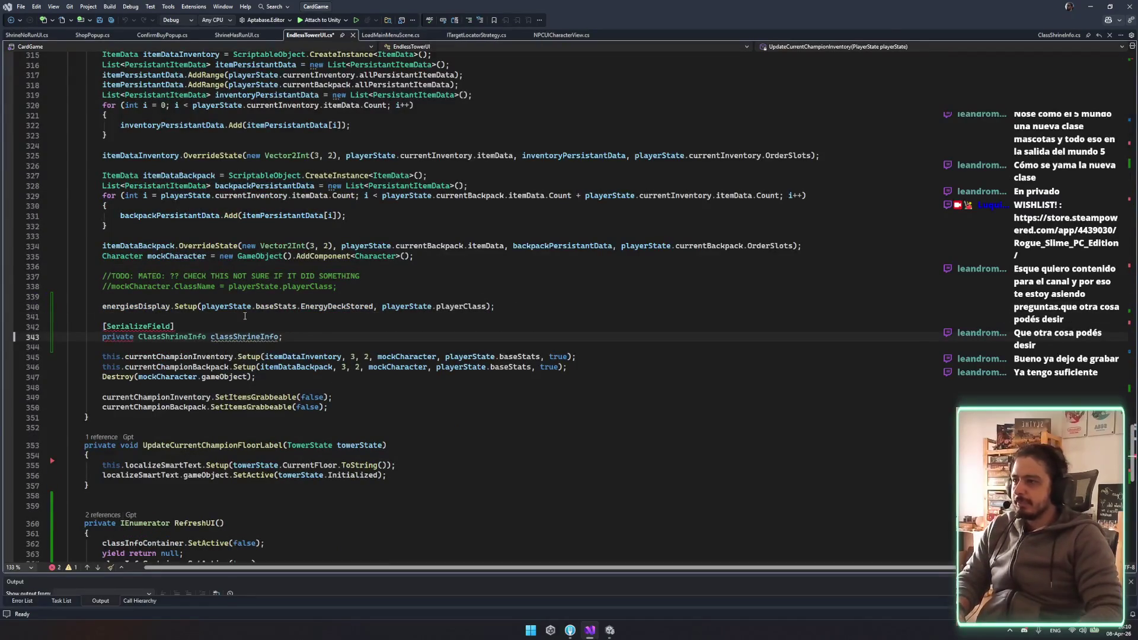
left_click_drag(293, 332, 307, 309)
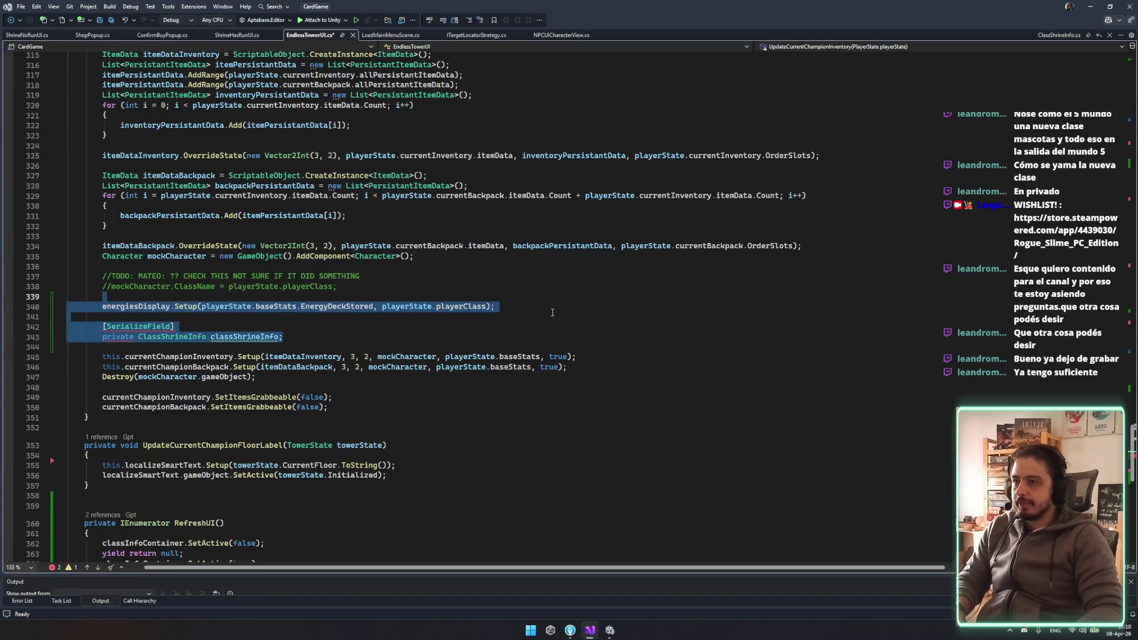
left_click(552, 312, "shift")
key("Delete")
Paste the [SerializeField] ClassShrineInfo field after the energiesDisplay field and save EndlessTowerUI.cs
scroll(342, 197, "up", 13)
scroll(342, 197, "up", 20)
scroll(276, 202, "up", 20)
left_click(306, 313)
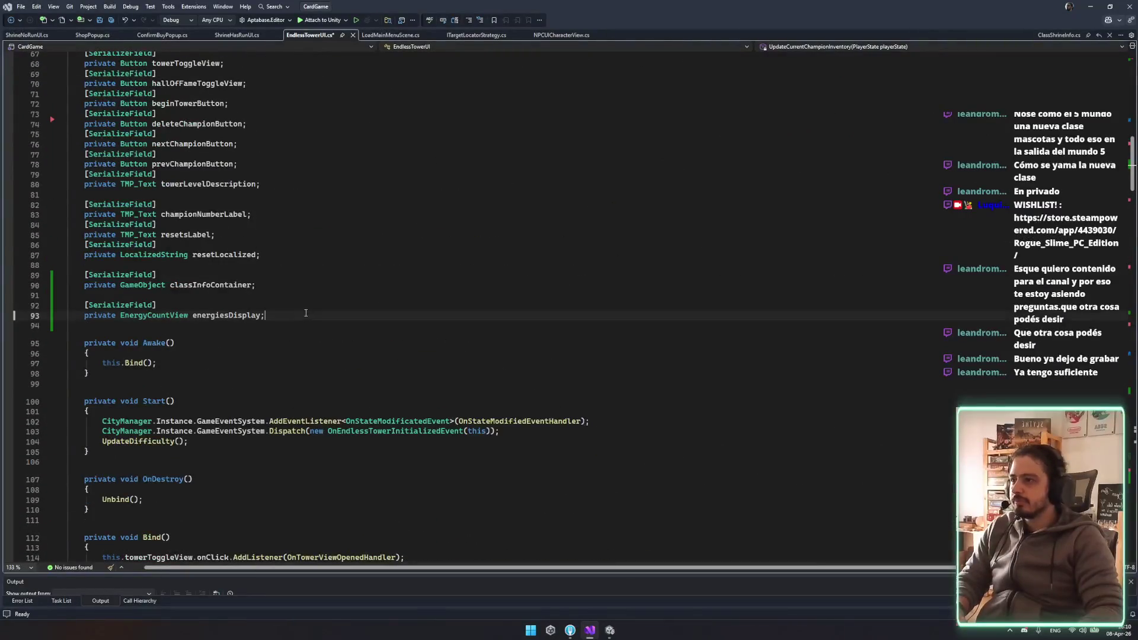
type("[SerializeField]         private ClassShrineInfo classShrineInfo;")
key("ctrl+s")
Begin an unfinished classShrineInfo. call right after the energiesDisplay.Setup line
scroll(360, 375, "down", 20)
scroll(360, 375, "down", 20)
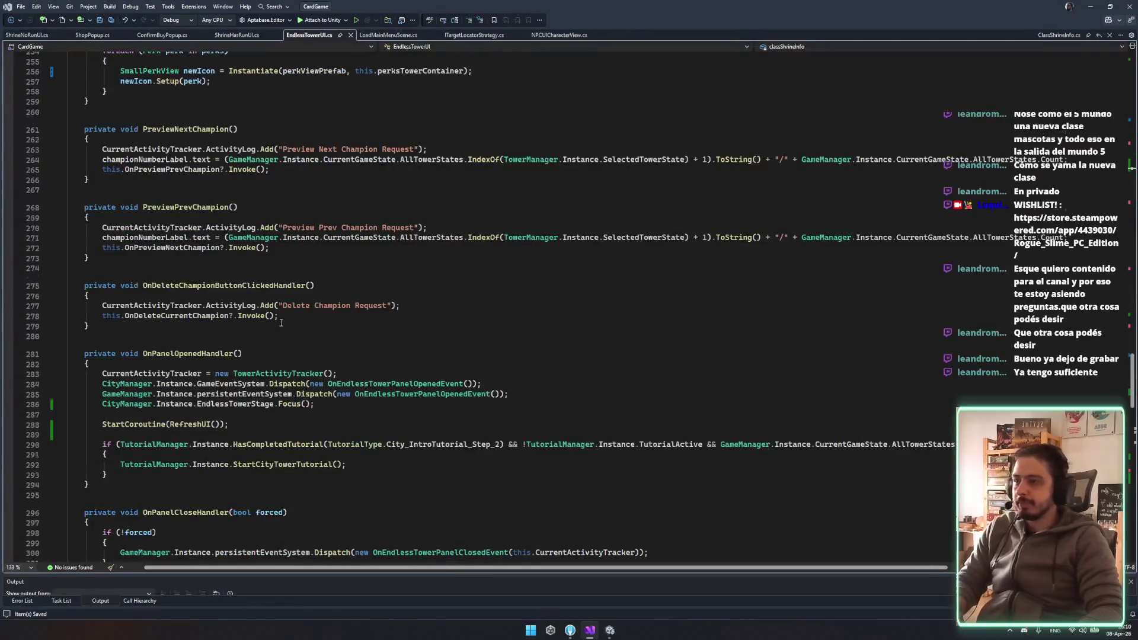
scroll(282, 321, "down", 6)
scroll(237, 253, "up", 20)
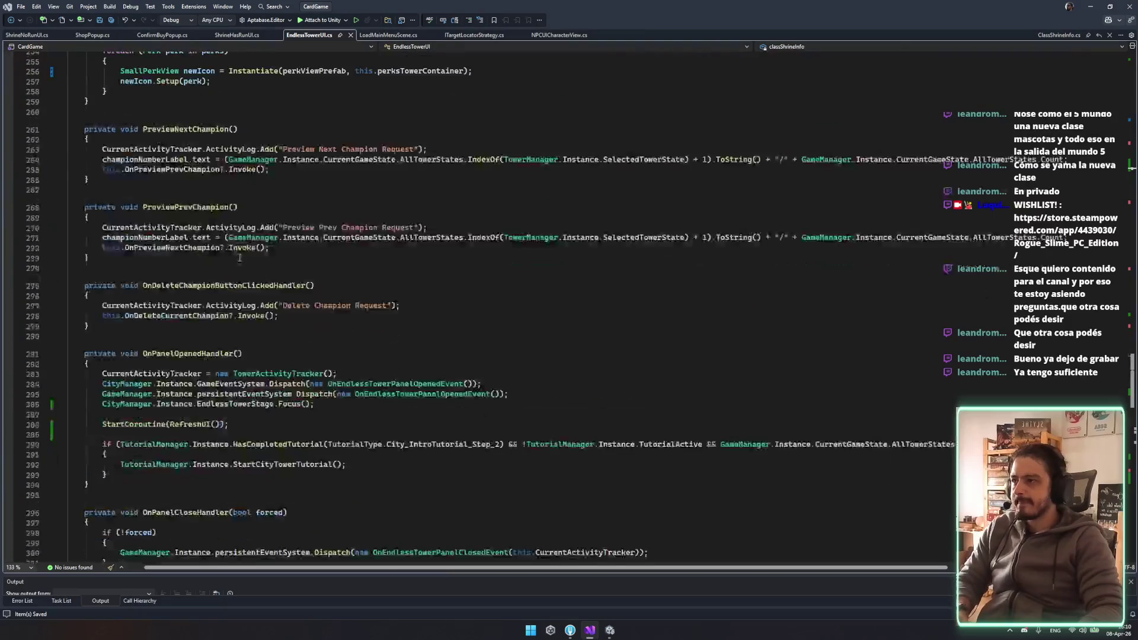
scroll(241, 258, "up", 18)
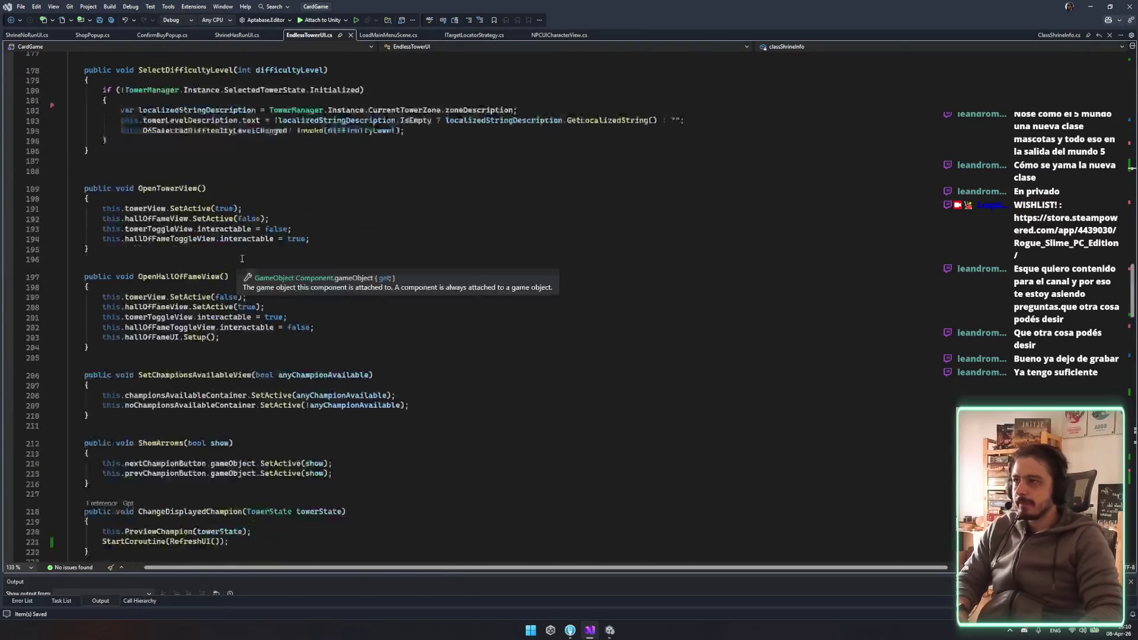
scroll(211, 260, "up", 20)
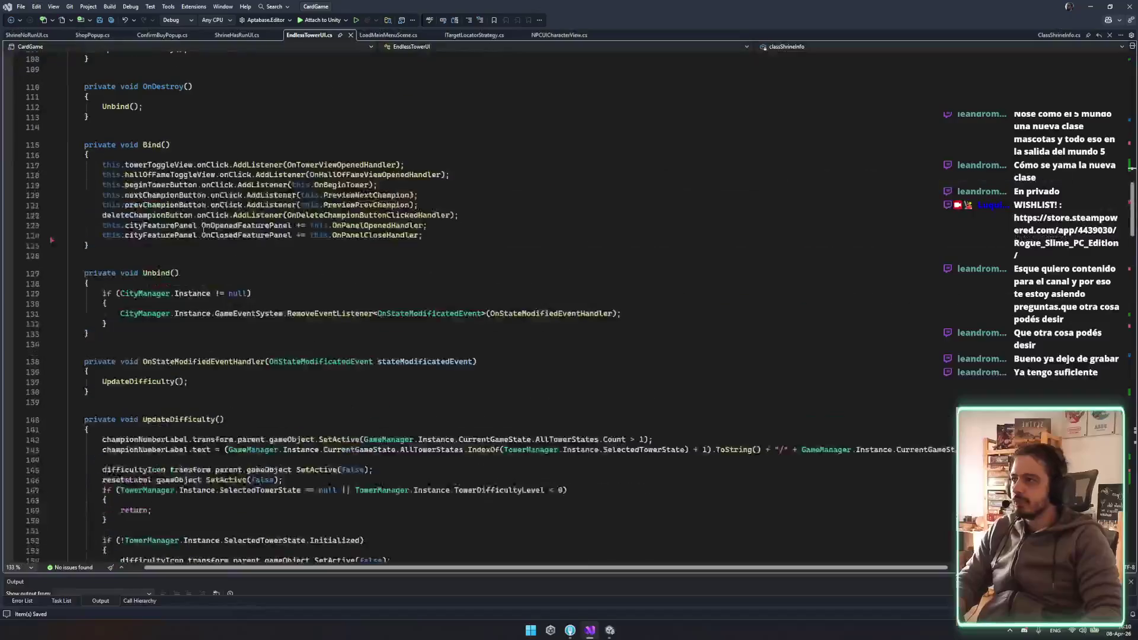
scroll(328, 354, "down", 20)
scroll(328, 355, "down", 20)
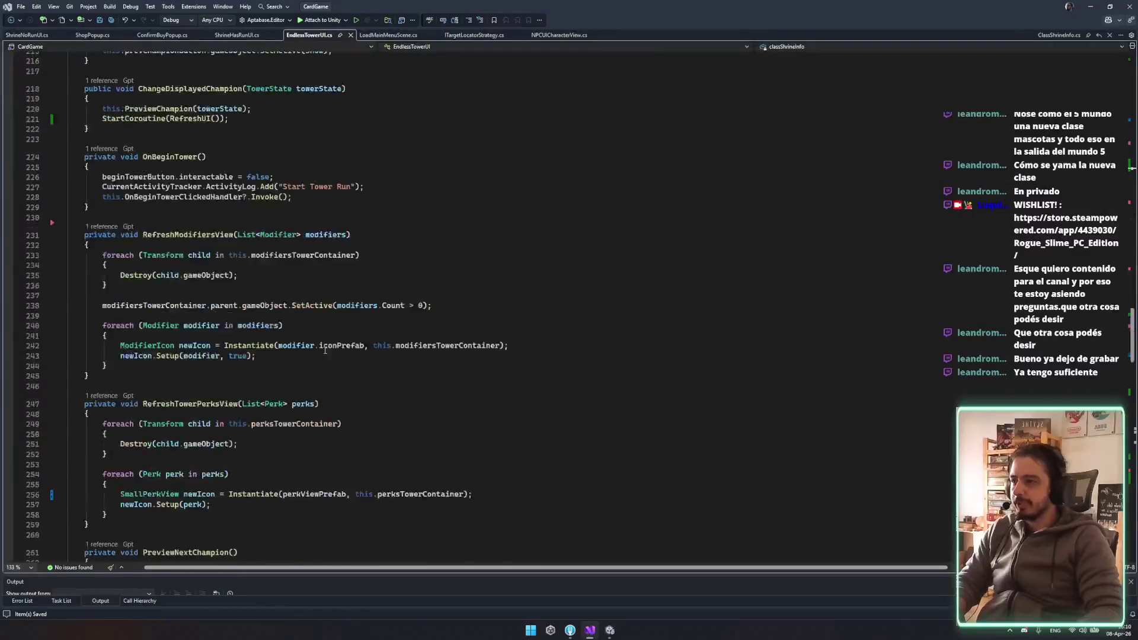
scroll(315, 351, "down", 1)
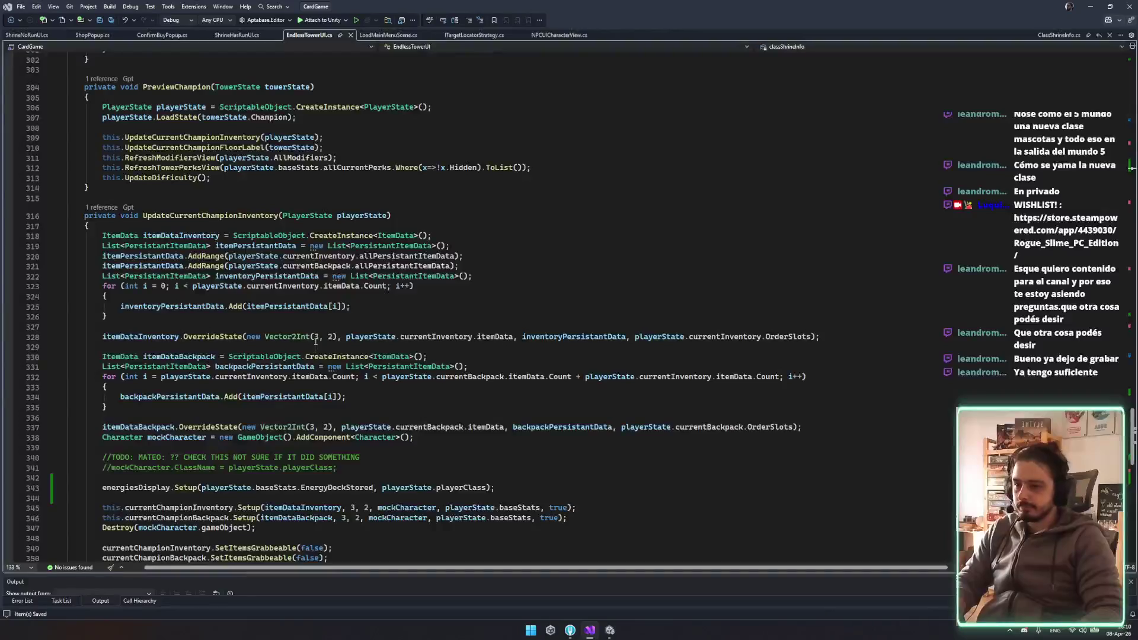
scroll(313, 340, "down", 8)
left_click(156, 226)
type("classShrineInfo.Equals/")
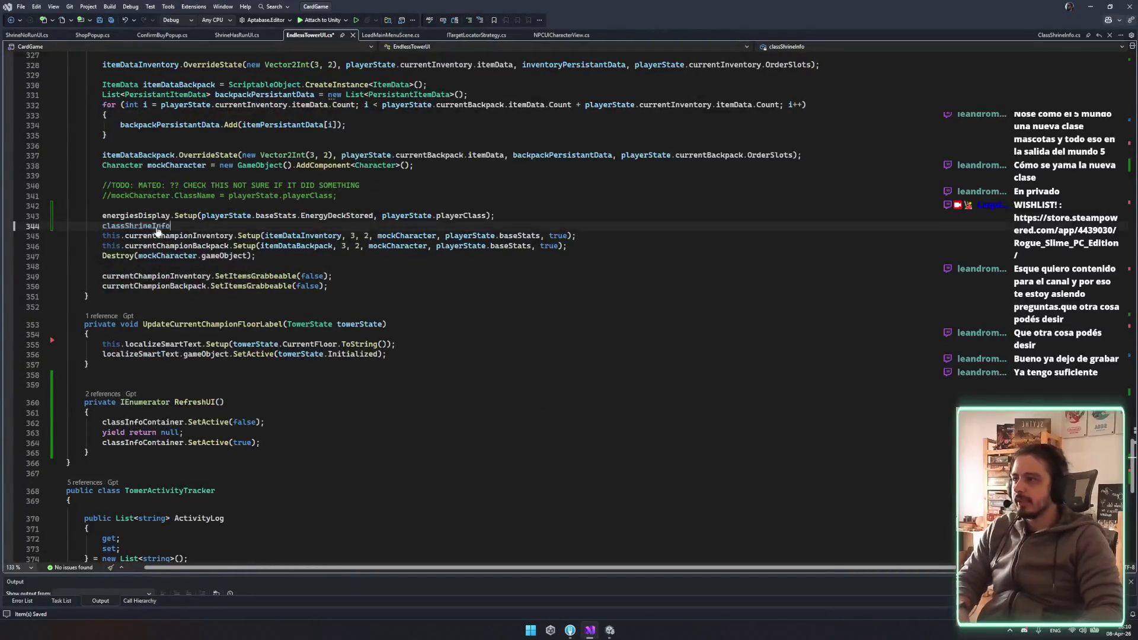
key("BackSpace")
key("BackSpace")
key("BackSpace")
type("setup")
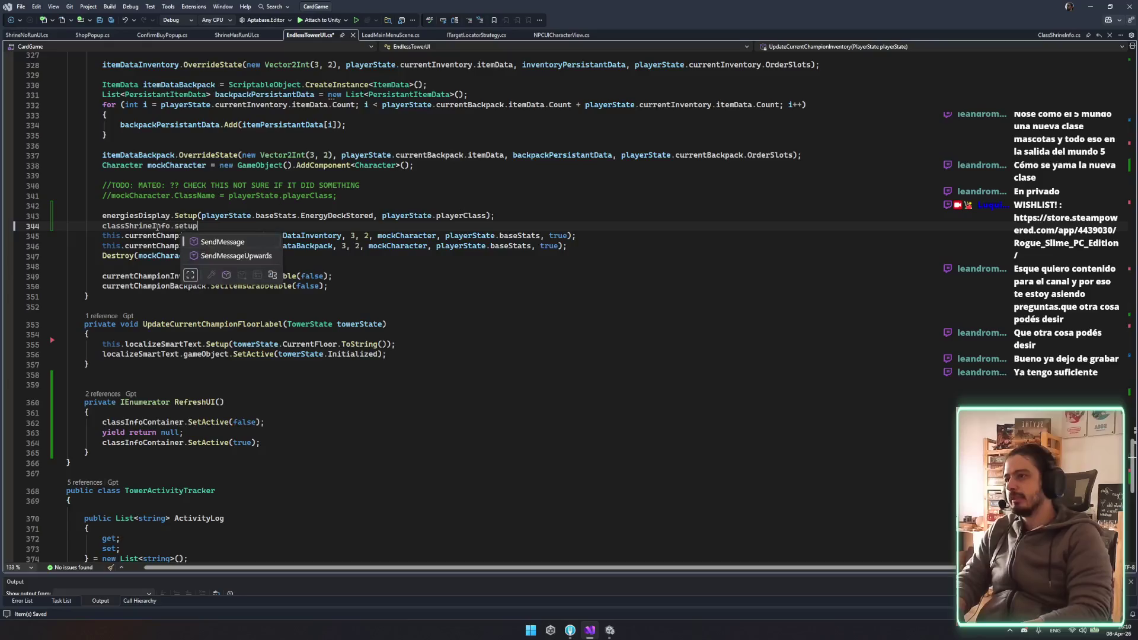
key("BackSpace")
key("BackSpace")
key("BackSpace")
key("Escape")
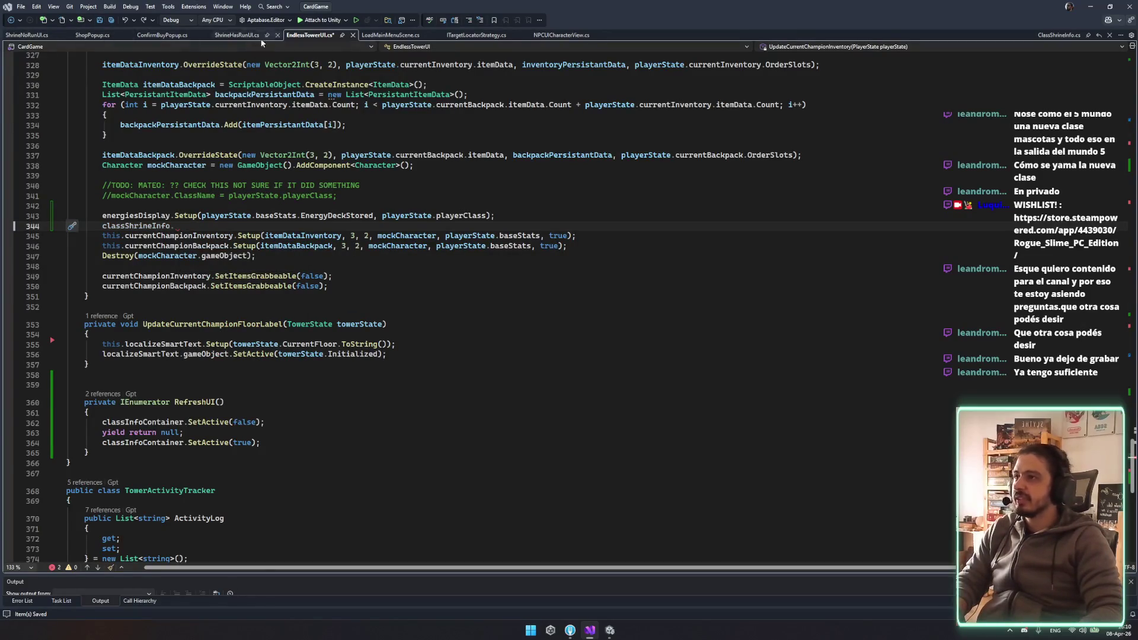
Glance at ShrineHasRunUI.cs, then return to ClassShrineInfo.cs's UpdateView
left_click(261, 36)
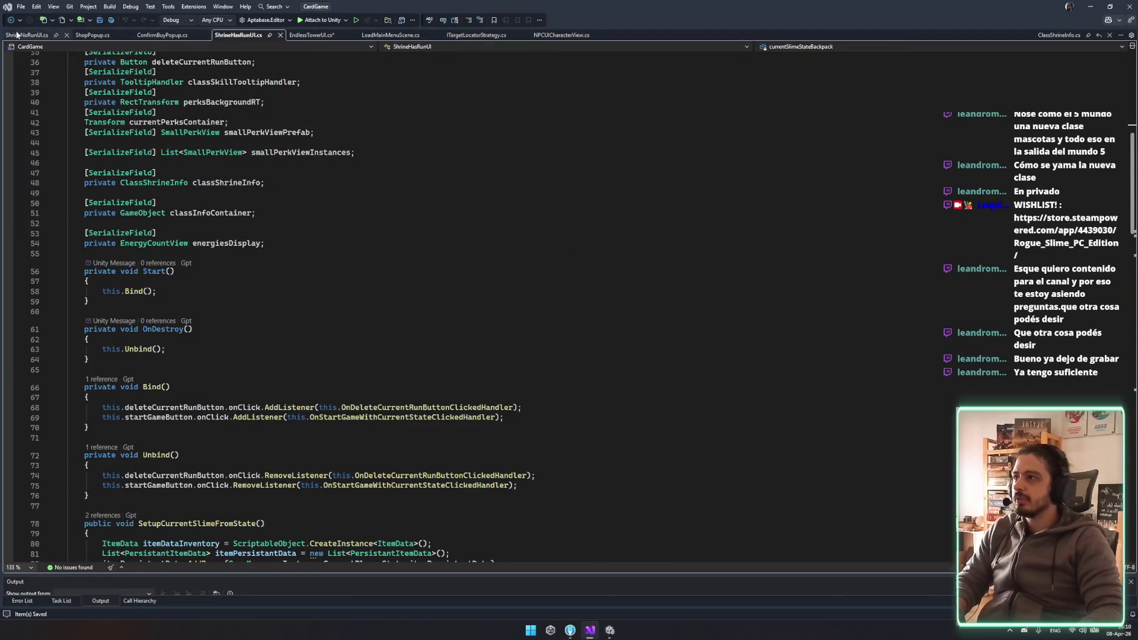
left_click(1052, 36)
scroll(167, 229, "down", 5)
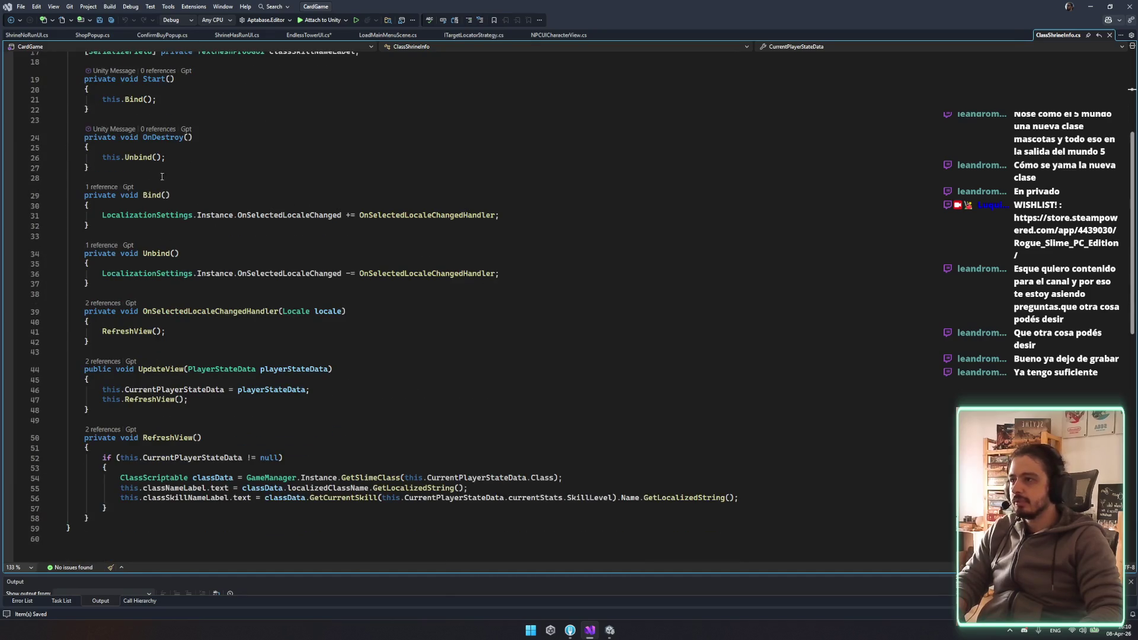
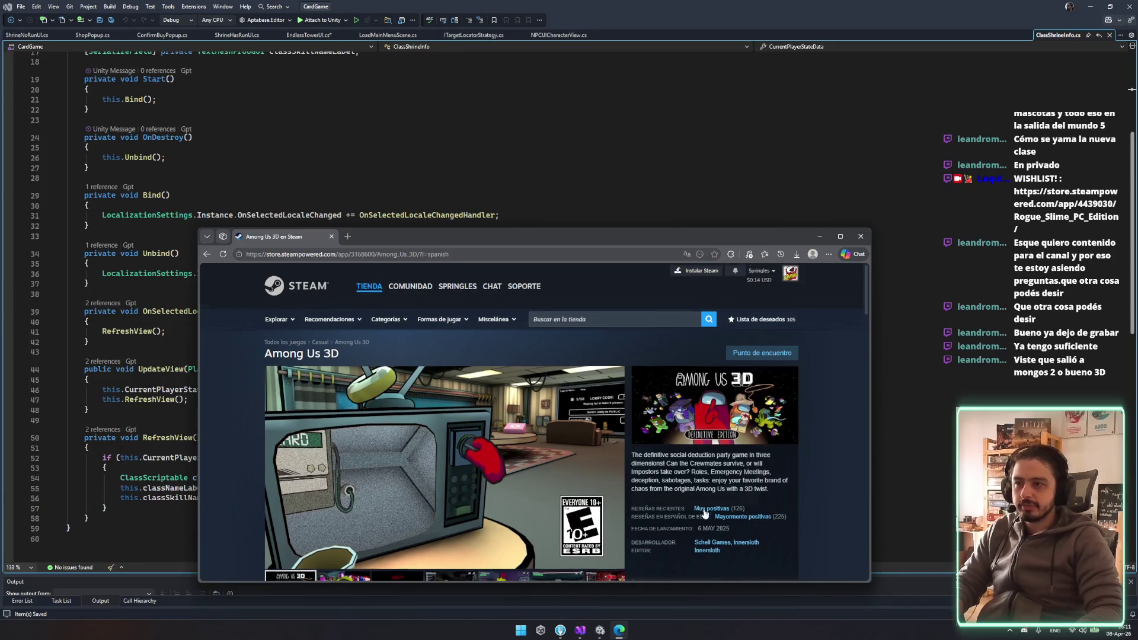
Scroll the Among Us 3D page and open the original Among Us store page from Similar Products
scroll(711, 515, "down", 5)
scroll(603, 439, "up", 3)
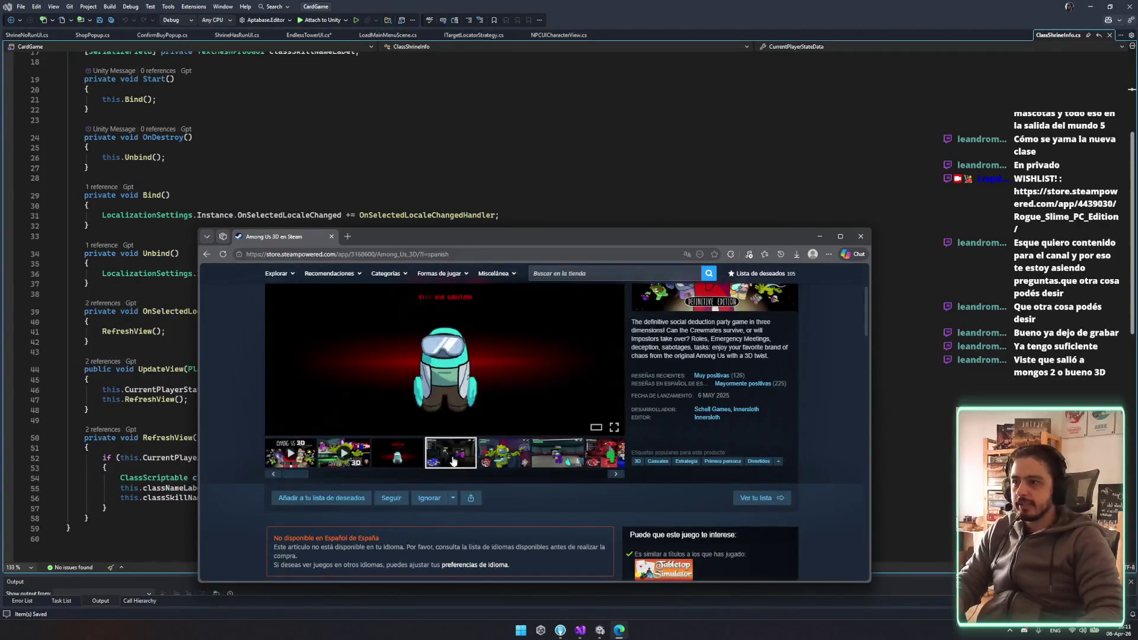
scroll(593, 456, "down", 4)
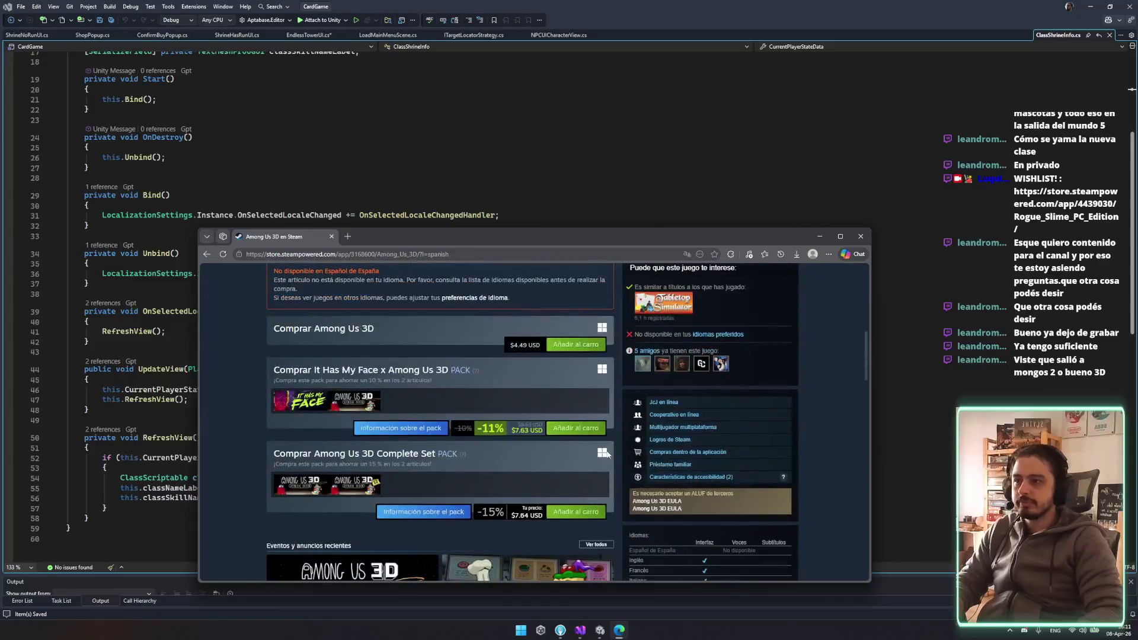
scroll(657, 409, "down", 10)
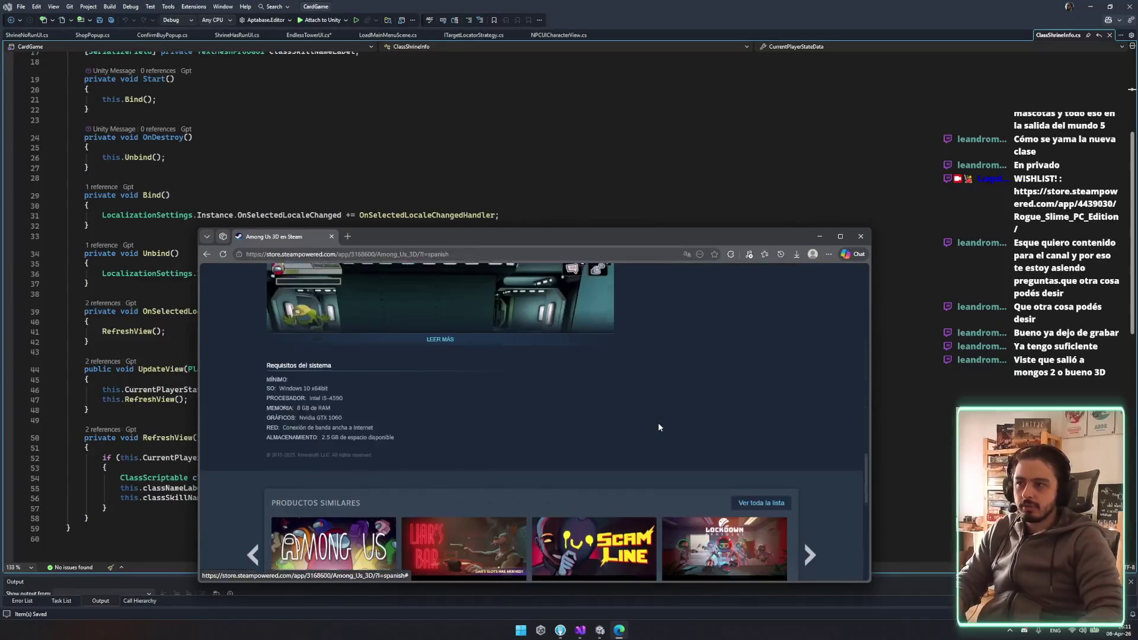
scroll(658, 427, "down", 3)
mouse_move(396, 379)
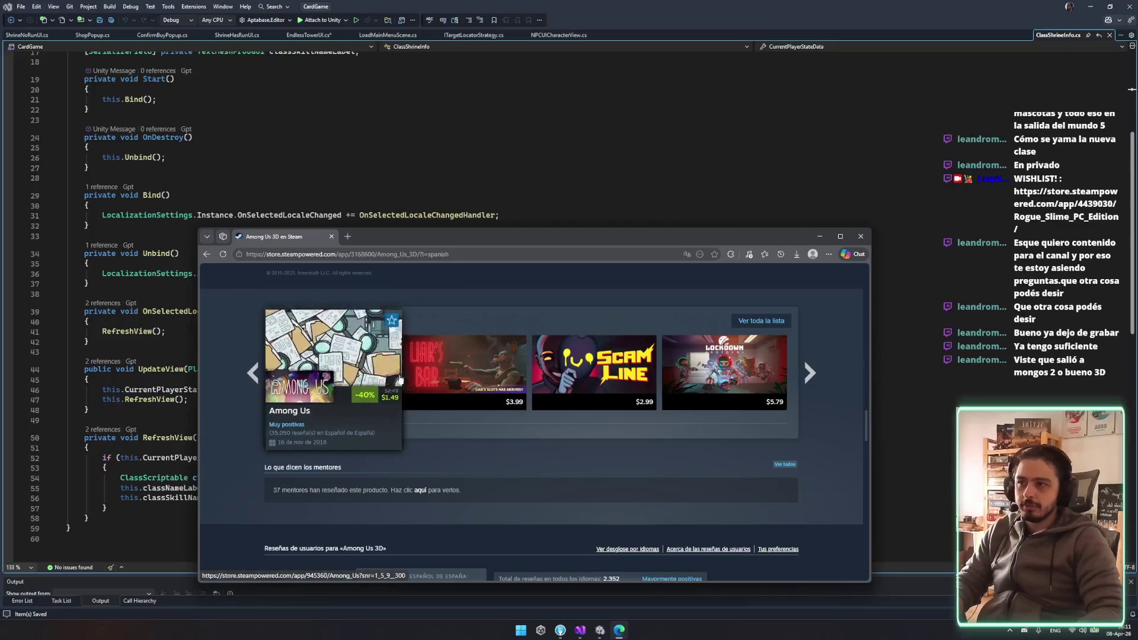
left_click(336, 385)
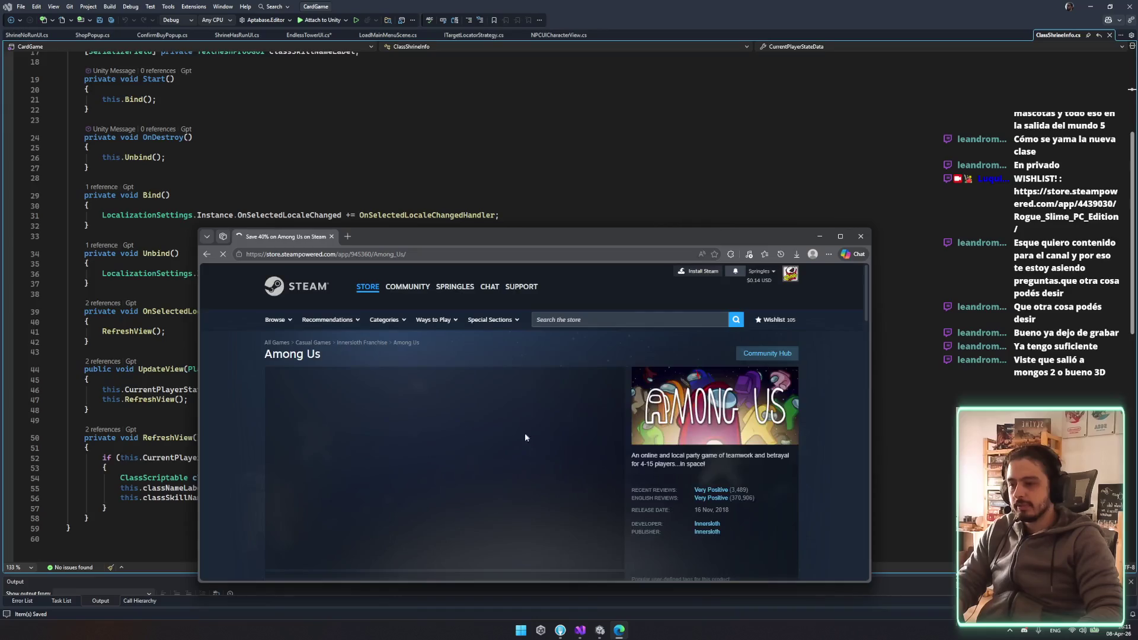
Scroll through the original Among Us store page
scroll(519, 432, "down", 3)
scroll(563, 468, "down", 10)
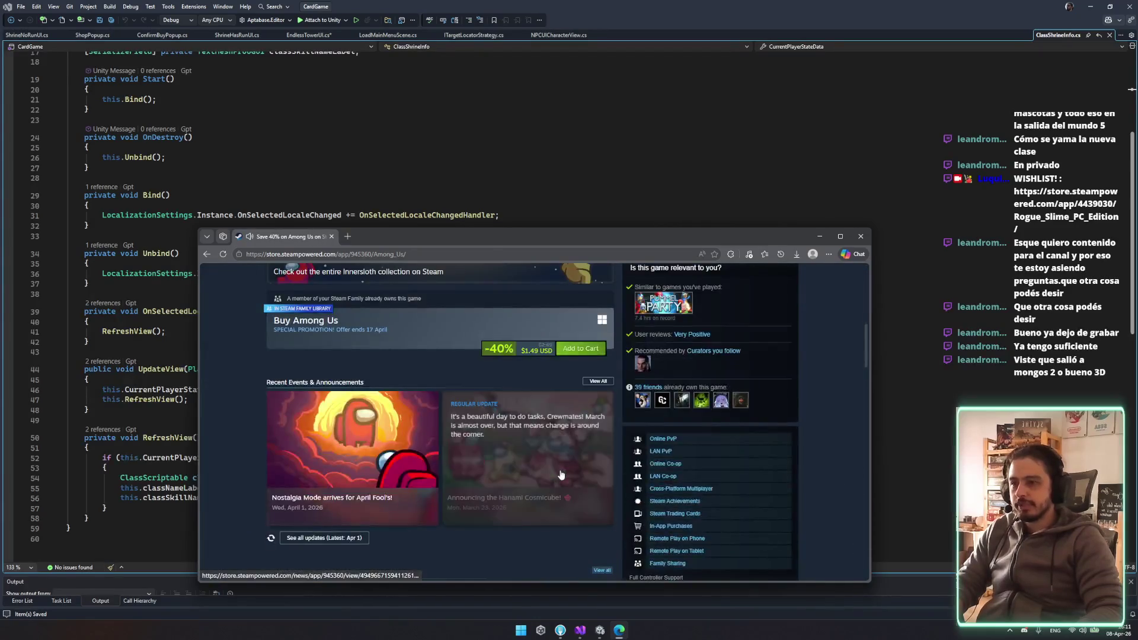
scroll(567, 471, "down", 10)
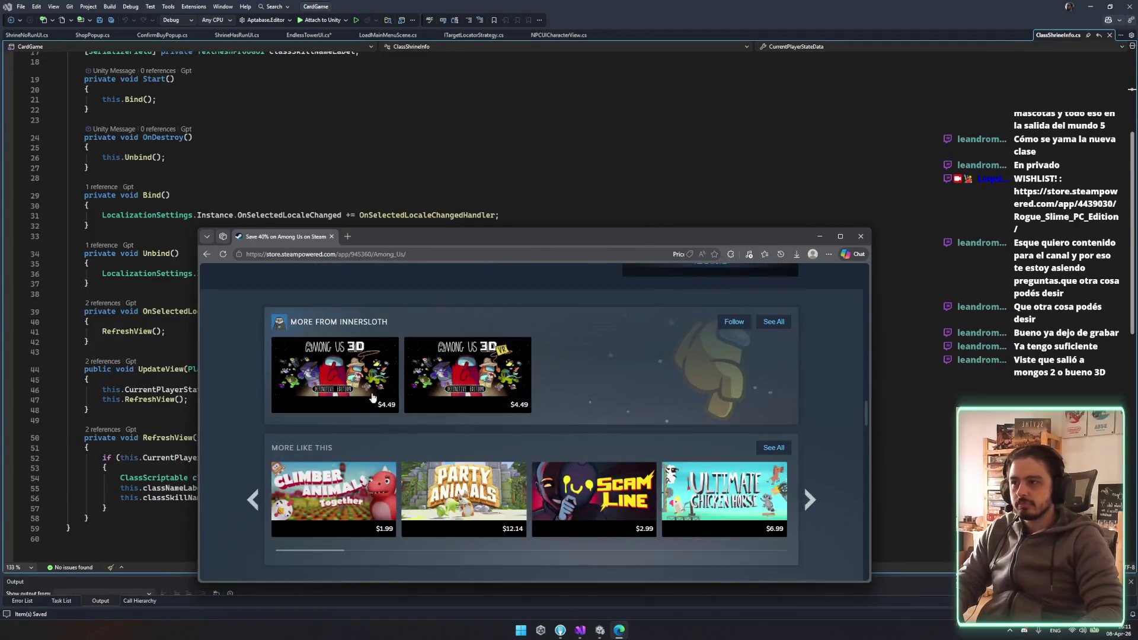
scroll(727, 466, "up", 20)
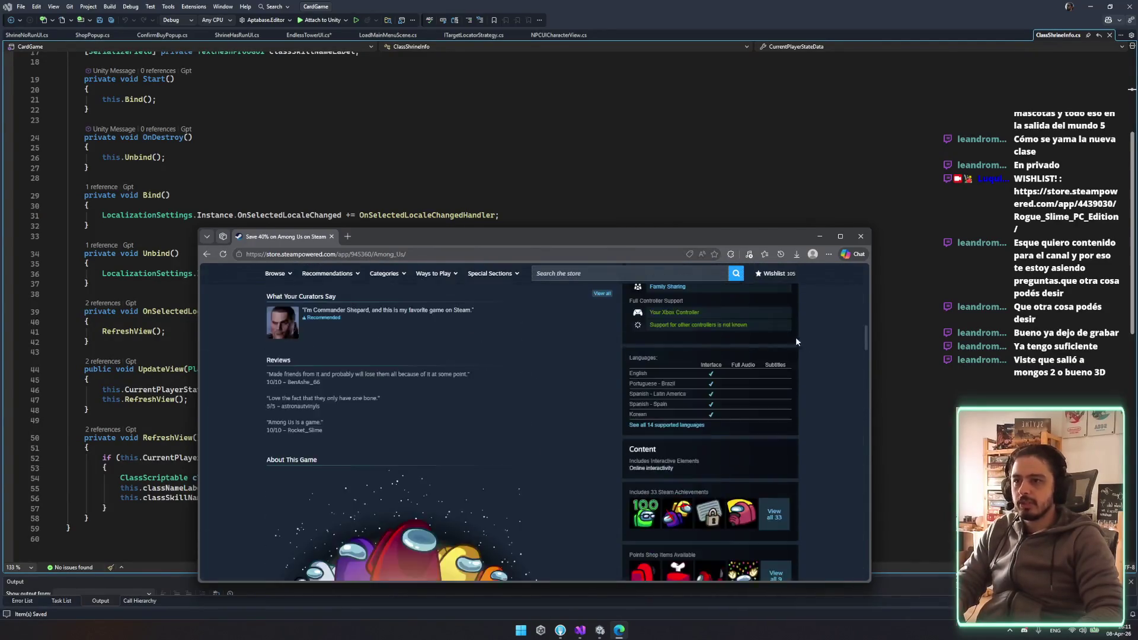
scroll(727, 386, "up", 4)
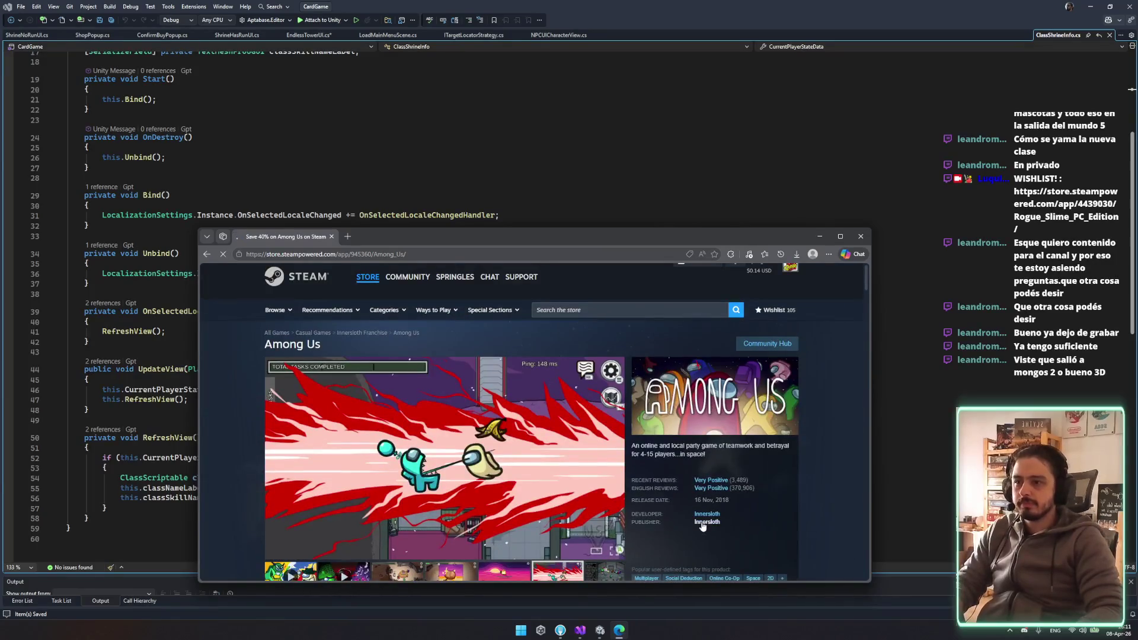
scroll(417, 357, "down", 3)
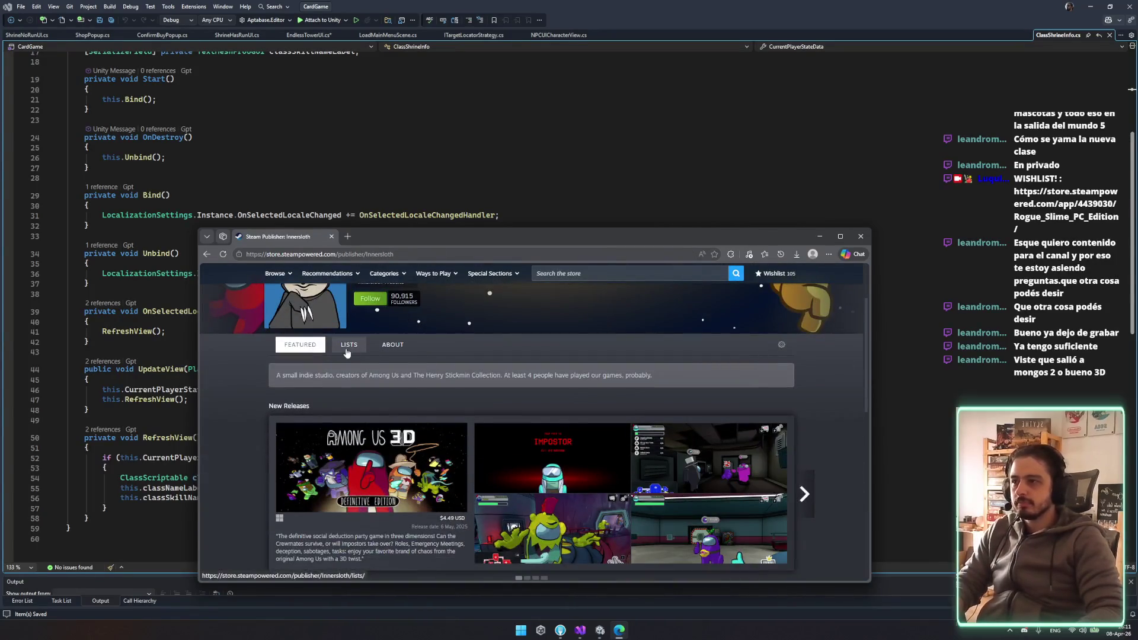
View Innersloth's About, Featured and Upcoming Releases sections
left_click(393, 433)
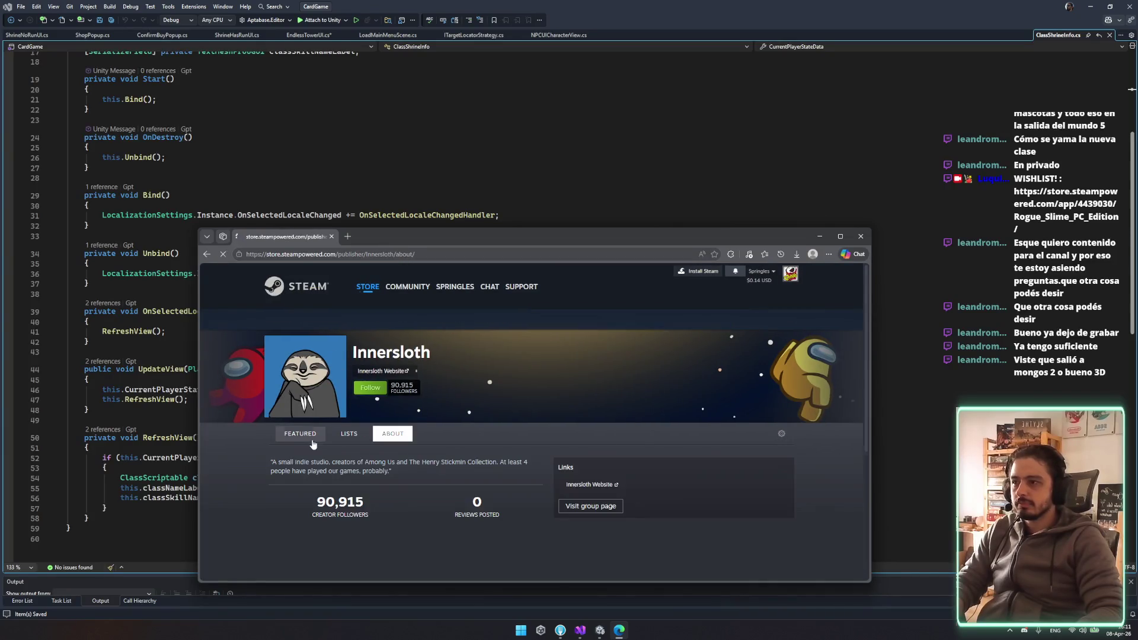
left_click(301, 435)
scroll(492, 404, "down", 5)
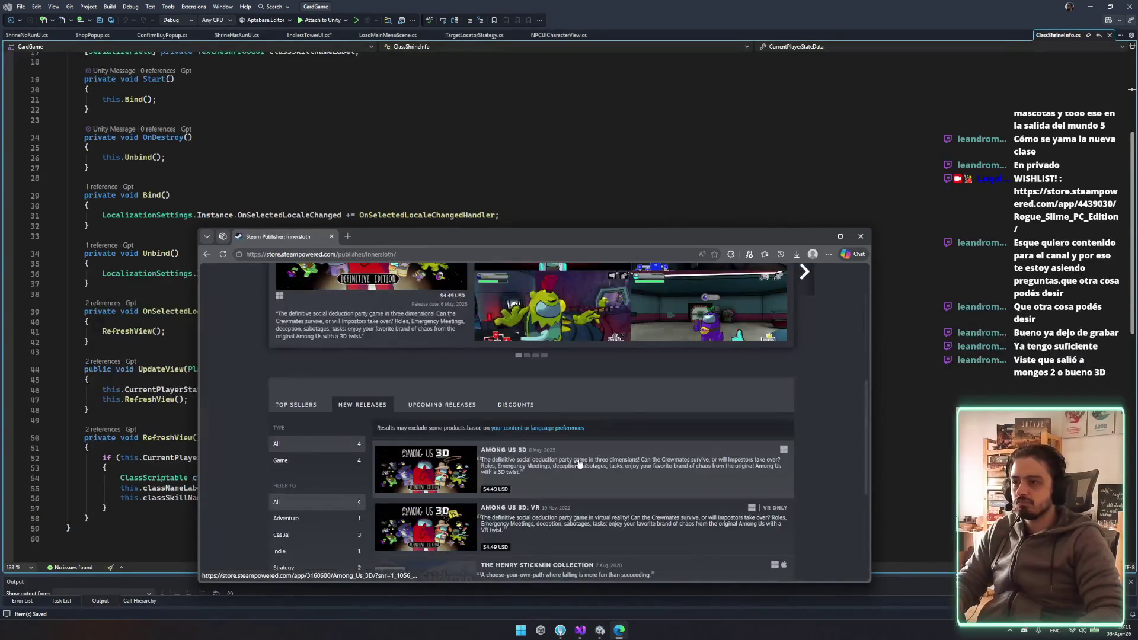
left_click(469, 404)
scroll(482, 422, "down", 1)
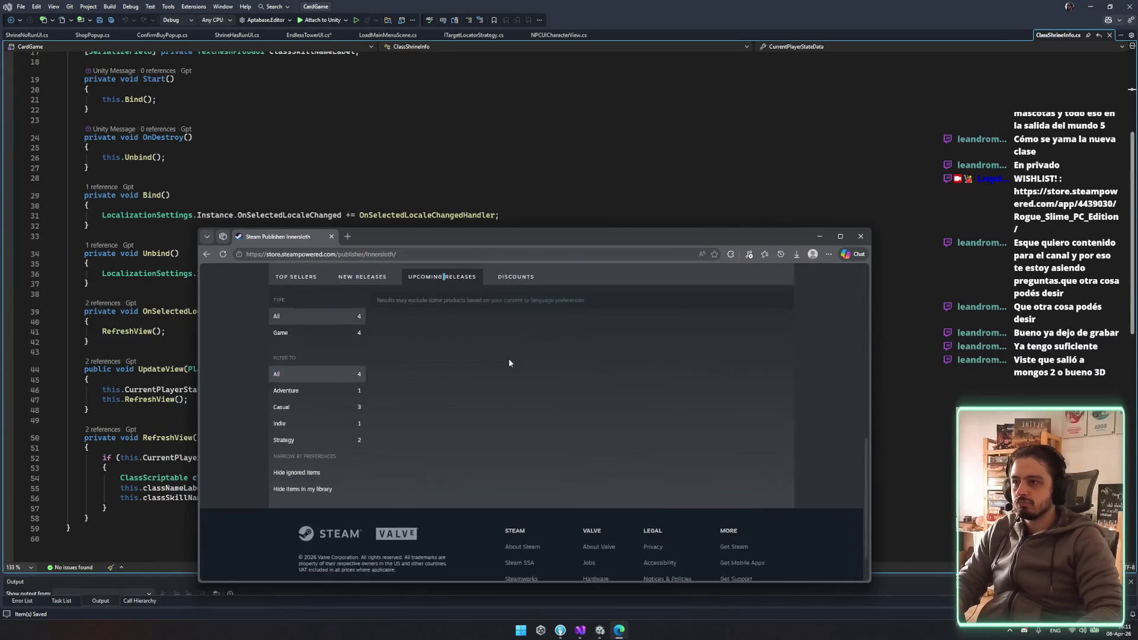
Browse Innersloth's New Releases, then close the browser and refocus the code editor
left_click(373, 363)
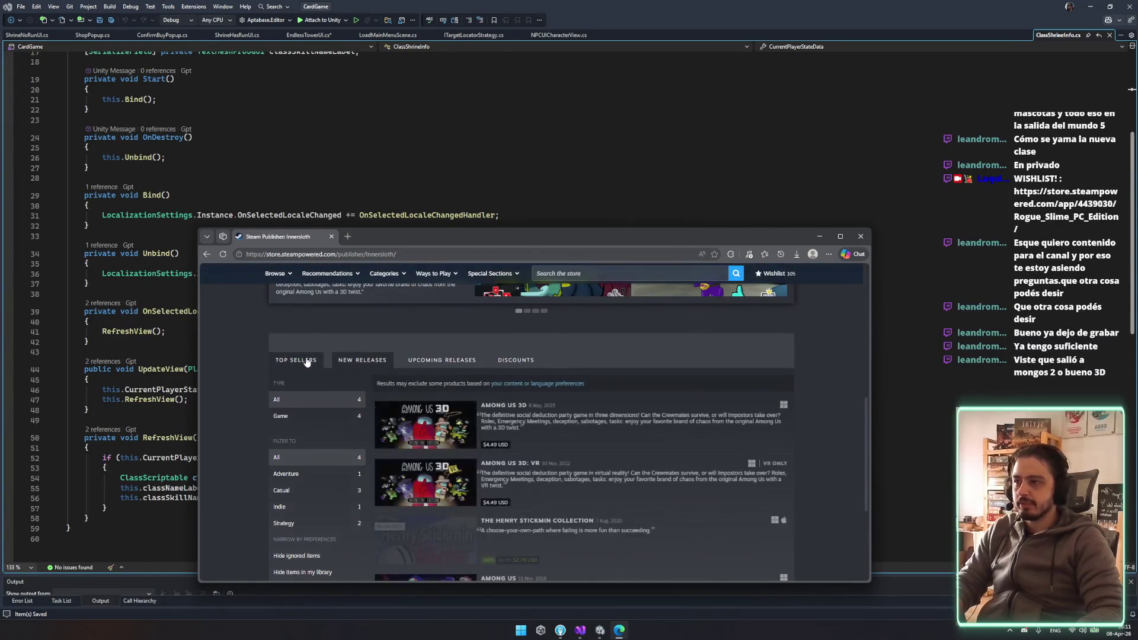
scroll(496, 468, "down", 3)
scroll(433, 443, "up", 2)
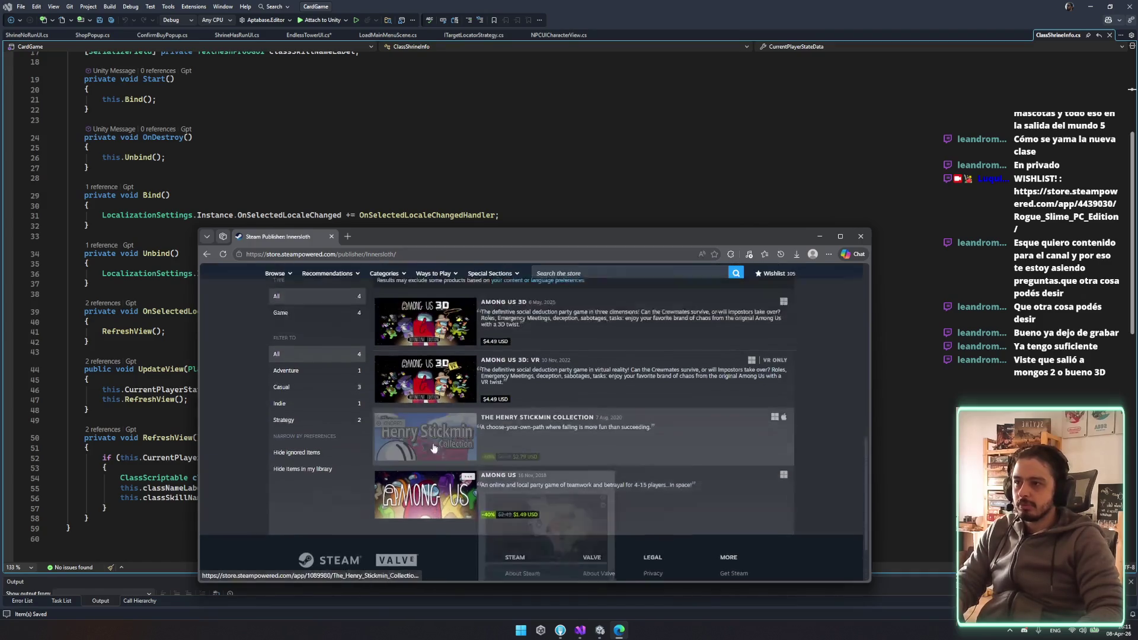
mouse_move(433, 444)
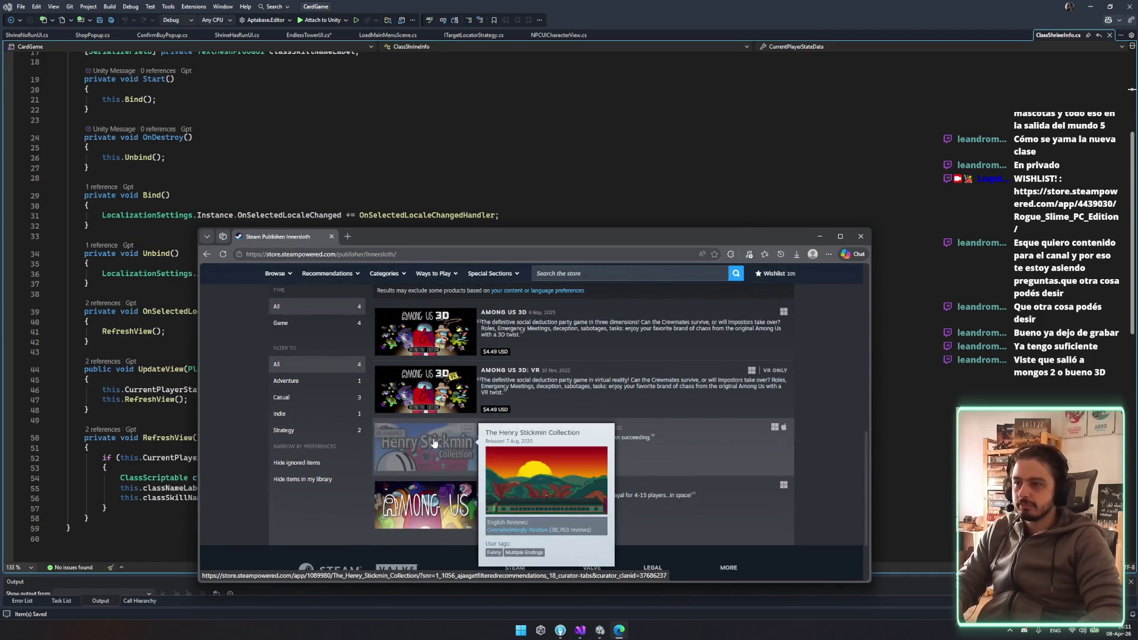
mouse_move(417, 502)
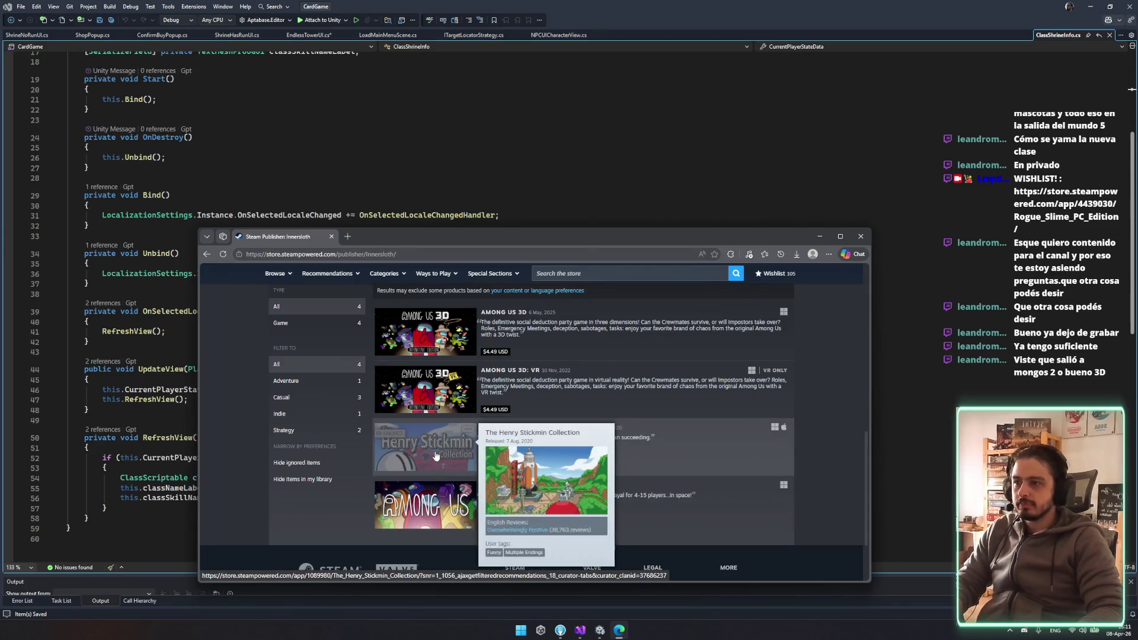
scroll(304, 501, "up", 3)
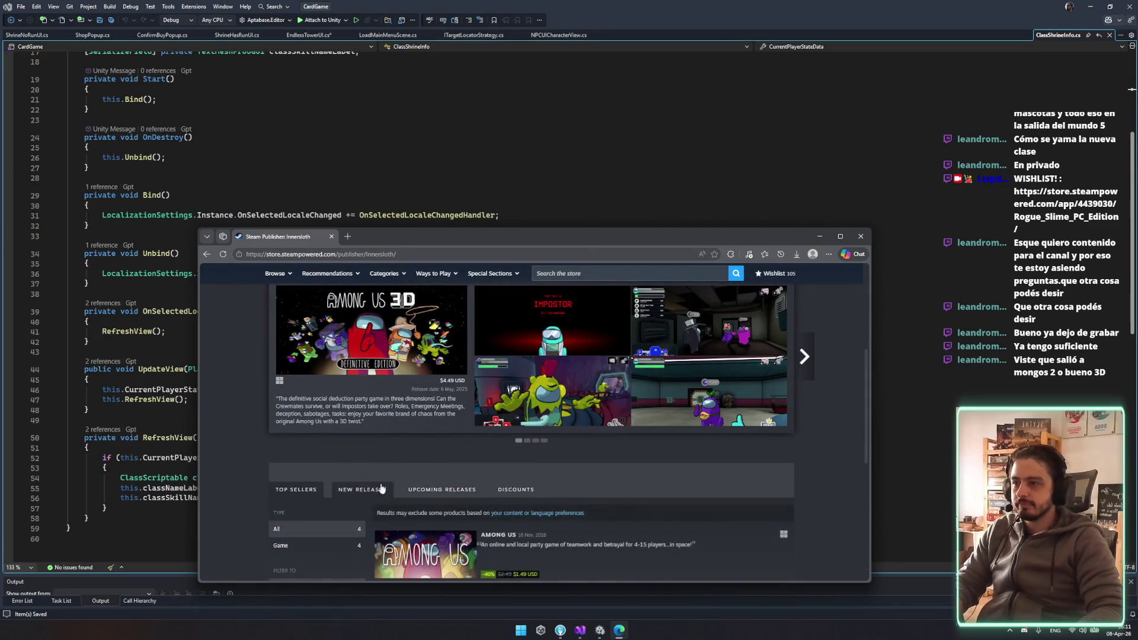
scroll(364, 491, "down", 1)
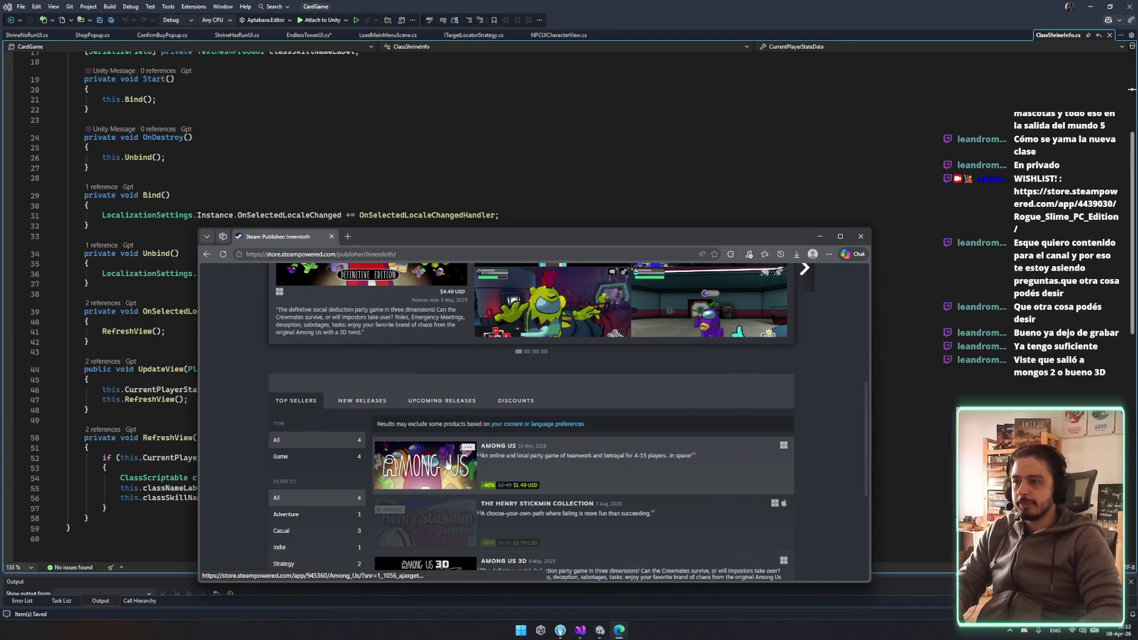
mouse_move(447, 463)
scroll(443, 456, "down", 5)
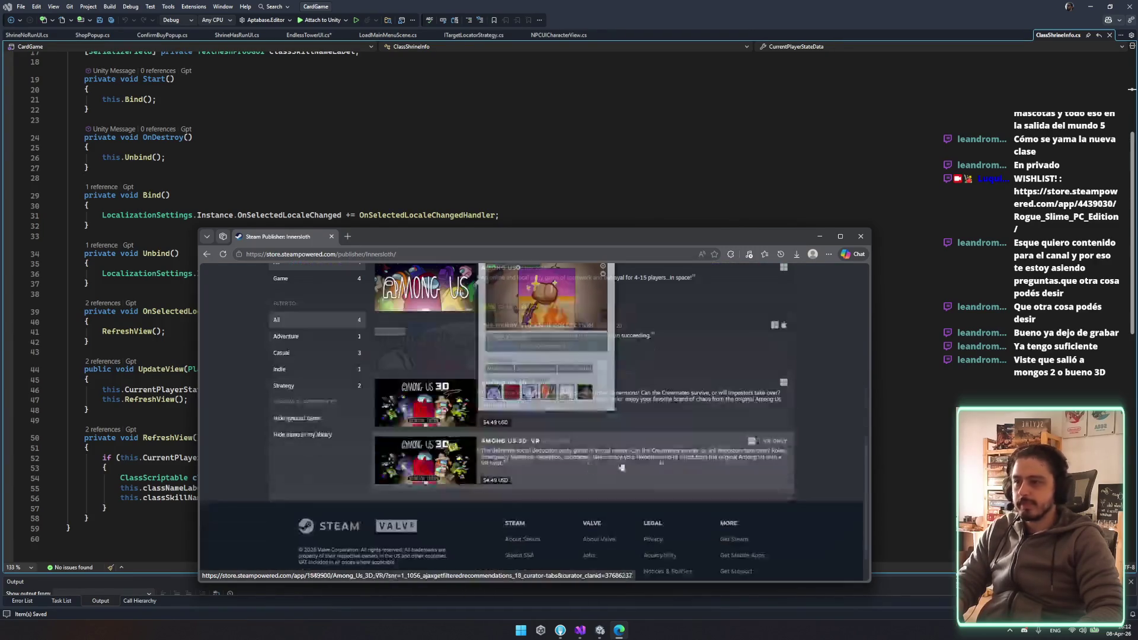
key("ctrl+w")
left_click(629, 448)
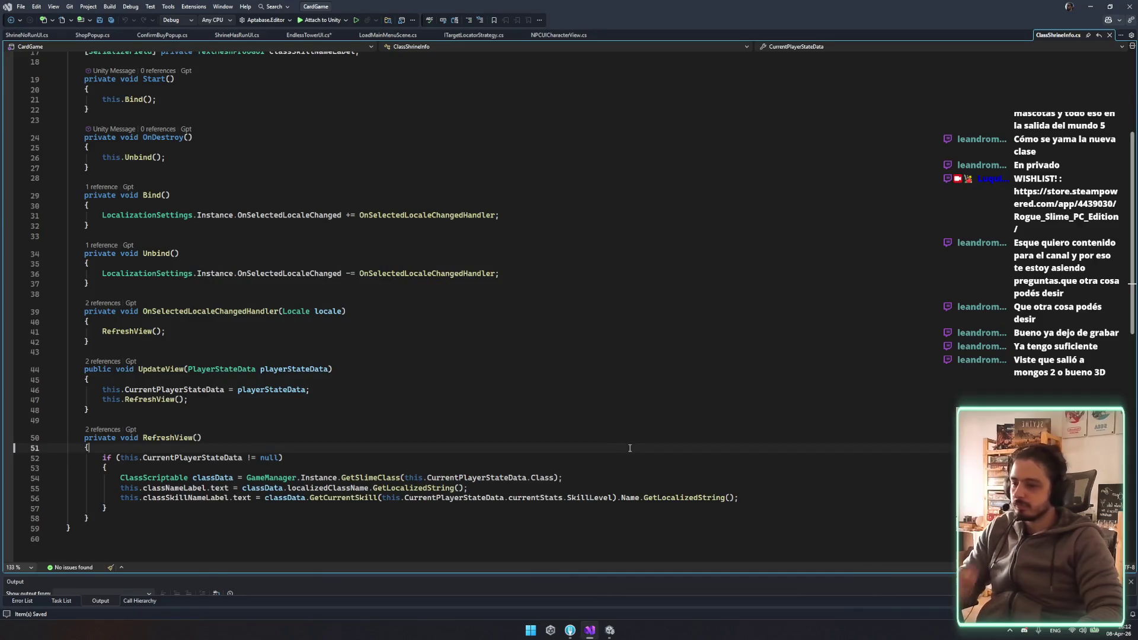
In EndlessTowerUI.cs, write an UpdateView(playerState) call
left_click(440, 422)
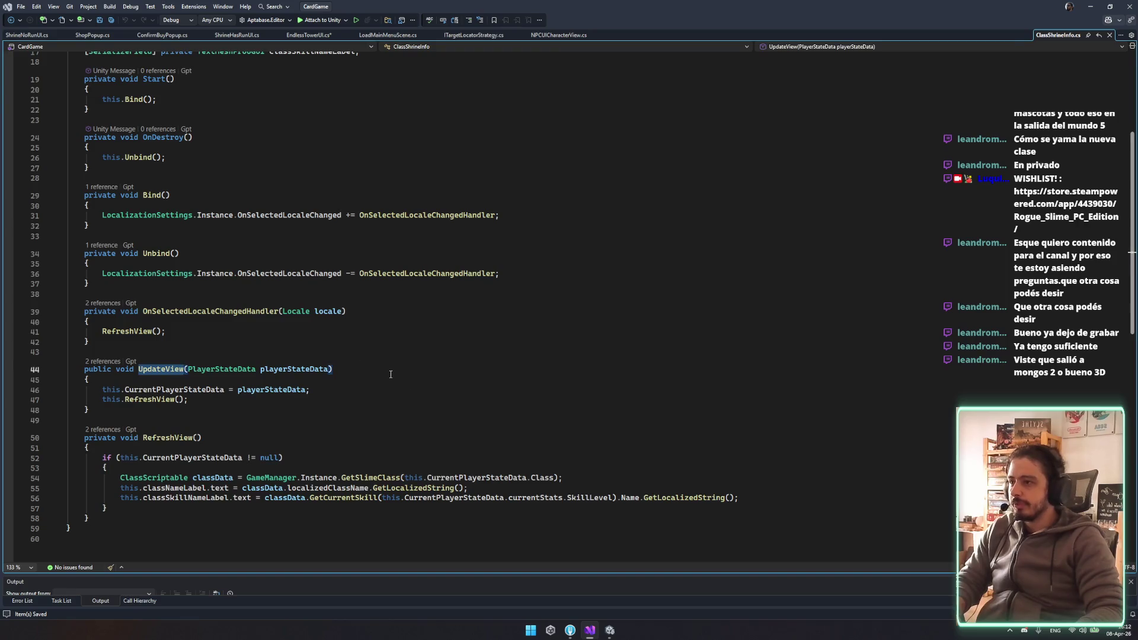
left_click(322, 37)
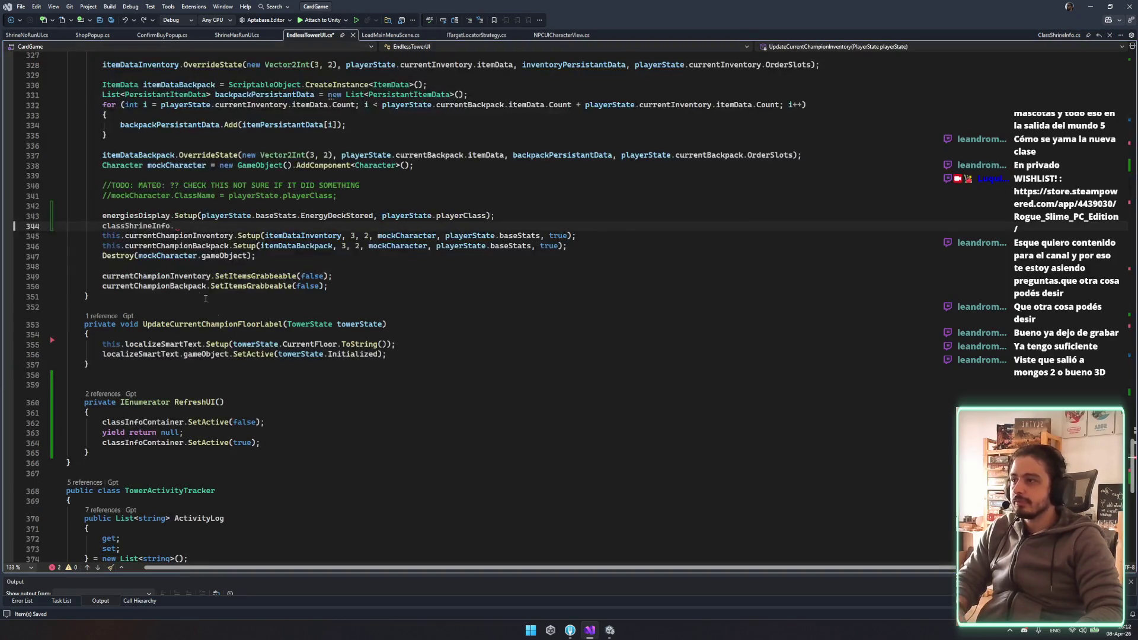
type("UpdateView(")
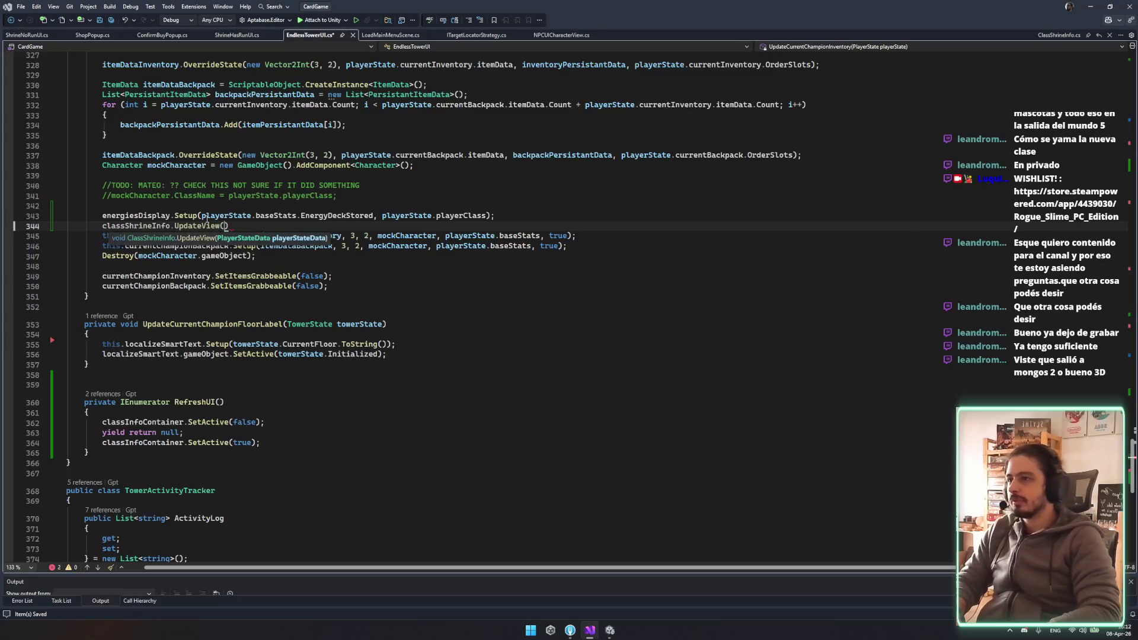
type("pla")
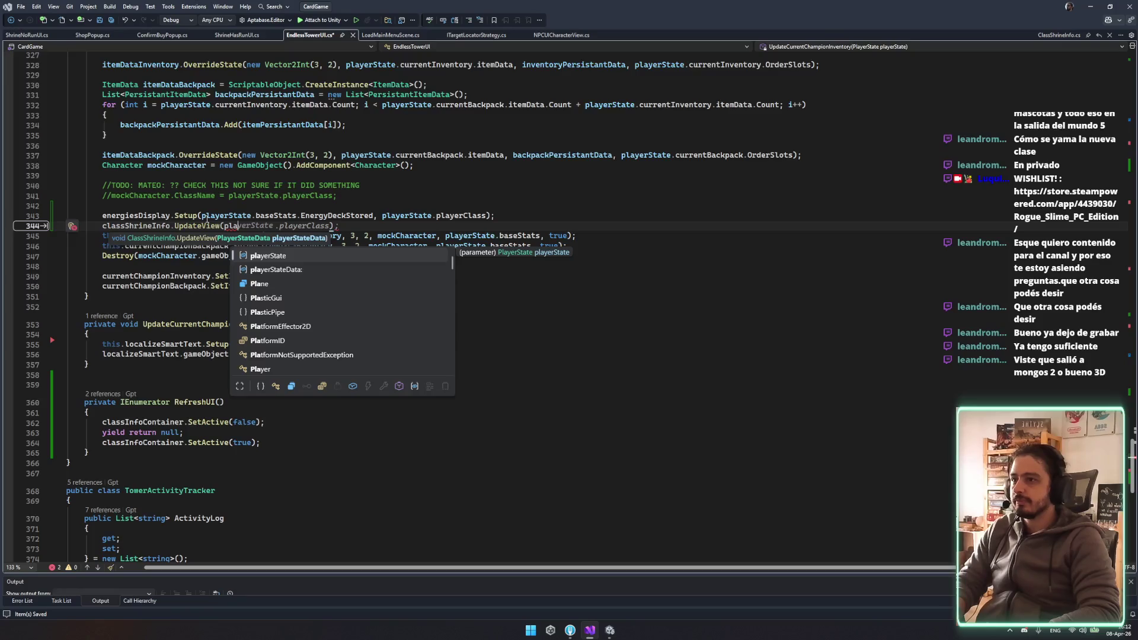
key("Tab")
Check where mockCharacter, itemDataBackpack, inventoryPersistantData and playerState are used in EndlessTowerUI.cs
scroll(289, 219, "up", 4)
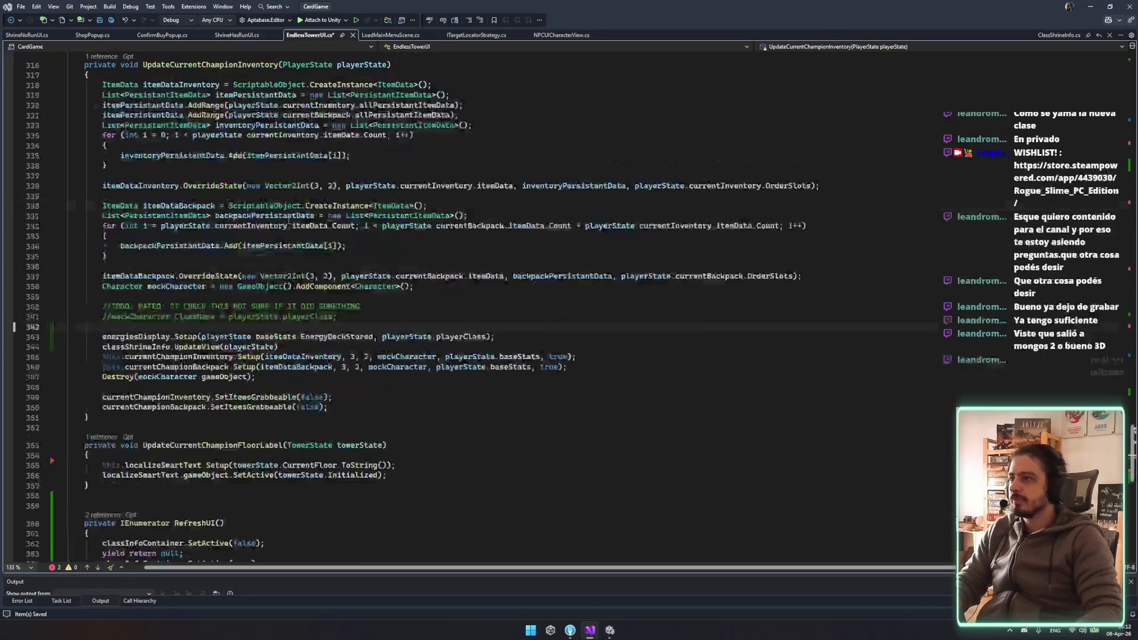
left_click(175, 291)
left_click(155, 278)
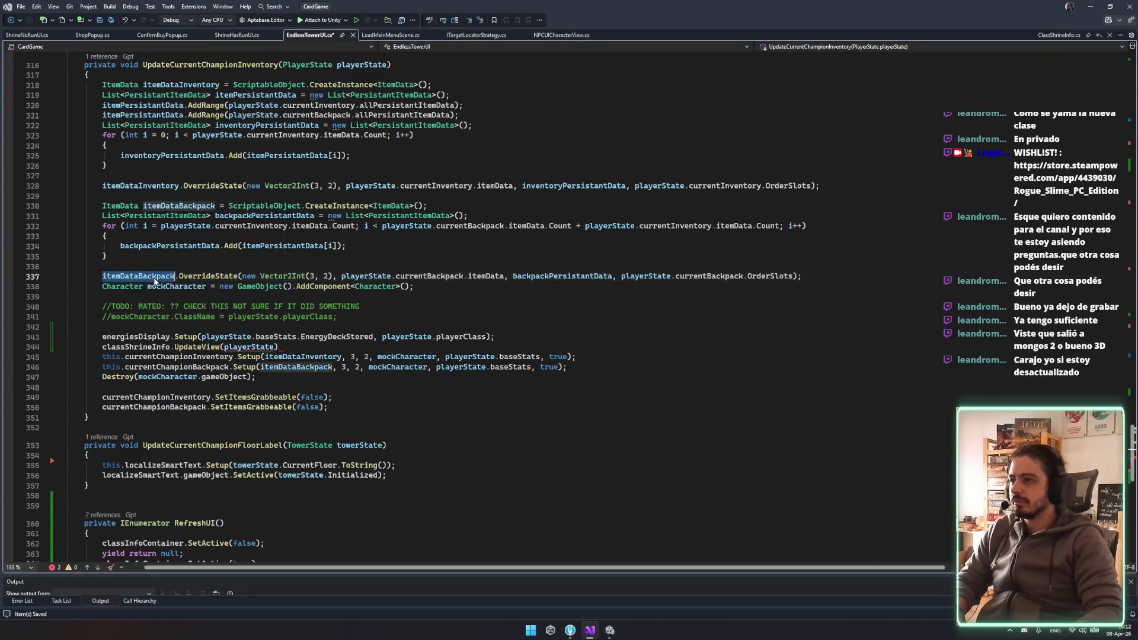
scroll(155, 279, "up", 4)
left_click(404, 347)
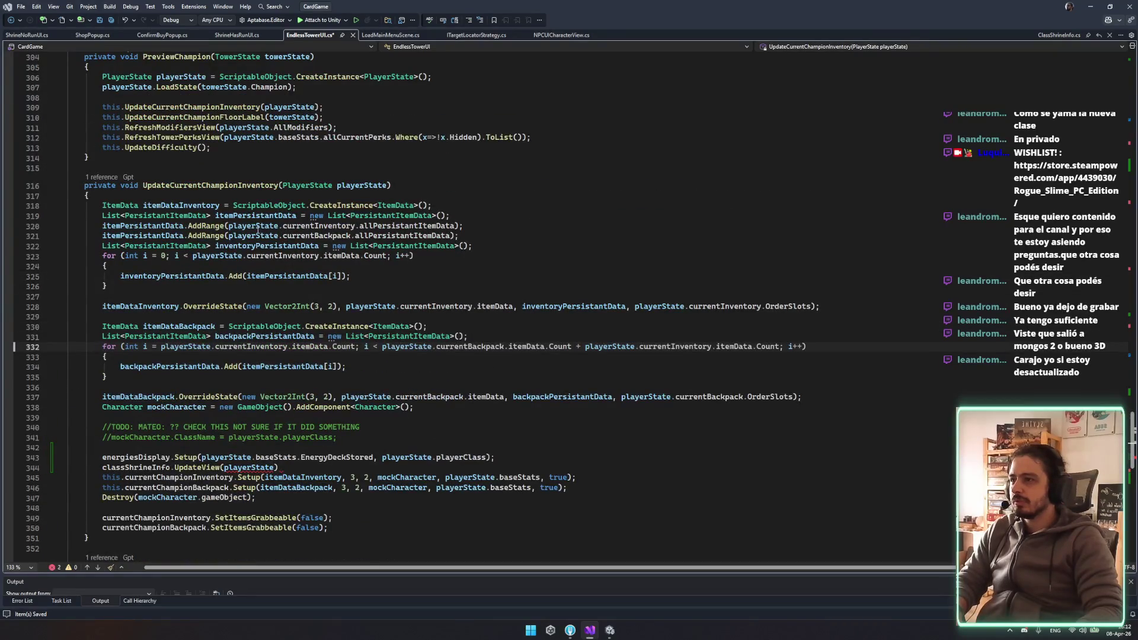
left_click(258, 228)
left_click(306, 226)
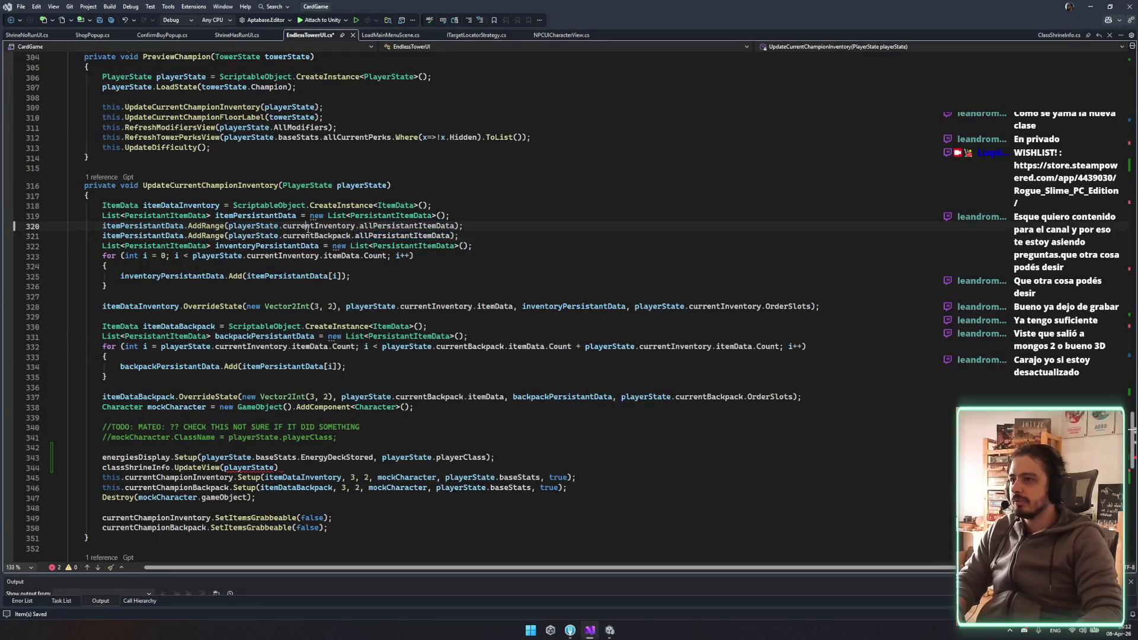
left_click(294, 245)
scroll(187, 281, "down", 4)
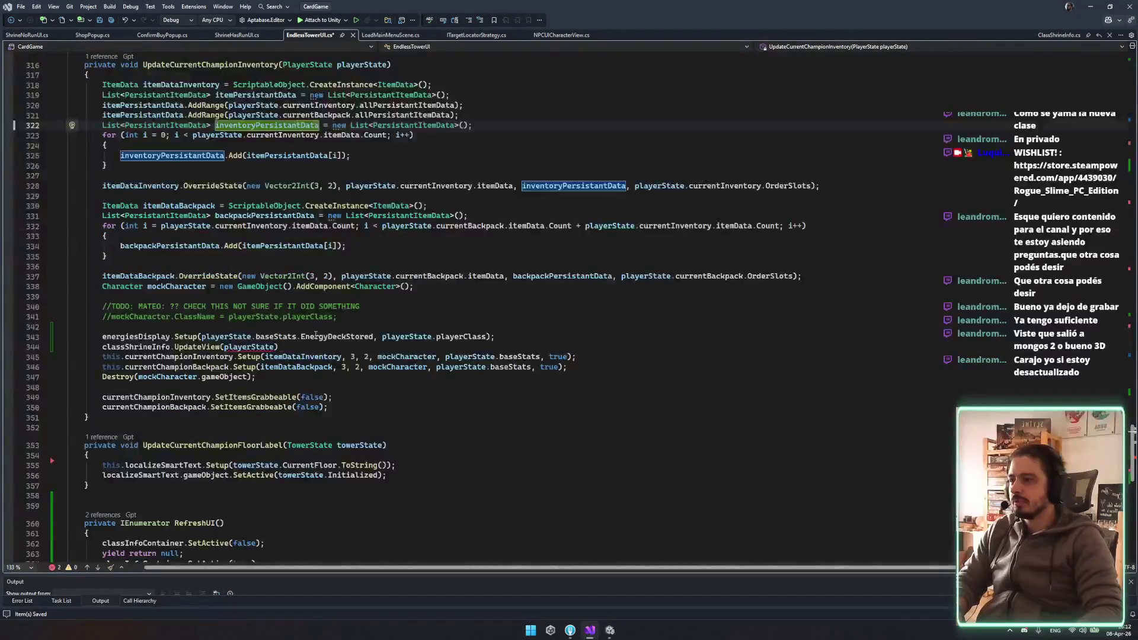
left_click(225, 336)
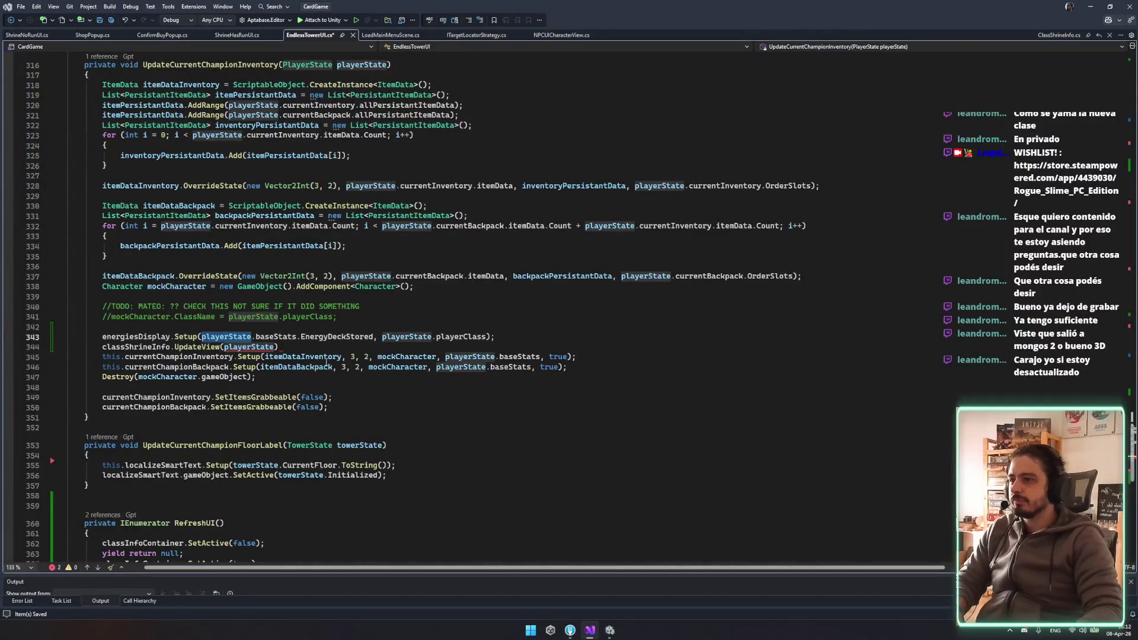
Find playerstatedata, then jump from the line 344 UpdateView call to its definition and select it
key("ctrl+f")
type("playerstate")
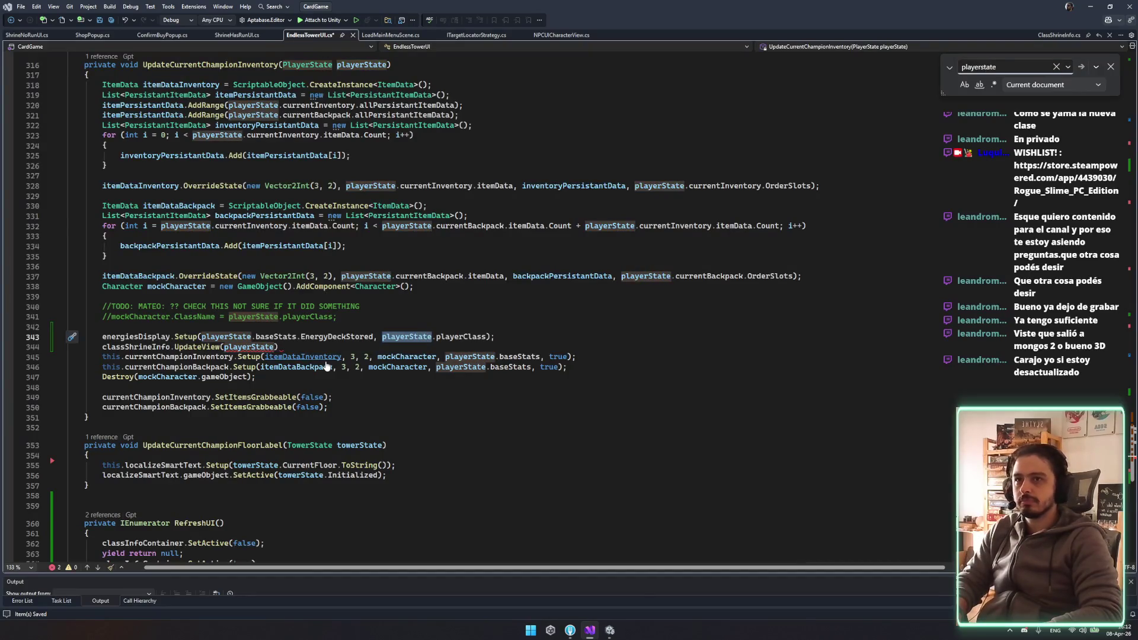
type("data")
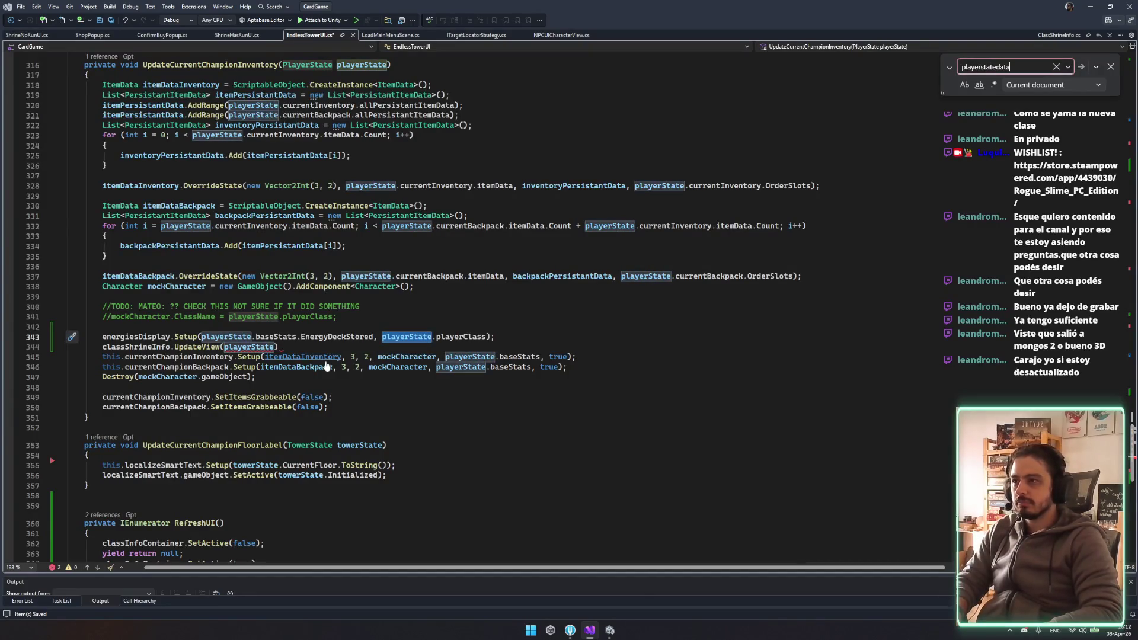
key("Return")
key("Escape")
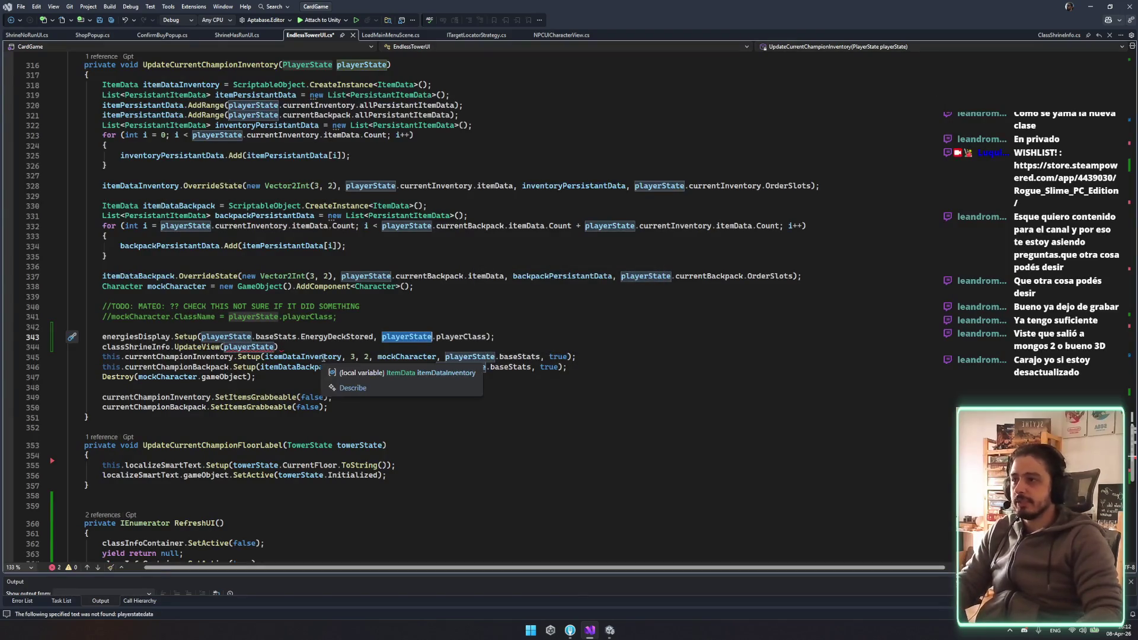
double_click(263, 348)
double_click(196, 347)
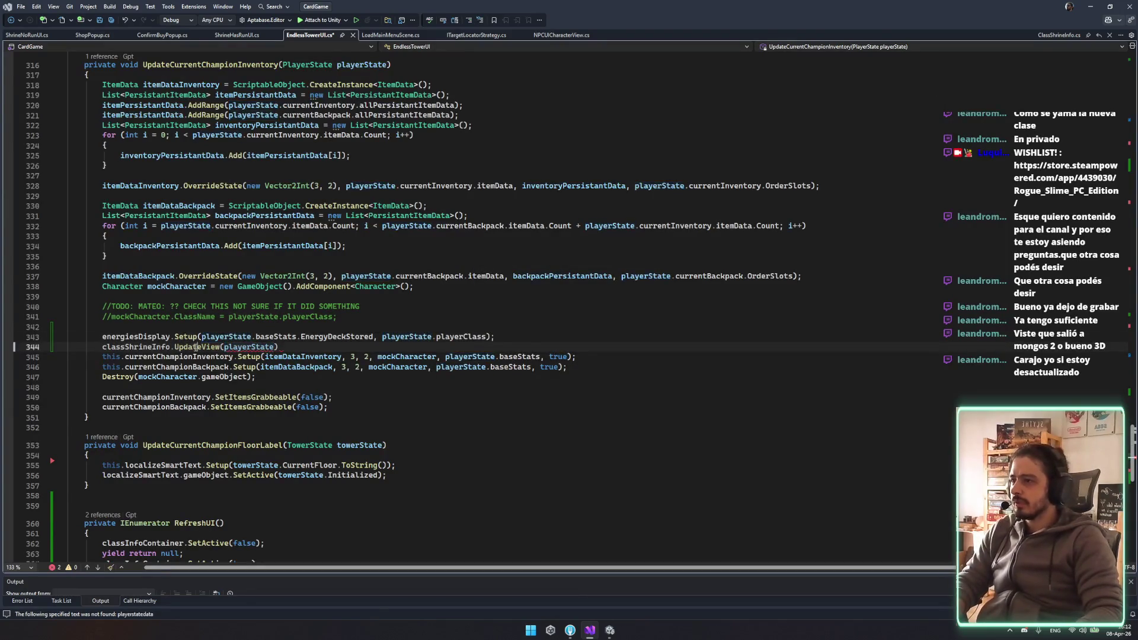
key("F12")
left_click_drag(68, 306, 146, 352)
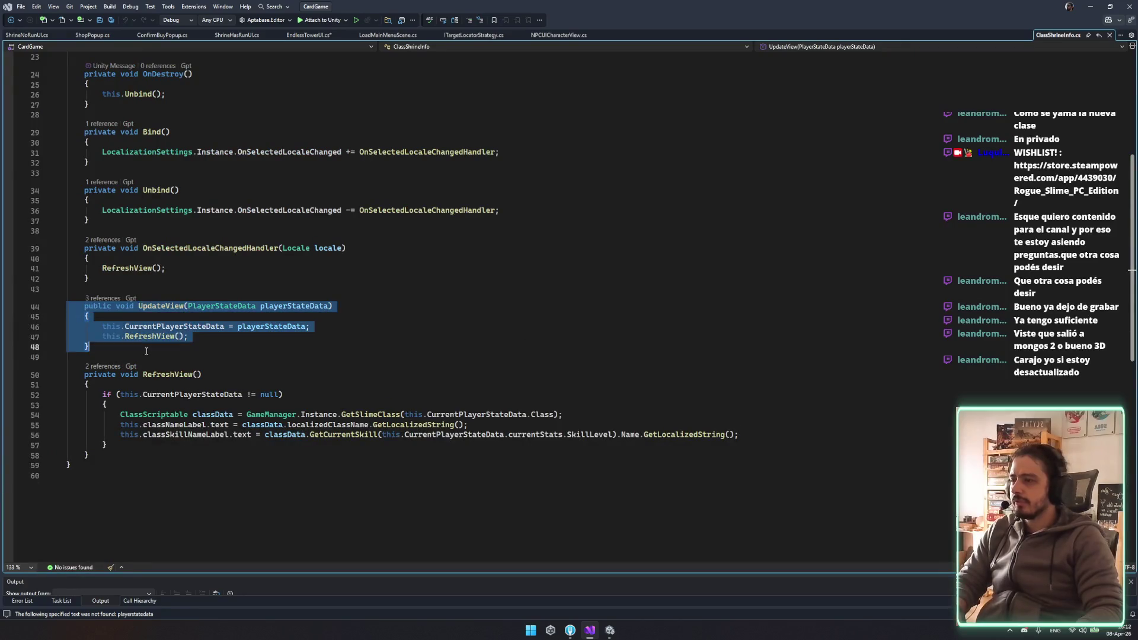
Duplicate the UpdateView method directly below itself
left_click(217, 397)
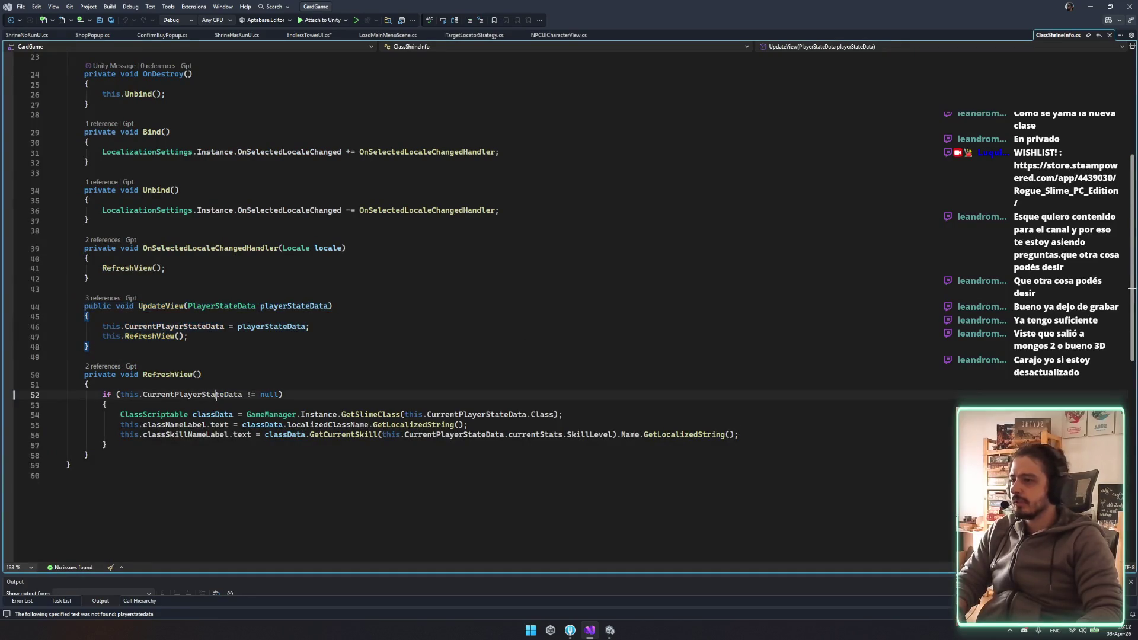
mouse_move(67, 306)
left_mouse_down()
mouse_move(113, 327)
mouse_move(90, 348)
left_mouse_up()
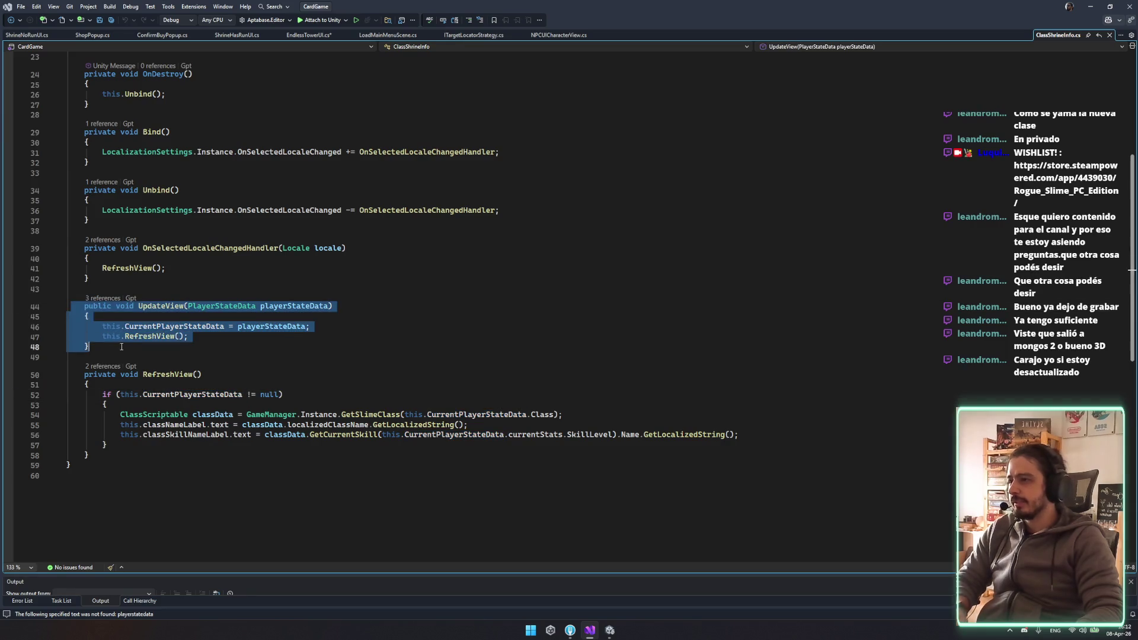
key("ctrl+c")
left_click(217, 348)
key("Return")
key("Return")
key("ctrl+v")
Change the new overload's parameter to PlayerState playerState
left_click(225, 375)
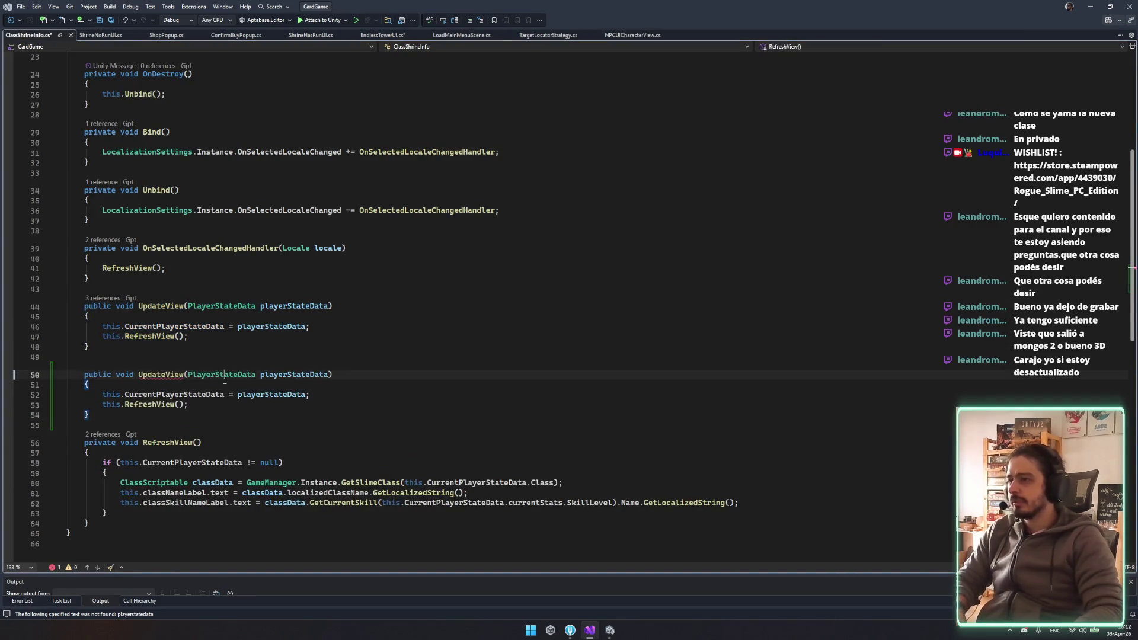
double_click(234, 375)
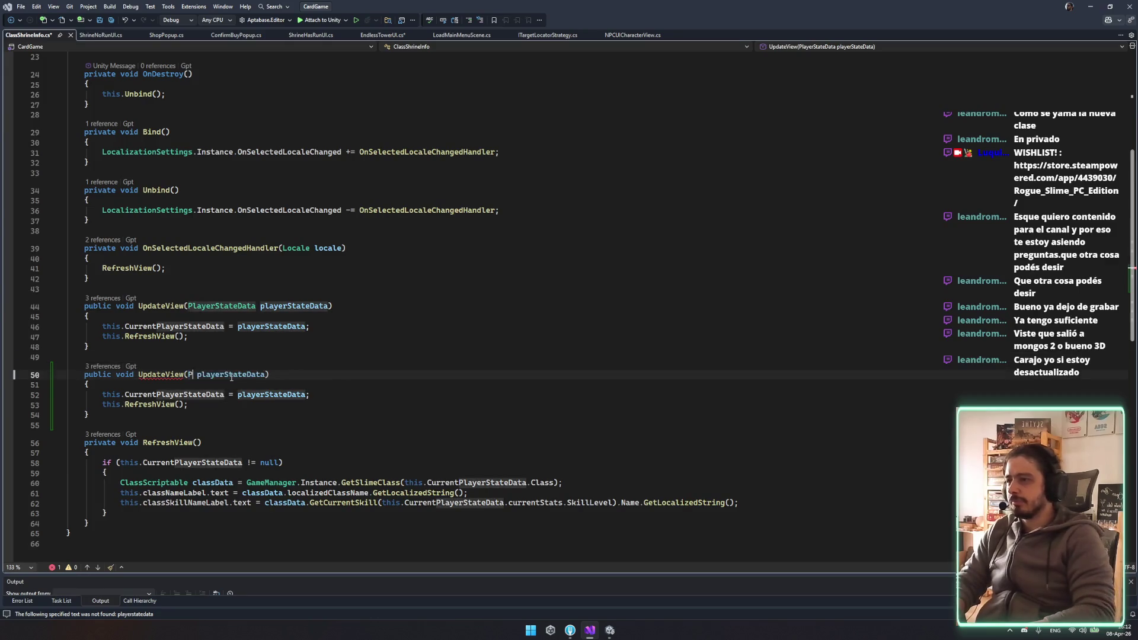
type("PlayerStat")
key("Tab")
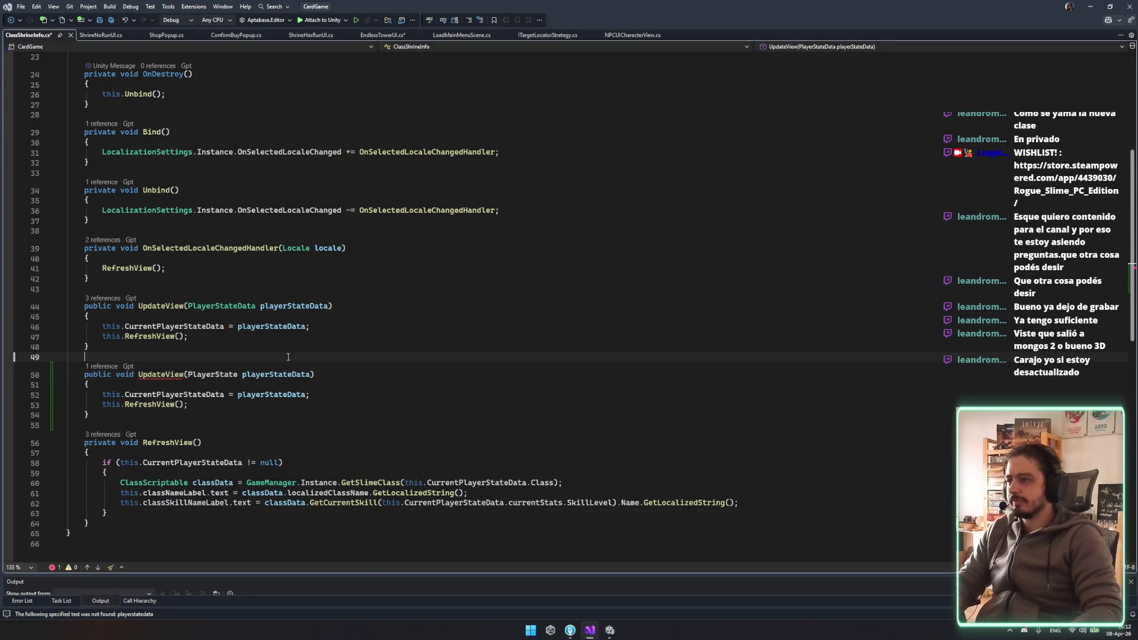
double_click(272, 374)
key("ctrl+s")
type("play")
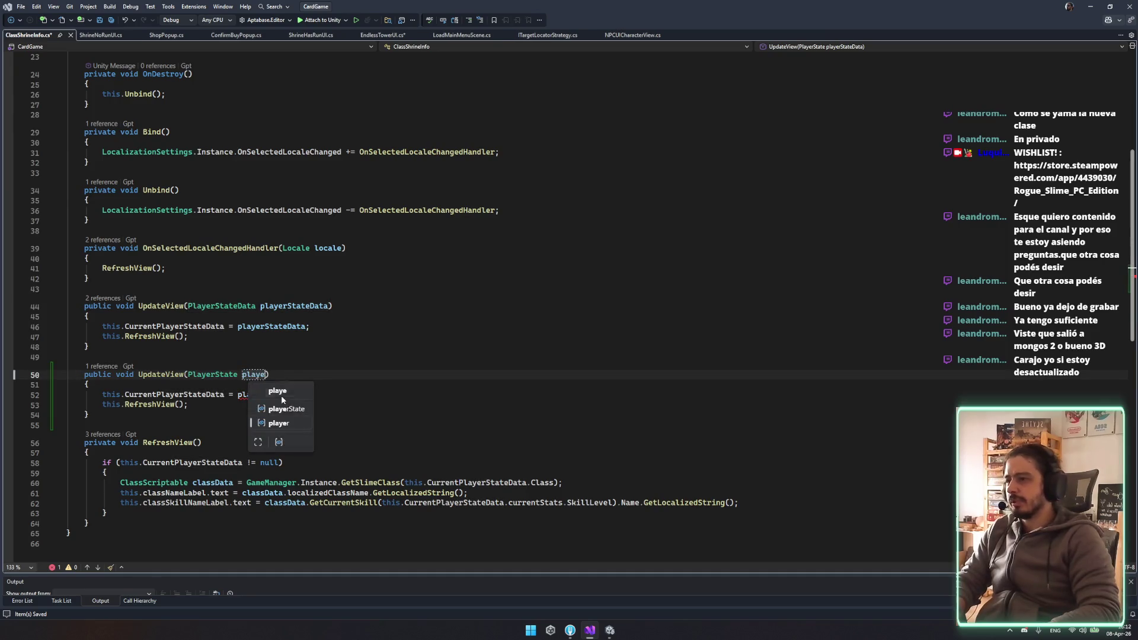
type("erState")
left_click(310, 327)
Inspect every RefreshView call, including the one in the new overload
left_click(313, 465)
left_click(147, 443)
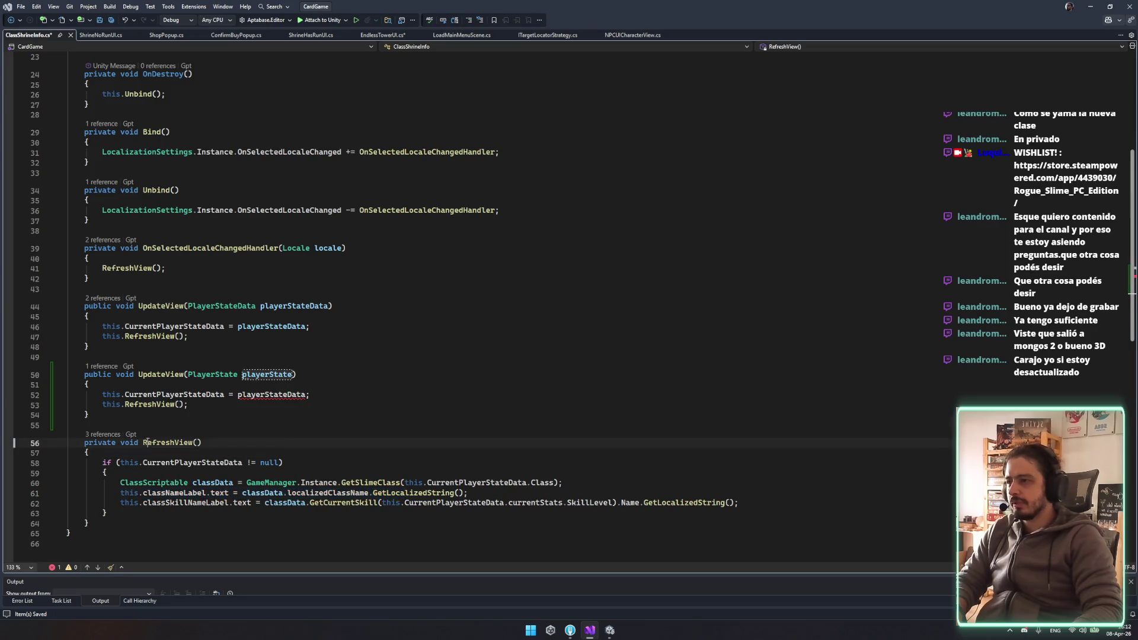
double_click(147, 442)
left_click(212, 336)
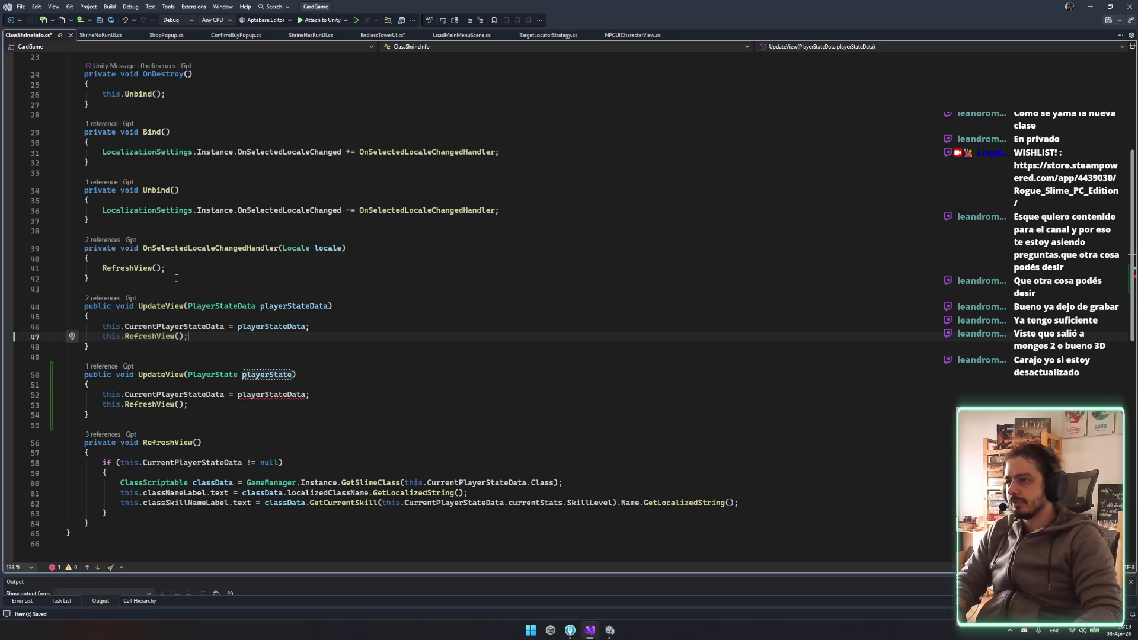
left_click(245, 267)
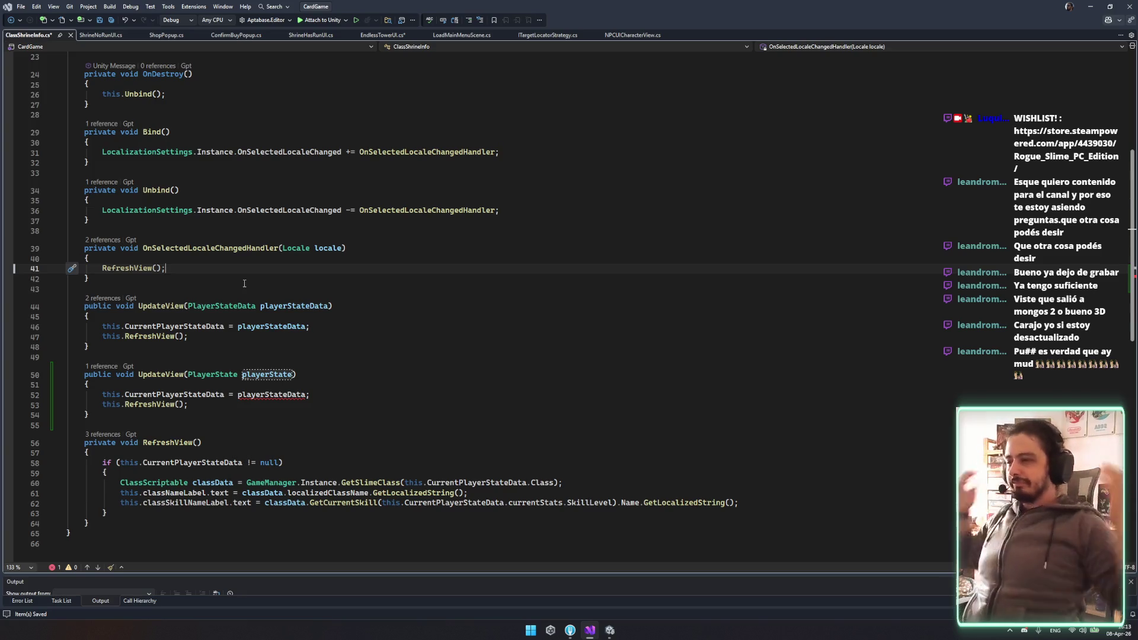
left_click(287, 407)
Go to the CurrentPlayerStateData property, then to the PlayerStateData class definition
left_click(194, 460)
key("F12")
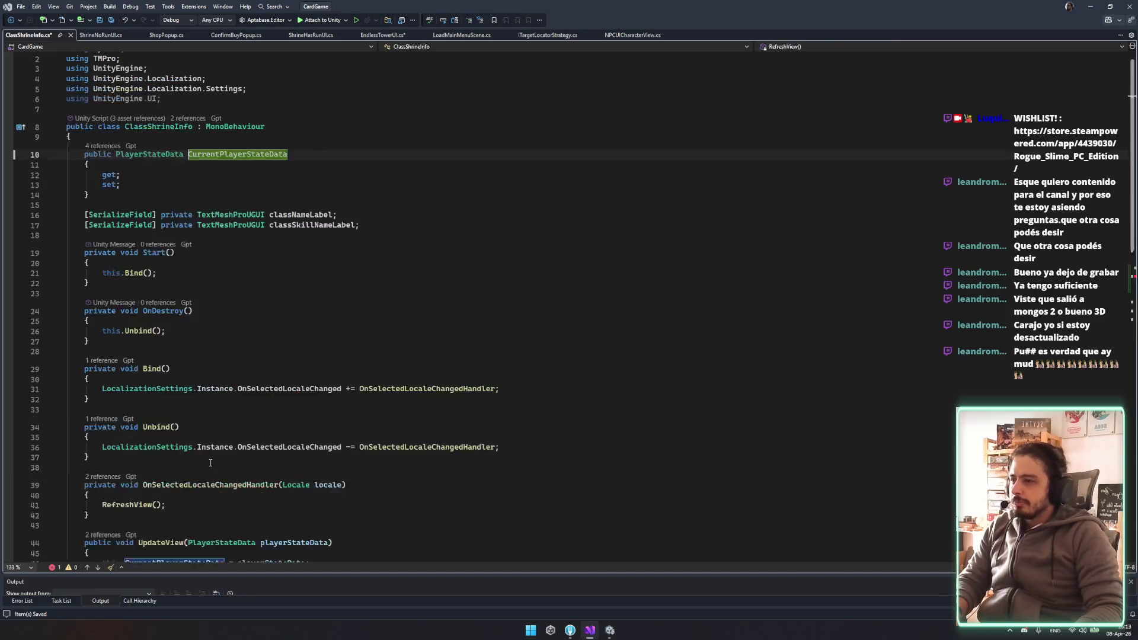
left_click(173, 156)
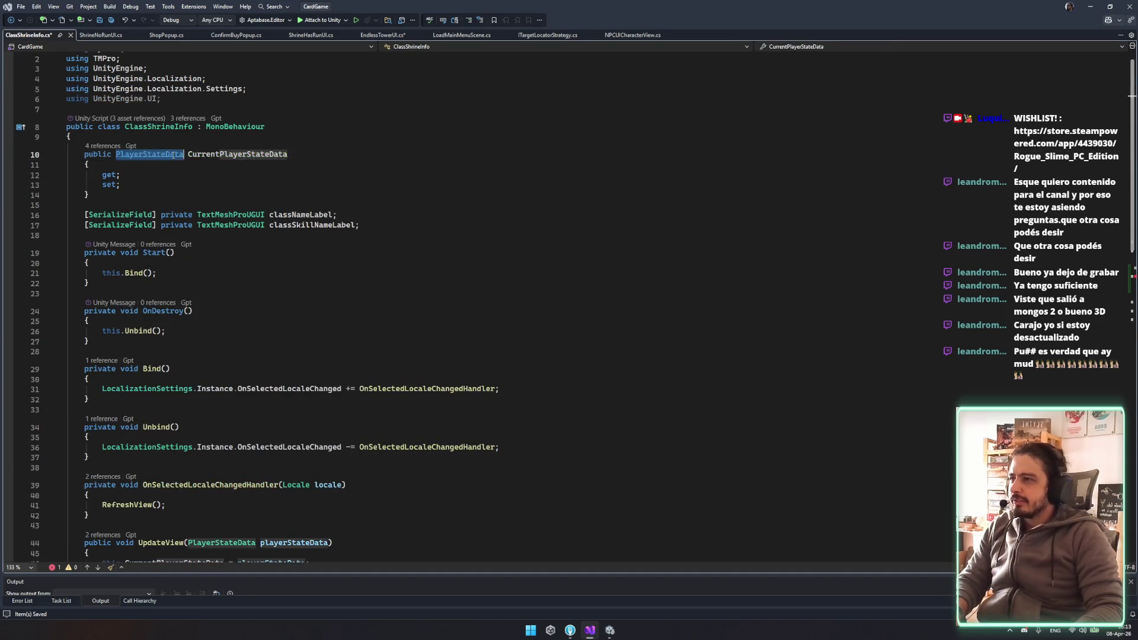
key("F12")
scroll(234, 420, "down", 20)
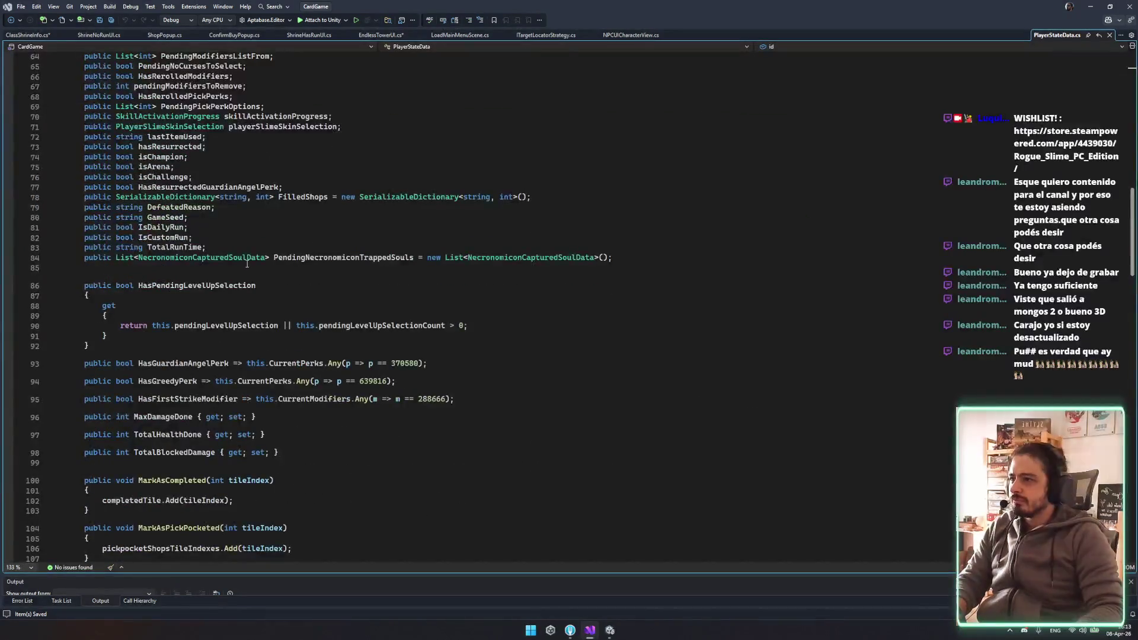
List all PlayerStateData references and dock the list beside the code
scroll(235, 420, "down", 6)
scroll(234, 359, "down", 20)
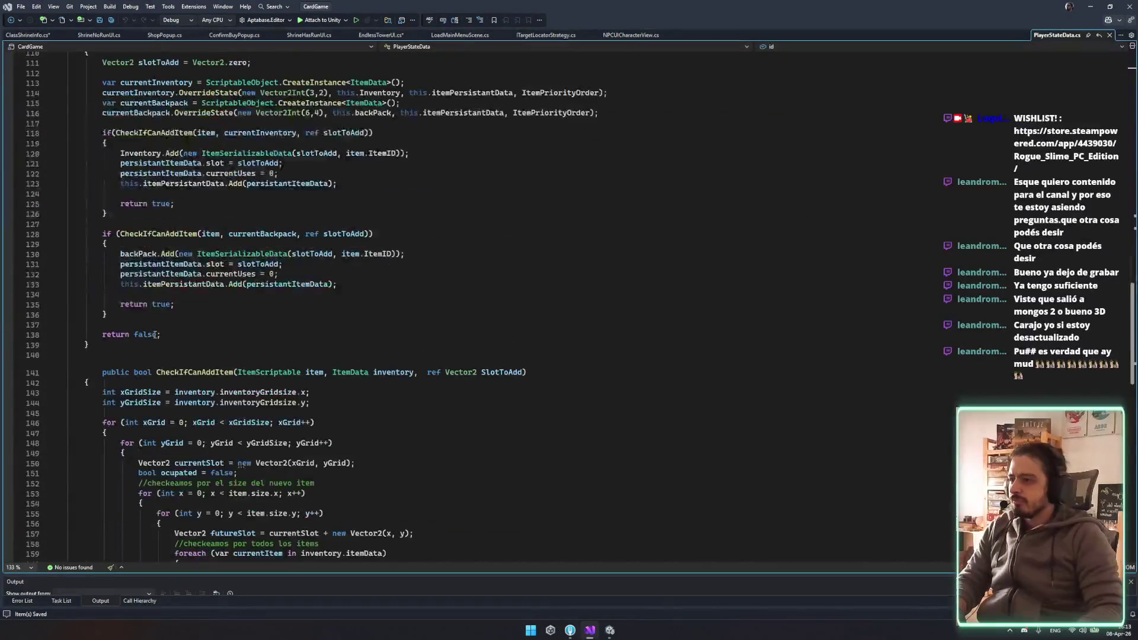
scroll(157, 340, "up", 19)
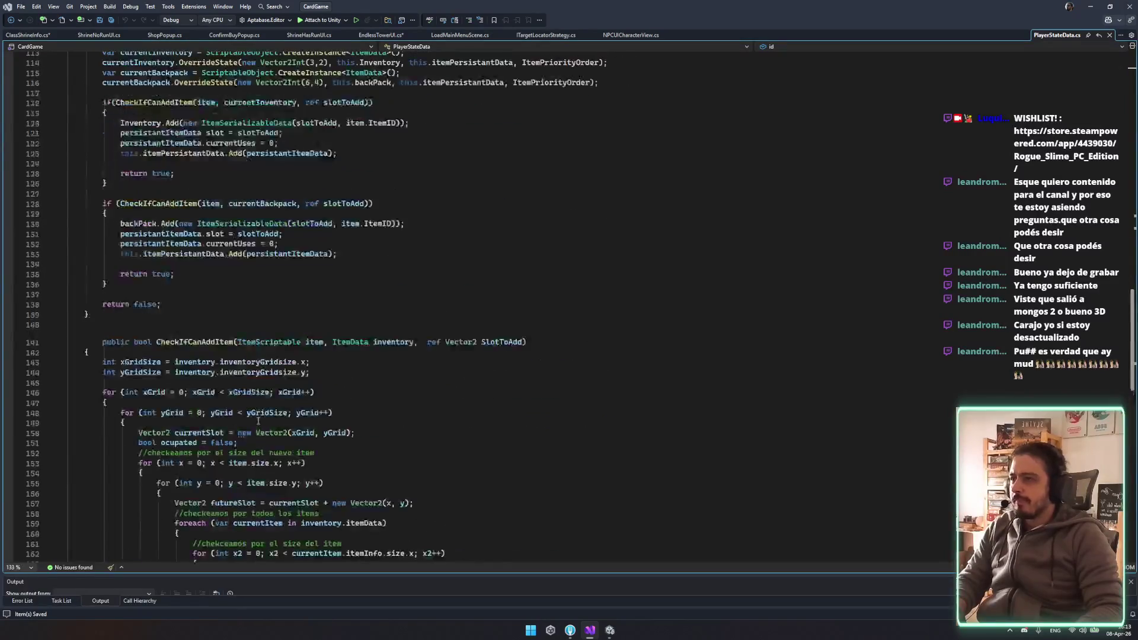
scroll(135, 273, "up", 20)
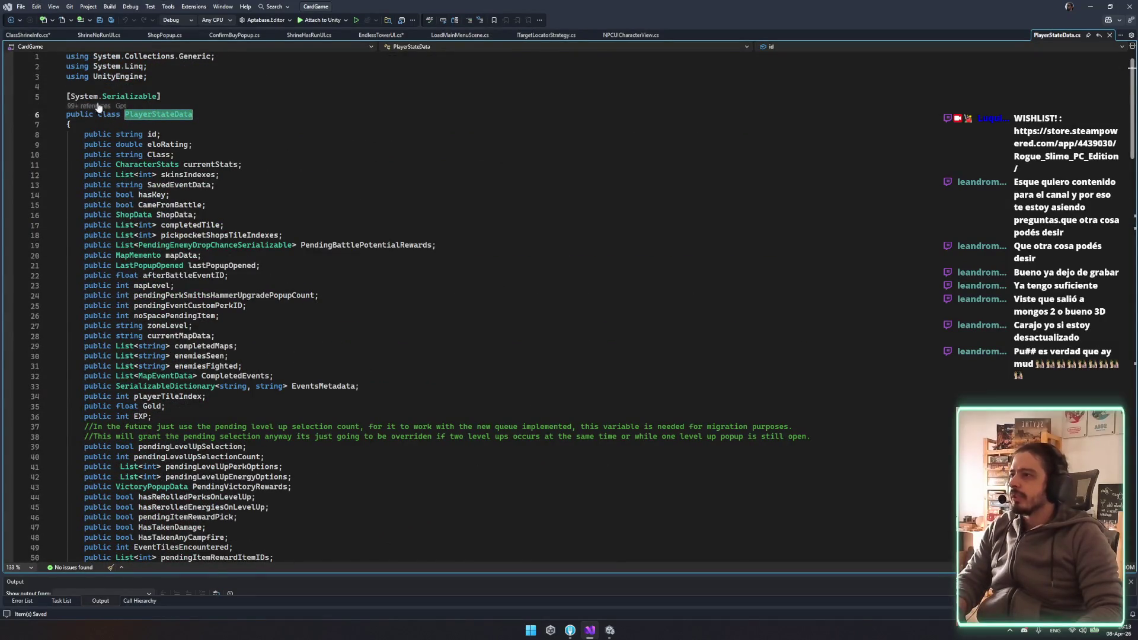
left_click(95, 106)
left_click(357, 13)
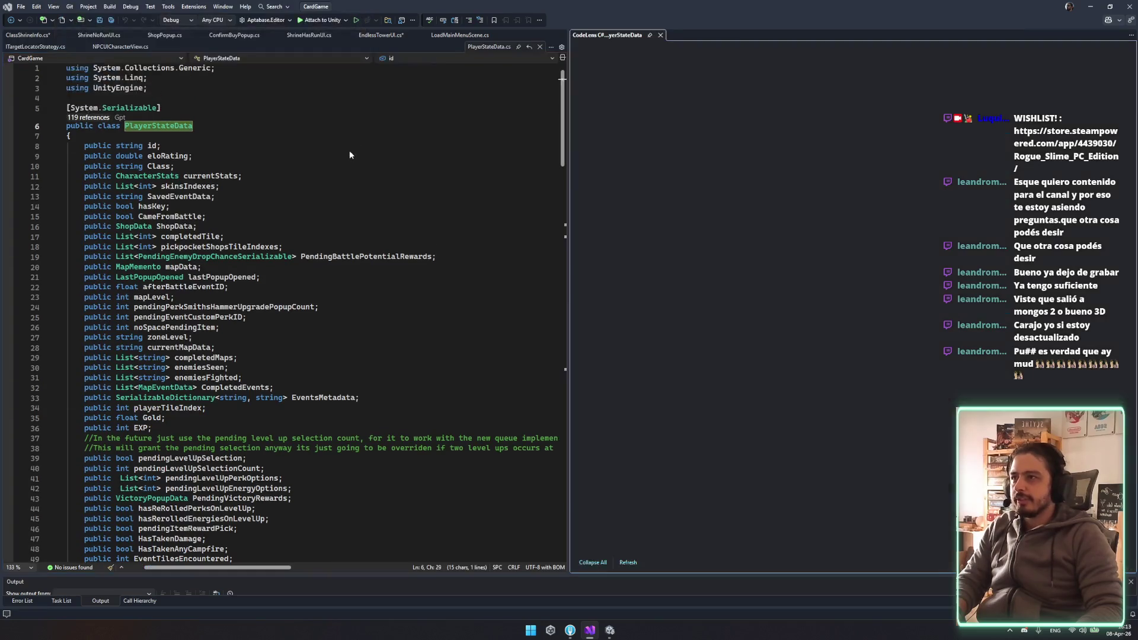
Open the DailyChallengeManager line 64 reference
scroll(770, 224, "down", 10)
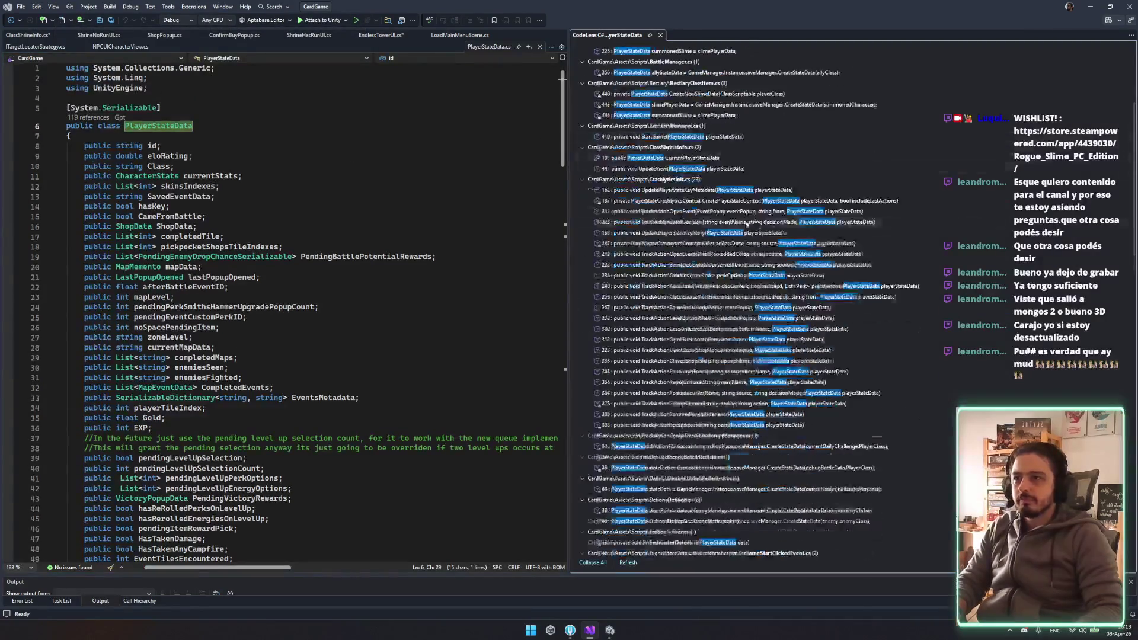
scroll(771, 223, "down", 1)
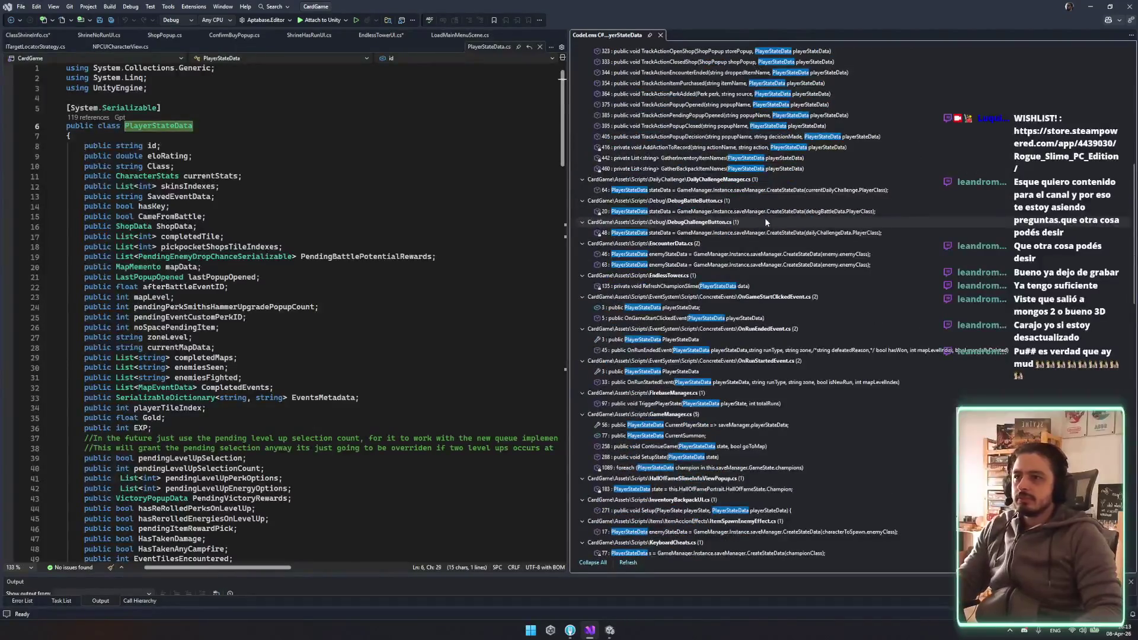
scroll(765, 218, "down", 1)
mouse_move(716, 171)
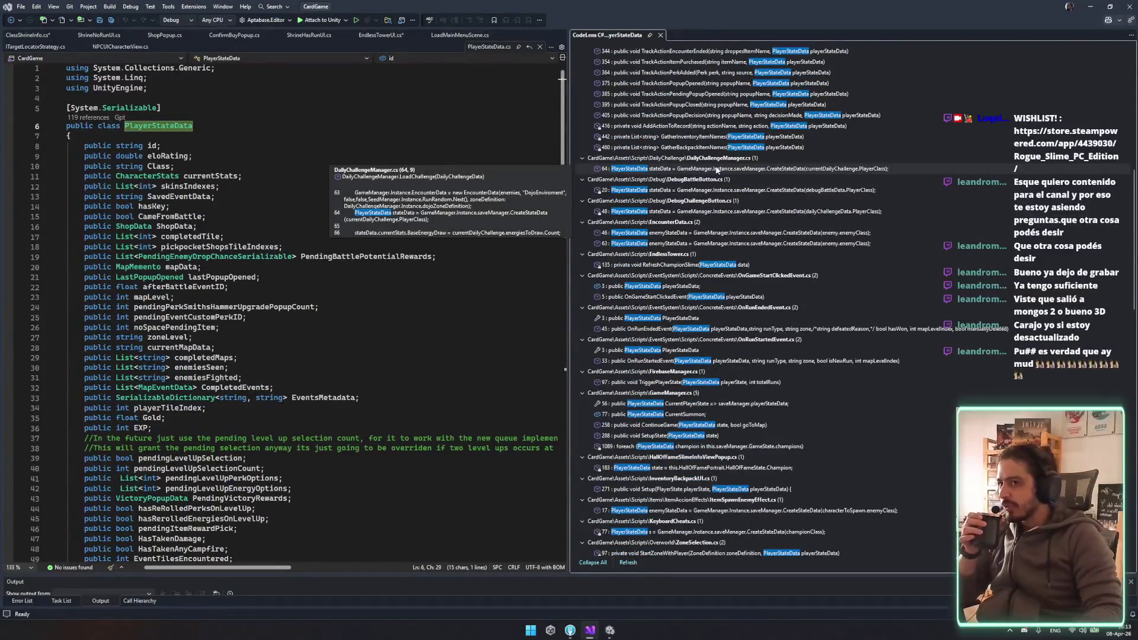
left_click(799, 172)
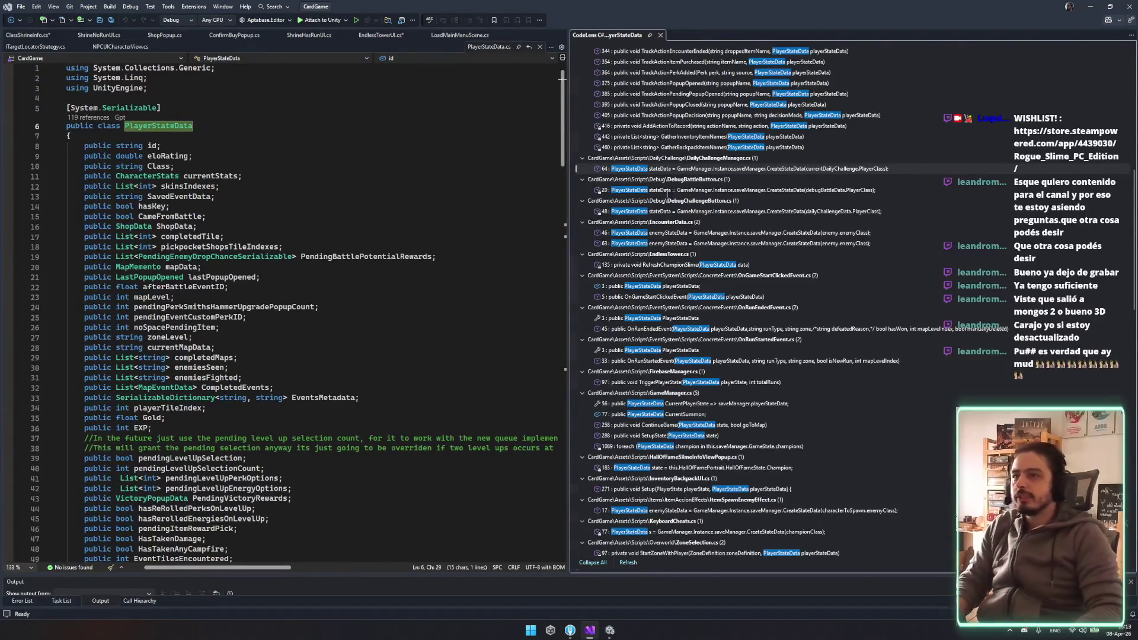
key("Return")
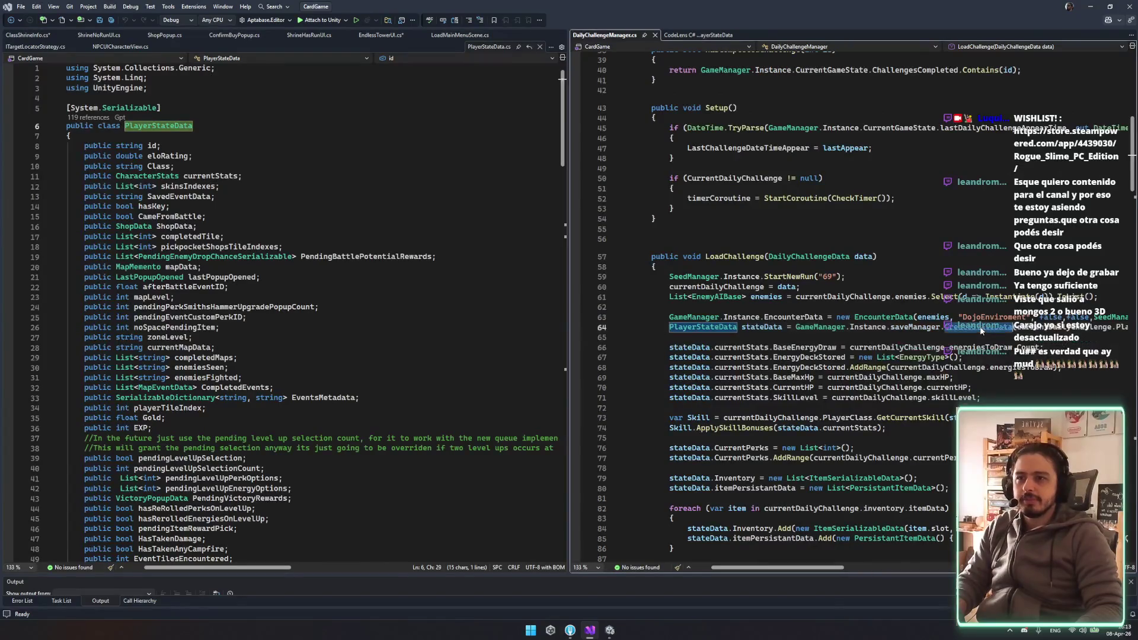
Open the CreateStateData definition in SaveManager.cs and scroll through it
left_click(960, 329, "ctrl")
scroll(831, 364, "down", 3)
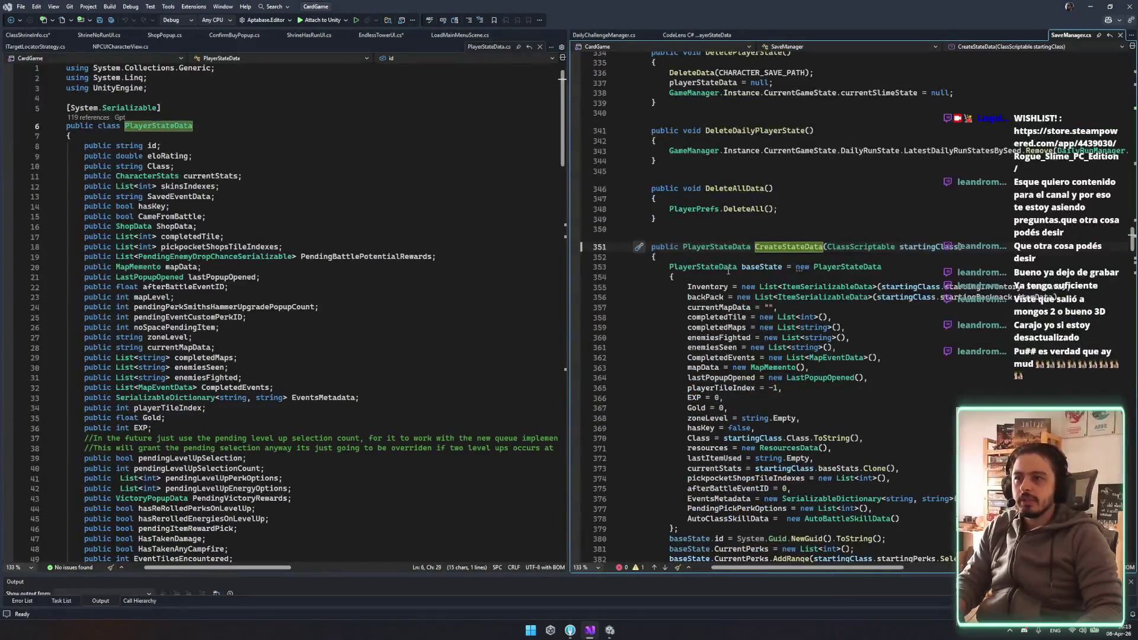
scroll(768, 284, "down", 7)
scroll(768, 283, "up", 8)
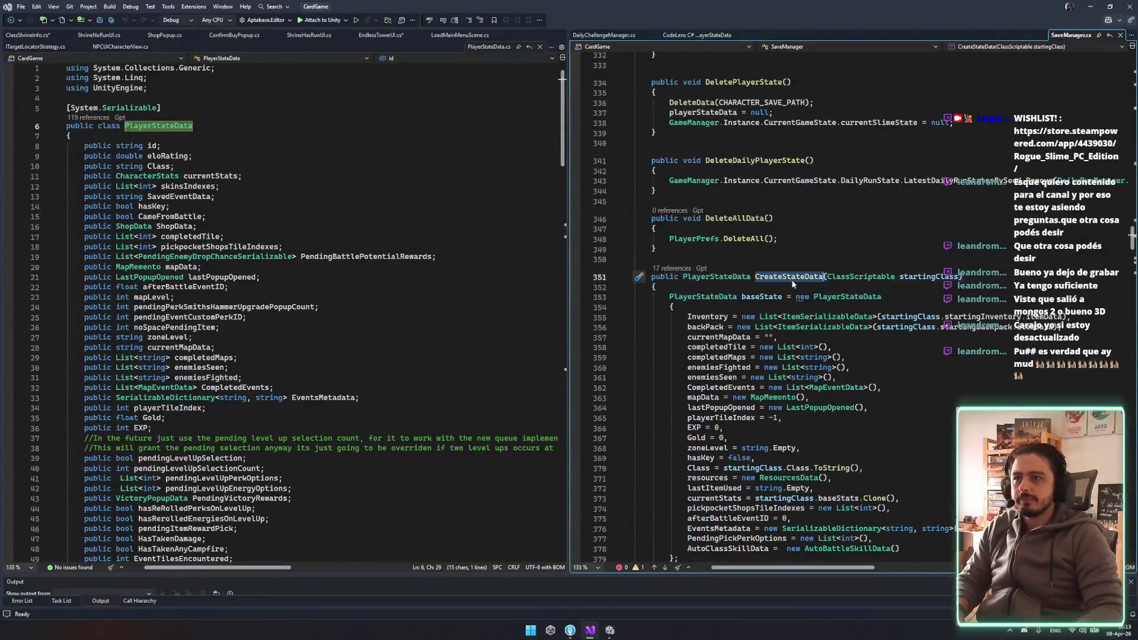
scroll(791, 279, "up", 5)
Search SaveManager for LoadState and highlight its playerState parameter uses
key("ctrl+f")
key("Return")
key("Return")
type("lo")
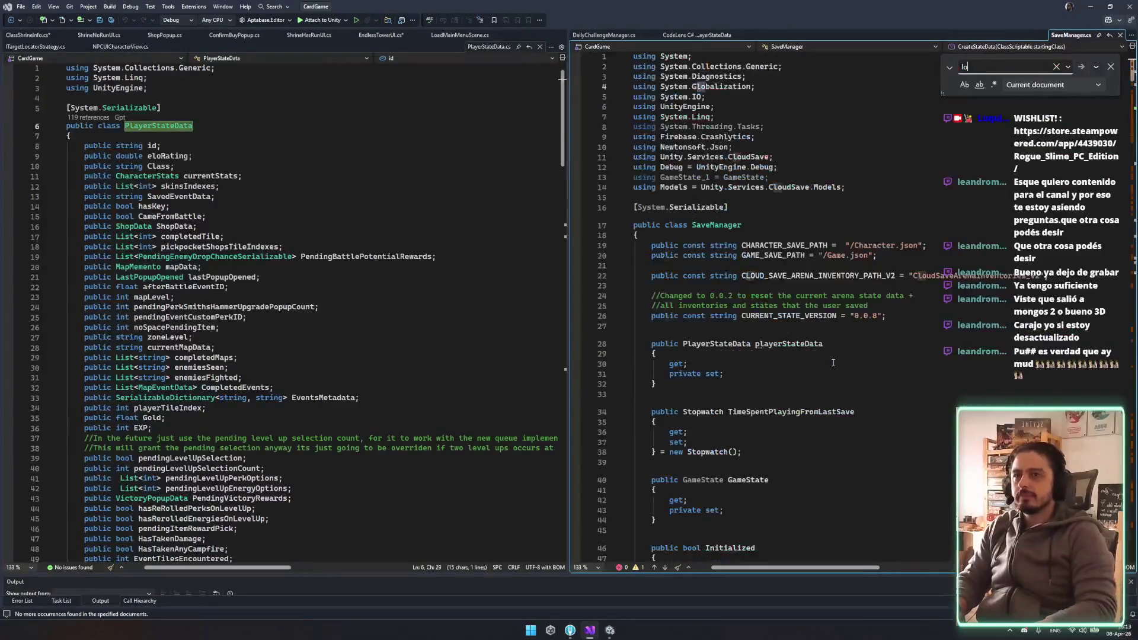
type("adsta")
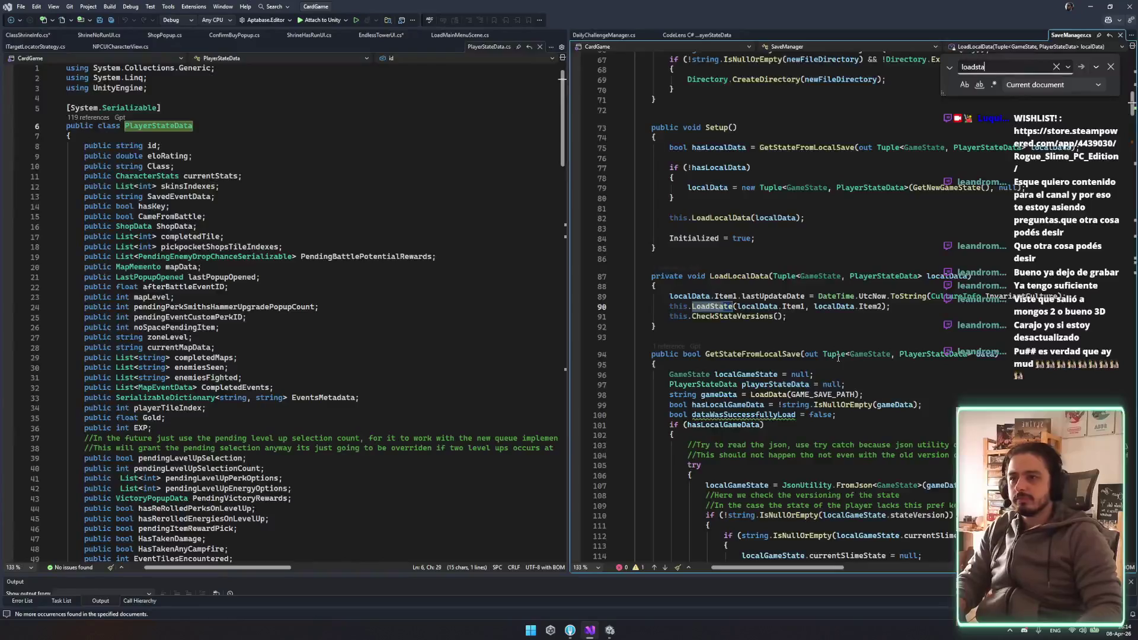
key("Return")
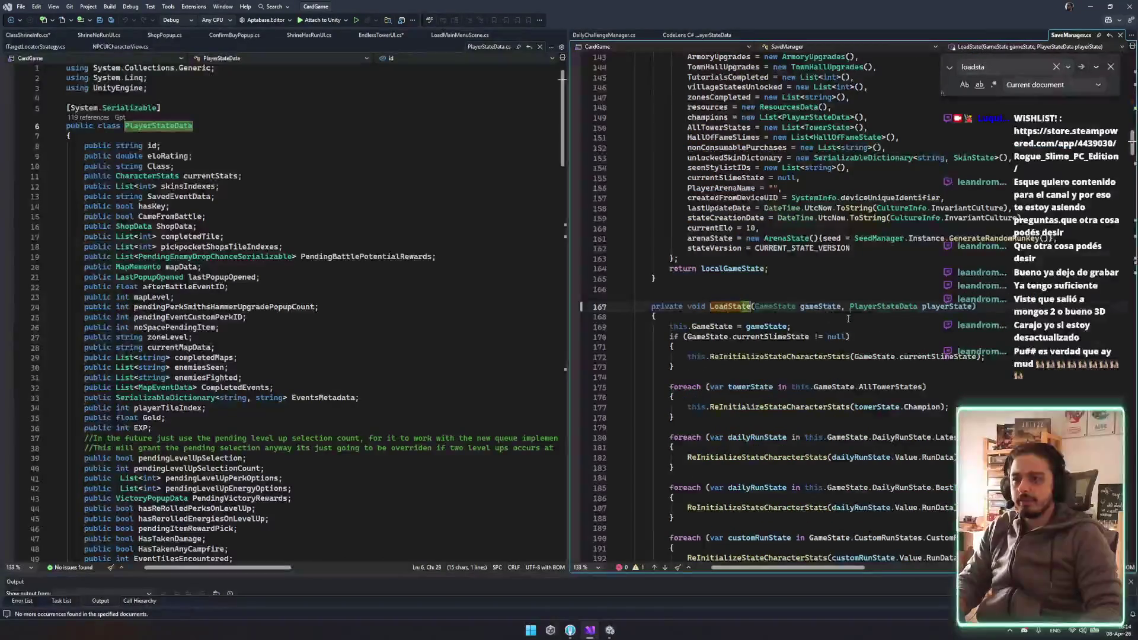
double_click(947, 306)
Scroll the rest of SaveManager, then close SaveManager, DailyChallengeManager and the references view
scroll(916, 316, "down", 7)
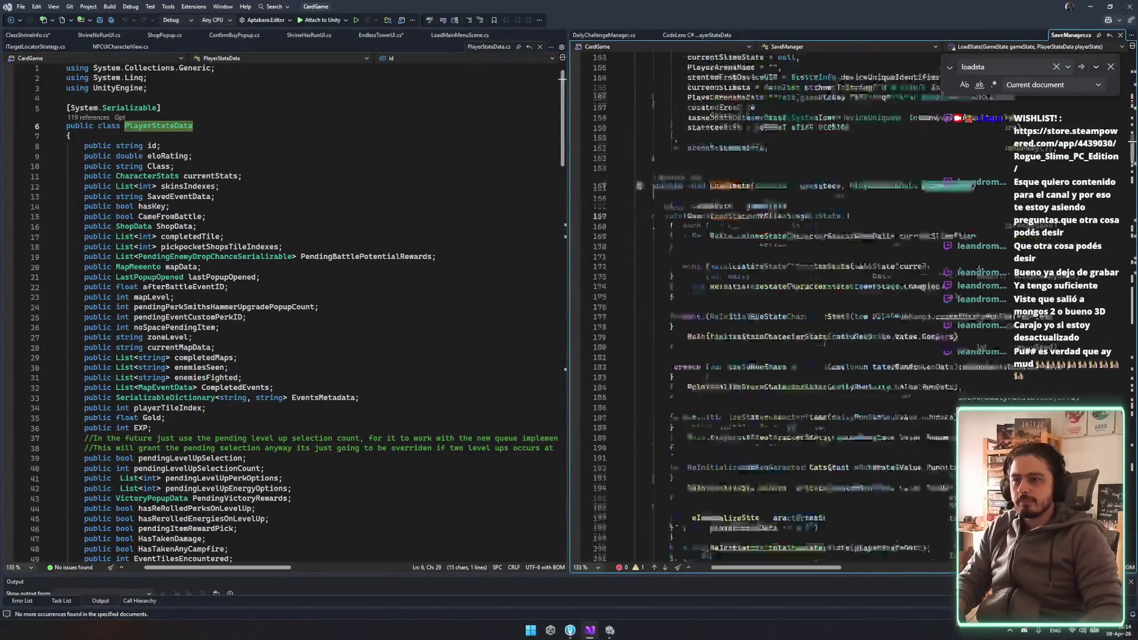
scroll(916, 317, "down", 20)
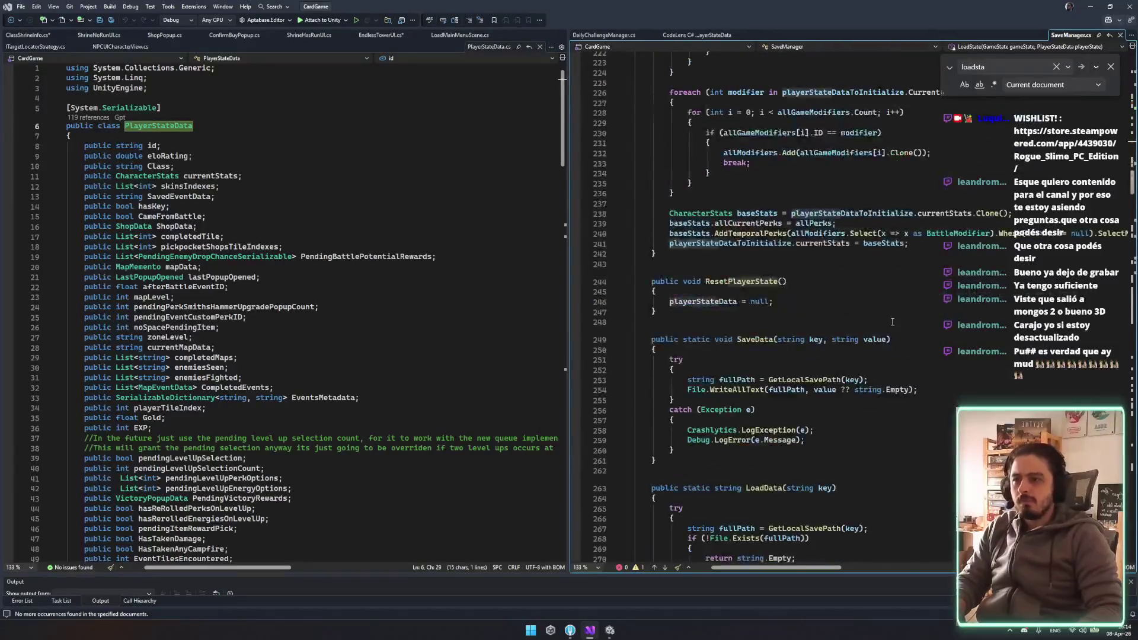
scroll(893, 307, "down", 13)
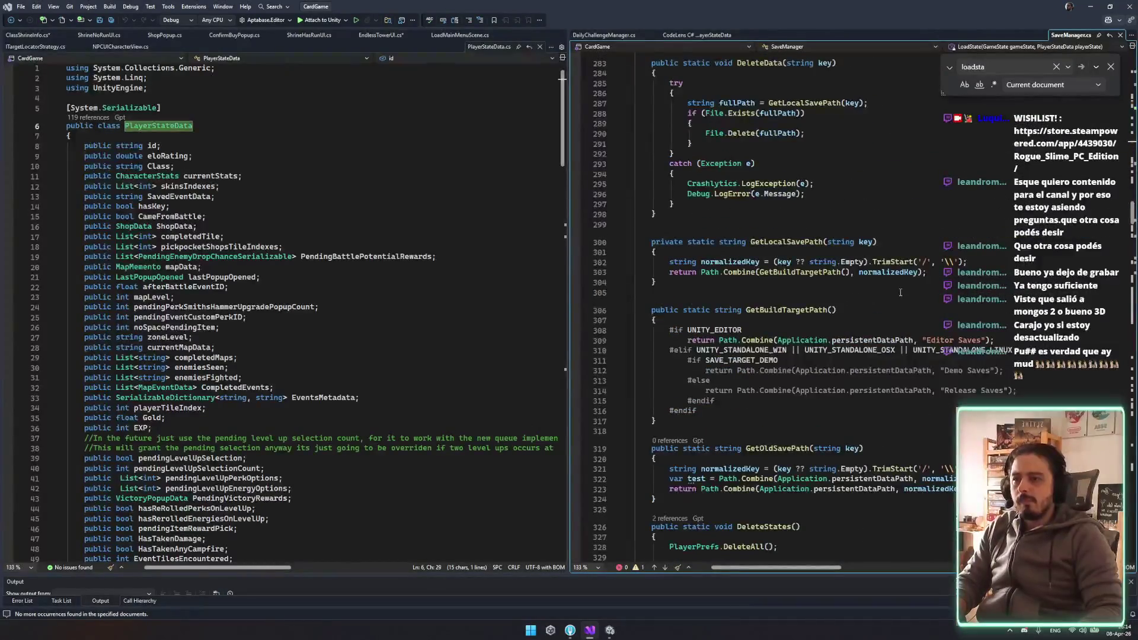
scroll(901, 292, "down", 7)
scroll(899, 292, "down", 8)
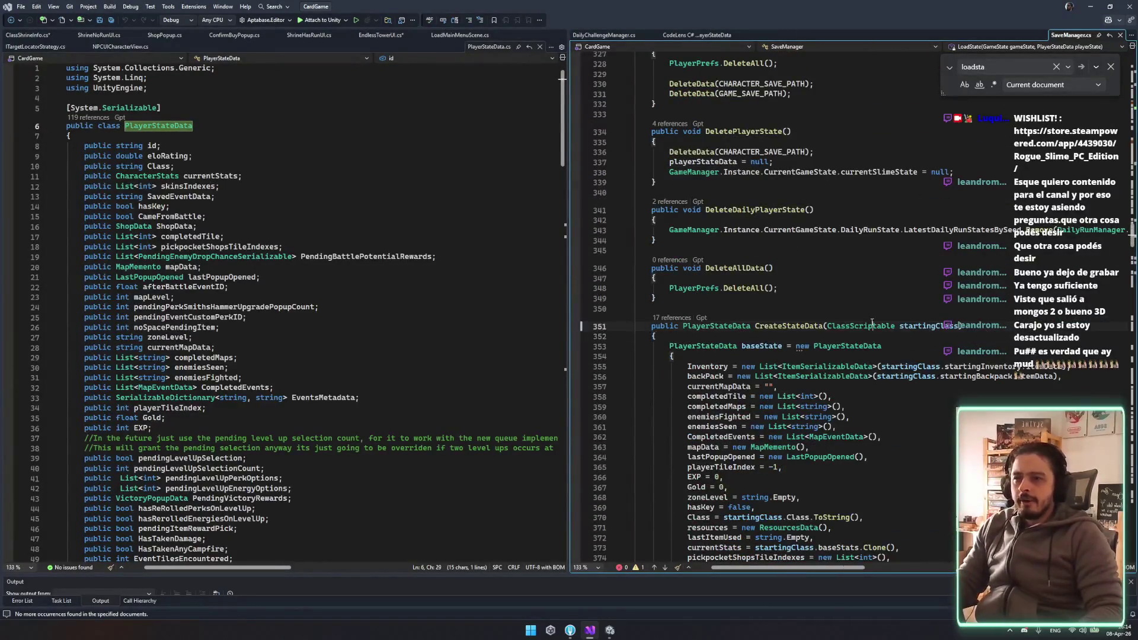
scroll(900, 294, "down", 12)
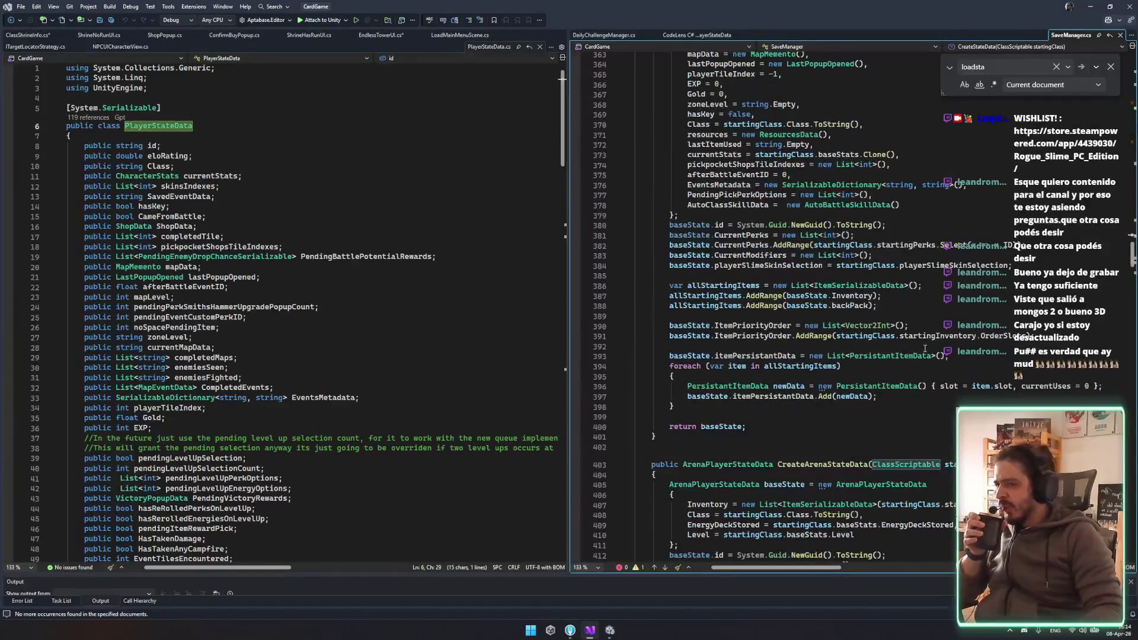
middle_click(1070, 35)
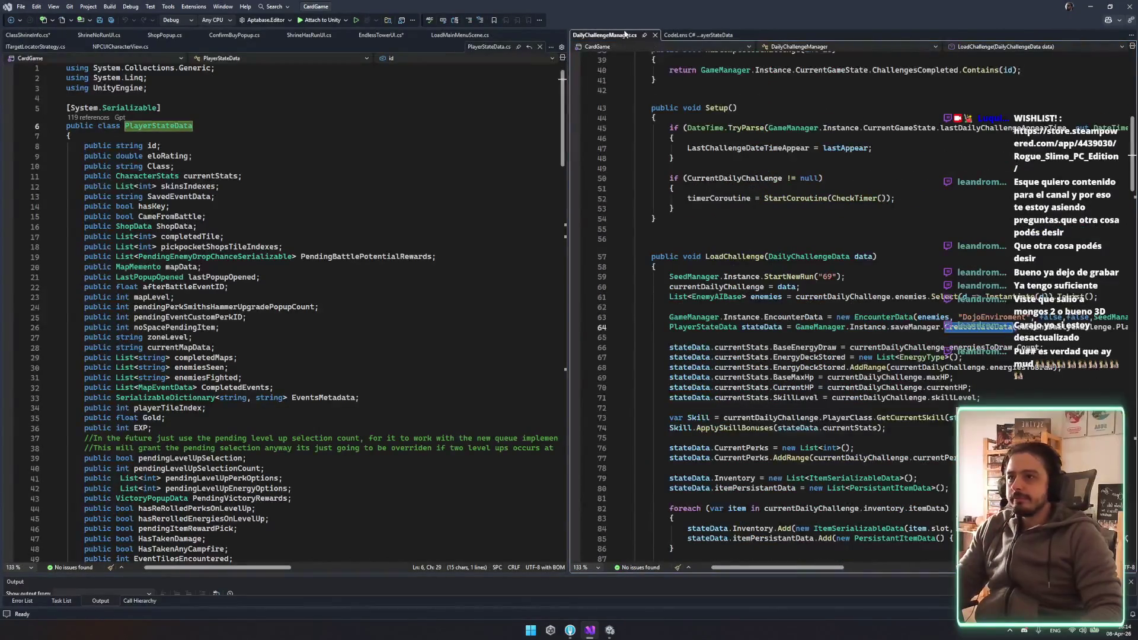
middle_click(625, 34)
middle_click(625, 34)
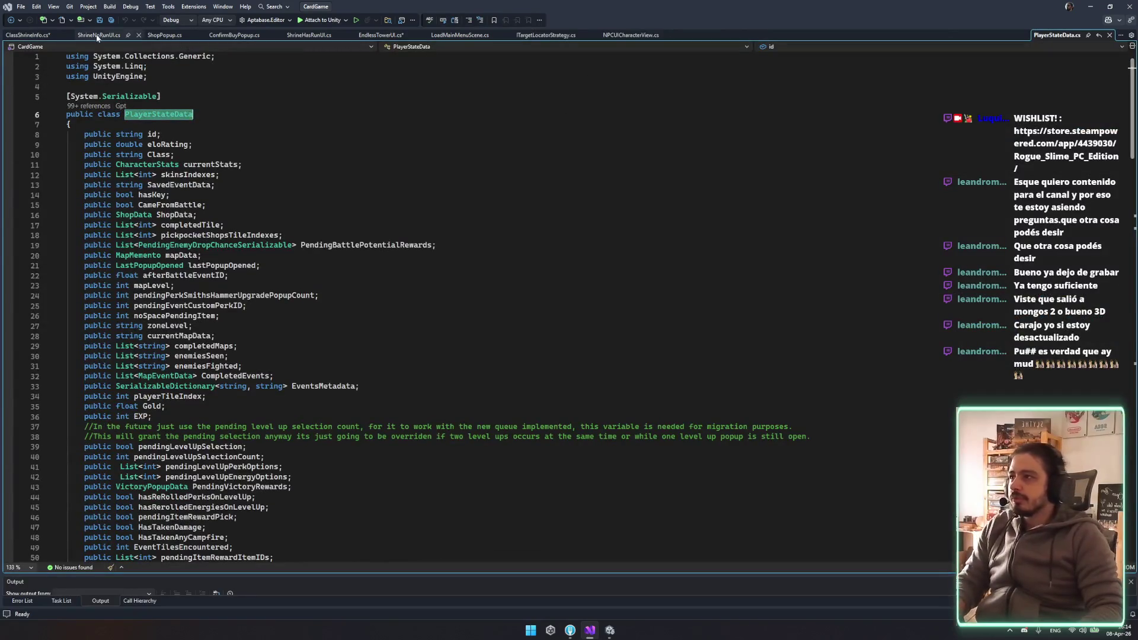
Switch to ClassShrineInfo.cs, save it, and scroll through its methods
left_click(28, 35)
key("ctrl+s")
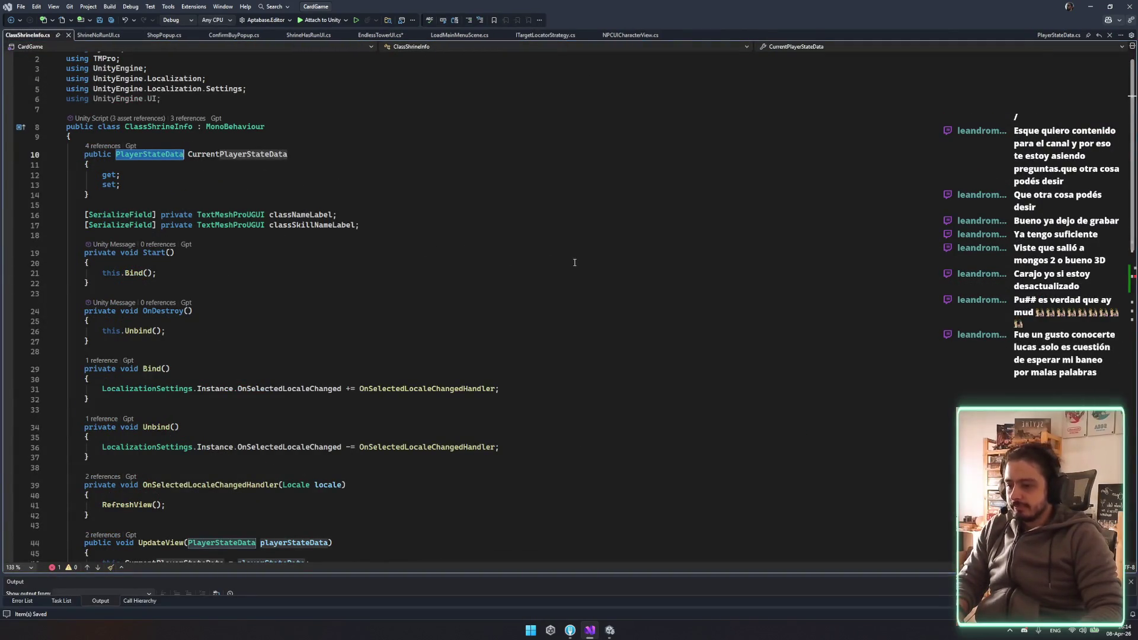
left_click(576, 262)
scroll(597, 274, "down", 9)
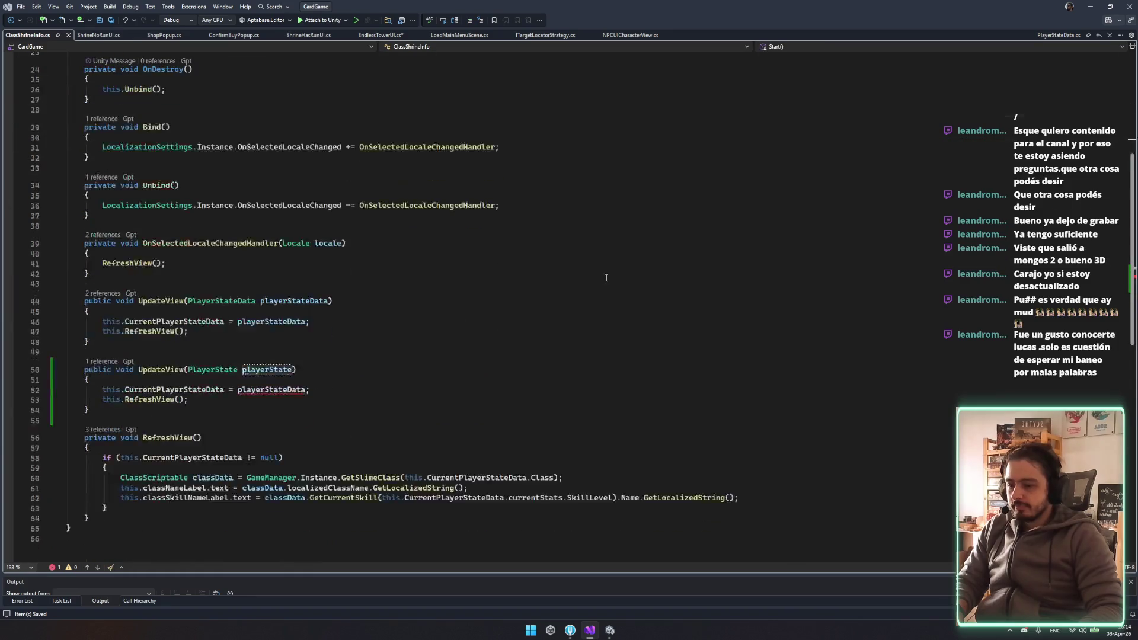
scroll(609, 278, "down", 2)
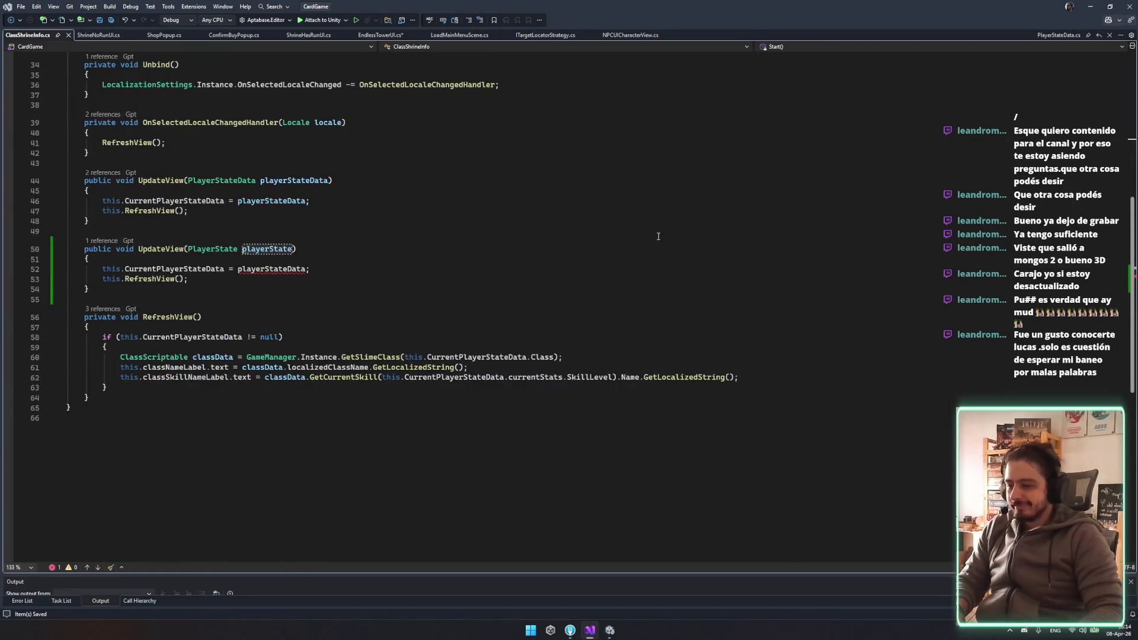
scroll(591, 281, "up", 3)
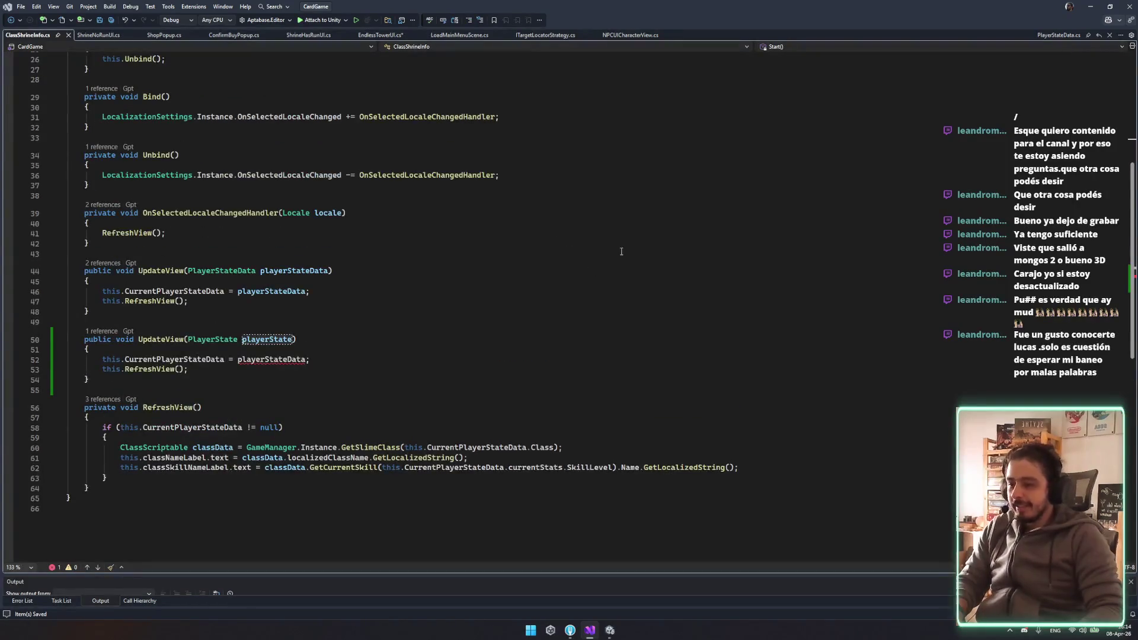
scroll(608, 258, "up", 3)
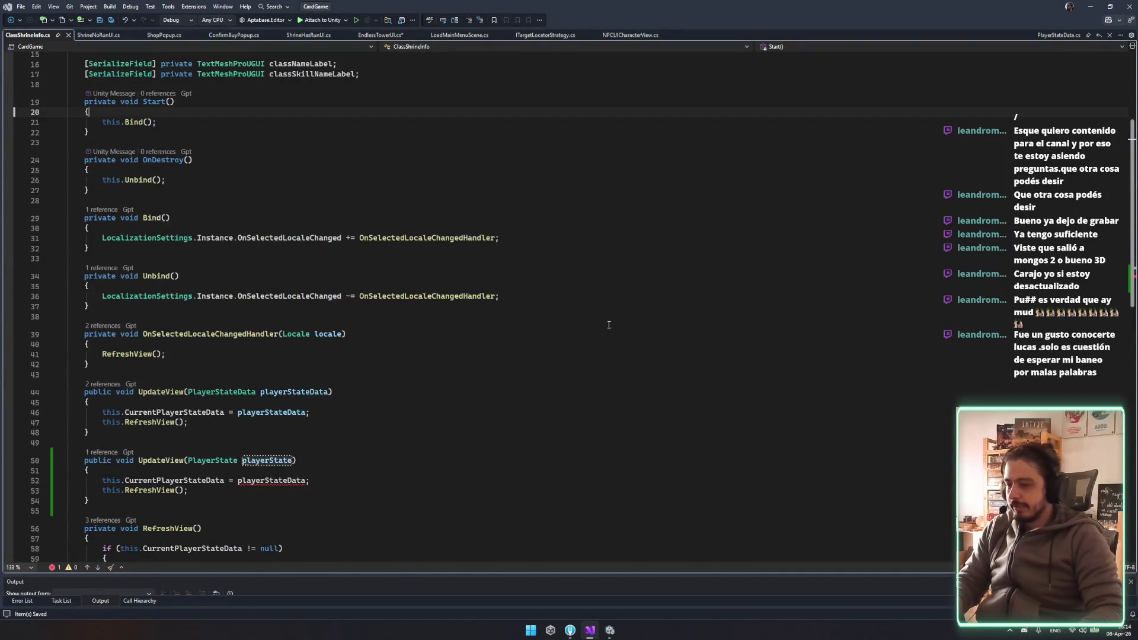
scroll(415, 308, "down", 5)
scroll(321, 354, "up", 3)
Check the playerState parameter in the new UpdateView overload
double_click(249, 370)
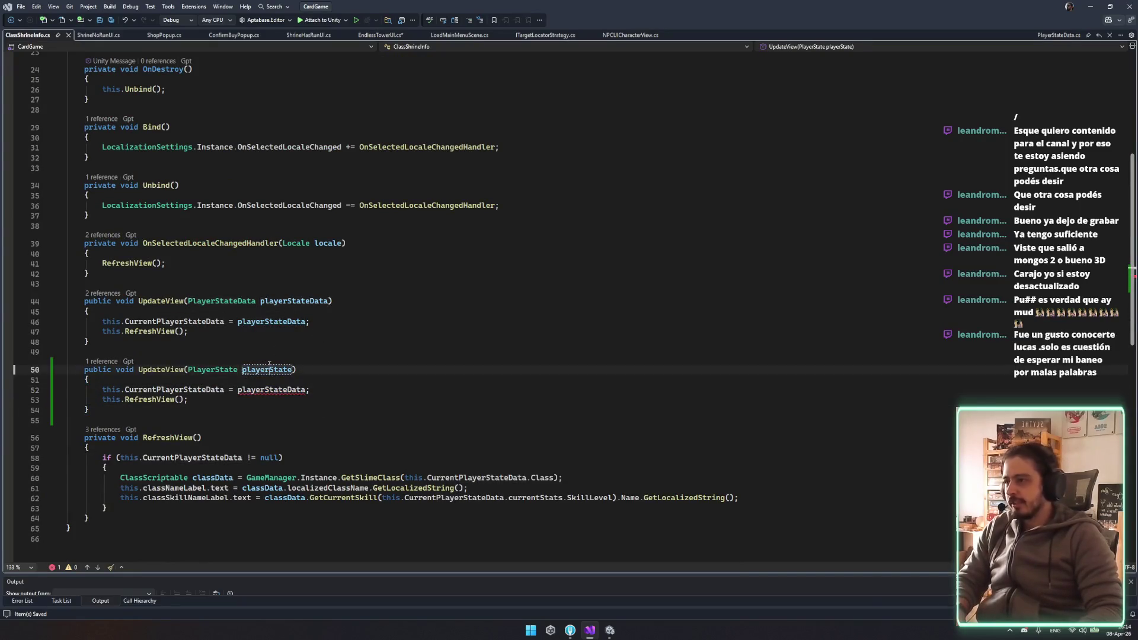
scroll(311, 422, "up", 7)
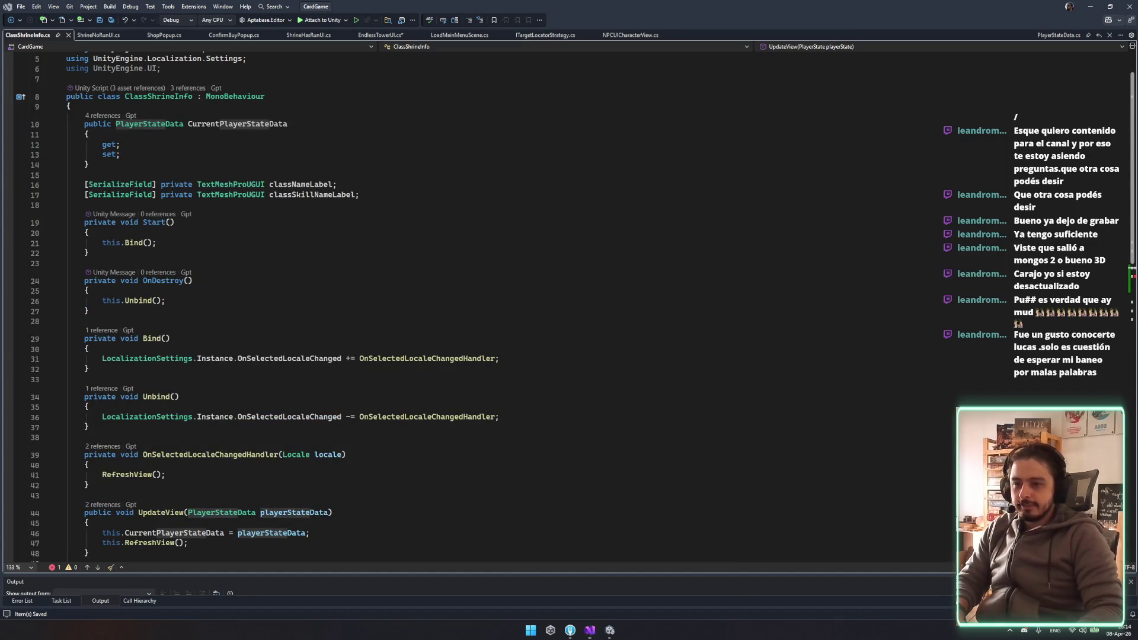
scroll(290, 380, "down", 8)
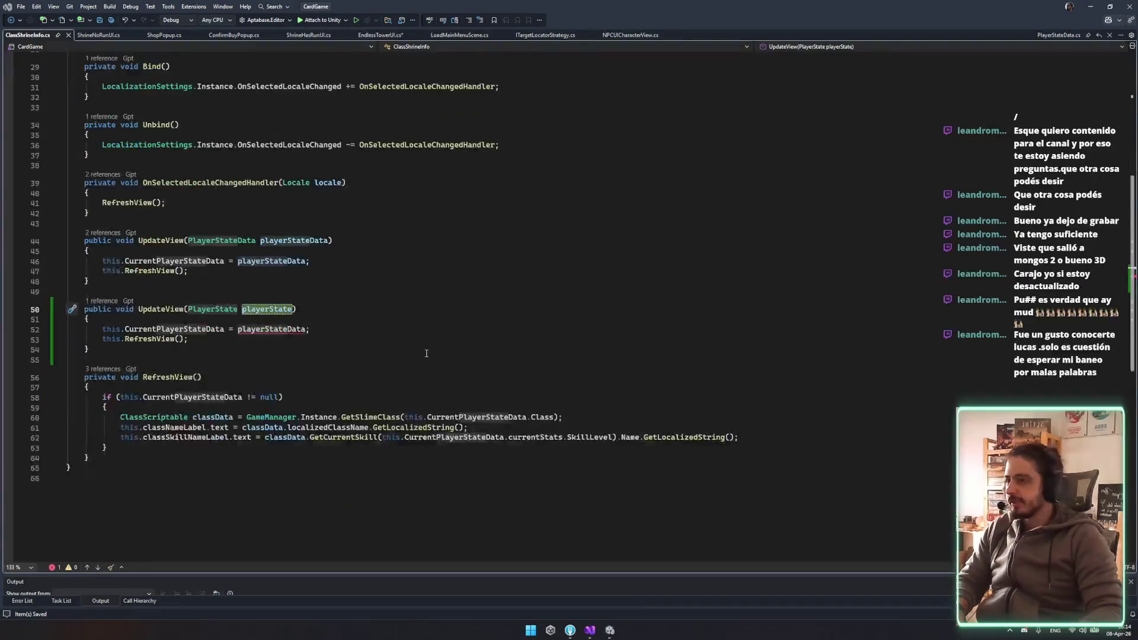
key("Up")
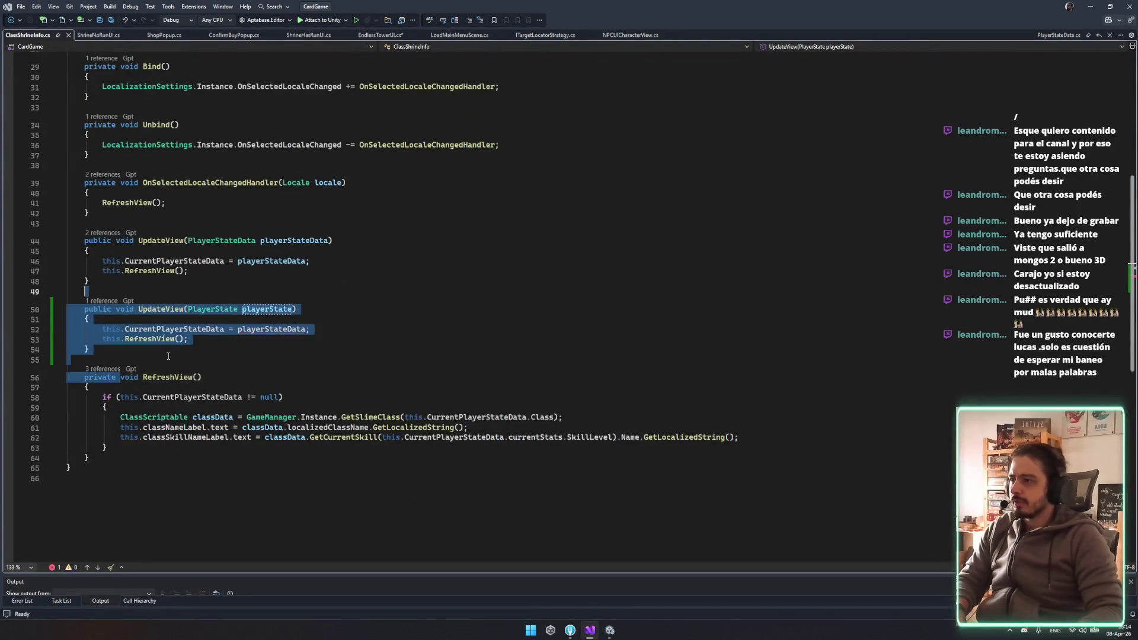
key("Down")
key("Down")
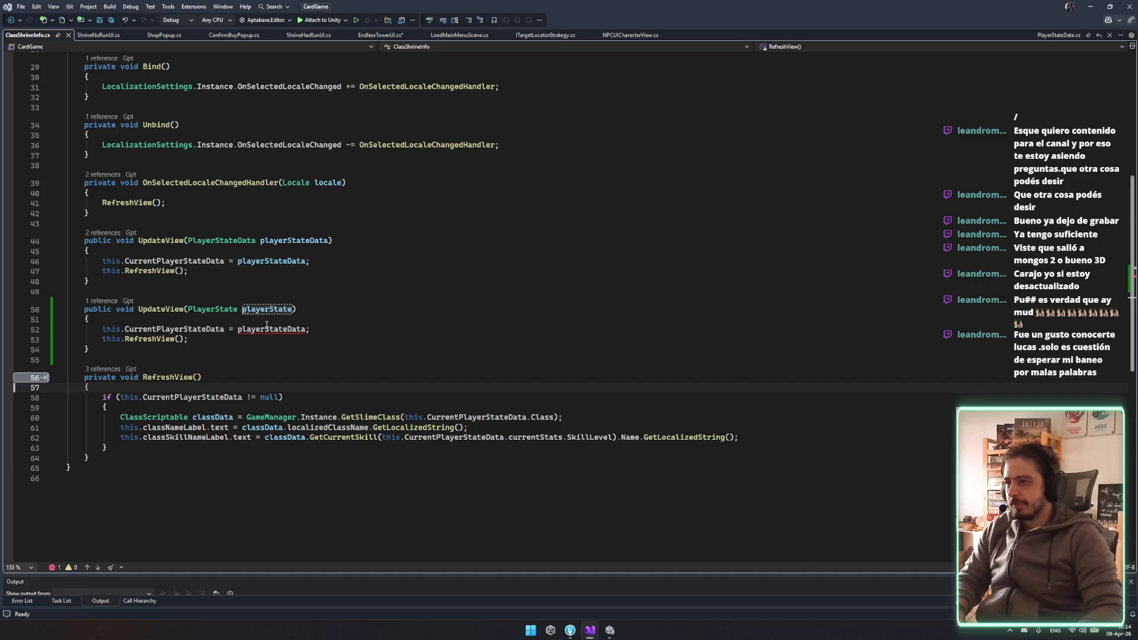
Inspect line 52's playerStateData and RefreshView's CurrentPlayerStateData class lookup lines
left_click(270, 329)
left_click(430, 332)
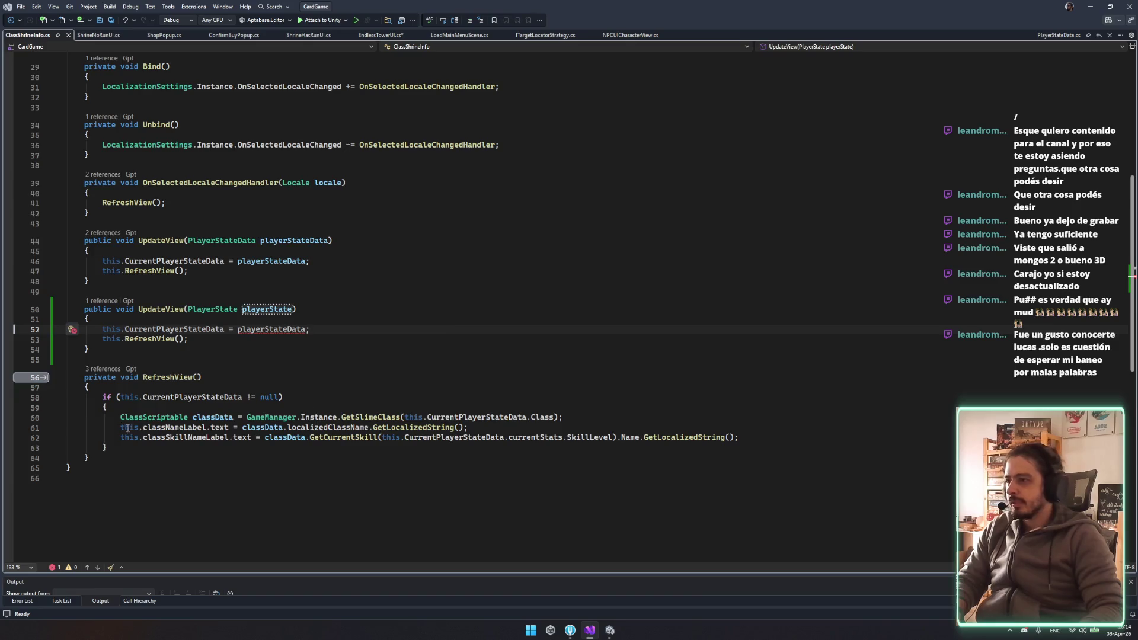
left_click_drag(129, 428, 563, 417)
double_click(478, 418)
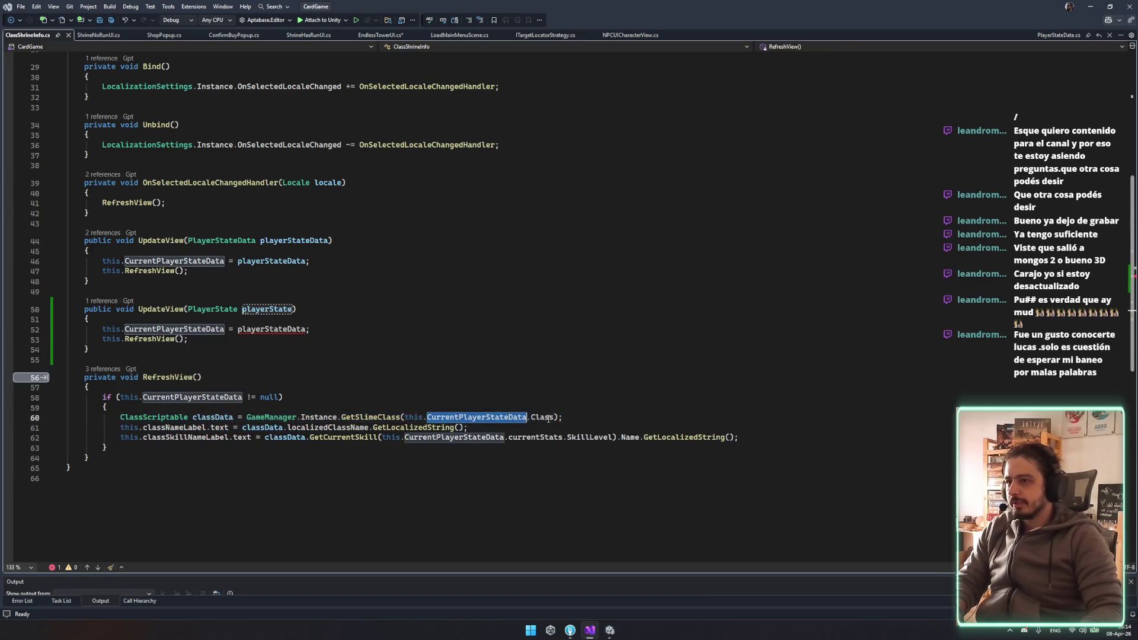
double_click(542, 418)
left_click(190, 377)
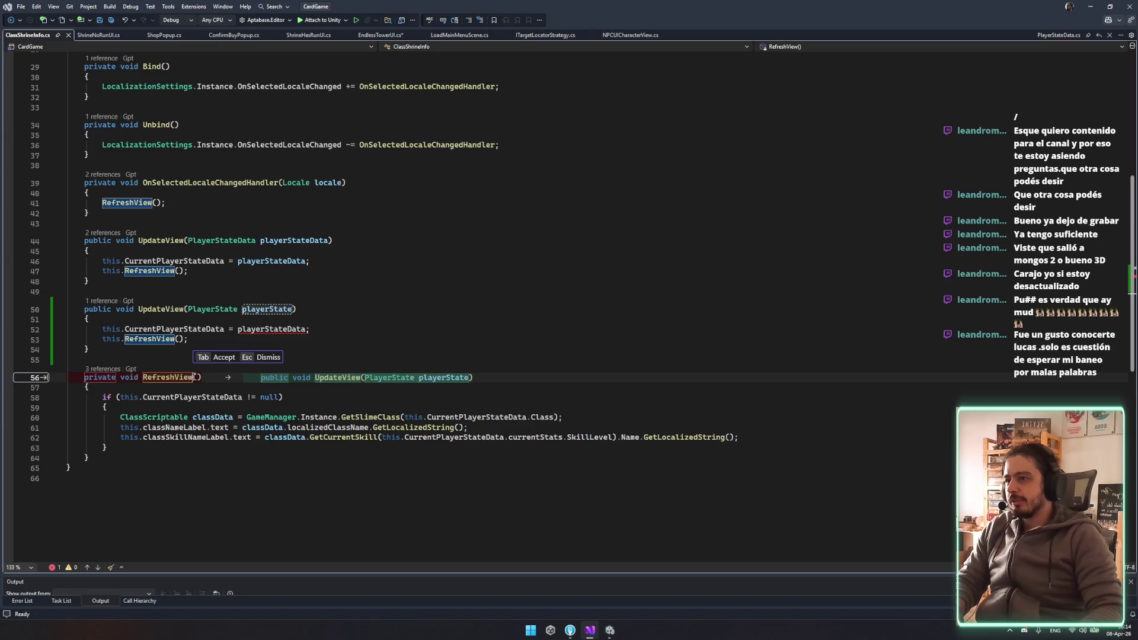
Paste a PlayerStateData parameter into RefreshView's signature and save ClassShrineInfo.cs
left_click_drag(190, 241, 300, 249)
key("ctrl+c")
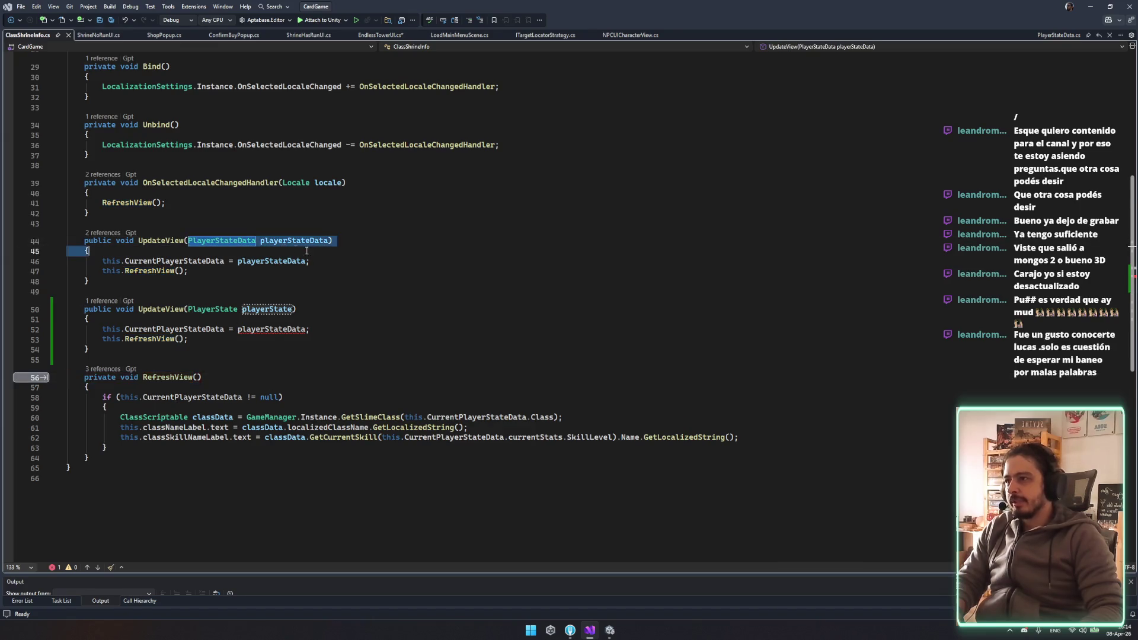
left_click(196, 377)
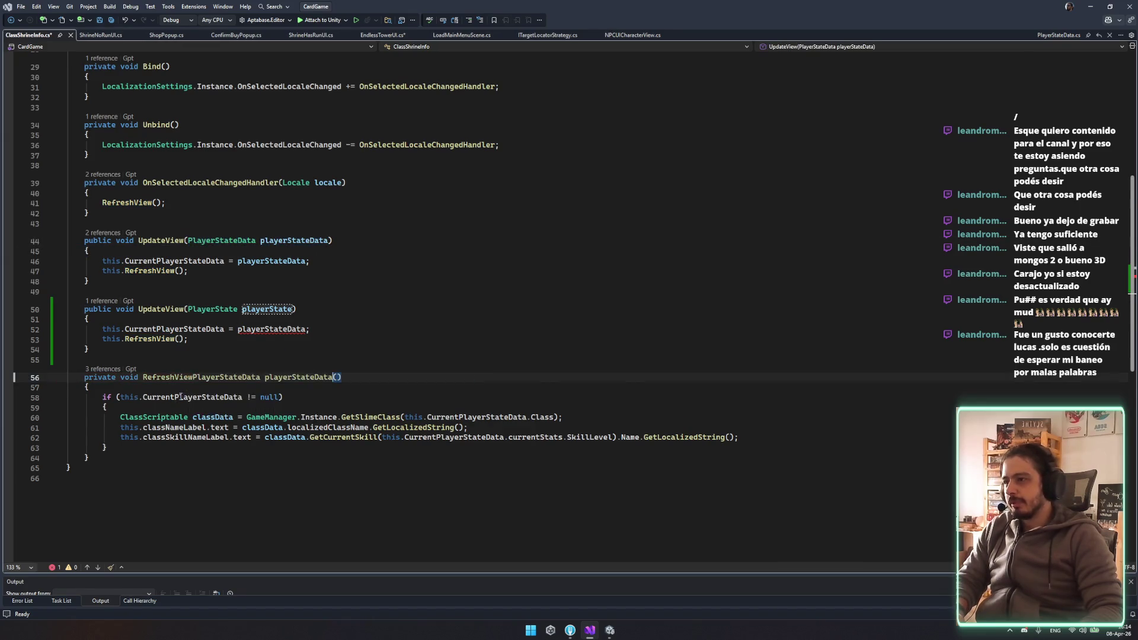
key("ctrl+v")
key("ctrl+s")
Rework the CurrentPlayerStateData property and its UpdateView assignment, accepting Copilot's suggested rewrite
scroll(201, 380, "up", 10)
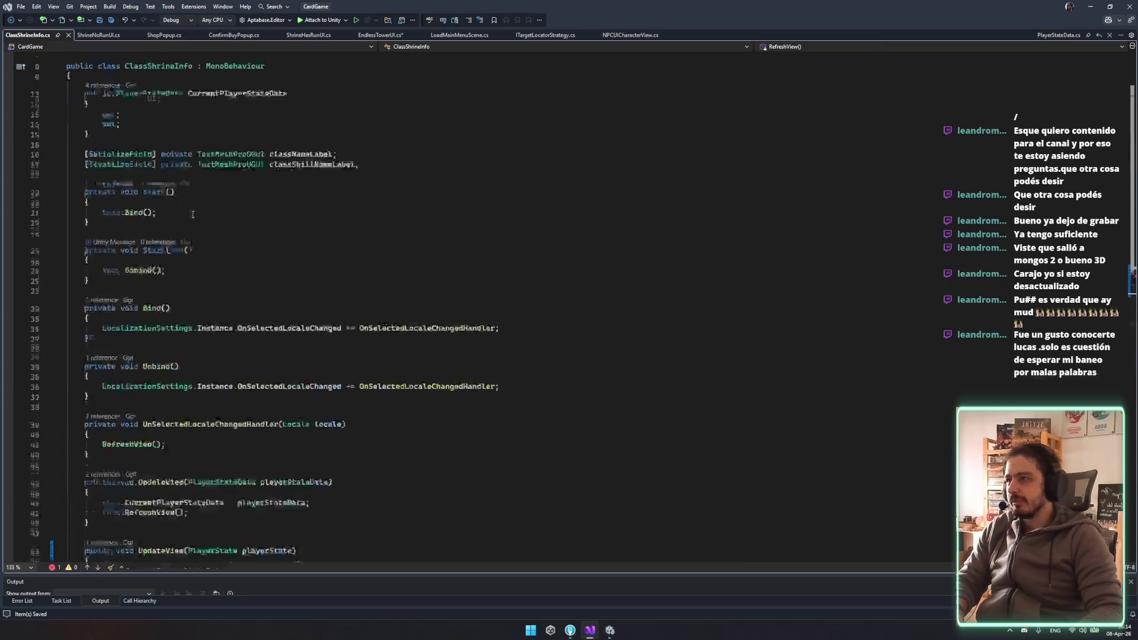
left_click_drag(84, 162, 130, 210)
key("Delete")
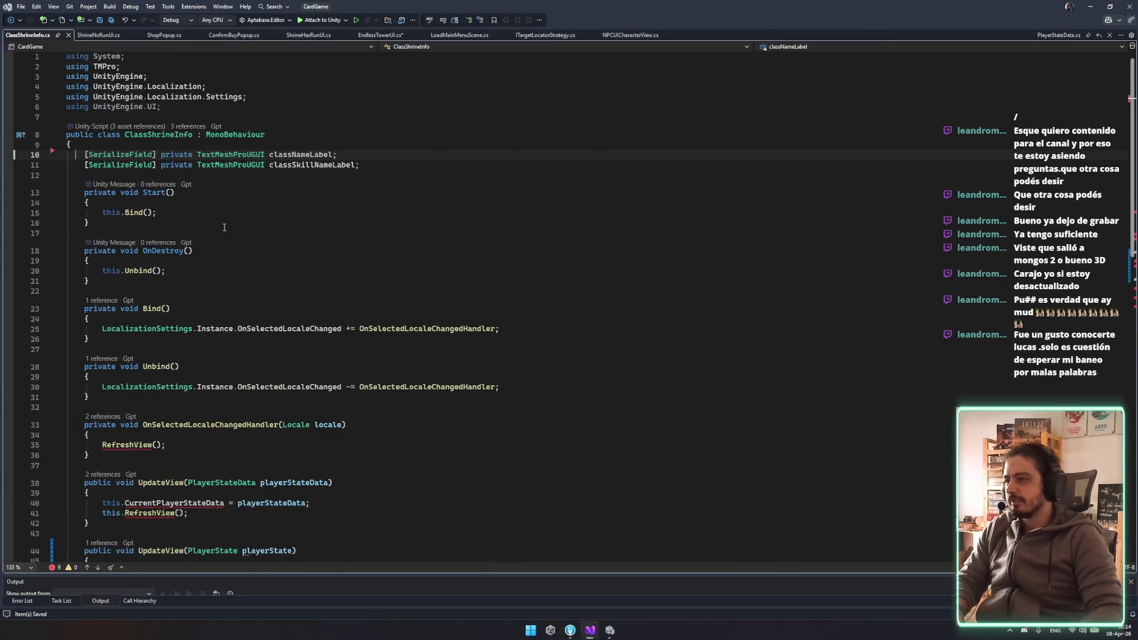
scroll(242, 349, "down", 8)
left_click(188, 231)
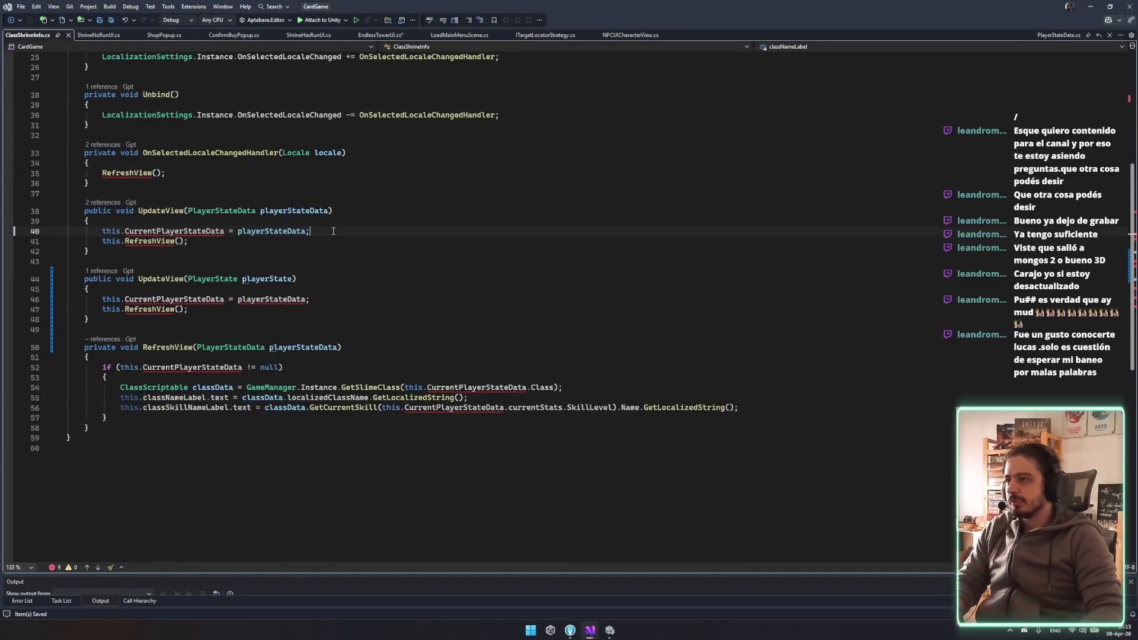
key("ctrl+x")
left_click(179, 230)
type("playerStateData")
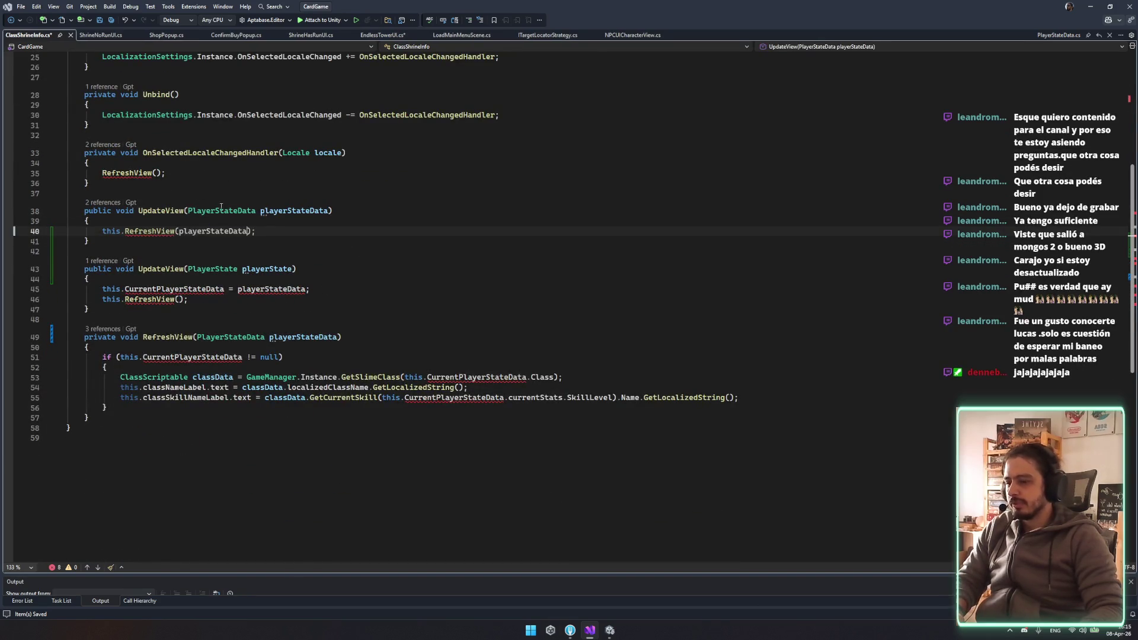
key("ctrl+s")
scroll(288, 365, "up", 3)
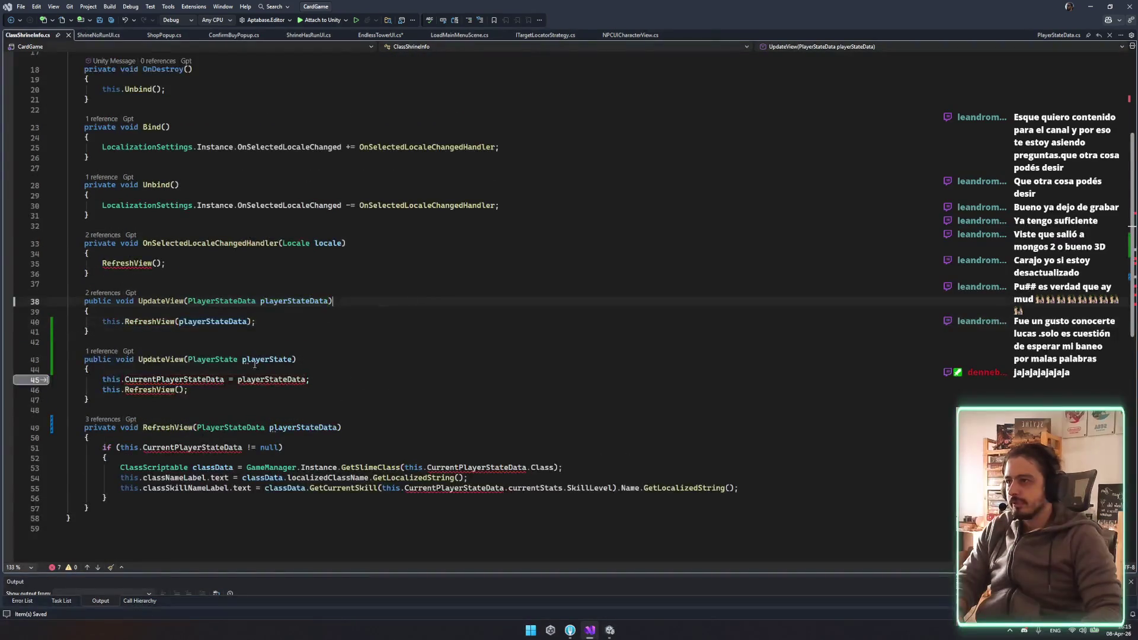
key("Tab")
key("Tab")
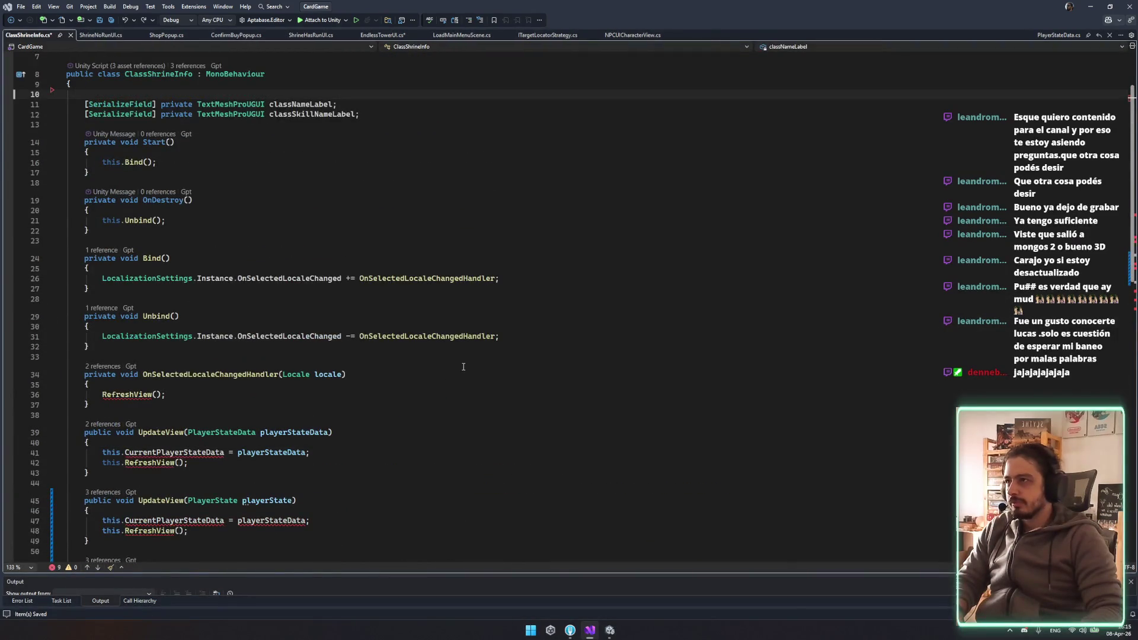
left_click(462, 372)
key("ctrl+z")
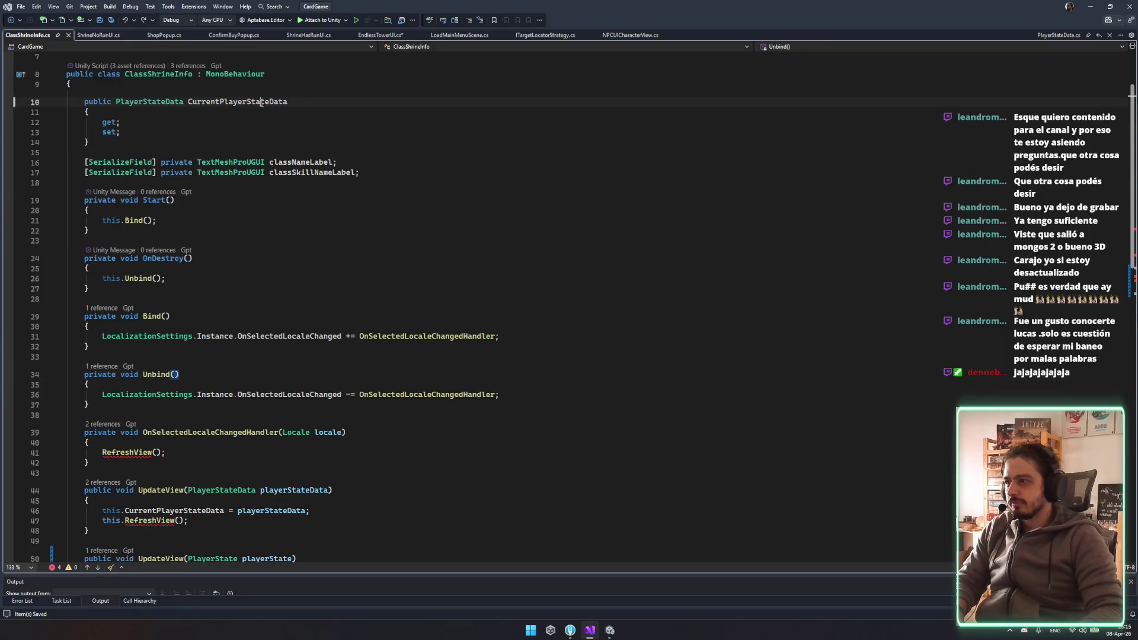
Change CurrentPlayerStateData's access modifier from public to private after checking its five usages, and save
left_click(93, 162)
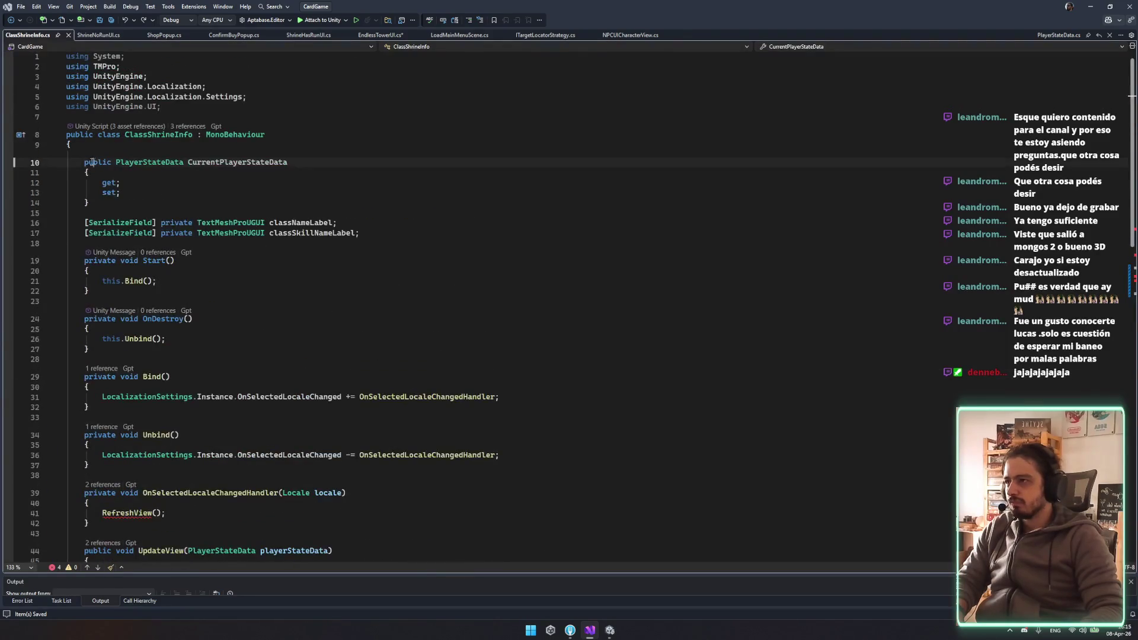
left_click(109, 155)
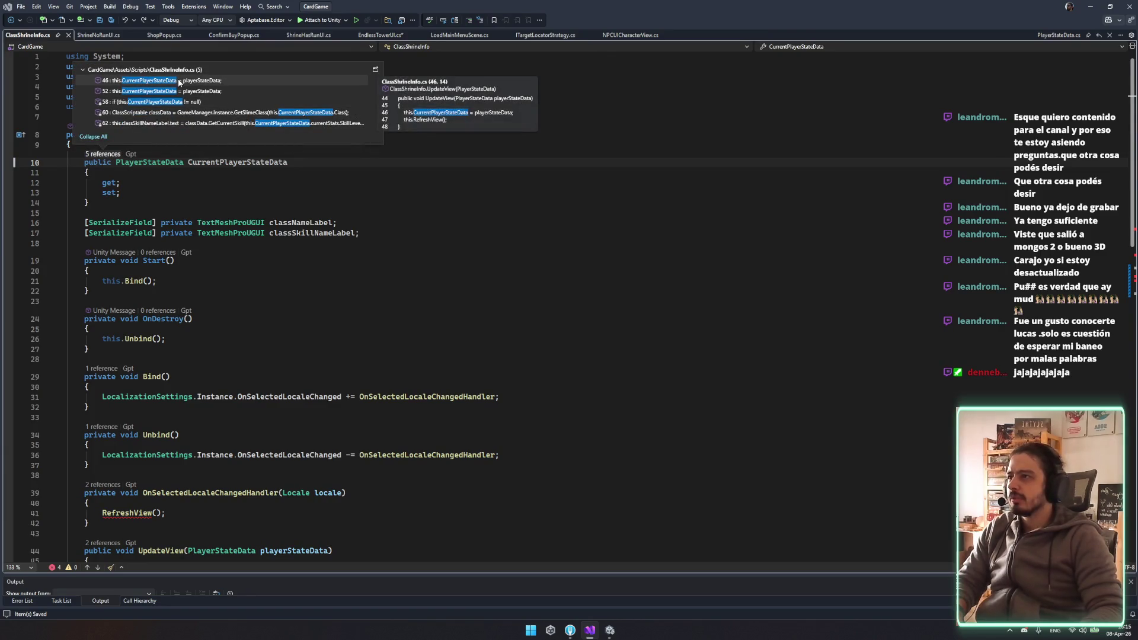
mouse_move(221, 123)
double_click(93, 162)
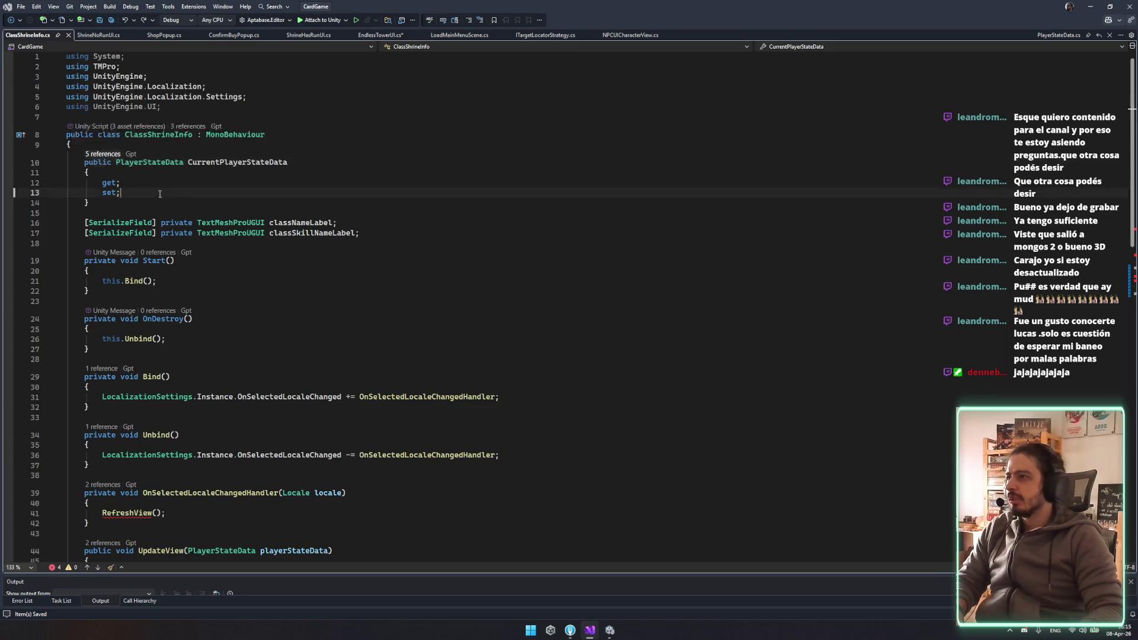
type("pri")
key("Tab")
key("ctrl+s")
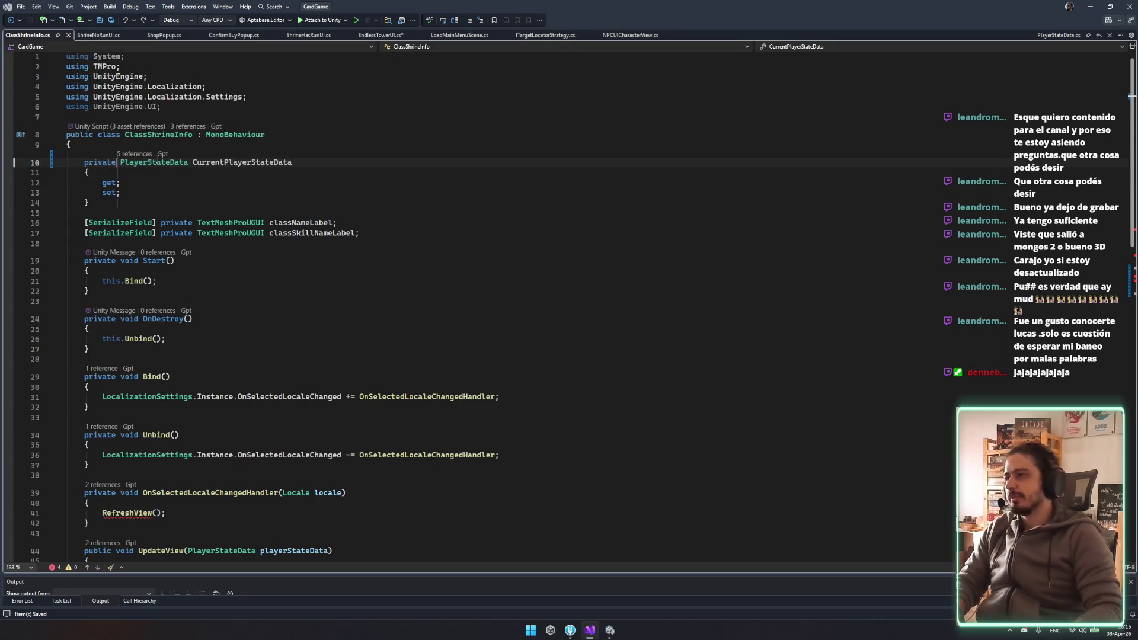
left_click(110, 204)
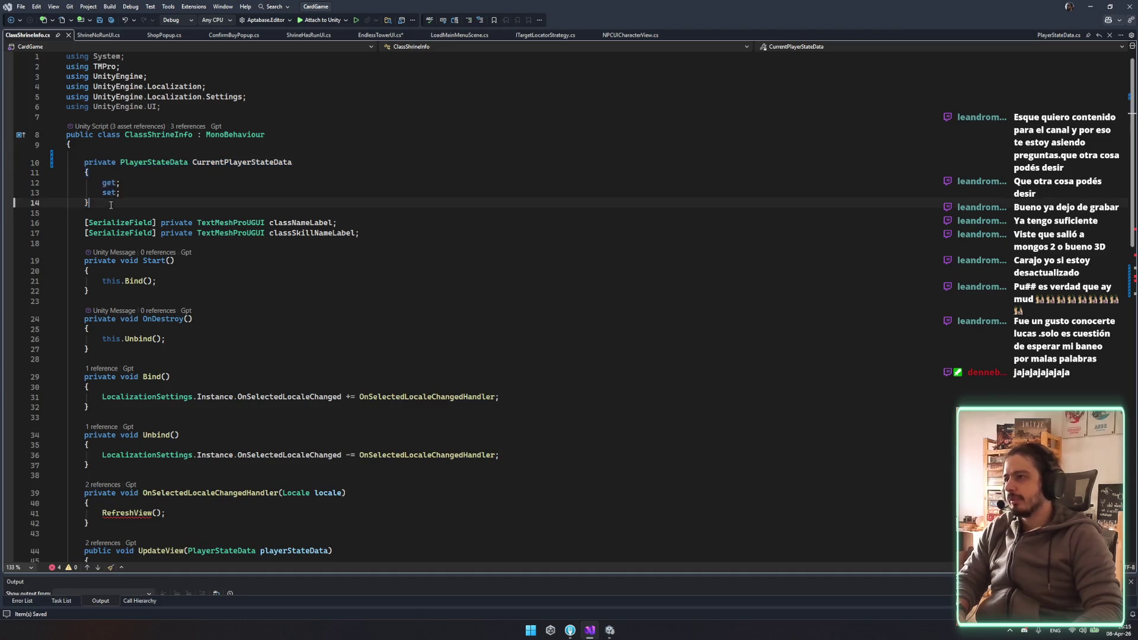
Duplicate the property block as a PlayerState property named CurrentPlayerState
key("Return")
key("Return")
key("ctrl+v")
double_click(173, 230)
type("Playersta")
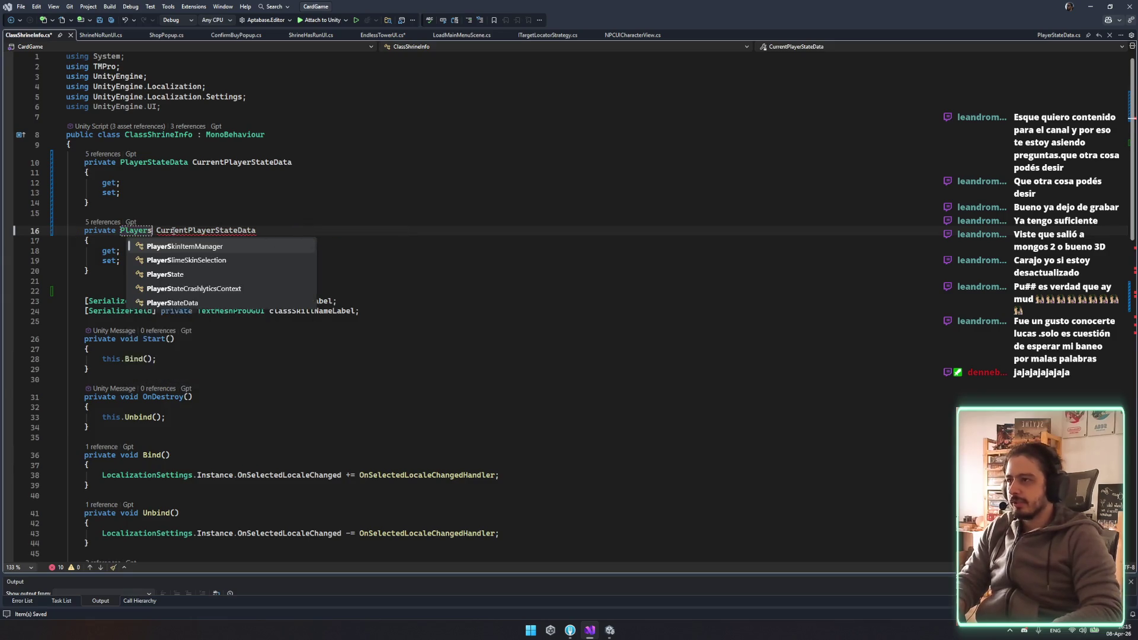
key("Tab")
key("ctrl+s")
left_click_drag(174, 230, 218, 229)
key("ctrl+shift+Left")
key("BackSpace")
type("CurrentP")
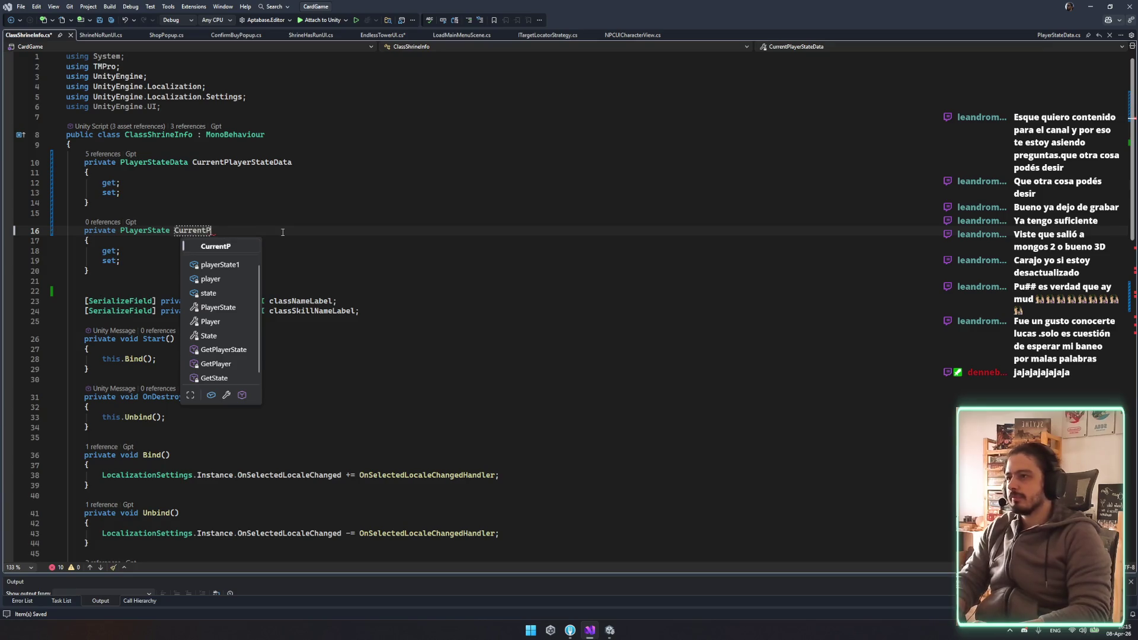
type("layerState")
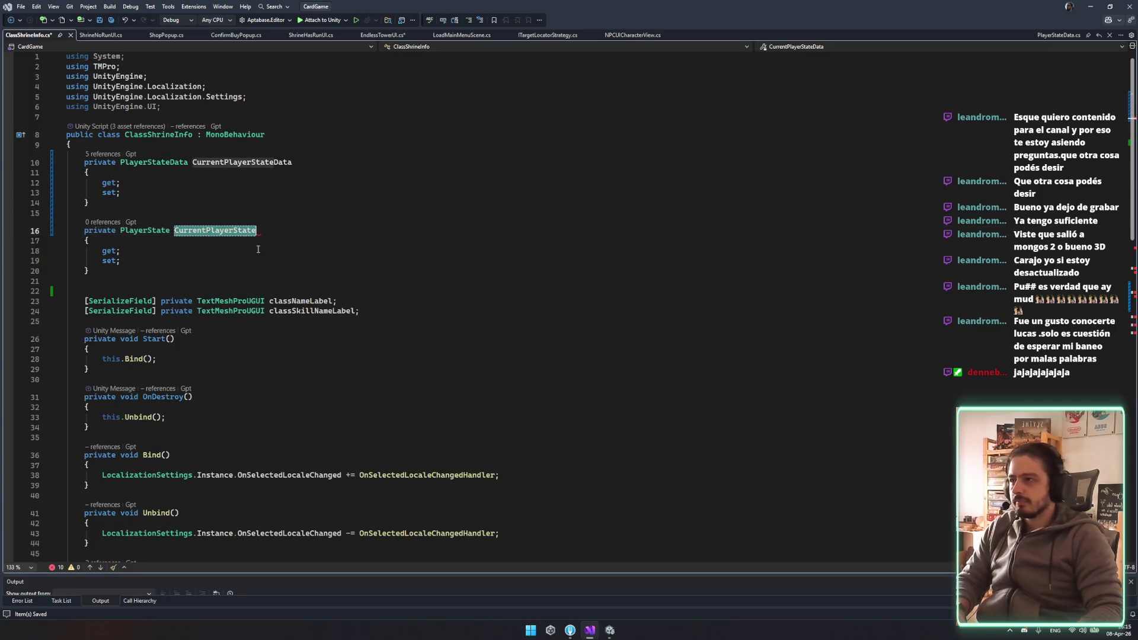
Make the PlayerState UpdateView overload assign this.CurrentPlayerState = playerState
scroll(253, 316, "down", 6)
scroll(254, 315, "down", 5)
left_click(224, 385)
key("BackSpace")
key("BackSpace")
key("BackSpace")
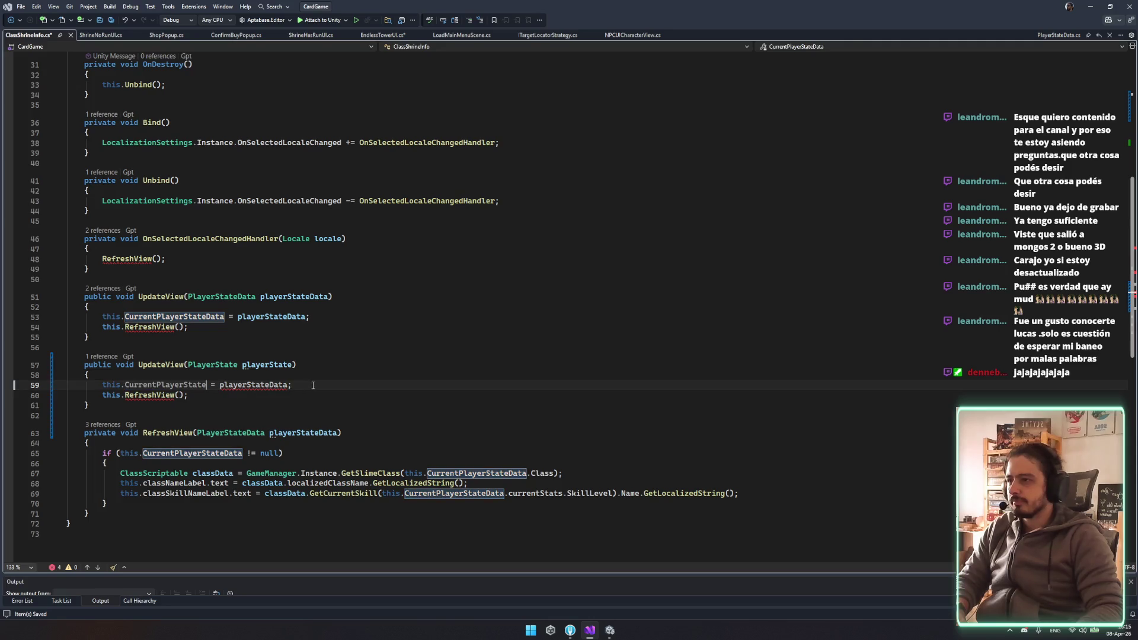
left_click(283, 366)
key("ctrl+s")
left_click(288, 385)
key("BackSpace")
key("BackSpace")
key("BackSpace")
Pass playerStateData into the RefreshView call on line 48
left_click(329, 337)
left_click(312, 360)
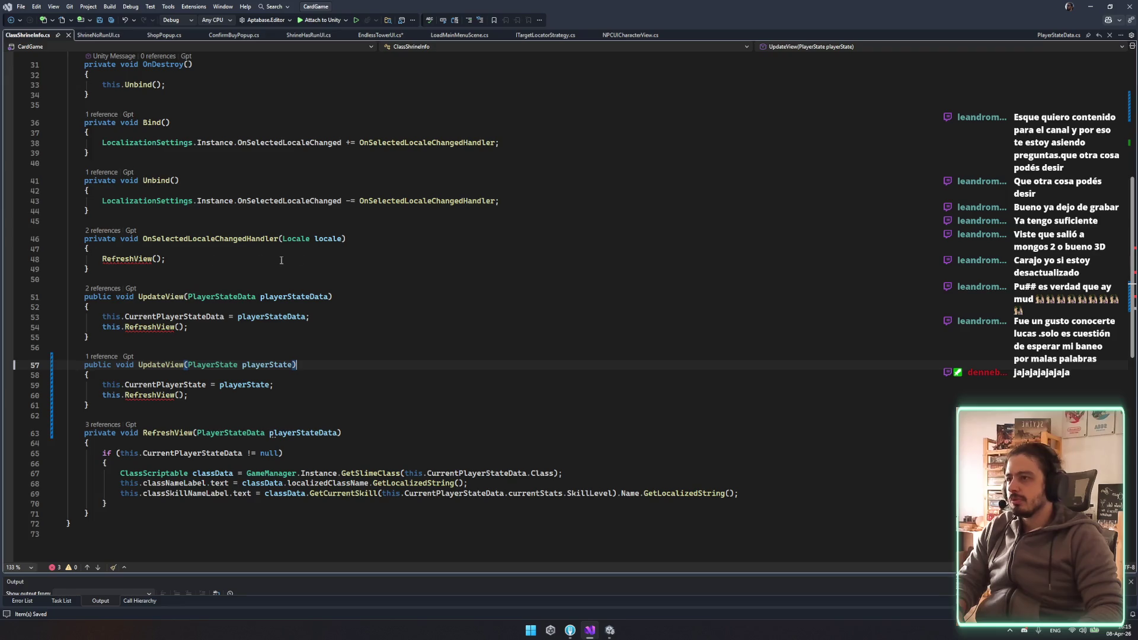
double_click(309, 298)
key("ctrl+c")
left_click(157, 259)
key("ctrl+v")
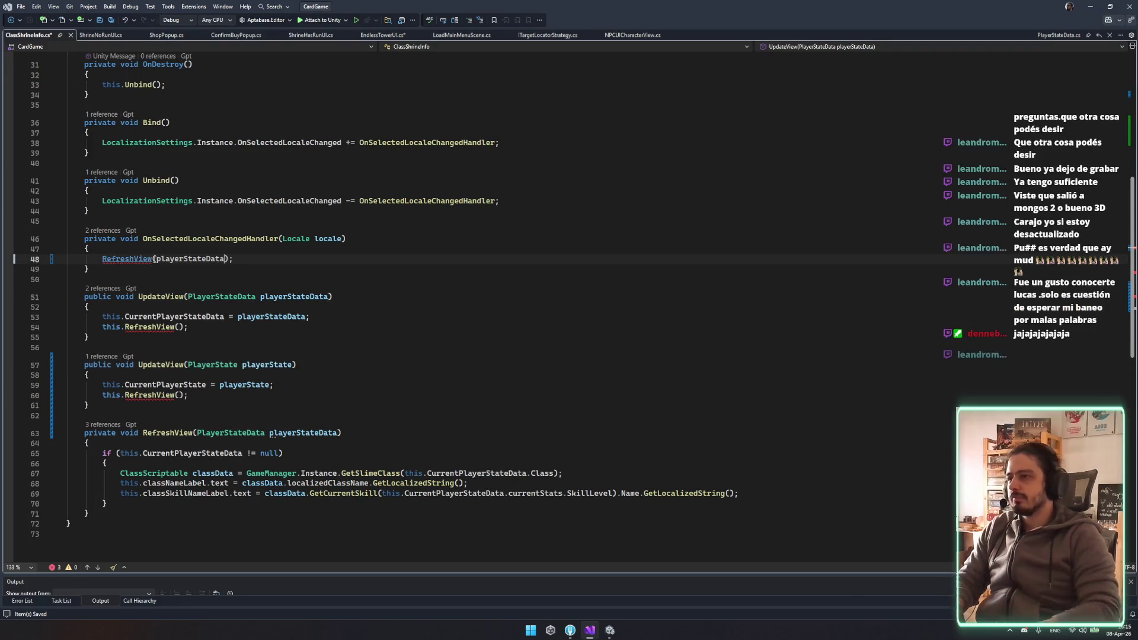
Complete line 48's RefreshView argument as CurrentPlayerStateData == null ? CurrentPlayerStateData : CurrentPlayerStateData
type("== null ?")
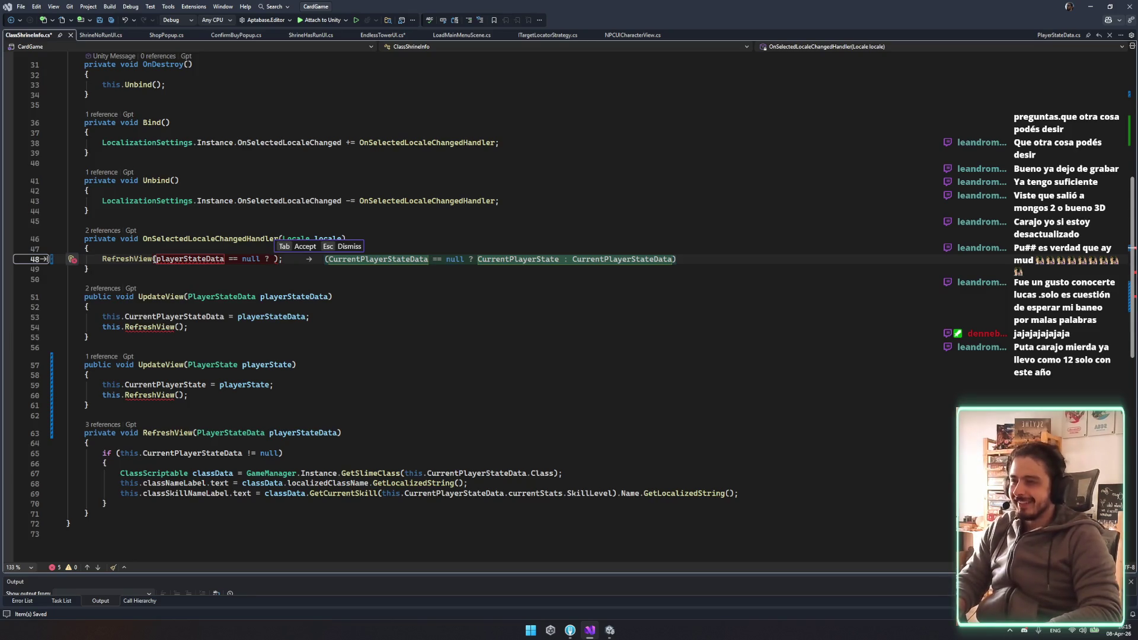
key("Tab")
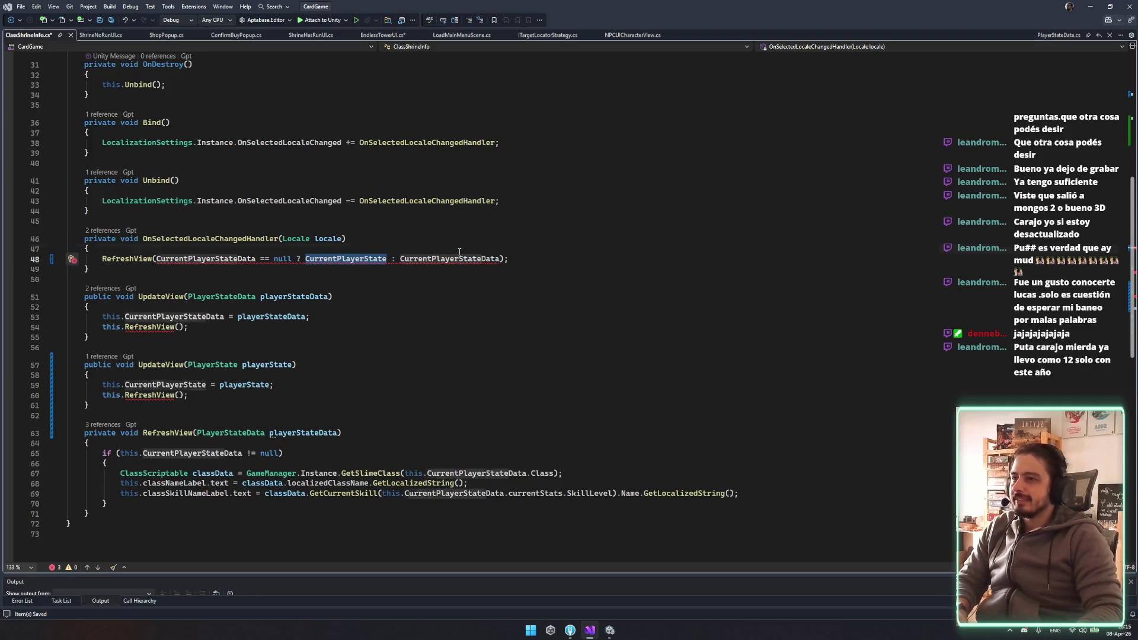
key("ctrl+shift+Left")
key("ctrl+c")
double_click(380, 259)
key("ctrl+v")
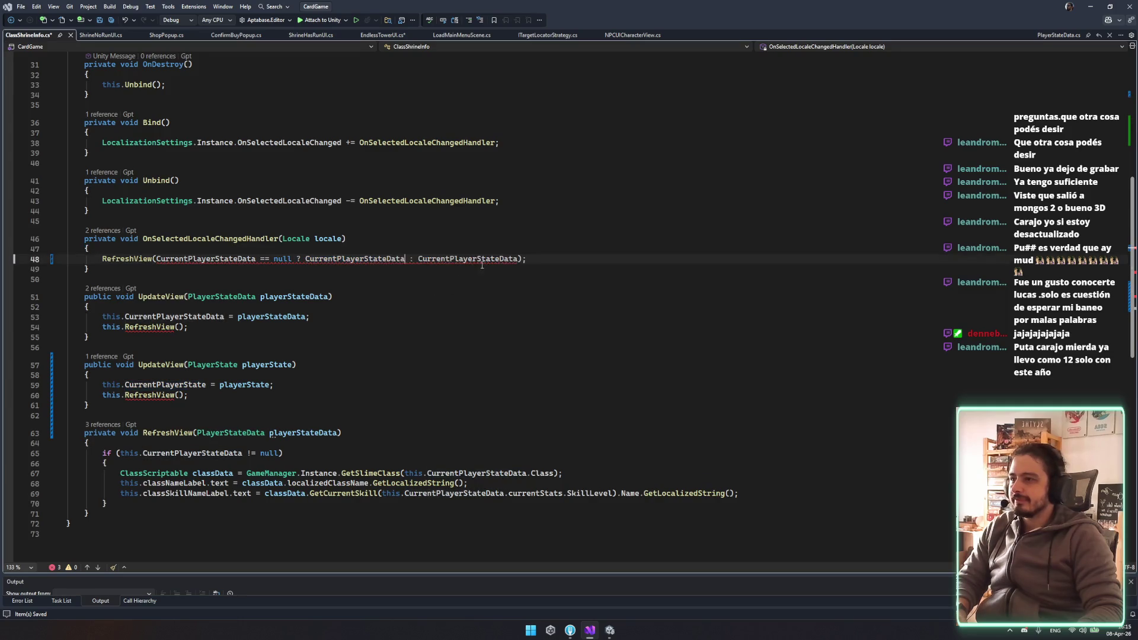
mouse_move(68, 431)
left_mouse_down()
mouse_move(89, 449)
mouse_move(108, 514)
left_mouse_up()
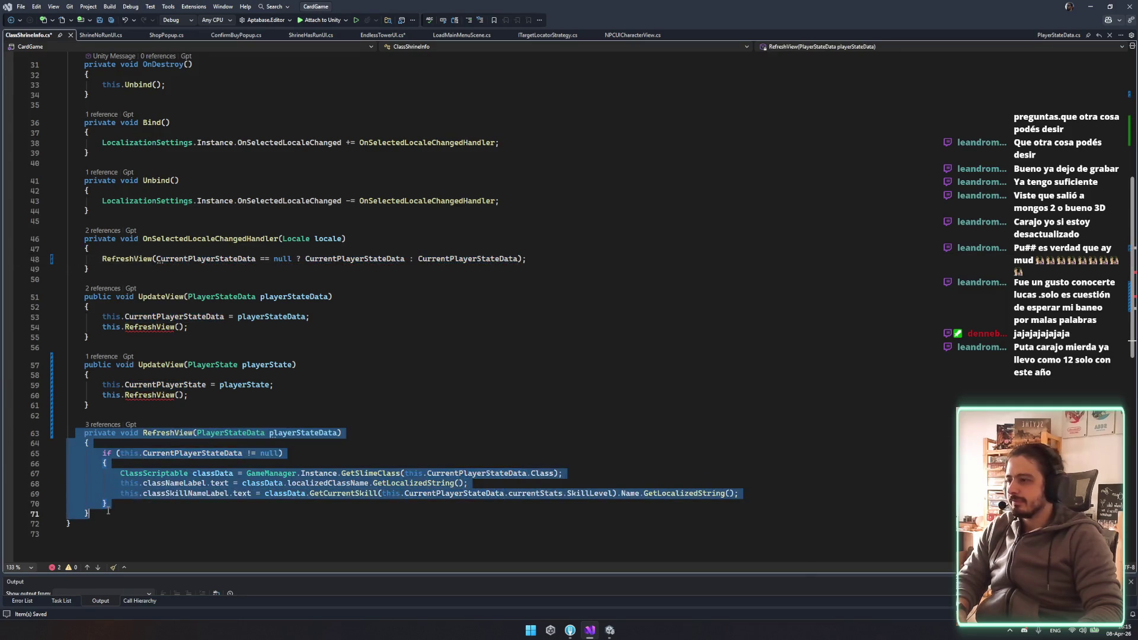
left_click(111, 514)
Duplicate the RefreshView method and give the copy a PlayerState playerState parameter
key("Return")
key("ctrl+v")
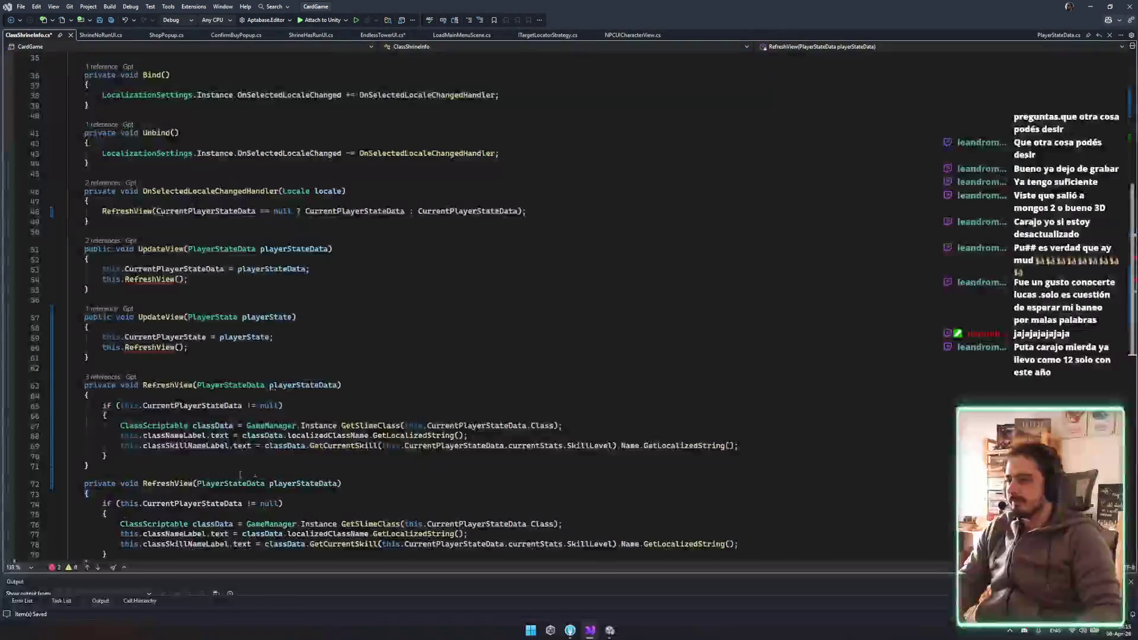
double_click(236, 481)
type("{")
key("Delete")
key("Delete")
key("Delete")
key("BackSpace")
type("PlayerState")
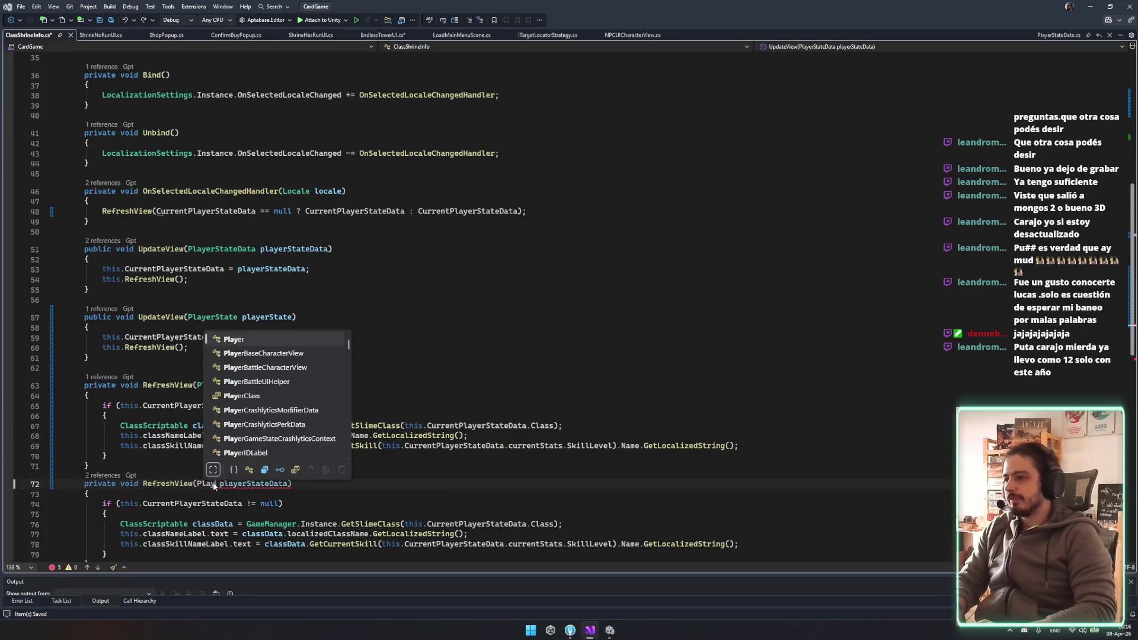
key("Escape")
double_click(282, 483)
type("playerStat")
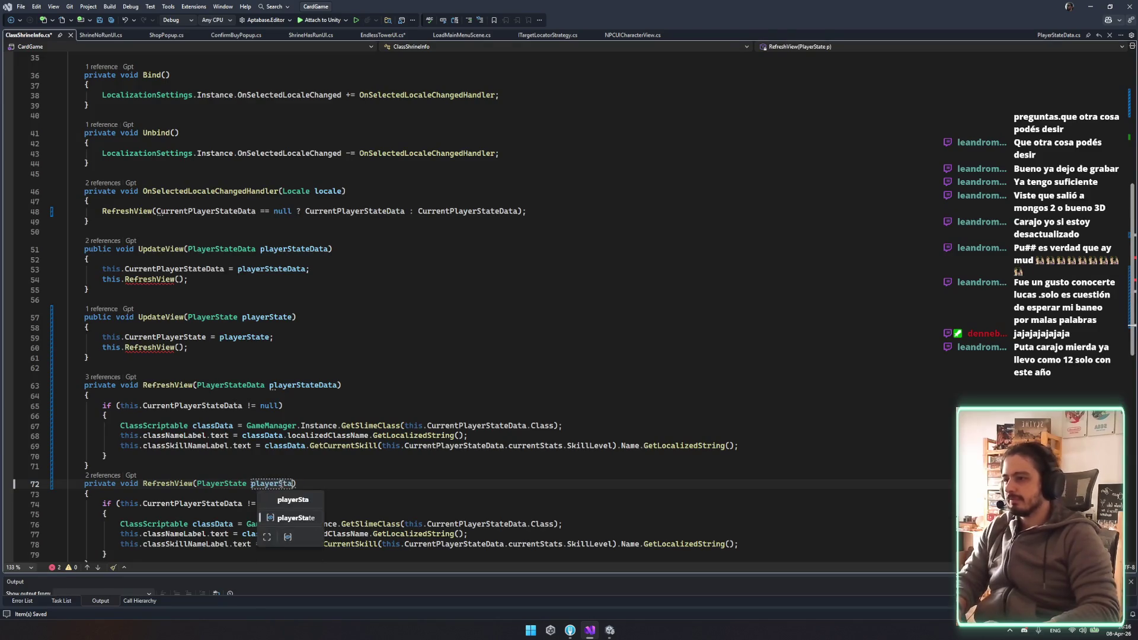
Make the original RefreshView's null check test playerStateData instead of this.CurrentPlayerStateData, and save
left_click(327, 406)
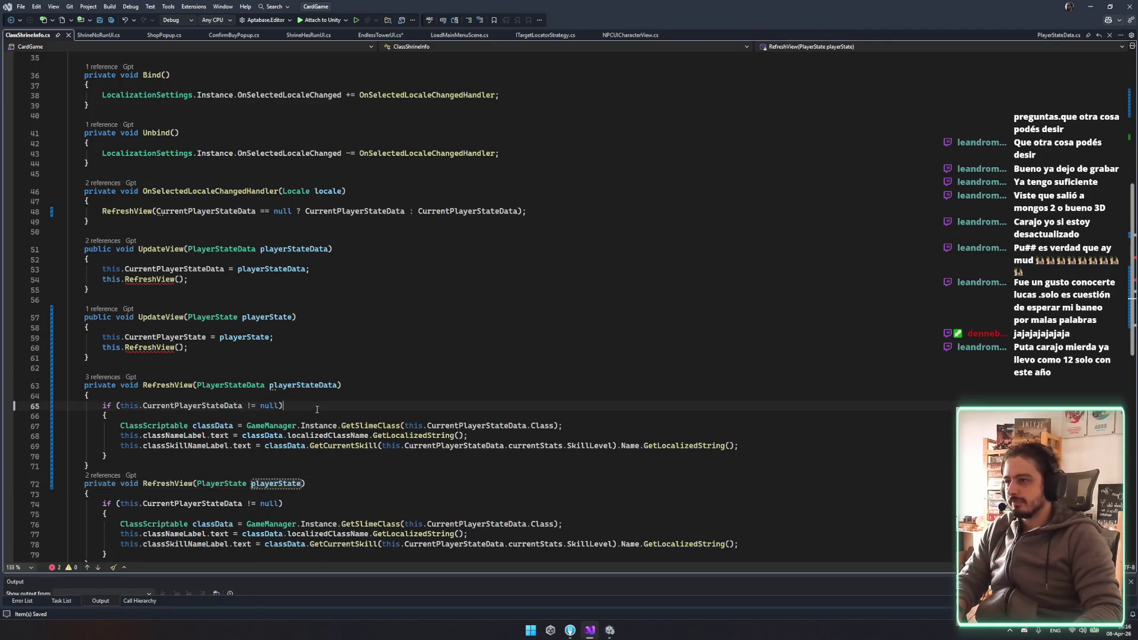
double_click(317, 386)
key("ctrl+c")
double_click(216, 406)
key("ctrl+v")
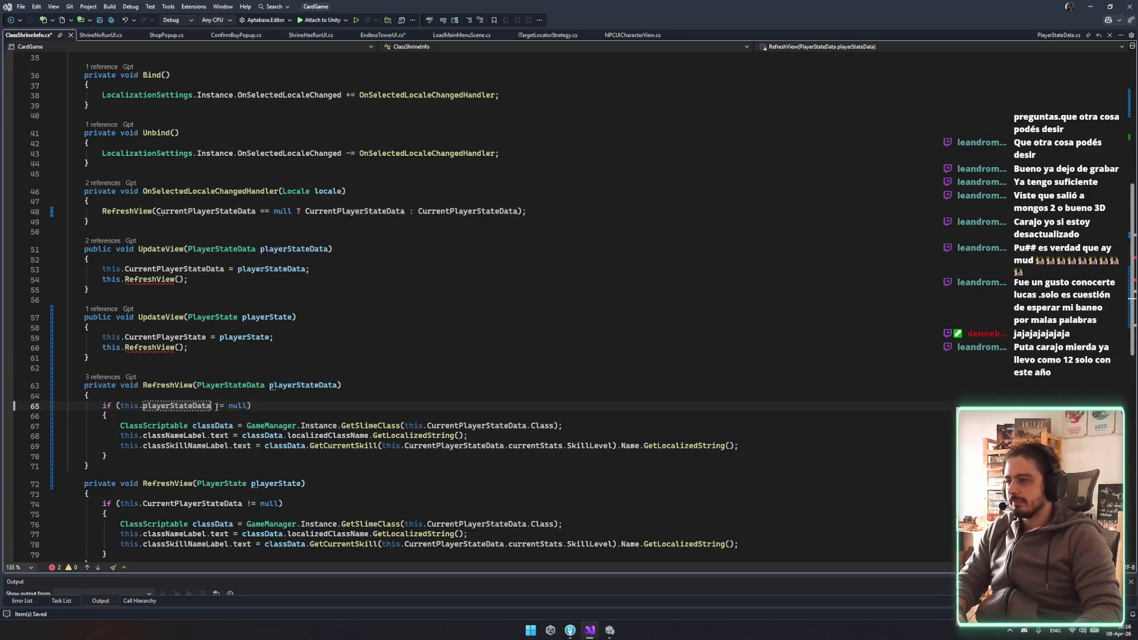
double_click(130, 407)
key("Delete")
key("Delete")
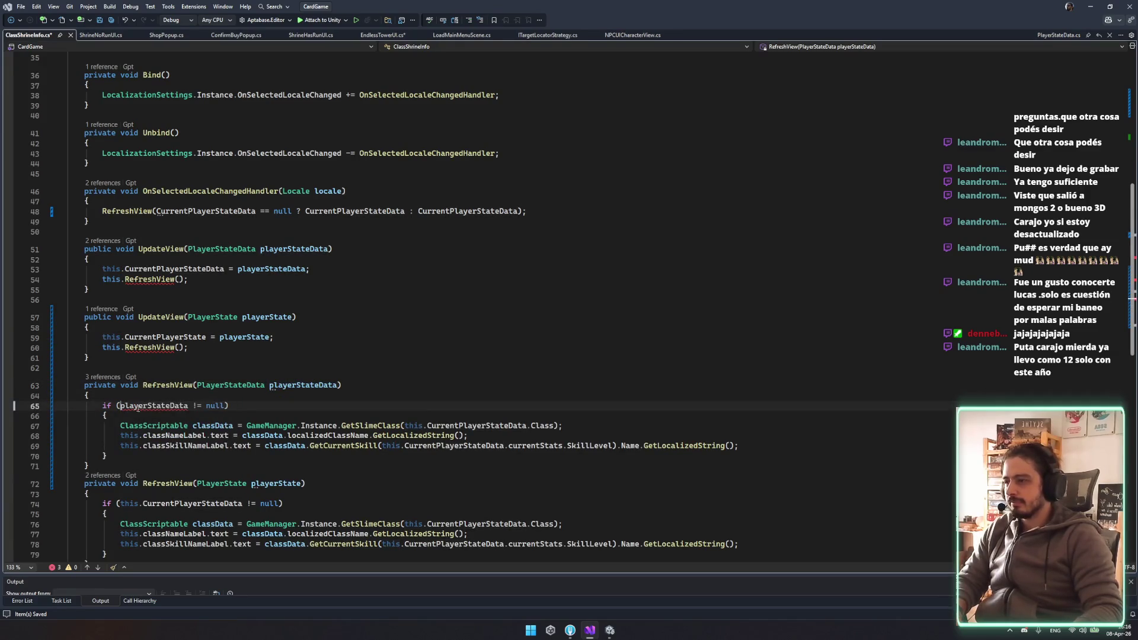
key("ctrl+s")
Change the duplicate method's null check to test playerState
left_click(276, 386)
left_click(275, 484)
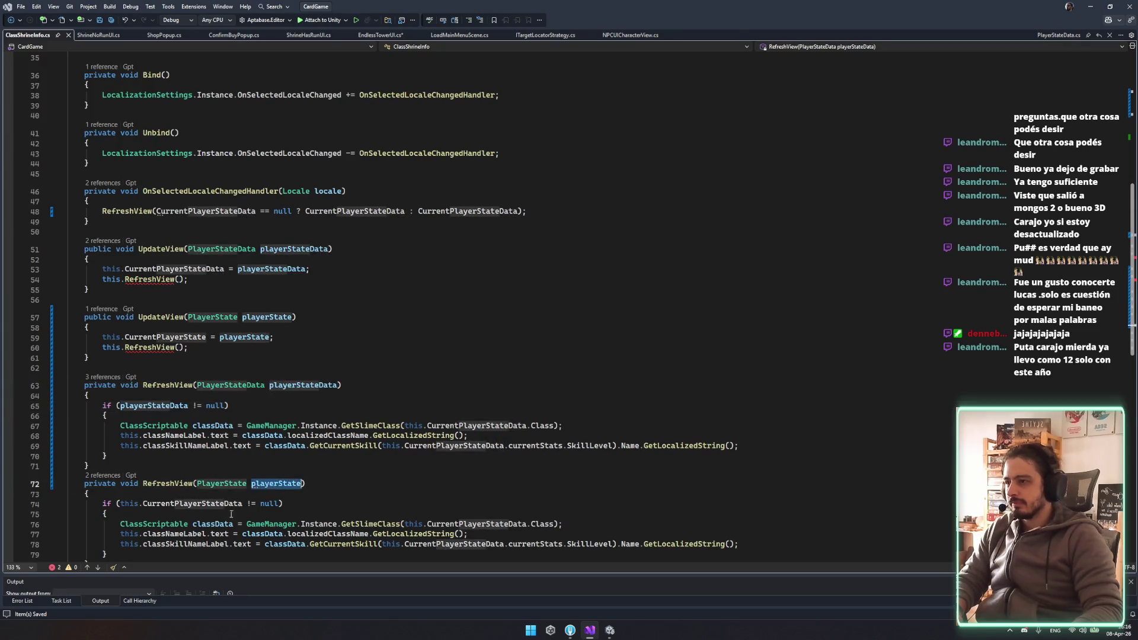
left_click(228, 497)
double_click(224, 501)
key("BackSpace")
key("BackSpace")
key("BackSpace")
type("playerState")
scroll(309, 487, "down", 1)
scroll(308, 486, "down", 2)
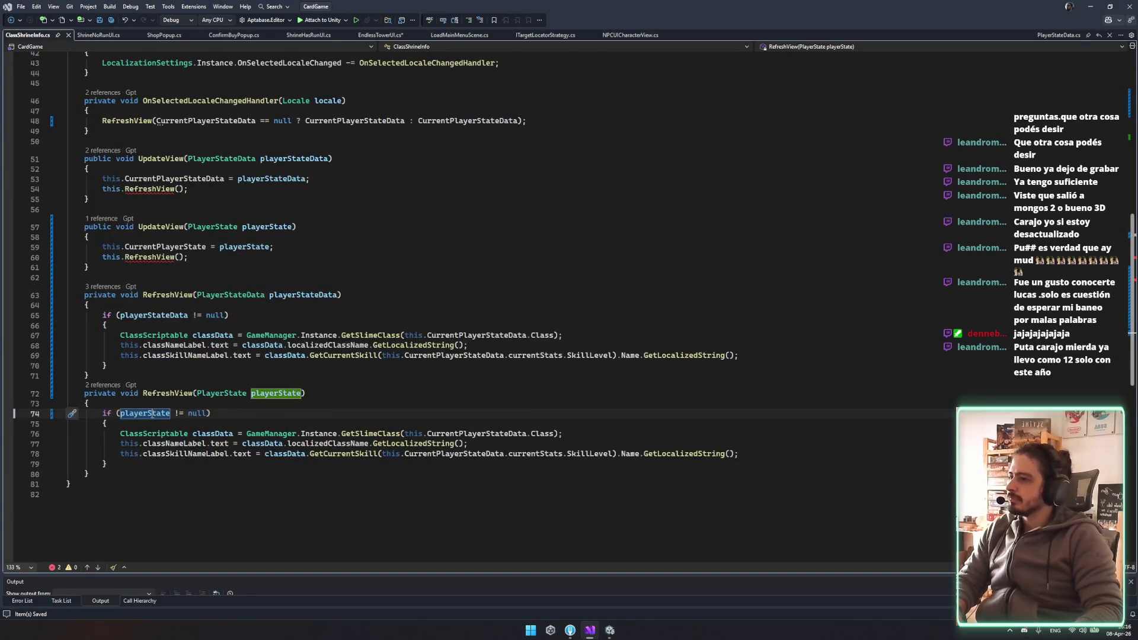
Make the duplicate call GetSlimeClass(playerState.playerClass) and save
key("ctrl+c")
double_click(465, 434)
key("ctrl+v")
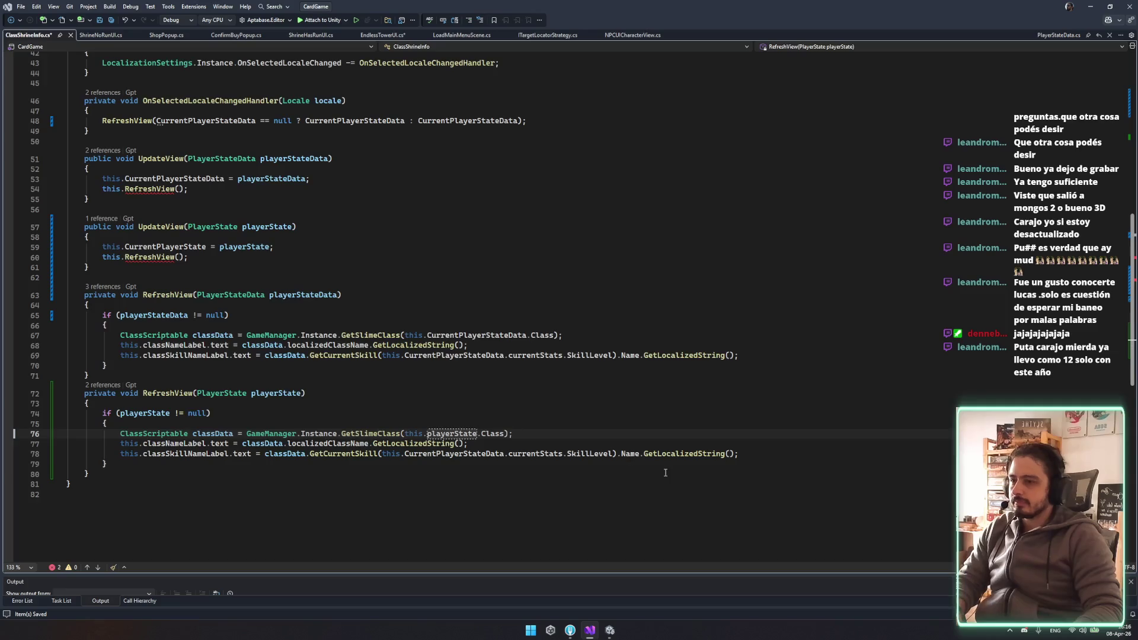
type(".cur")
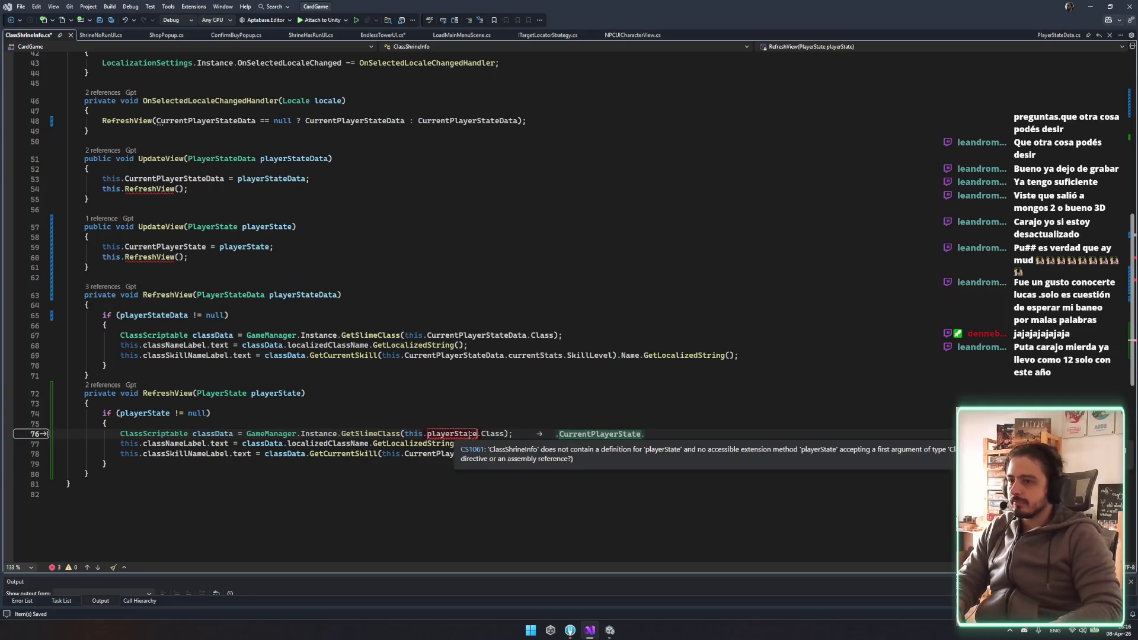
key("BackSpace")
key("BackSpace")
key("BackSpace")
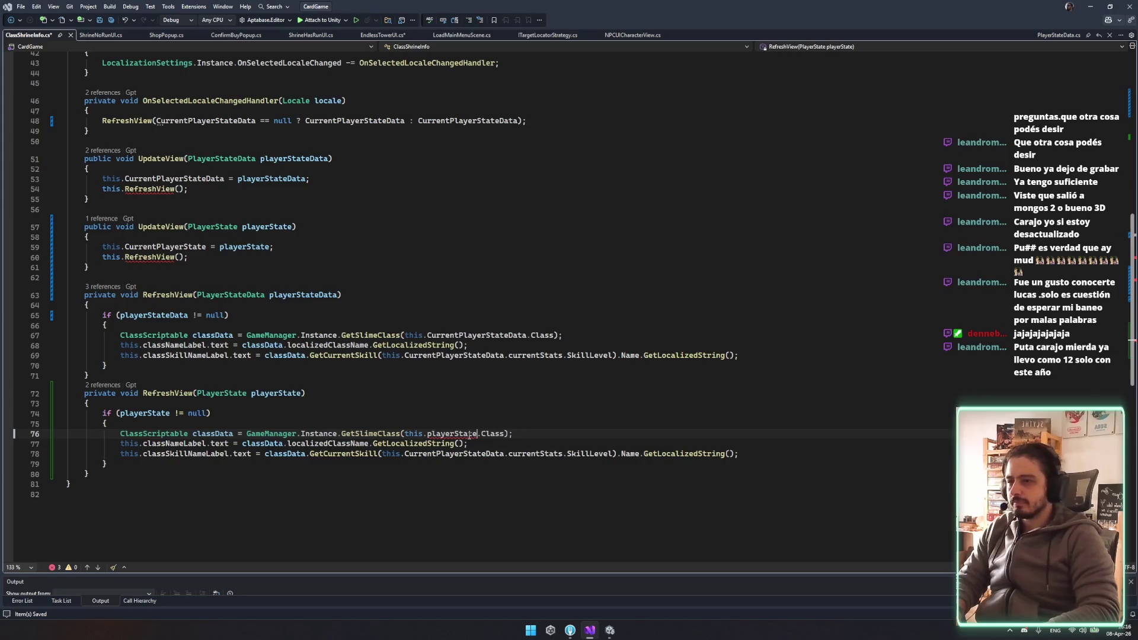
key("ctrl+BackSpace")
key("ctrl+BackSpace")
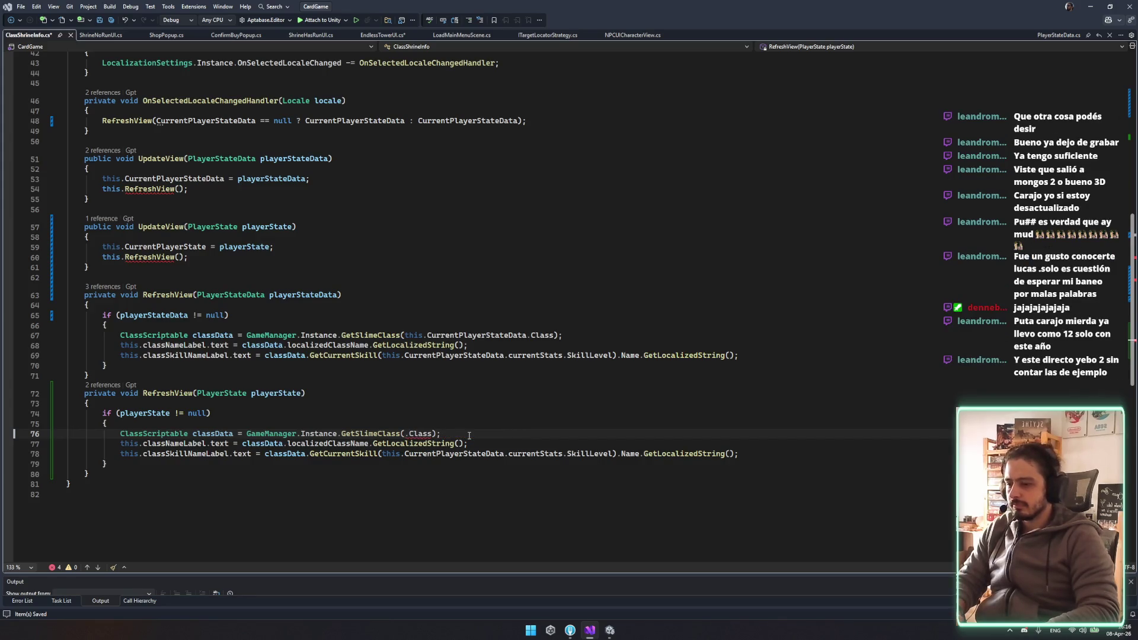
type("playerS")
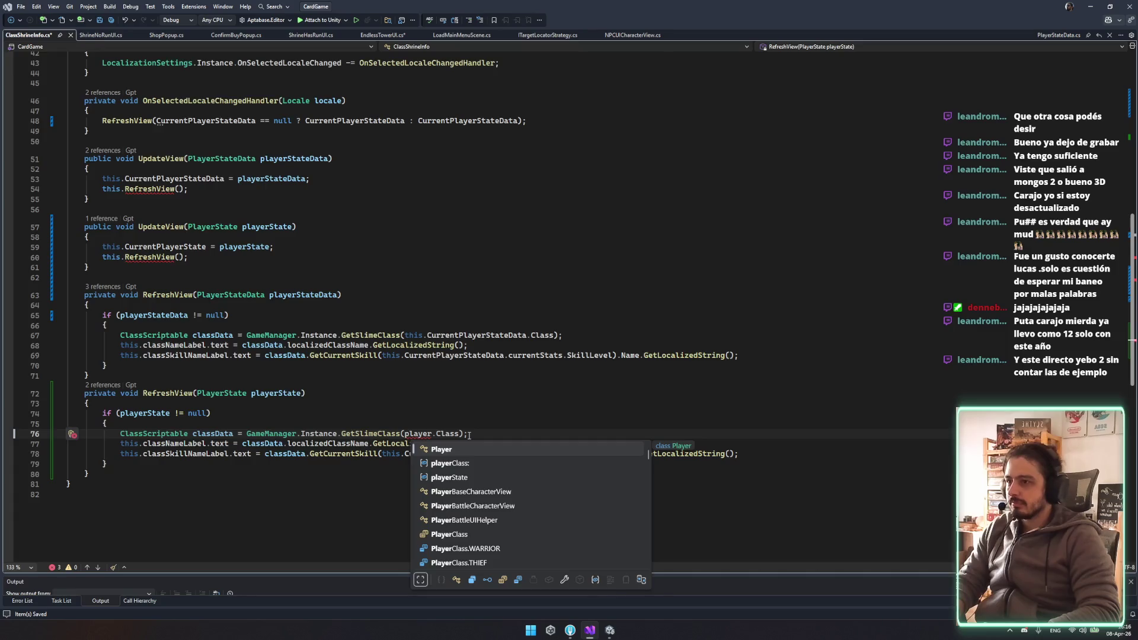
type("tate.c")
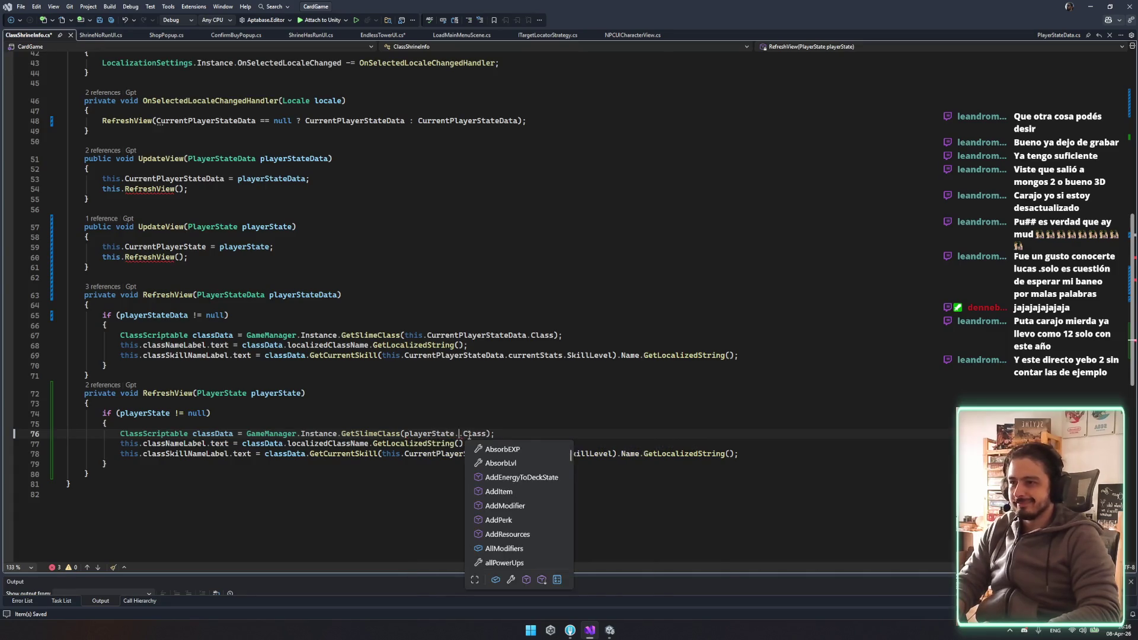
type("las")
key("Down")
key("Down")
key("Tab")
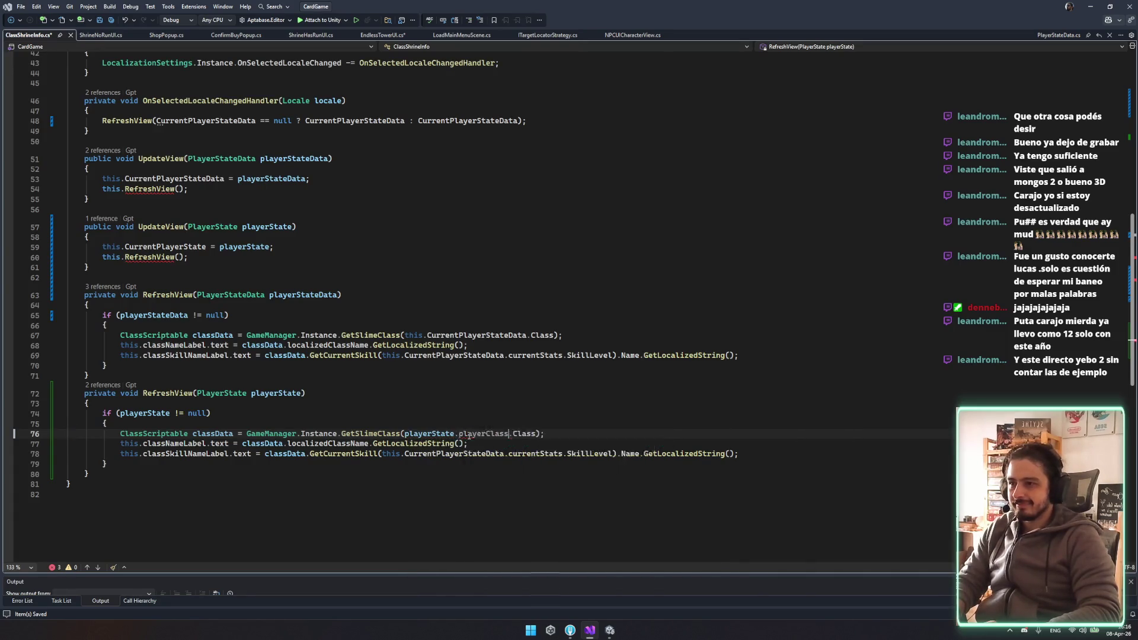
key("ctrl+s")
Change the duplicate's parameter type to ClassScriptable and select the original RefreshView method
left_click(631, 355)
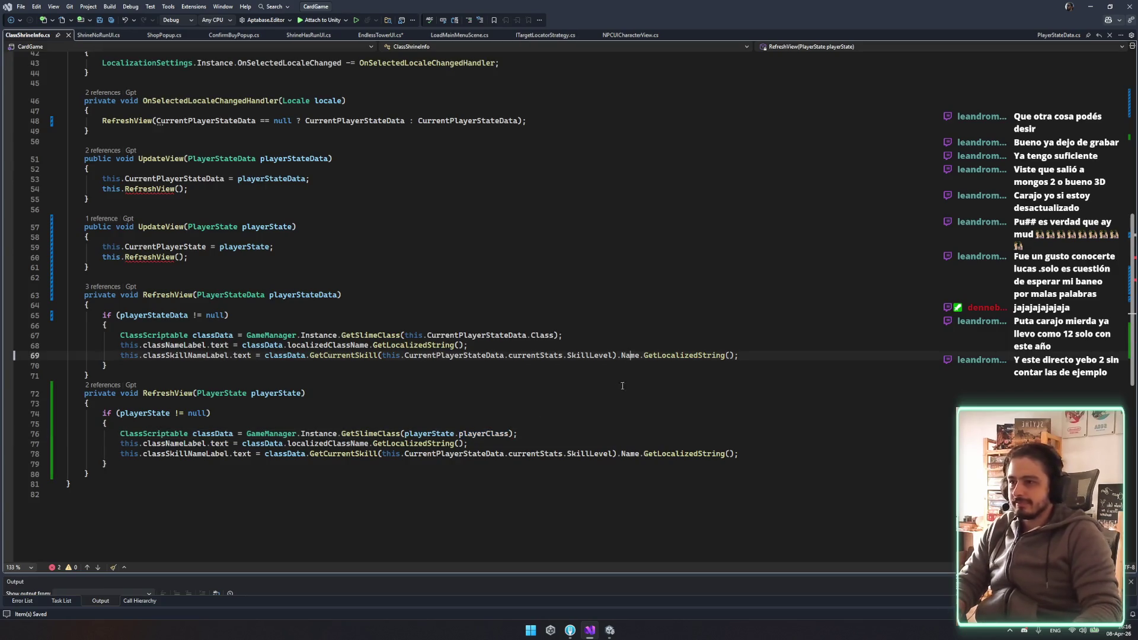
left_click(423, 478)
mouse_move(134, 413)
left_mouse_down()
mouse_move(332, 453)
mouse_move(327, 436)
left_mouse_up()
left_click(336, 433)
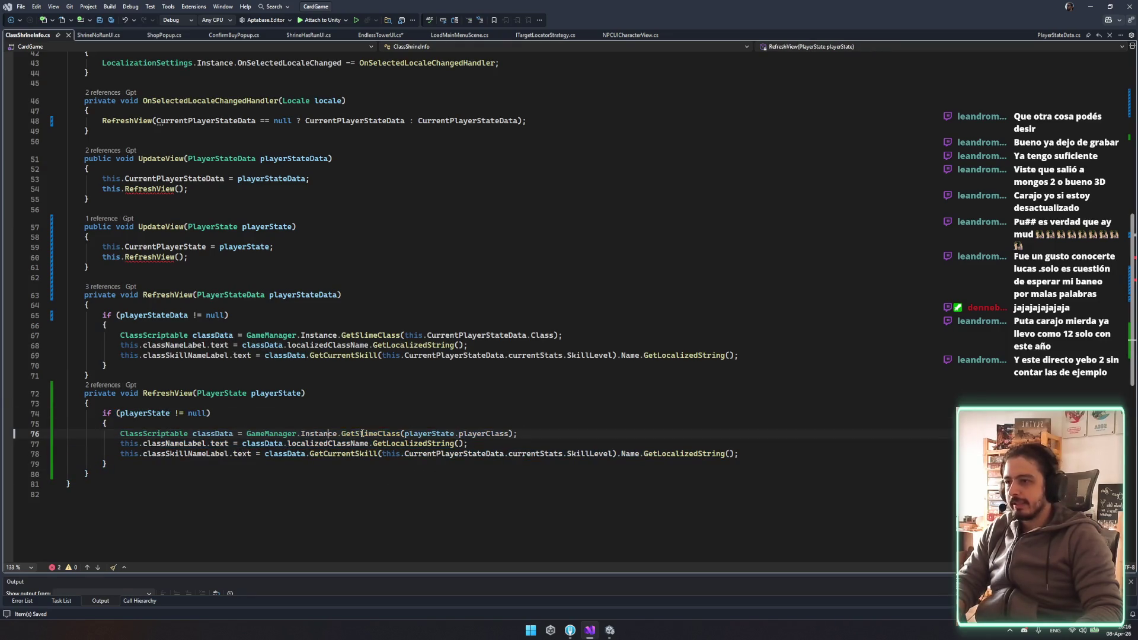
double_click(235, 393)
type("ClassScriptable")
mouse_move(111, 375)
left_mouse_down()
mouse_move(102, 315)
mouse_move(84, 295)
left_mouse_up()
left_click(111, 375)
left_click_drag(111, 375, 77, 278)
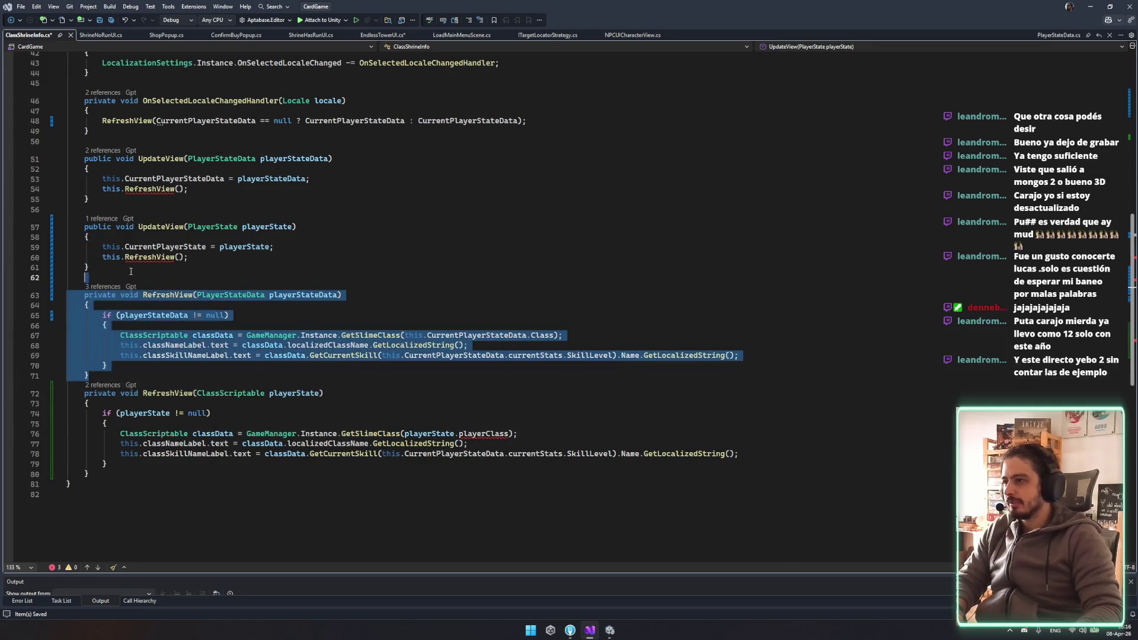
Delete the original RefreshView and rename the remaining method's parameter to classData
key("Delete")
double_click(506, 335)
key("BackSpace")
key("BackSpace")
double_click(295, 294)
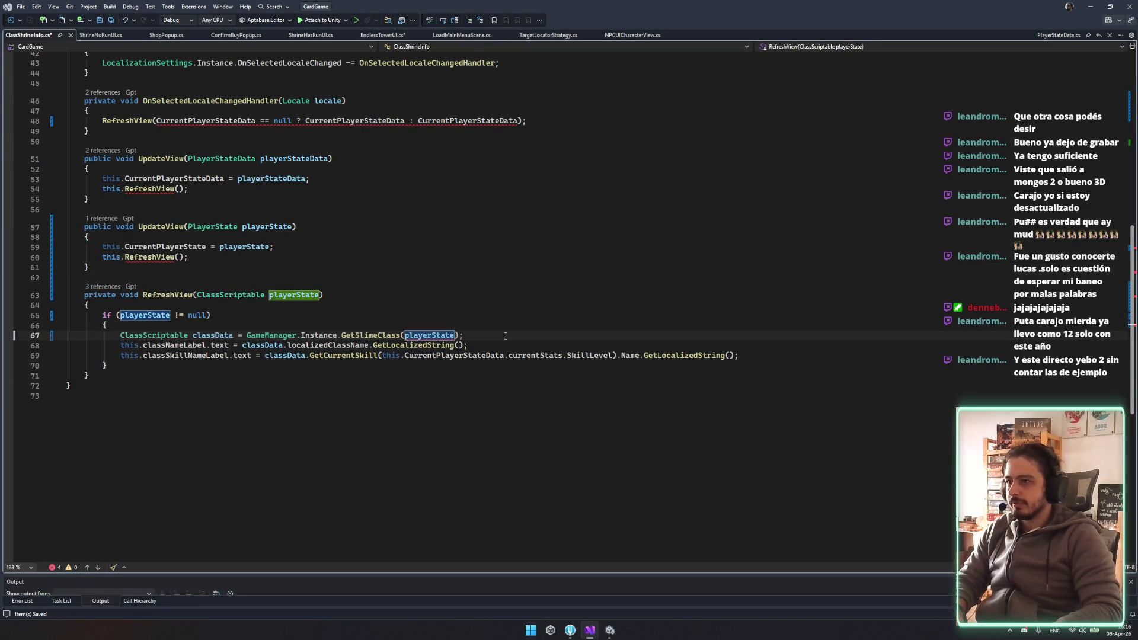
type("clas")
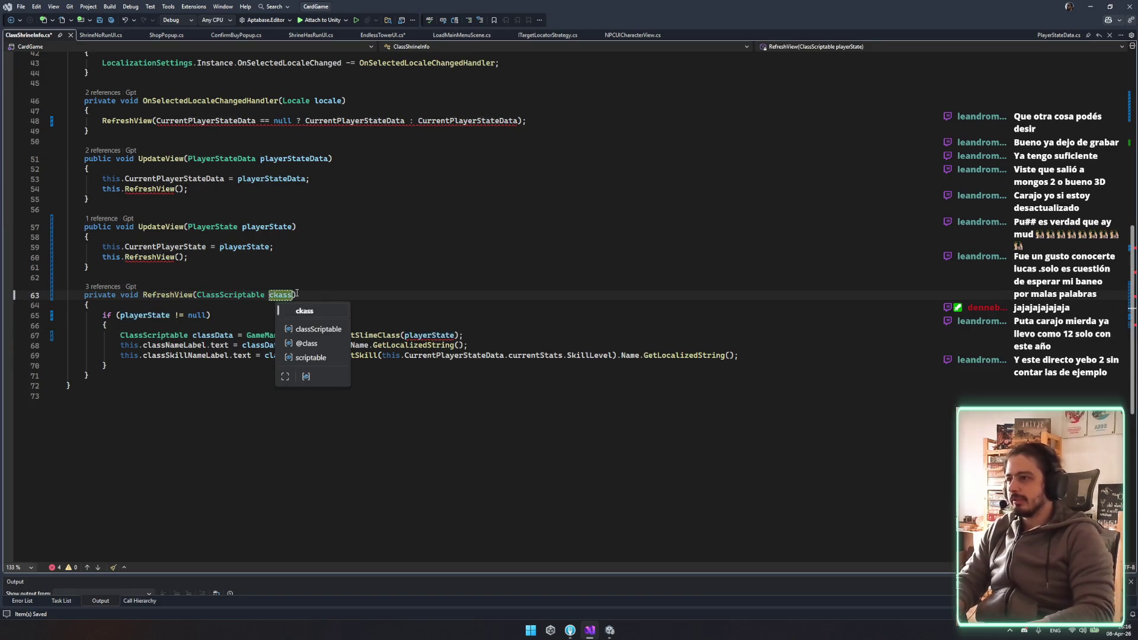
key("BackSpace")
key("BackSpace")
key("BackSpace")
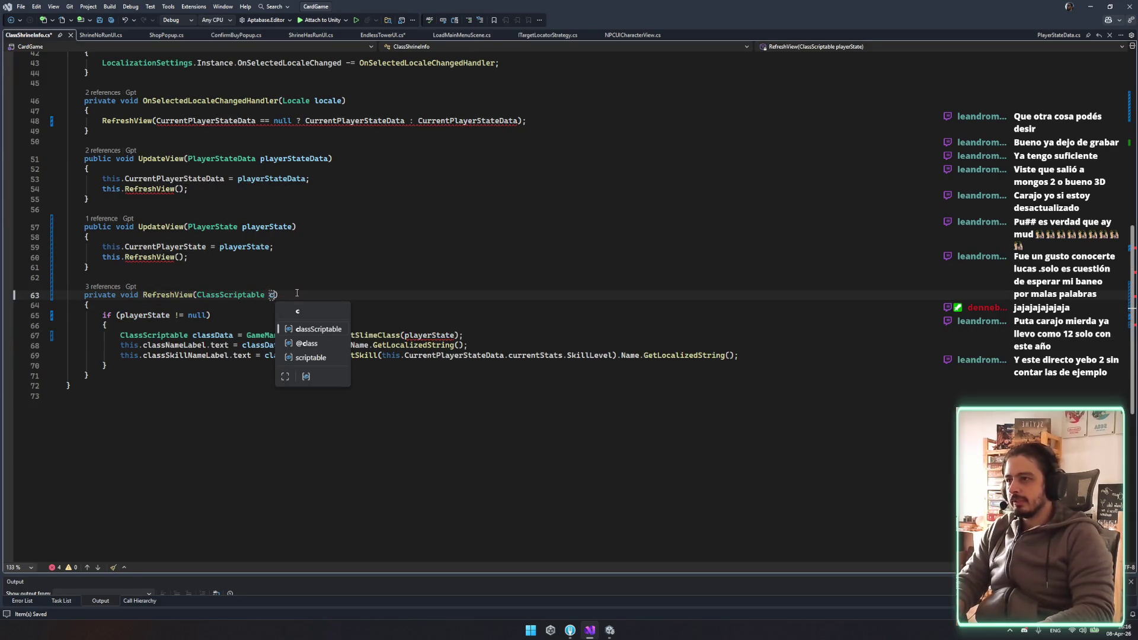
double_click(223, 336)
key("ctrl+c")
Remove RefreshView's null check, its braces and the redundant class lookup line
double_click(271, 295)
key("ctrl+v")
left_click(106, 315)
key("ctrl+x")
key("ctrl+x")
left_click(105, 345)
key("ctrl+x")
left_click(293, 316)
key("ctrl+x")
Outdent the two label-assignment lines 65–66 one level and save
left_click_drag(121, 315, 741, 326)
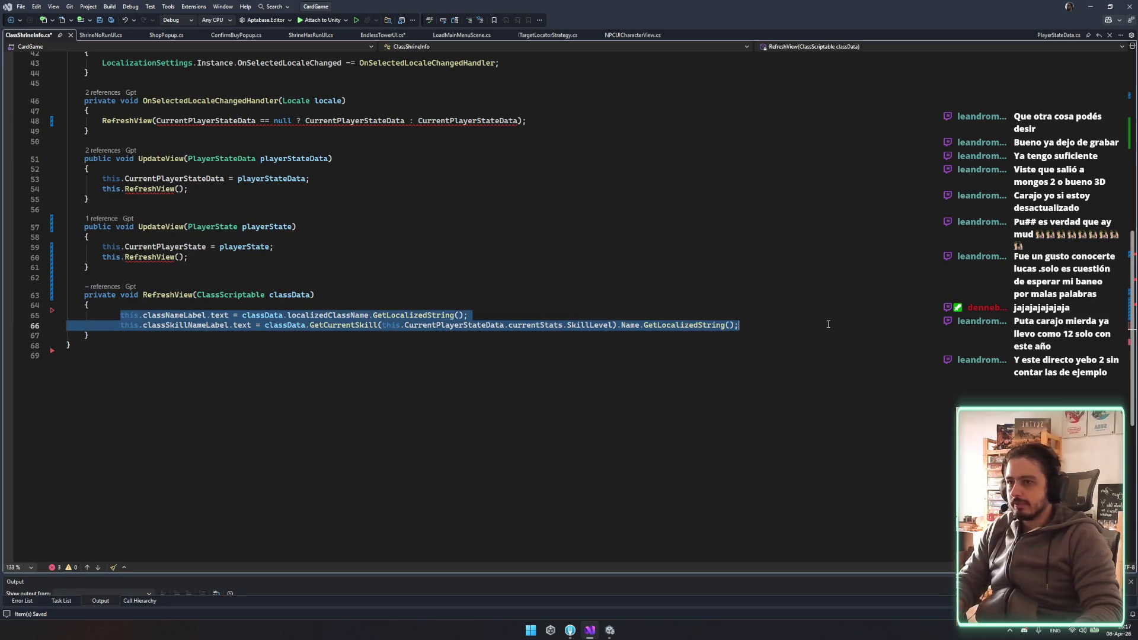
key("shift+Tab")
left_click(796, 328)
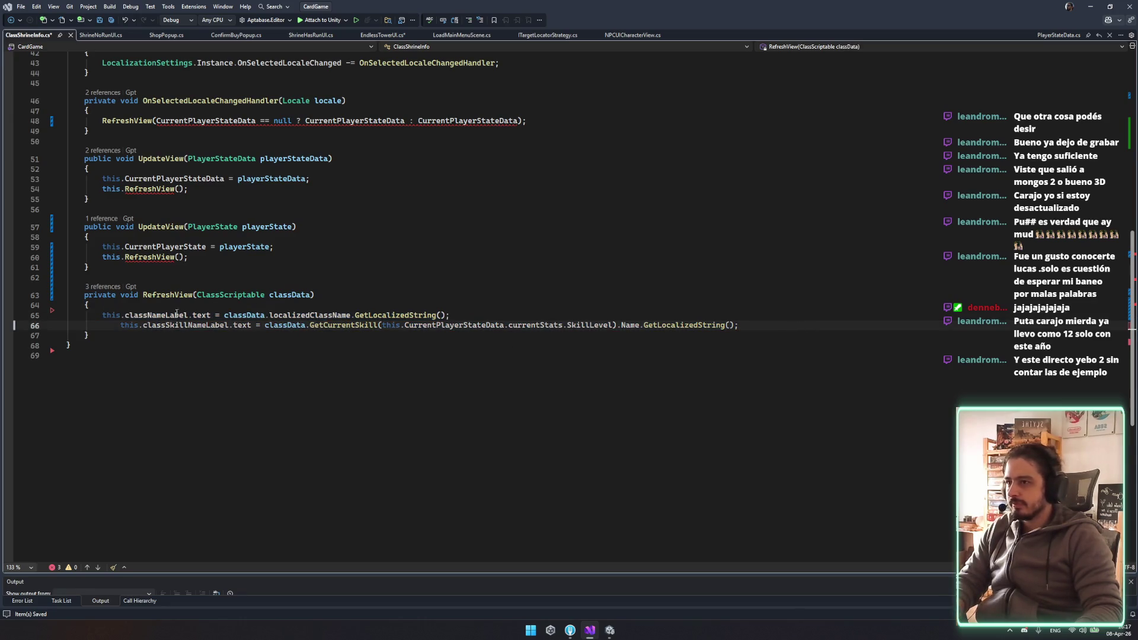
key("shift+Tab")
key("ctrl+s")
double_click(436, 326)
left_click(598, 325)
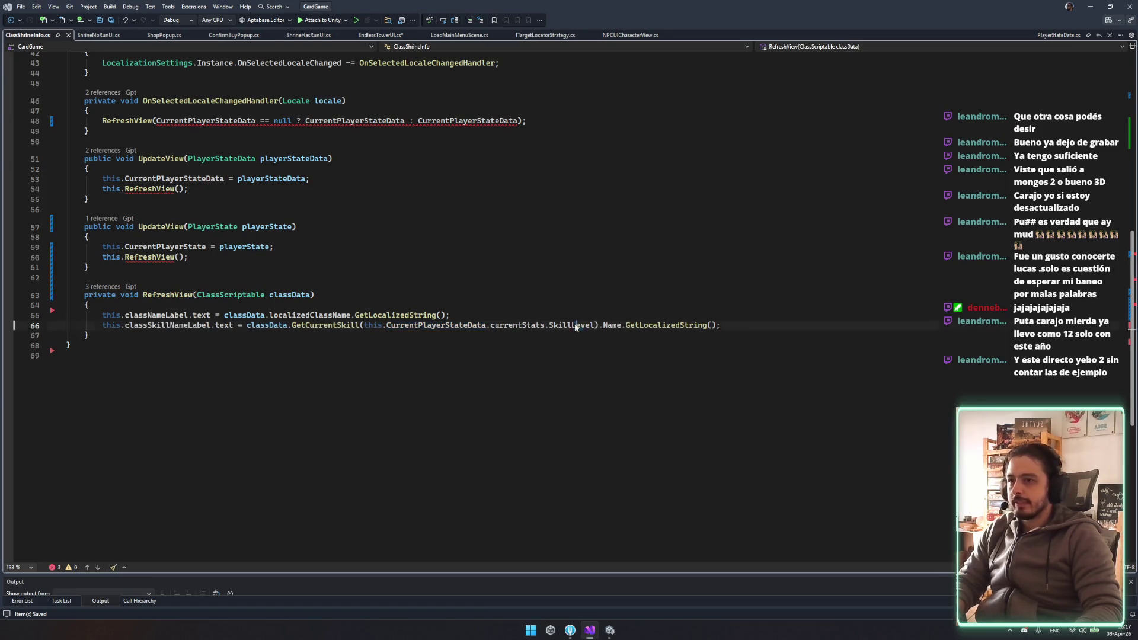
Add an int SkillLevel parameter to RefreshView and use GetCurrentSkill(SkillLevel) on line 66
left_click(614, 295)
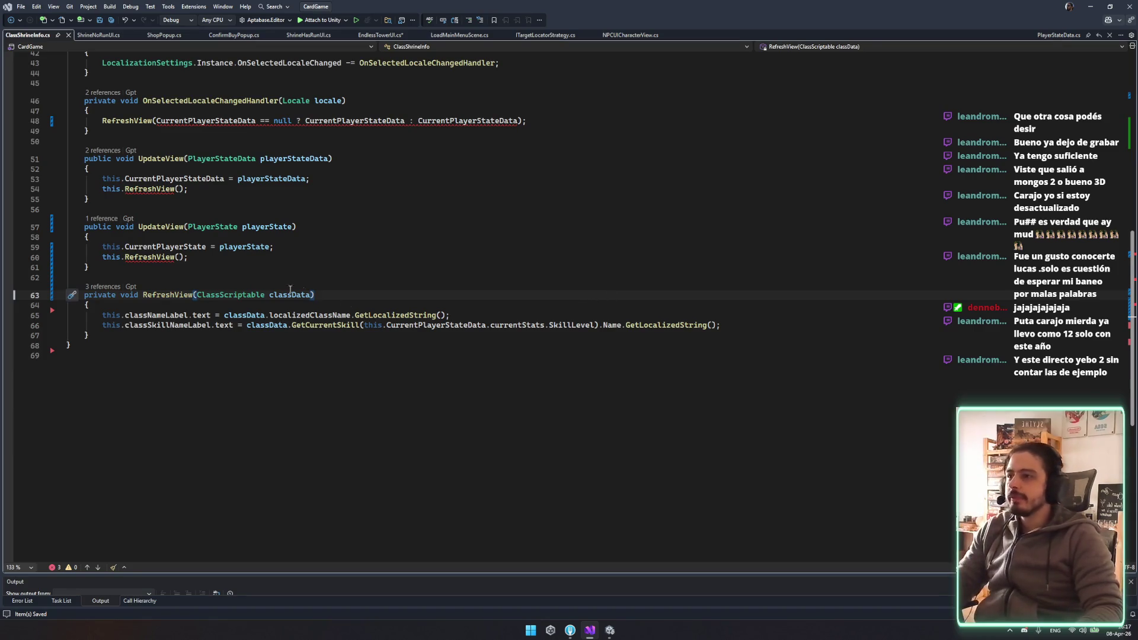
type(", int")
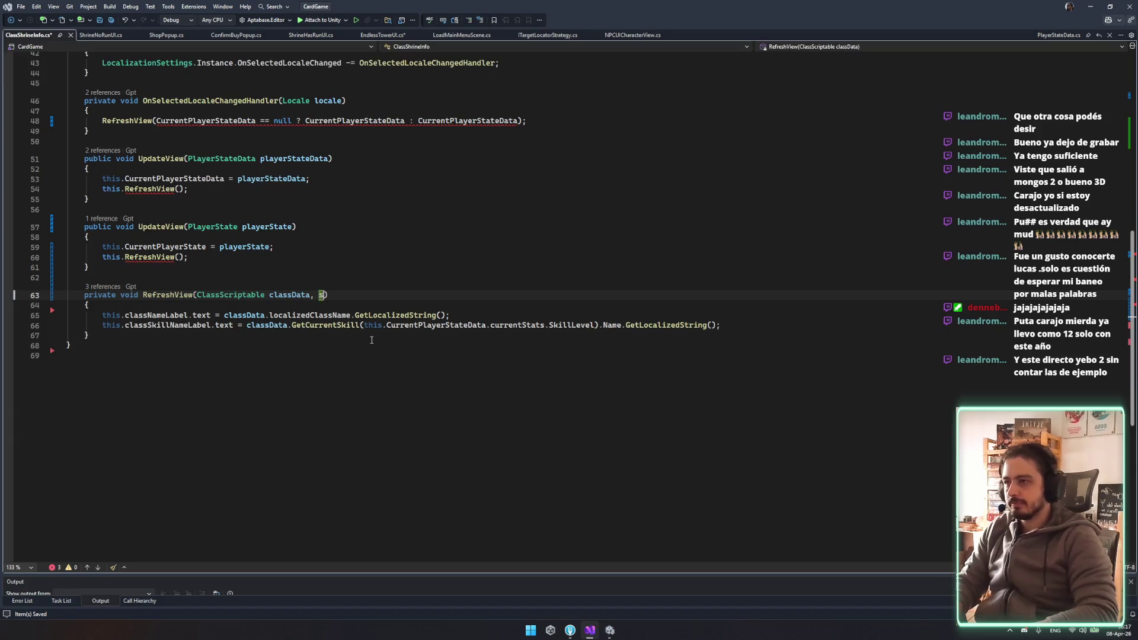
type(" SkillLev")
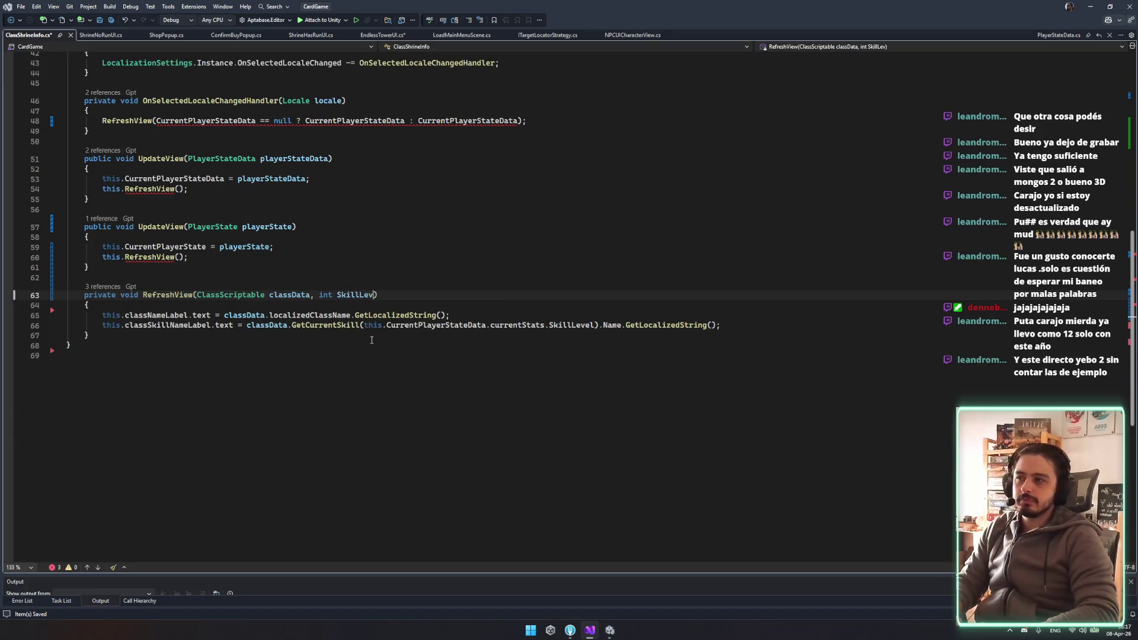
type("el")
key("ctrl+s")
left_click_drag(548, 325, 364, 325)
key("Delete")
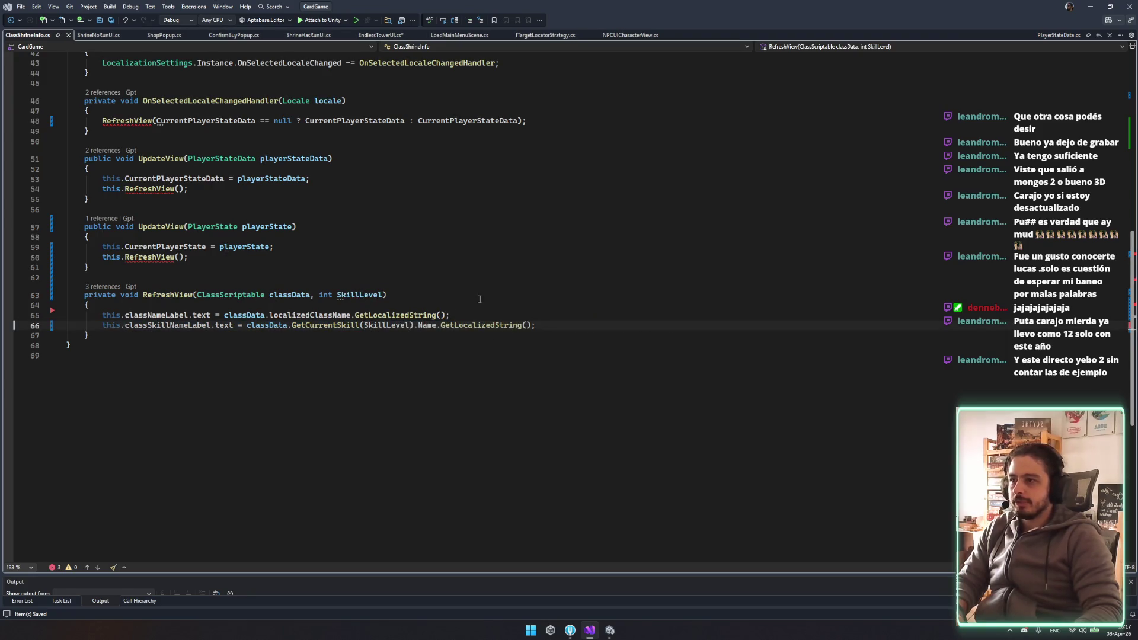
left_click(172, 295)
scroll(297, 336, "up", 3)
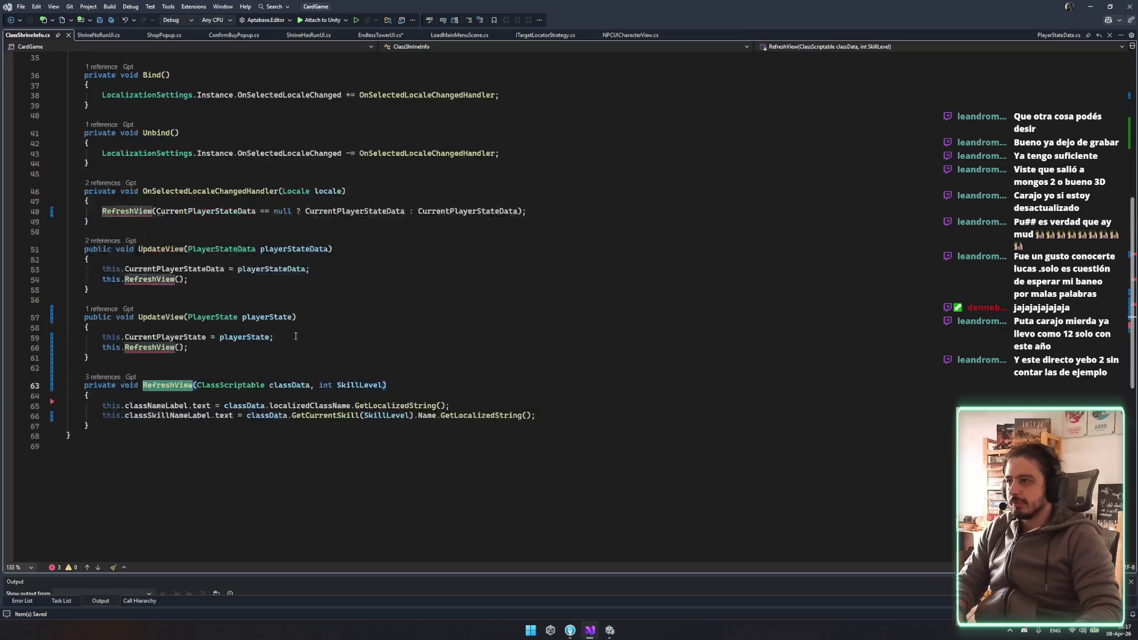
Cut the old 'this.' CurrentPlayerStateData and CurrentPlayerState assignment lines from the UpdateView methods
left_click(314, 269)
key("ctrl+x")
left_click(279, 327)
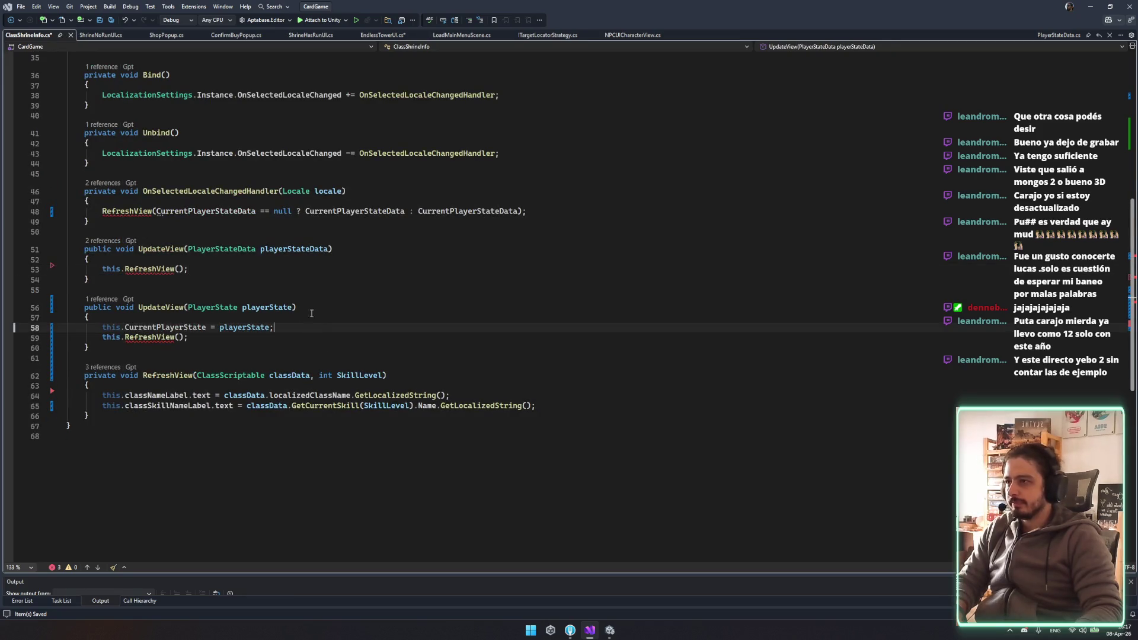
key("ctrl+x")
left_click(159, 232)
mouse_move(159, 231)
left_mouse_down()
mouse_move(177, 195)
mouse_move(356, 116)
mouse_move(450, 138)
mouse_move(477, 119)
left_mouse_up()
left_click(533, 290)
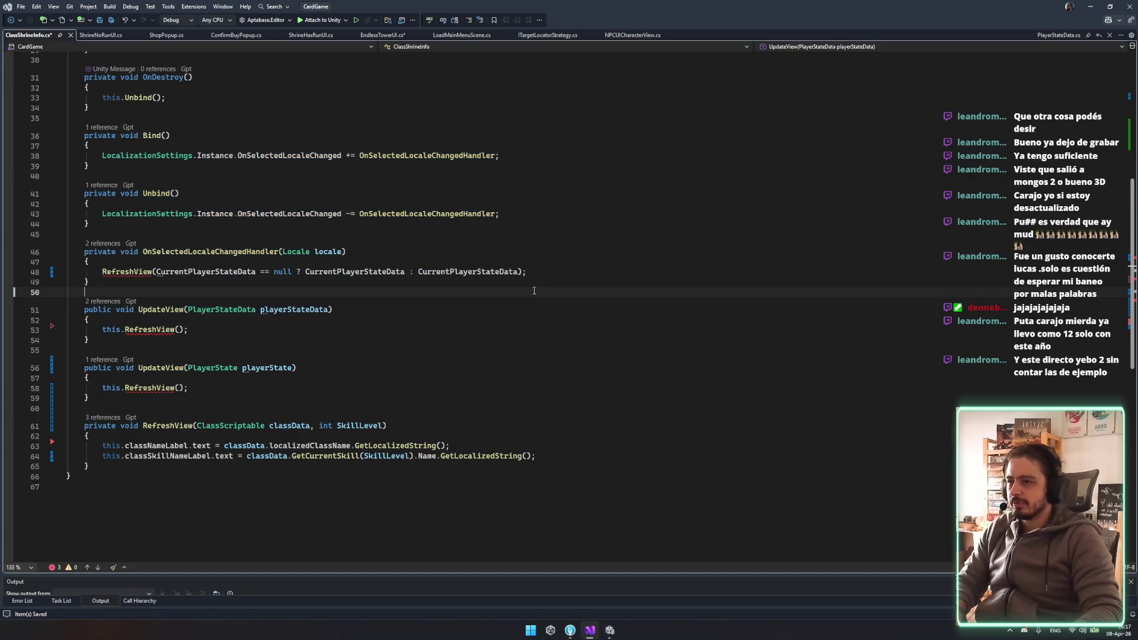
mouse_move(534, 289)
left_mouse_down()
mouse_move(89, 261)
mouse_move(71, 193)
left_mouse_up()
left_click(296, 221)
scroll(254, 227, "up", 4)
Strip the arguments from the locale handler's RefreshView call, leaving RefreshView()
left_click(307, 276)
triple_click(578, 392)
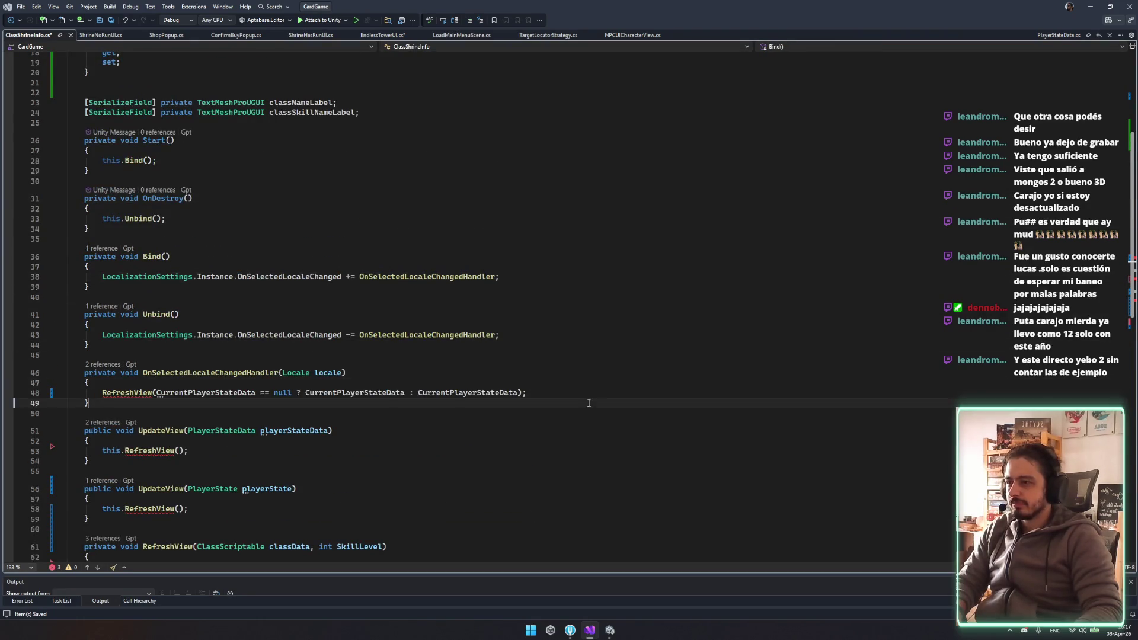
key("Delete")
key("ctrl+z")
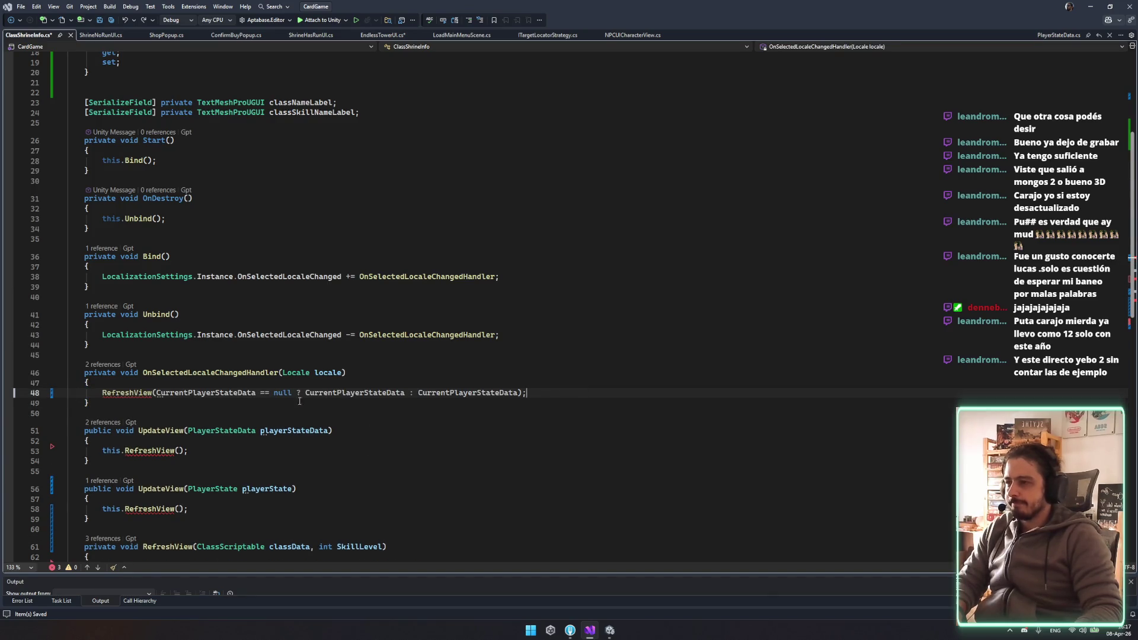
key("Home")
key("ctrl+Right")
key("ctrl+Right")
key("ctrl+shift+Right")
key("ctrl+shift+Right")
key("ctrl+shift+Right")
key("ctrl+shift+Right")
key("Delete")
left_click(329, 428)
left_click(155, 393)
Add the assignment 'CurrentPlayerStateData = playerStateData' inside the PlayerStateData UpdateView
left_click(280, 435)
scroll(279, 391, "up", 5)
double_click(247, 114)
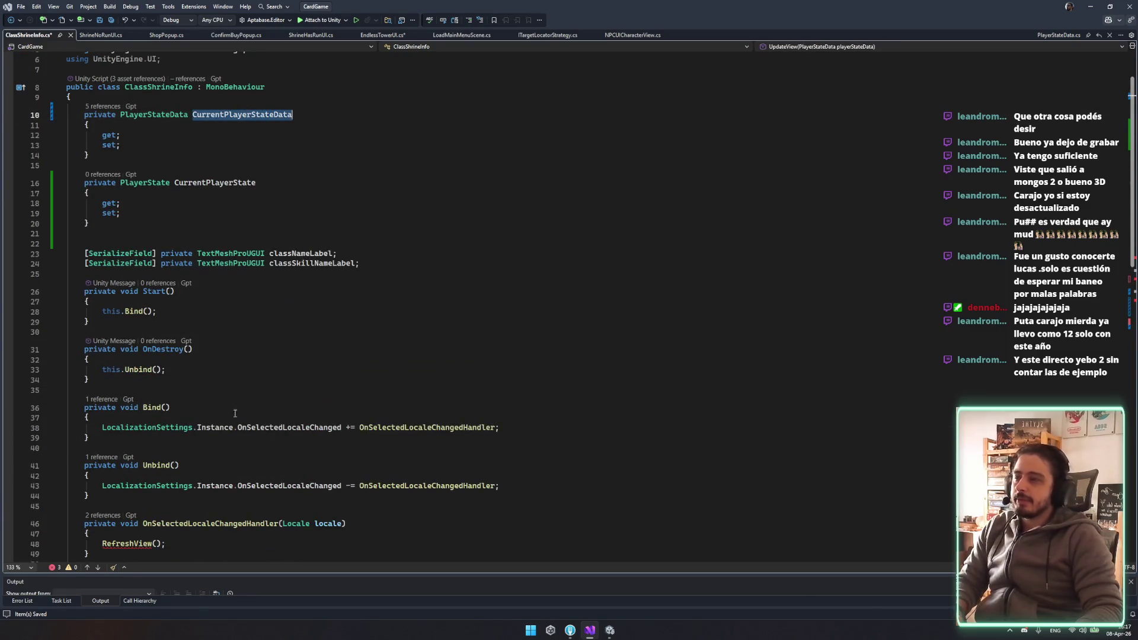
scroll(247, 177, "down", 7)
left_click(143, 312)
left_click(136, 377)
key("Return")
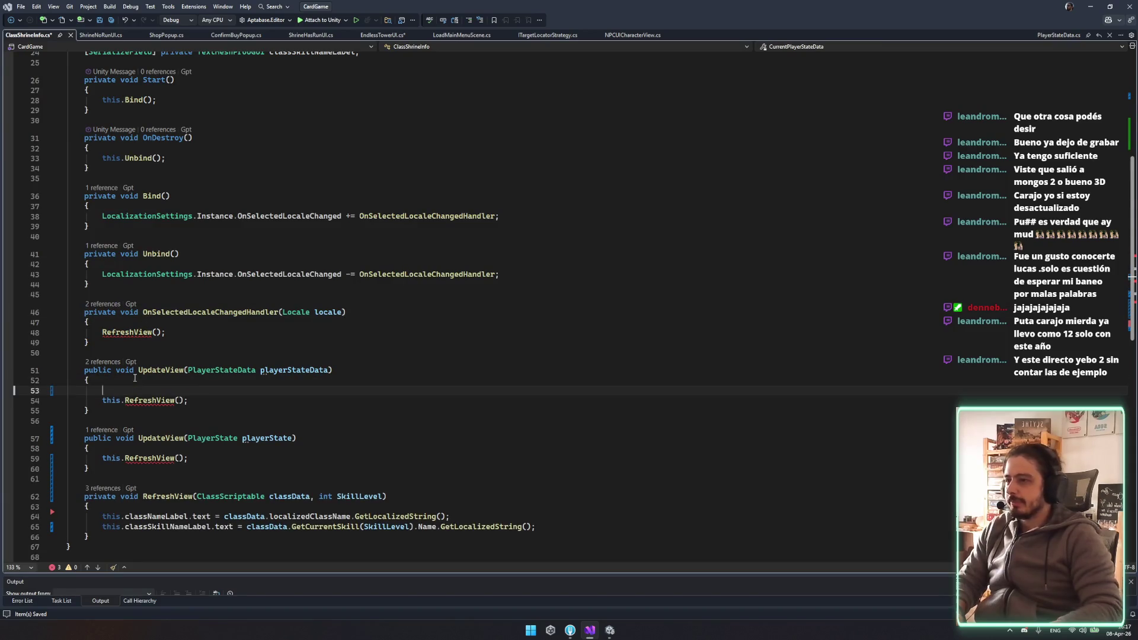
type("CurrentPlayerStateData = pl")
key("Tab")
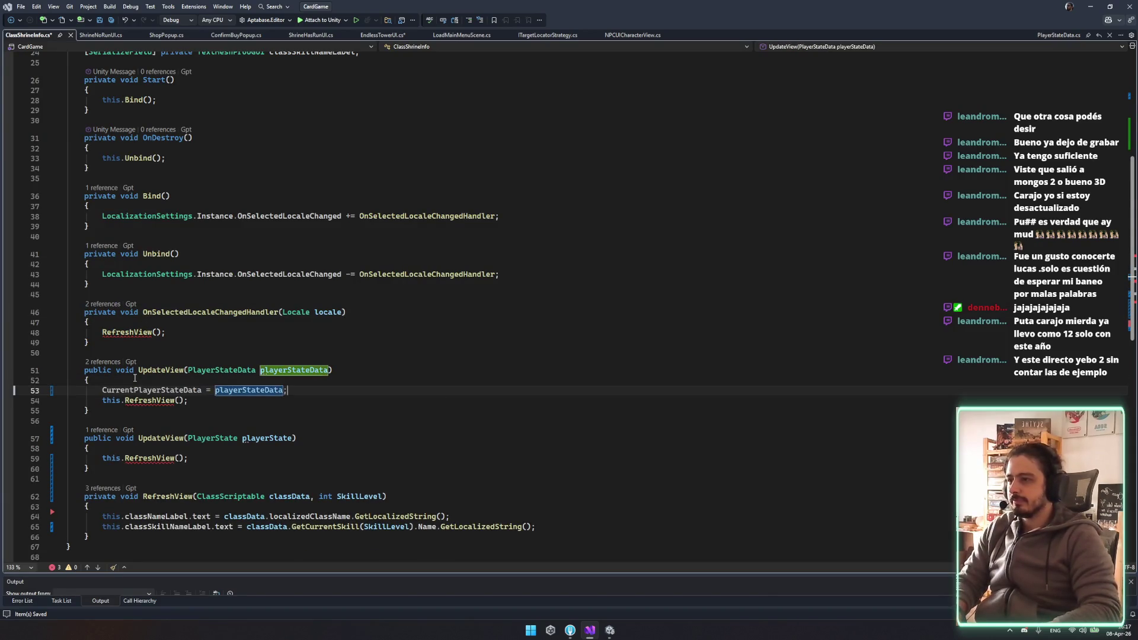
Add 'CurrentPlayerState = playerState;' at the start of the PlayerState UpdateView
left_click(159, 451)
scroll(165, 280, "up", 8)
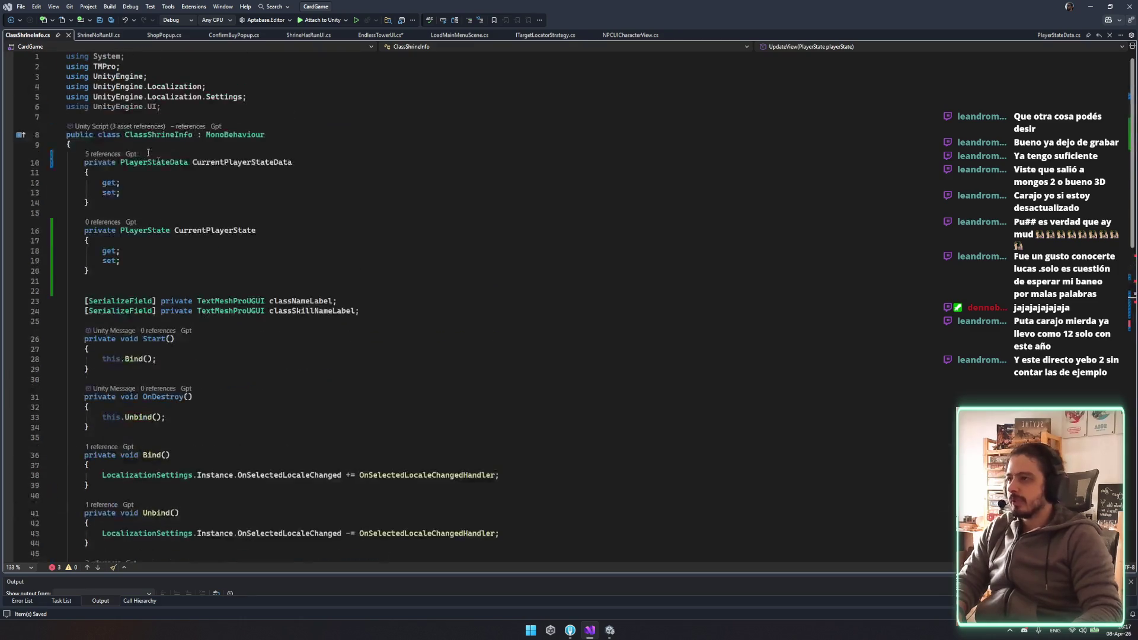
double_click(207, 231)
key("ctrl+c")
scroll(178, 296, "down", 8)
left_click(130, 445)
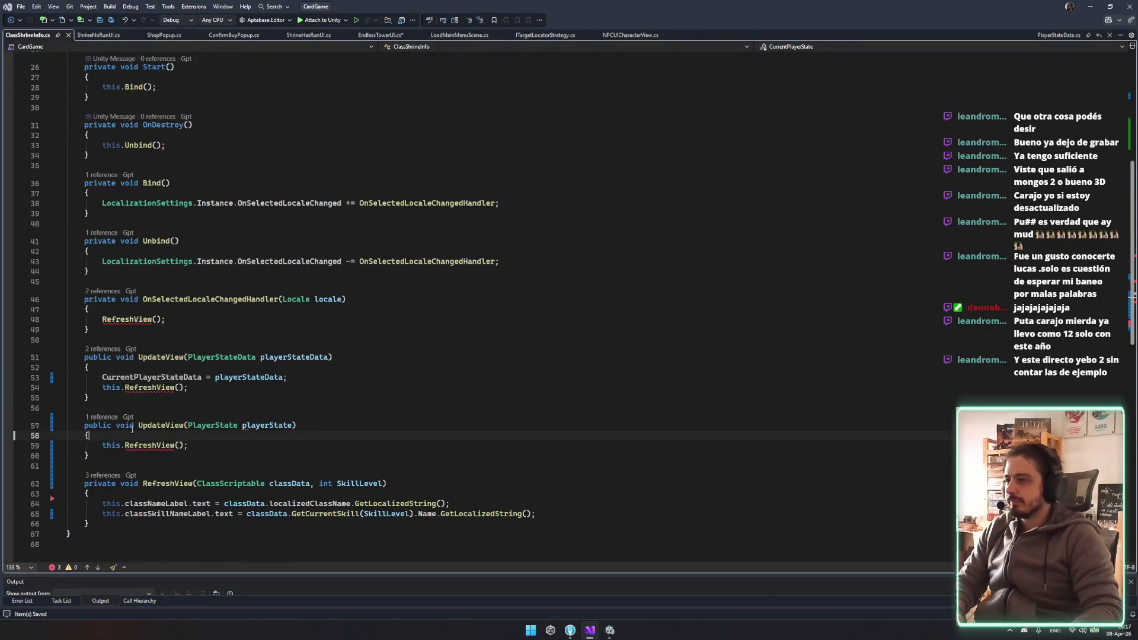
key("ctrl+v")
type("= playerState;")
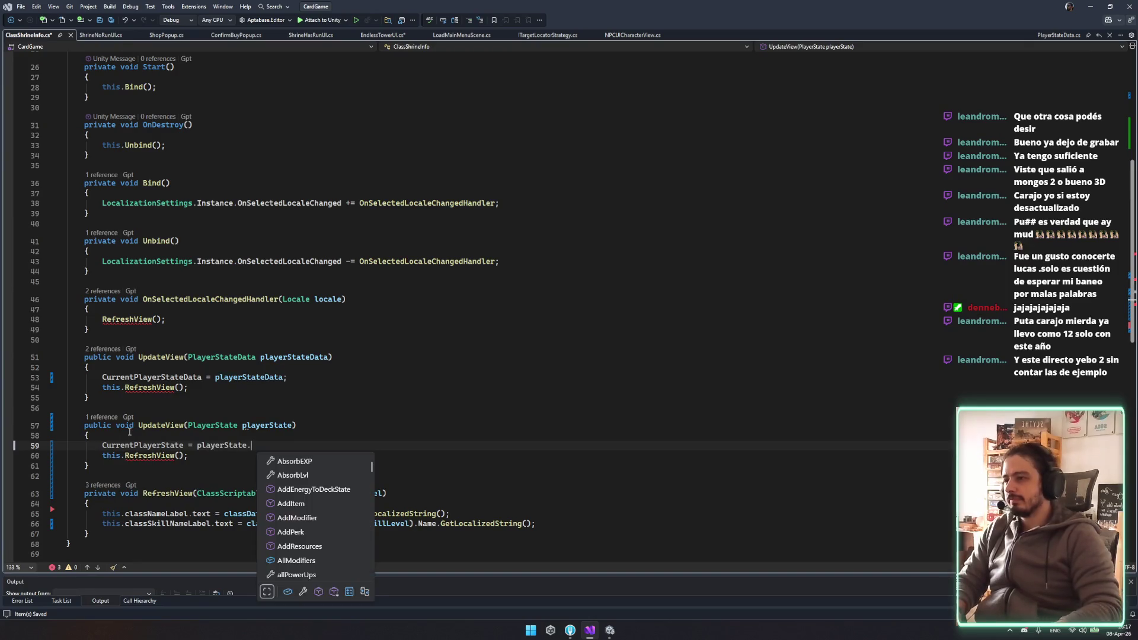
Pass CurrentPlayerState.playerClass as the first argument of the RefreshView call on line 60
scroll(177, 296, "down", 4)
left_click(183, 304)
key("ctrl+v")
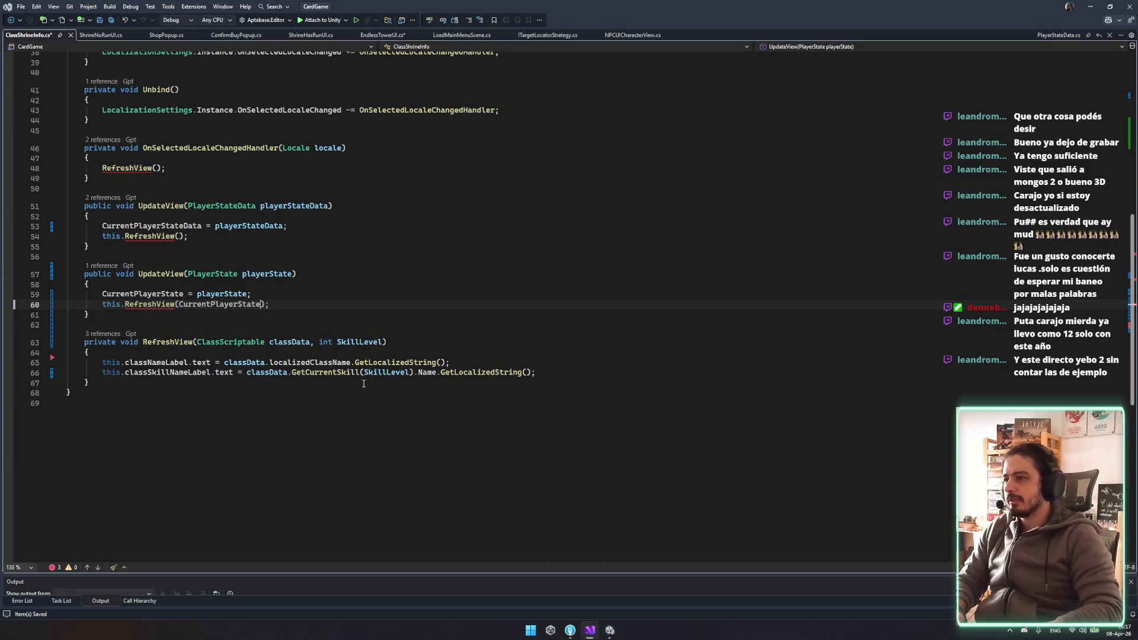
type(".pla")
key("Tab")
type(".")
key("BackSpace")
key("BackSpace")
key("BackSpace")
Add CurrentPlayerState.baseStats.SkillLevel as the second RefreshView argument
type(", CurrentPlayerState.")
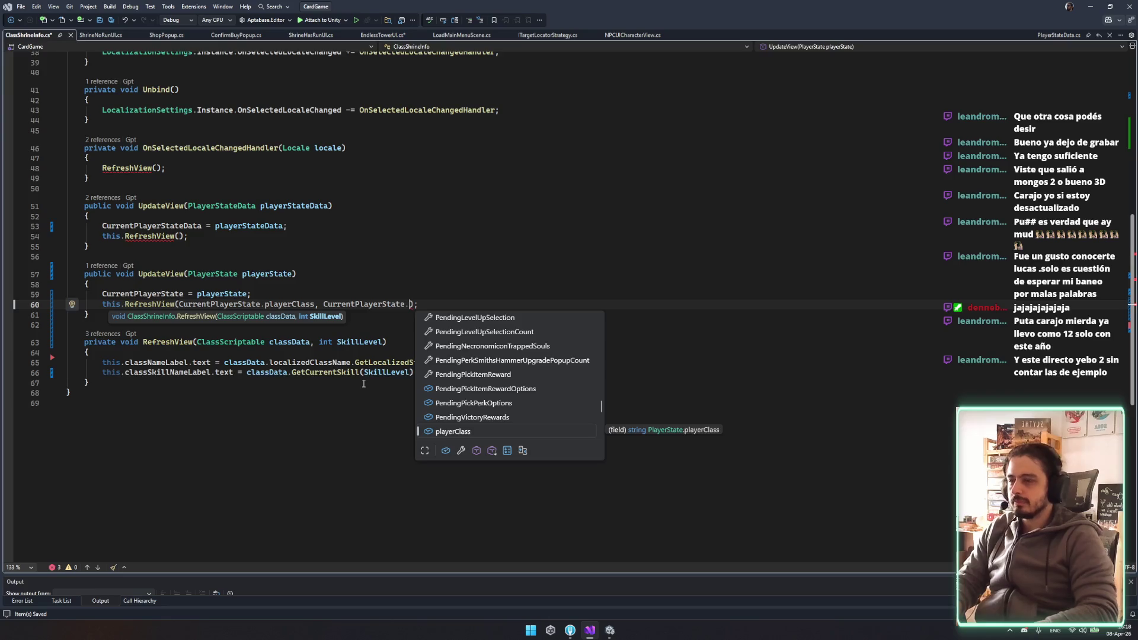
type("cu")
key("Down")
key("Down")
key("Down")
key("Up")
key("Up")
key("BackSpace")
type("u")
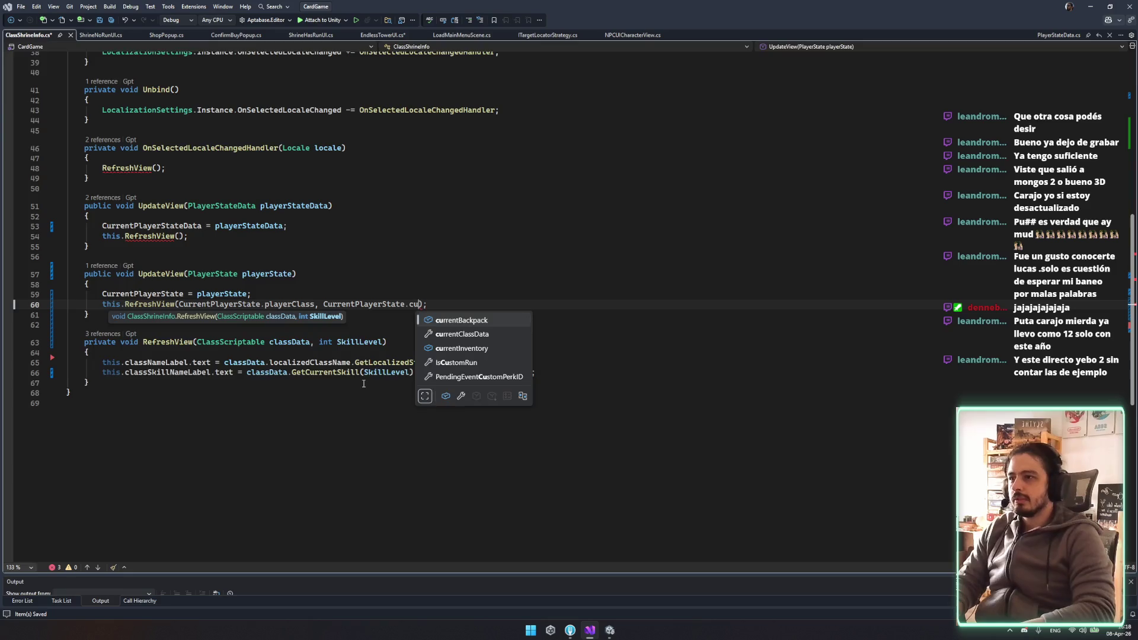
key("BackSpace")
key("BackSpace")
type("ba.sk")
key("Tab")
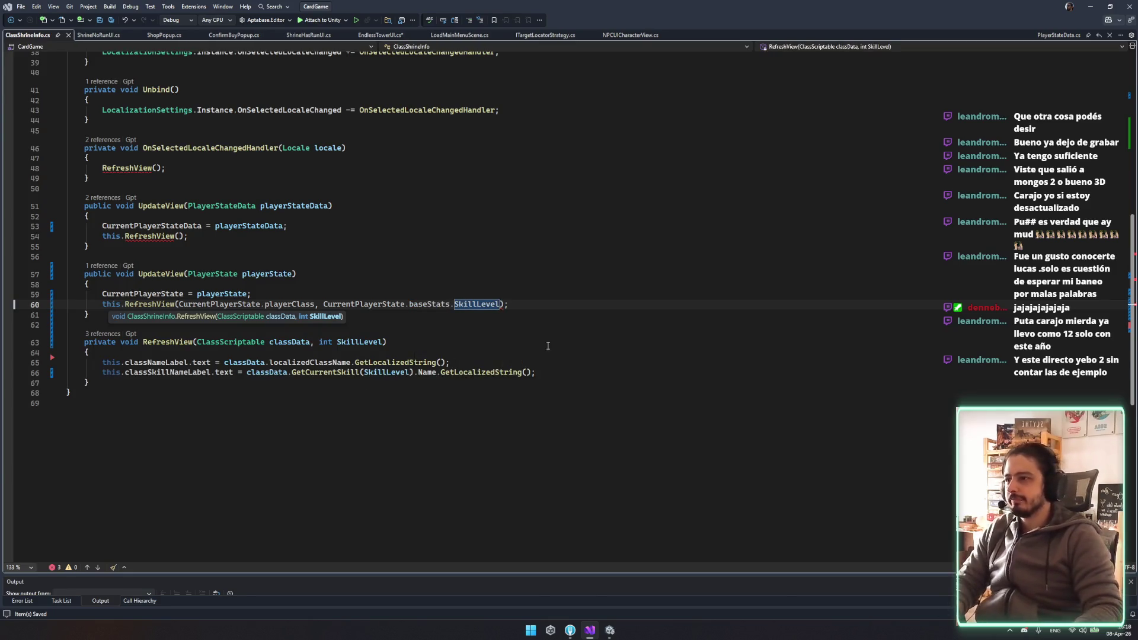
key("Up")
key("Up")
Replace playerClass with currentClassData as the first RefreshView argument, then bring up the git client
scroll(358, 352, "up", 2)
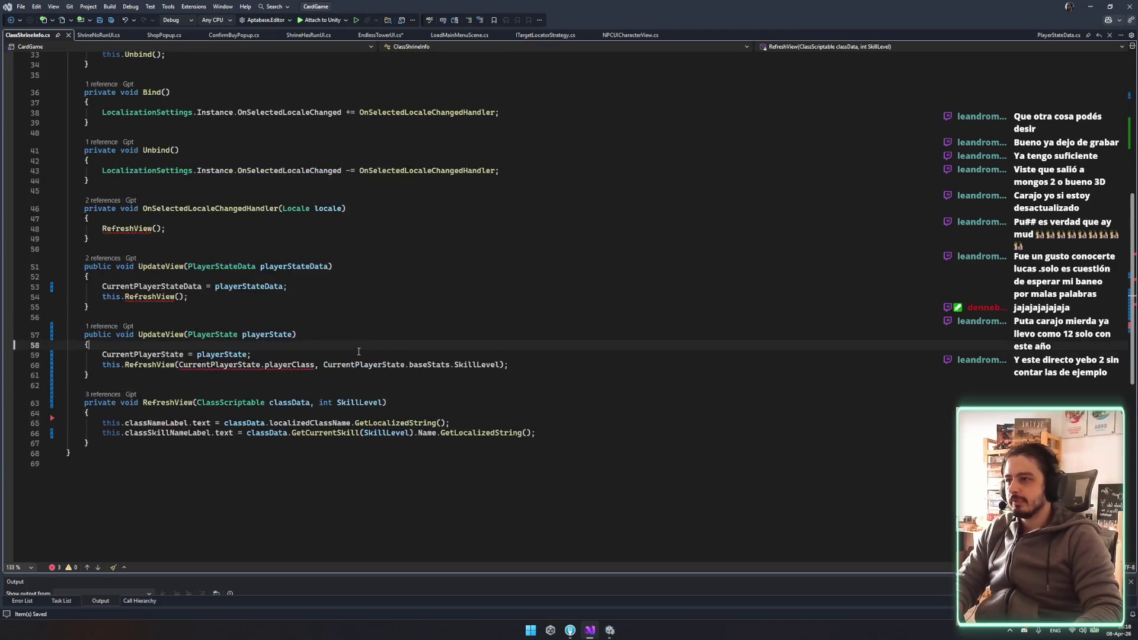
double_click(307, 365)
type("c")
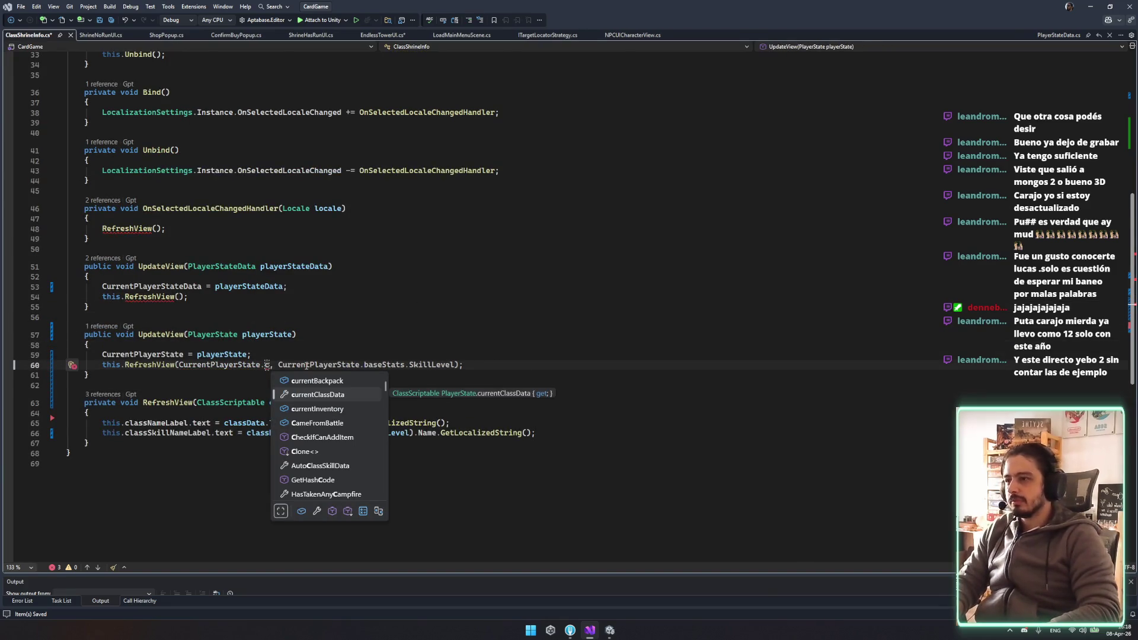
key("Tab")
left_click(473, 298)
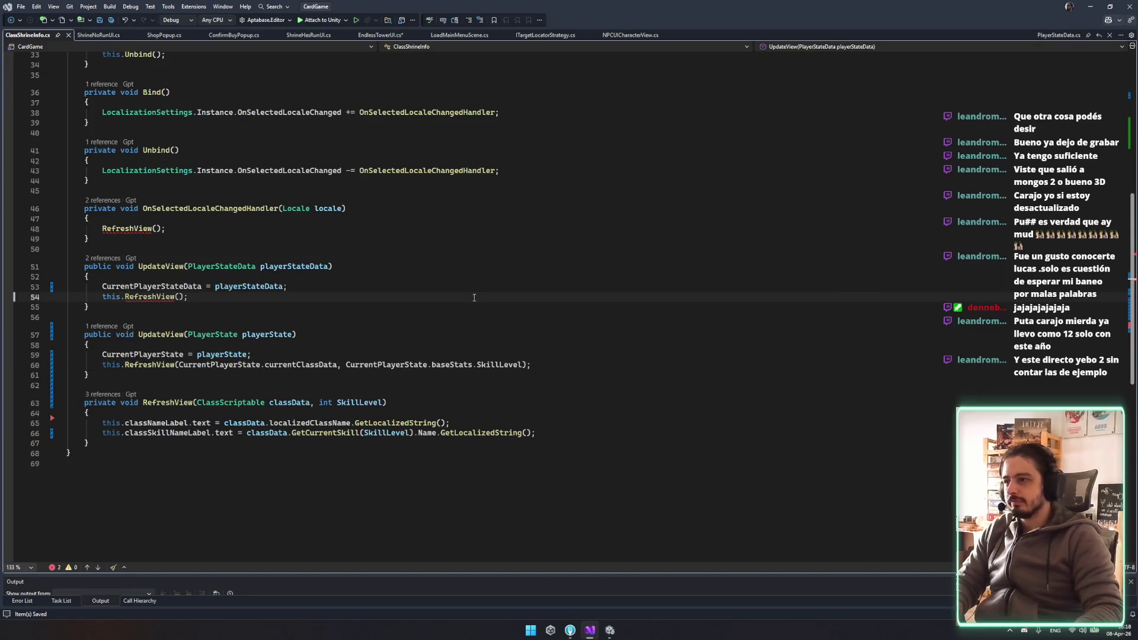
key("ctrl+End")
left_click(570, 630)
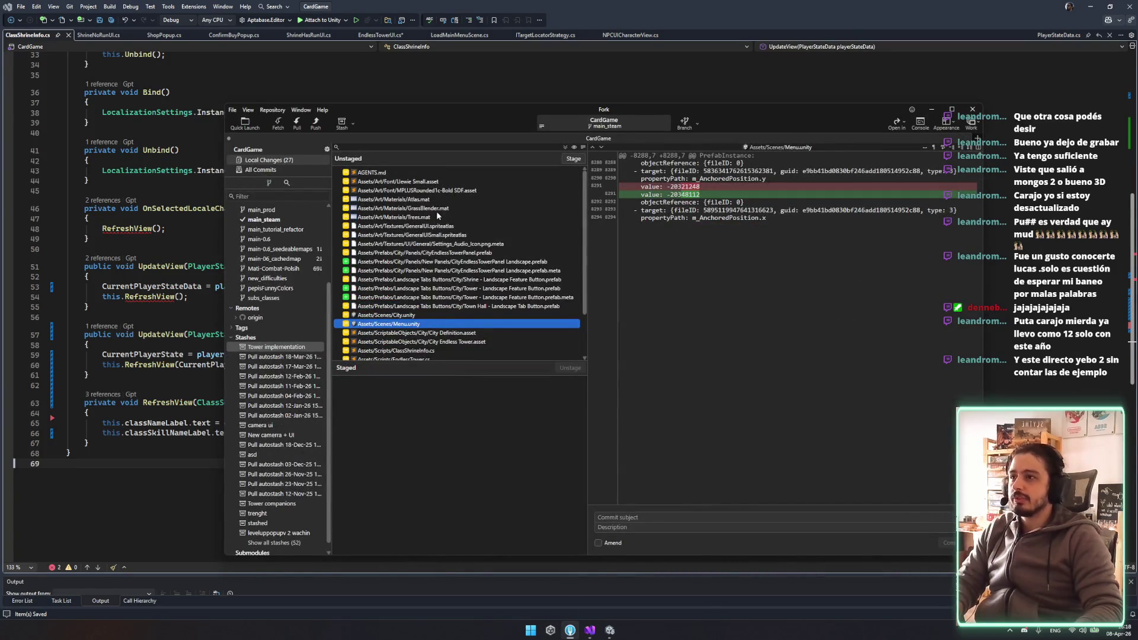
Copy the old GetSlimeClass classData line from ClassShrineInfo.cs's diff in Fork, then return to the editor
scroll(468, 243, "down", 2)
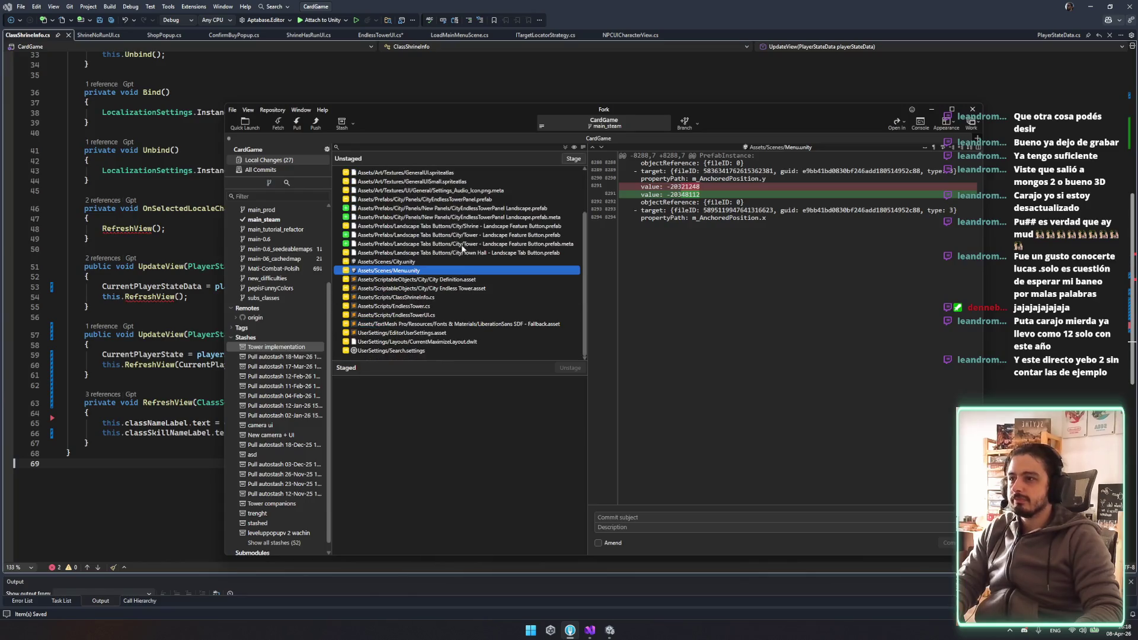
left_click(454, 298)
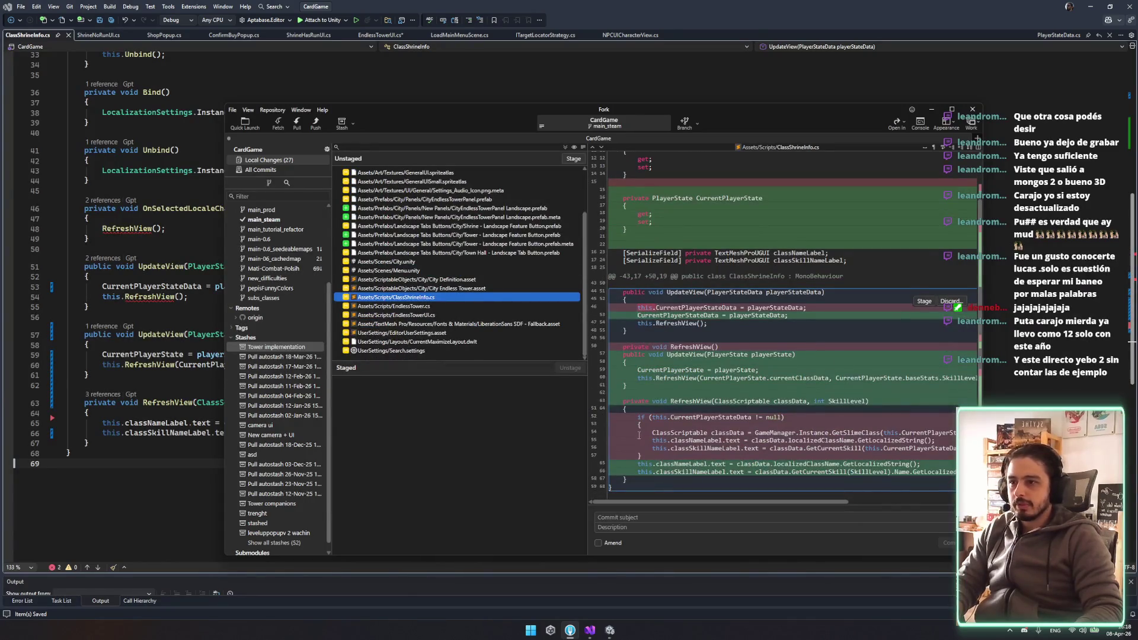
left_click_drag(638, 435, 635, 440)
left_click(332, 286)
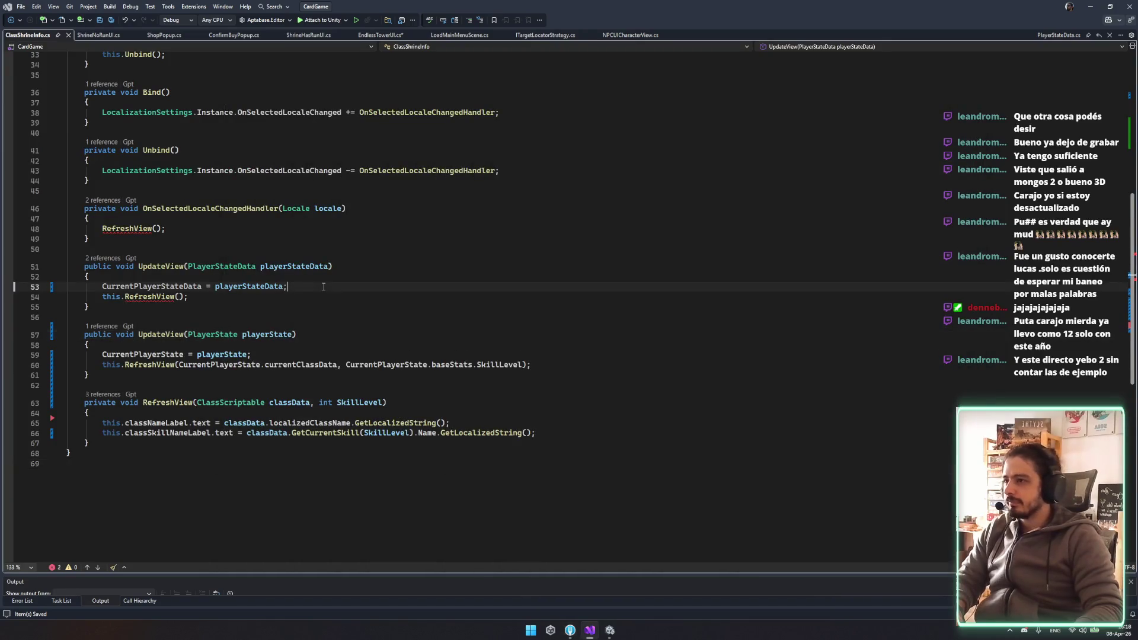
Paste the GetSlimeClass classData line into PlayerStateData UpdateView and call RefreshView(classData, currentStats SkillLevel)
key("Return")
key("ctrl+v")
double_click(195, 297)
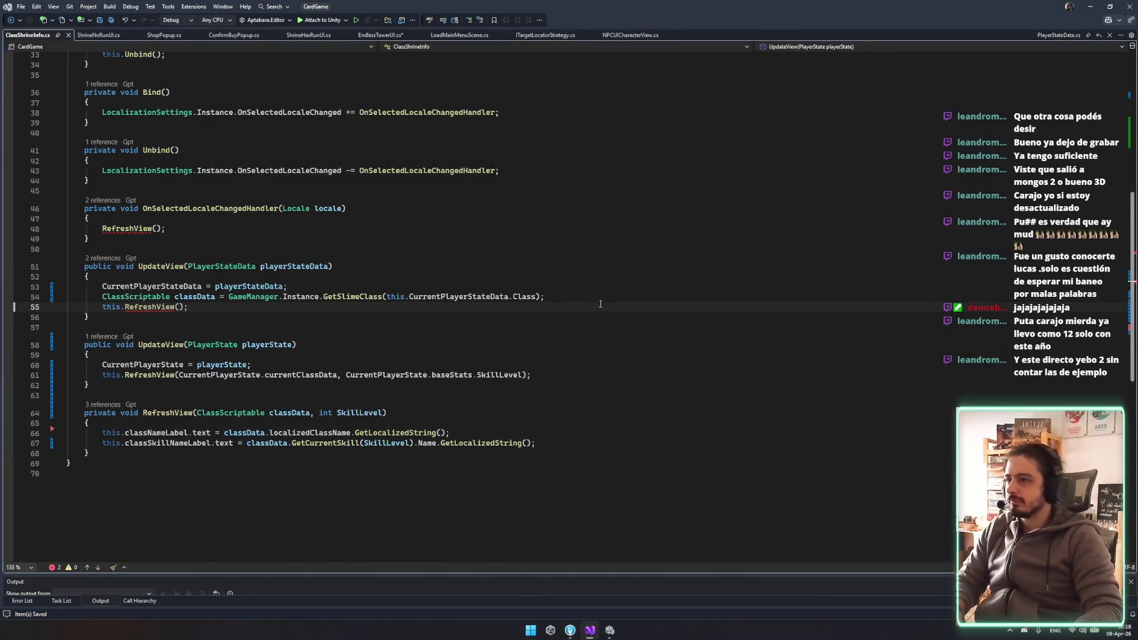
left_click(179, 308)
key("ctrl+v")
type(", .")
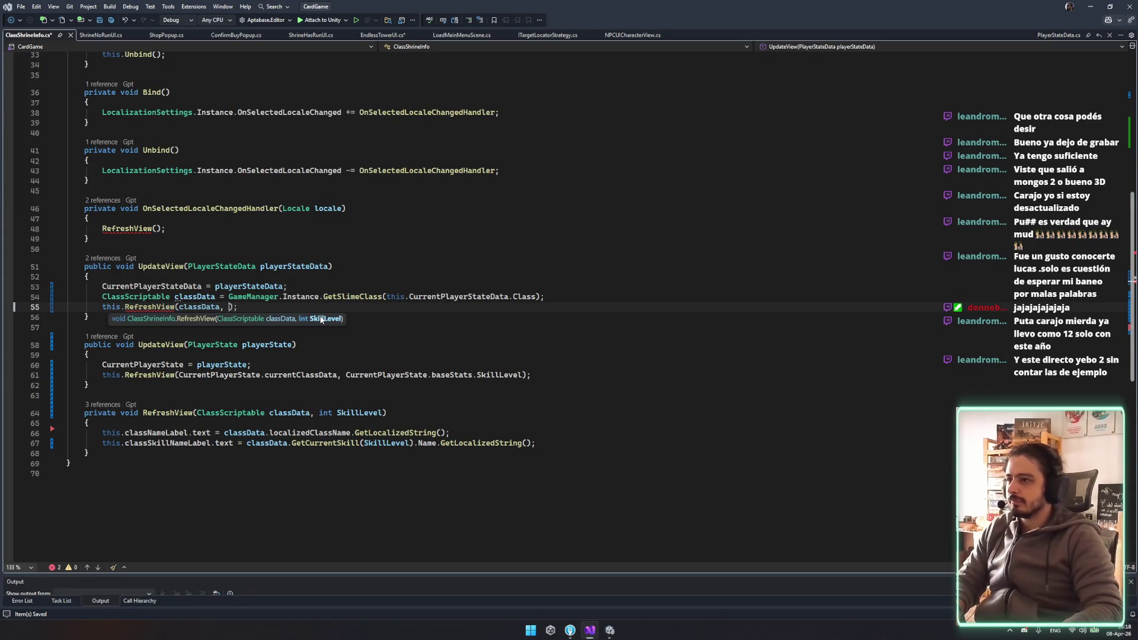
key("BackSpace")
type("this")
key("Tab")
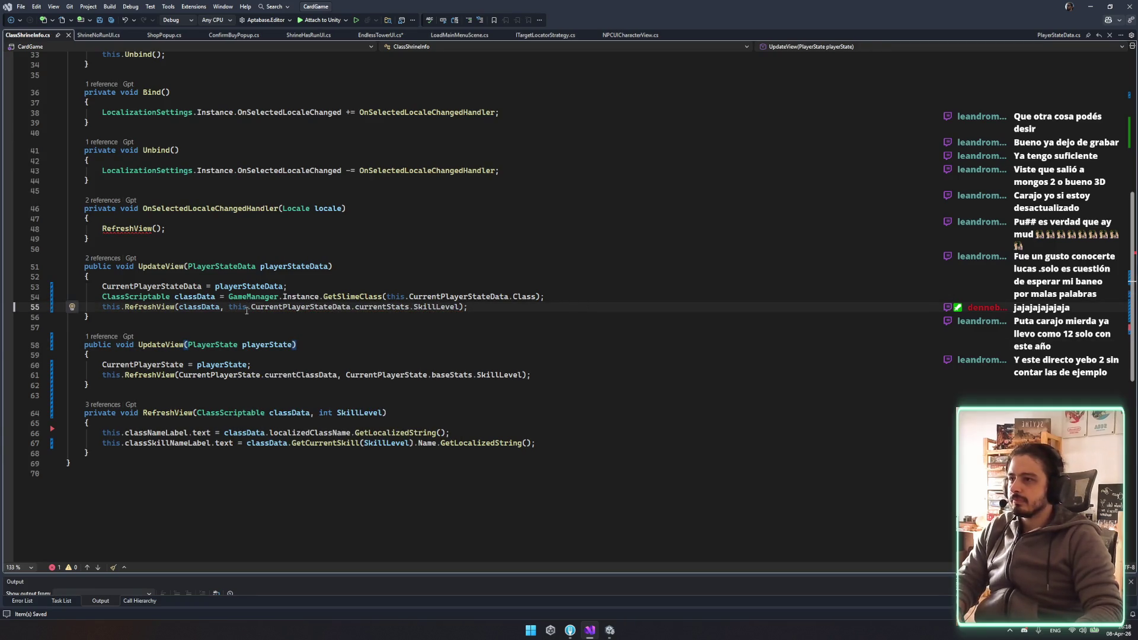
left_click(507, 297)
left_click(533, 345)
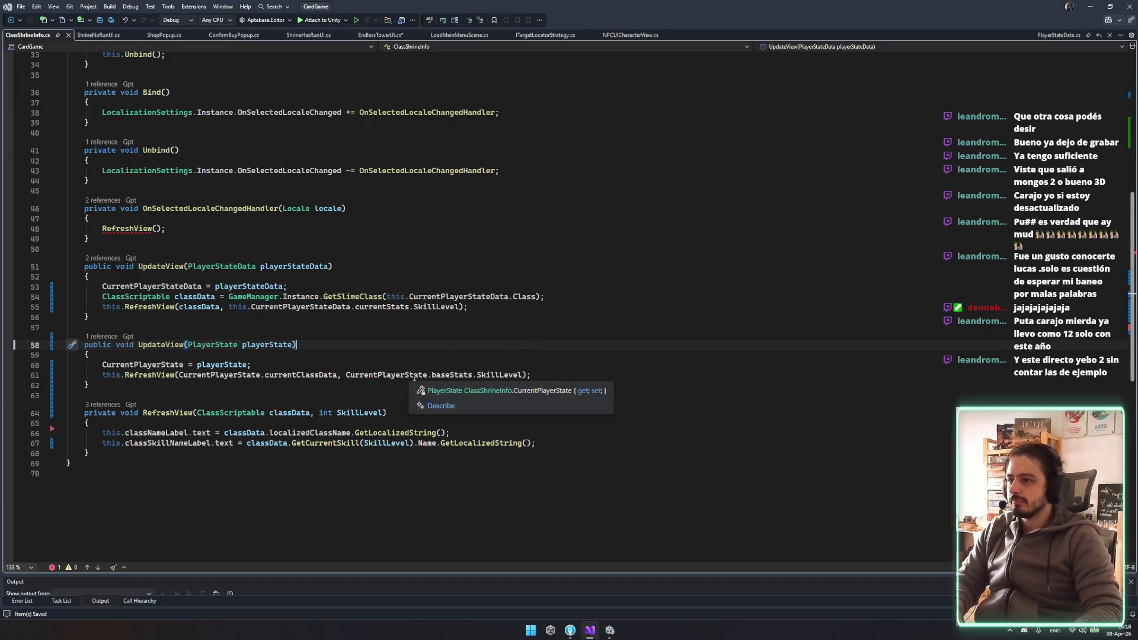
Accept the Copilot if/else refresh block in the locale-change handler and save ClassShrineInfo.cs
left_click(206, 221)
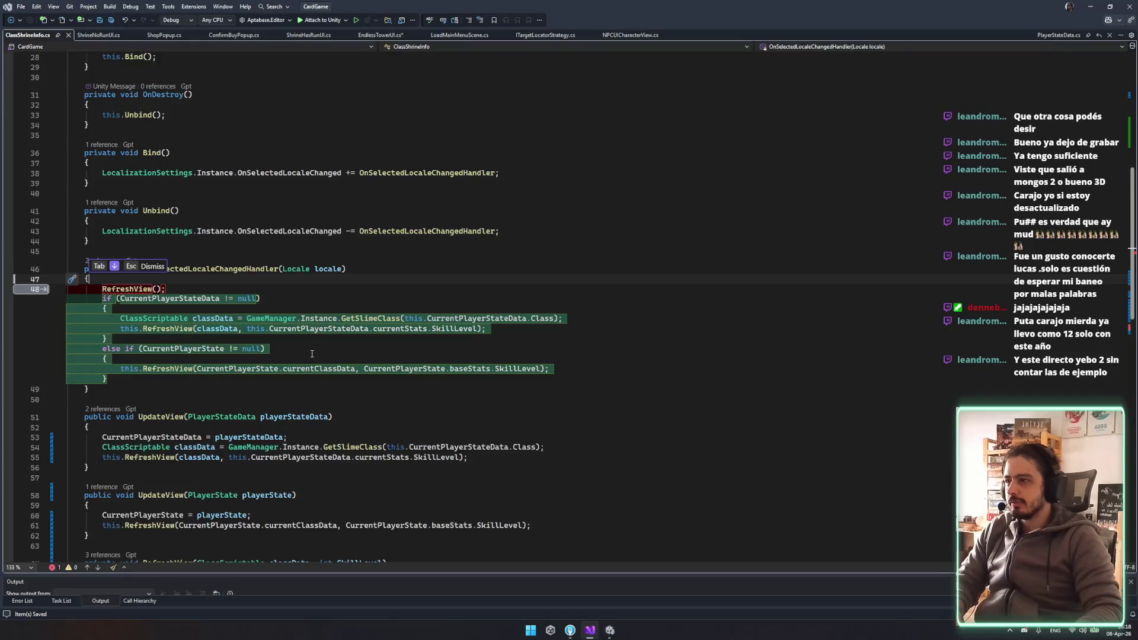
key("Tab")
key("ctrl+s")
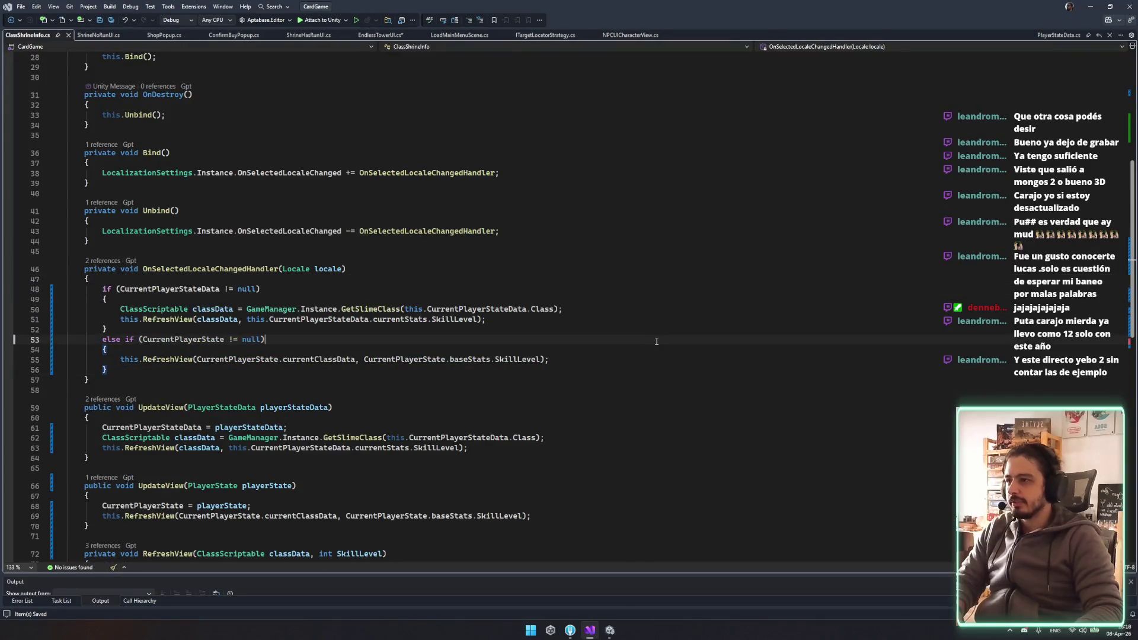
scroll(673, 369, "down", 4)
left_click(699, 338)
scroll(297, 113, "up", 8)
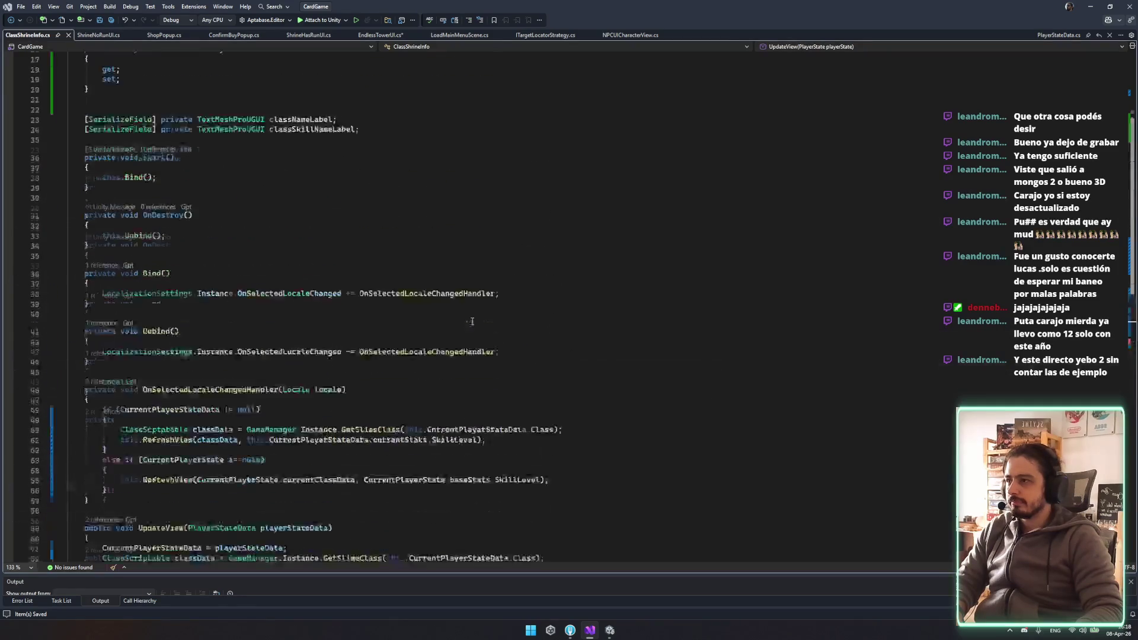
Add the missing semicolon to line 344 of EndlessTowerUI.cs, save, and go to Unity
left_click(380, 35)
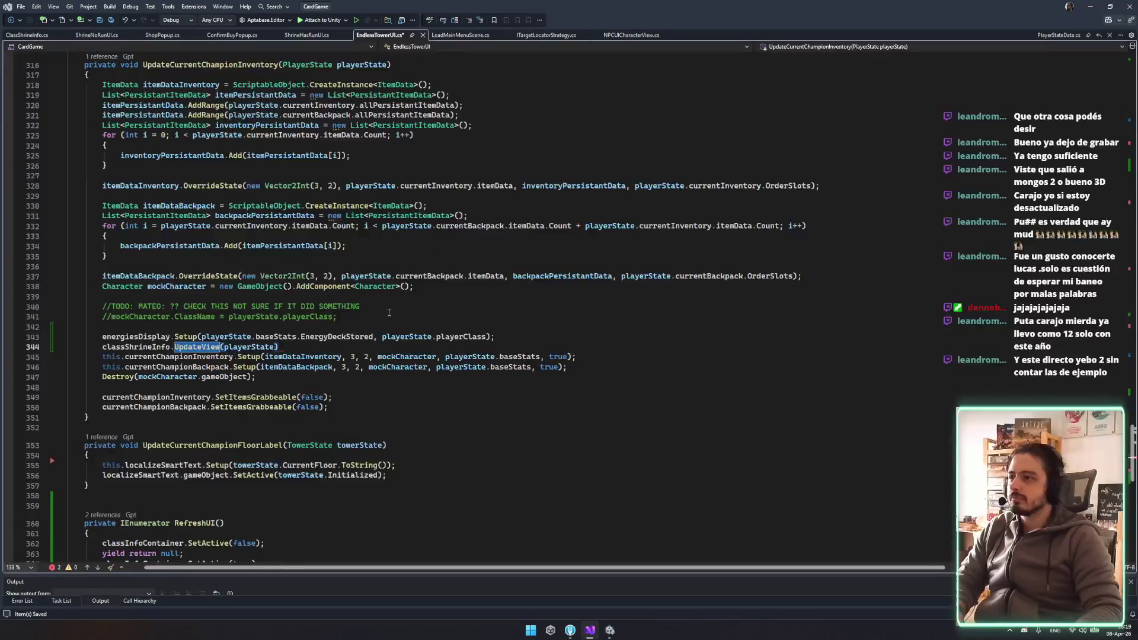
key("ctrl+s")
type(";")
left_click(473, 327)
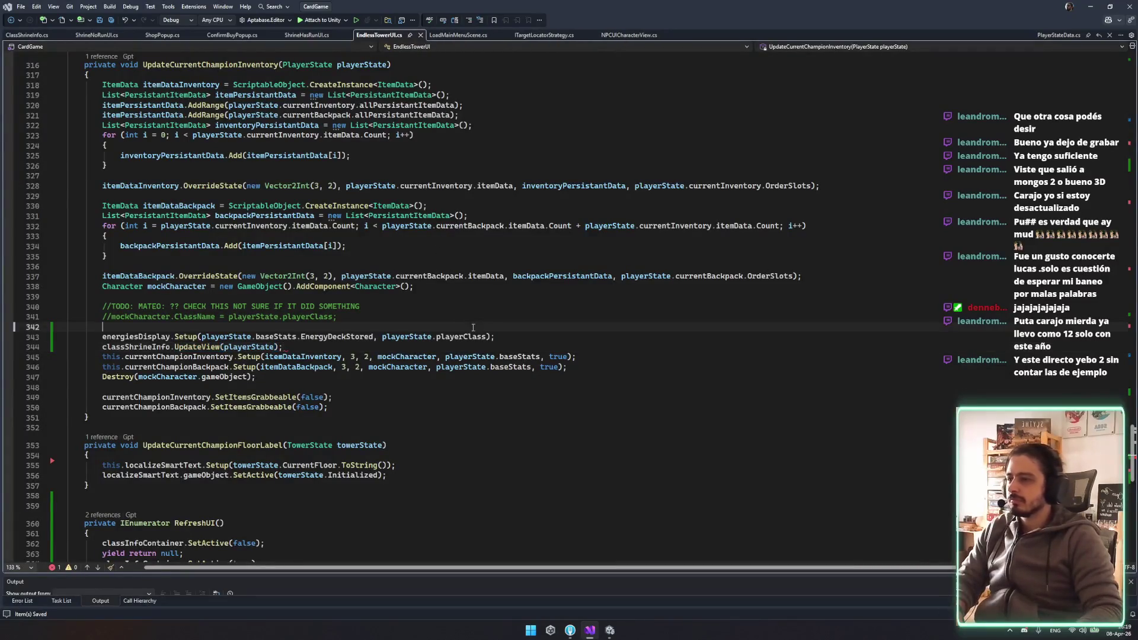
left_click(555, 335)
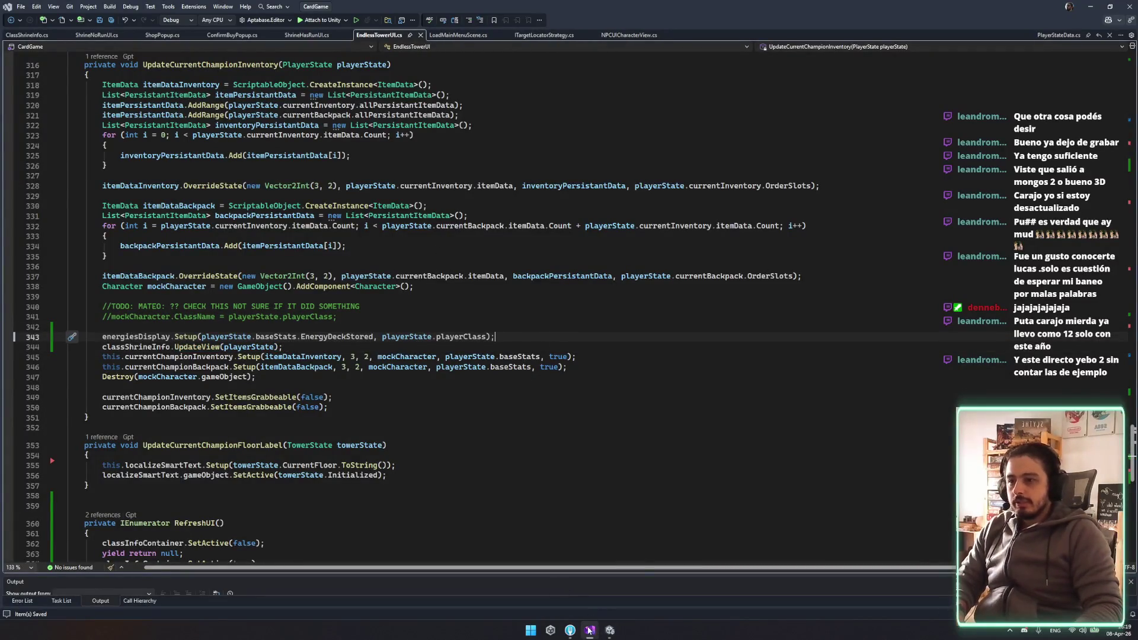
left_click(590, 631)
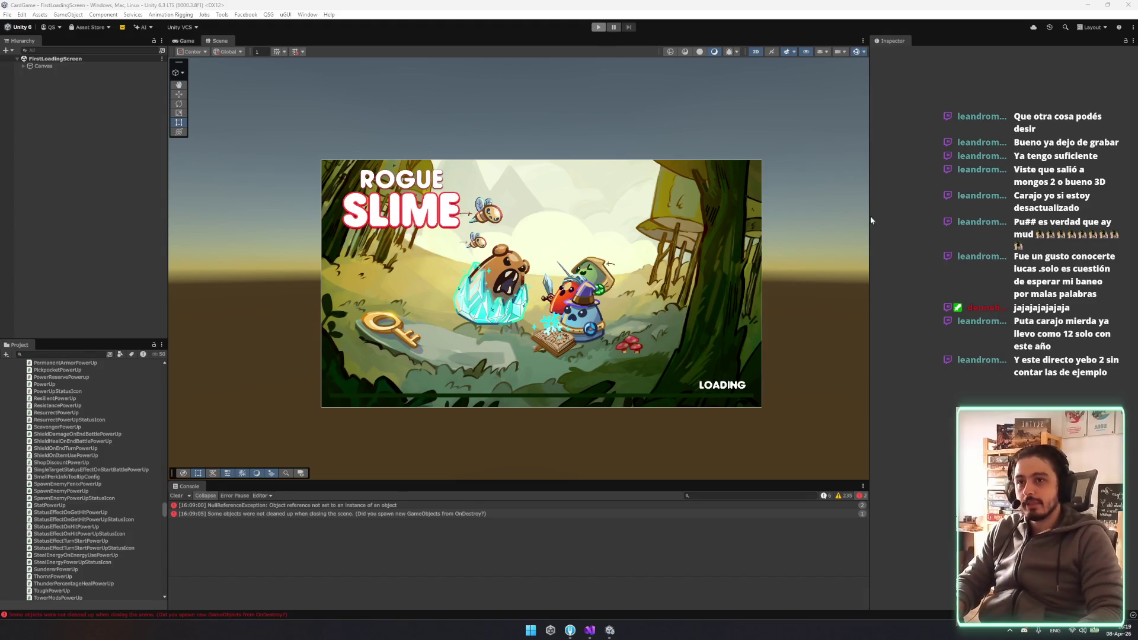
Play into the tower's champion panel, inspect the EndlessTowerUI NullReferenceException, and stop play mode
scroll(801, 238, "up", 2)
mouse_move(680, 237)
left_mouse_down()
mouse_move(652, 177)
mouse_move(754, 222)
mouse_move(830, 172)
left_mouse_up()
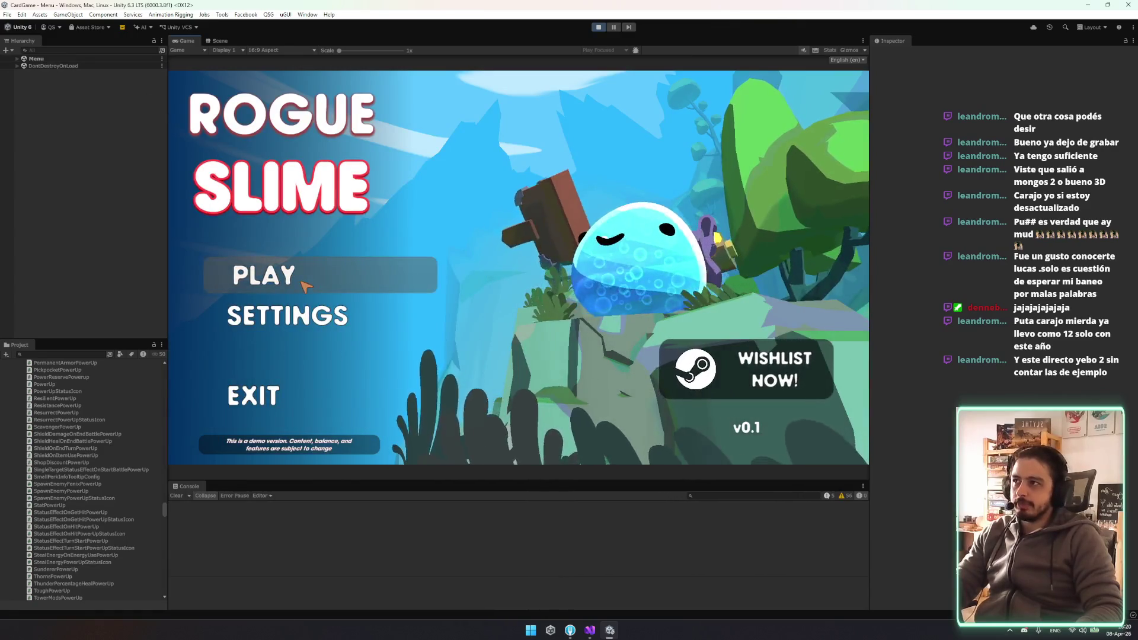
left_click(289, 265)
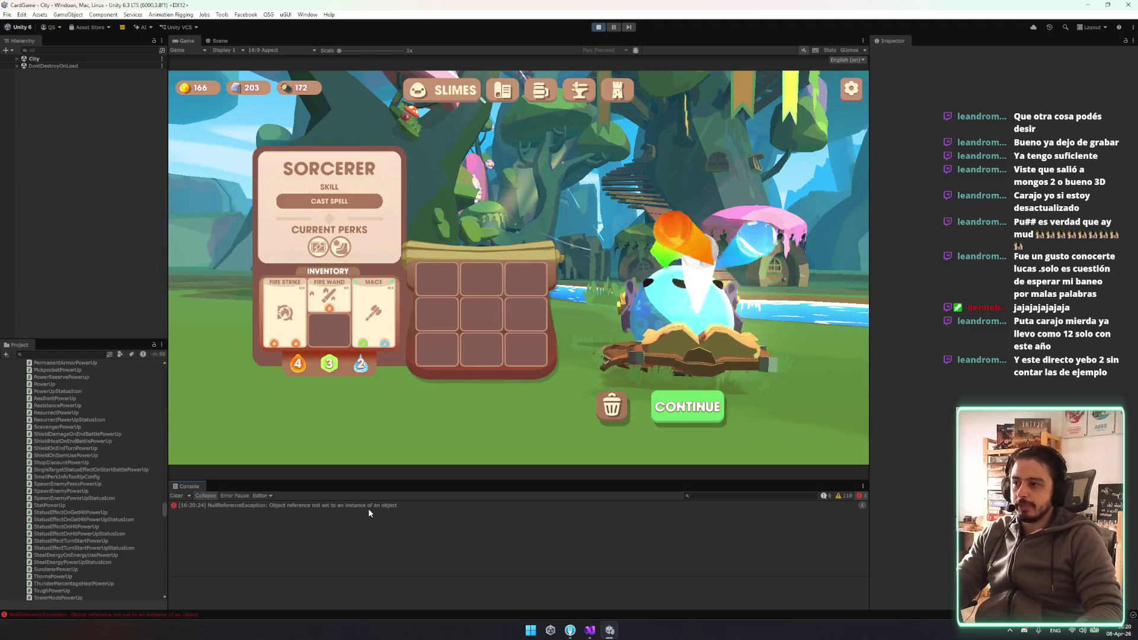
left_click(367, 505)
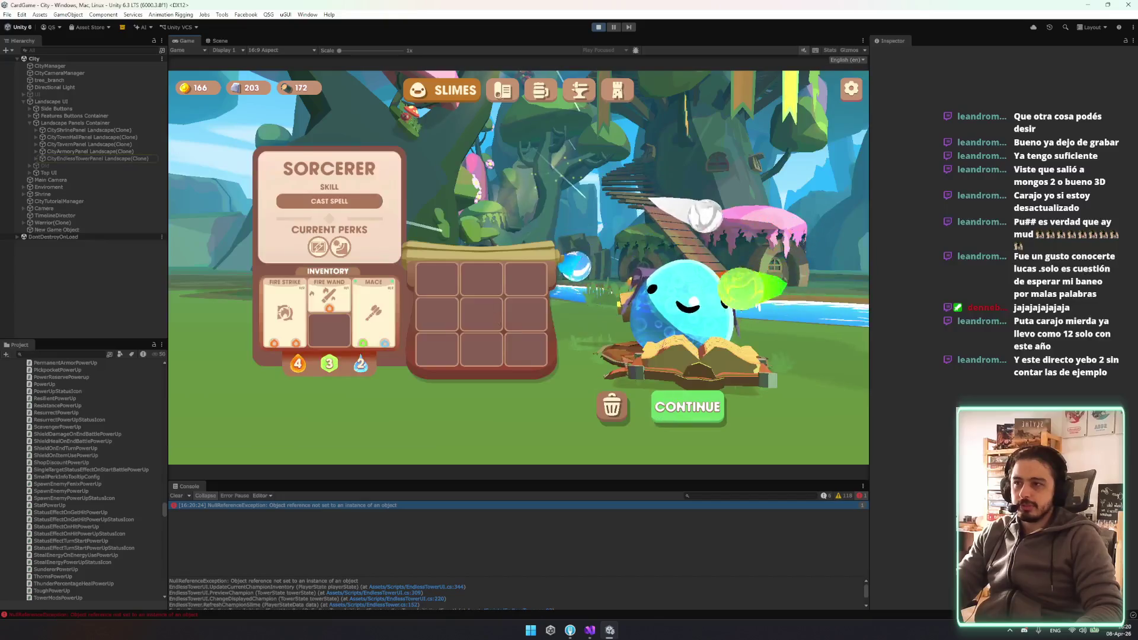
left_click(620, 92)
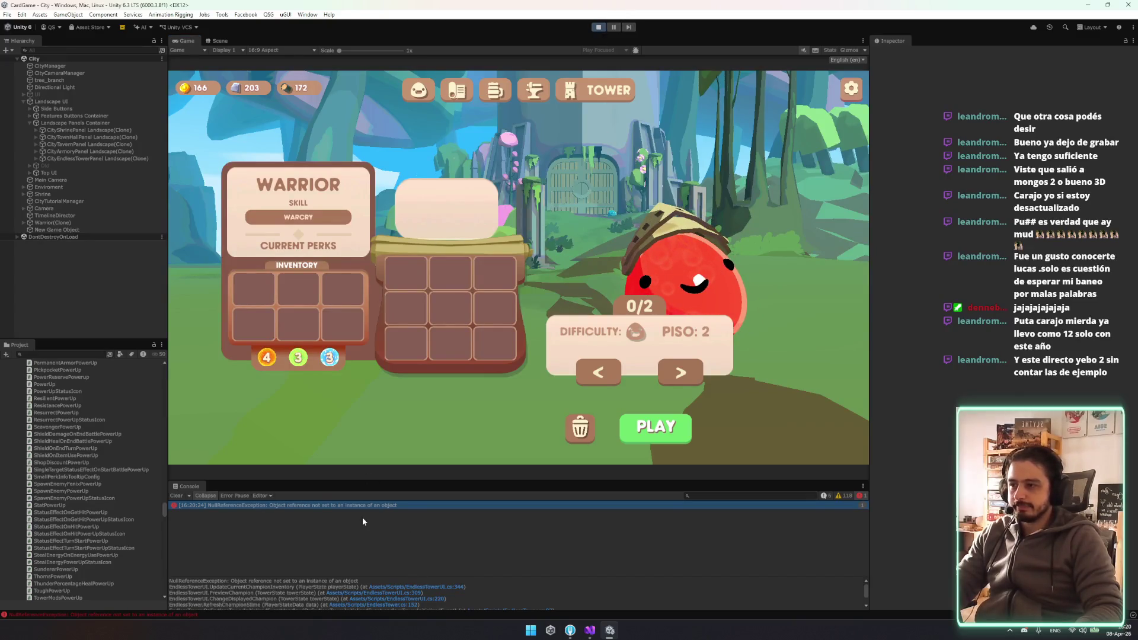
key("ctrl+p")
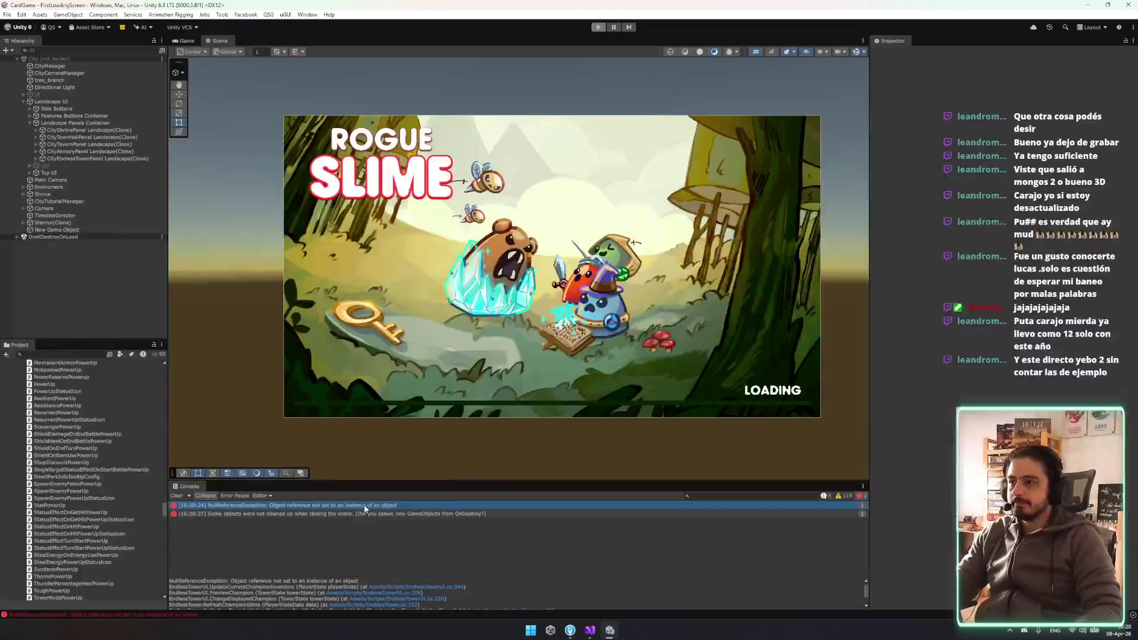
Open EndlessTowerUI.cs line 344 from the stack trace, check playerState and classShrineInfo references, then return to Unity
left_click(436, 586)
double_click(242, 346)
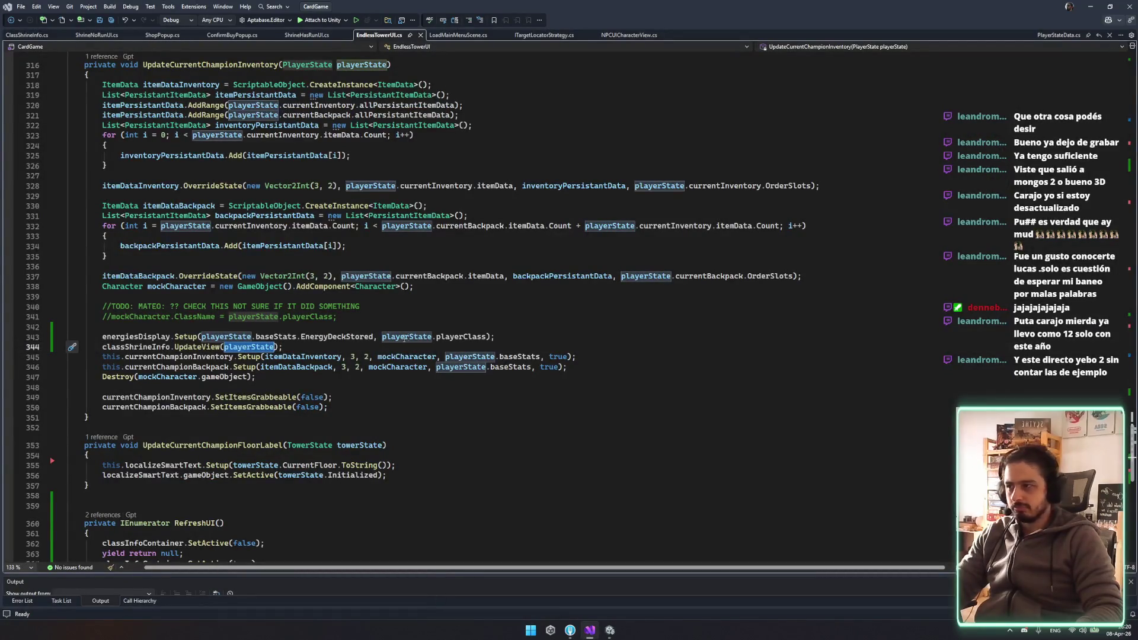
mouse_move(408, 337)
left_click(153, 346)
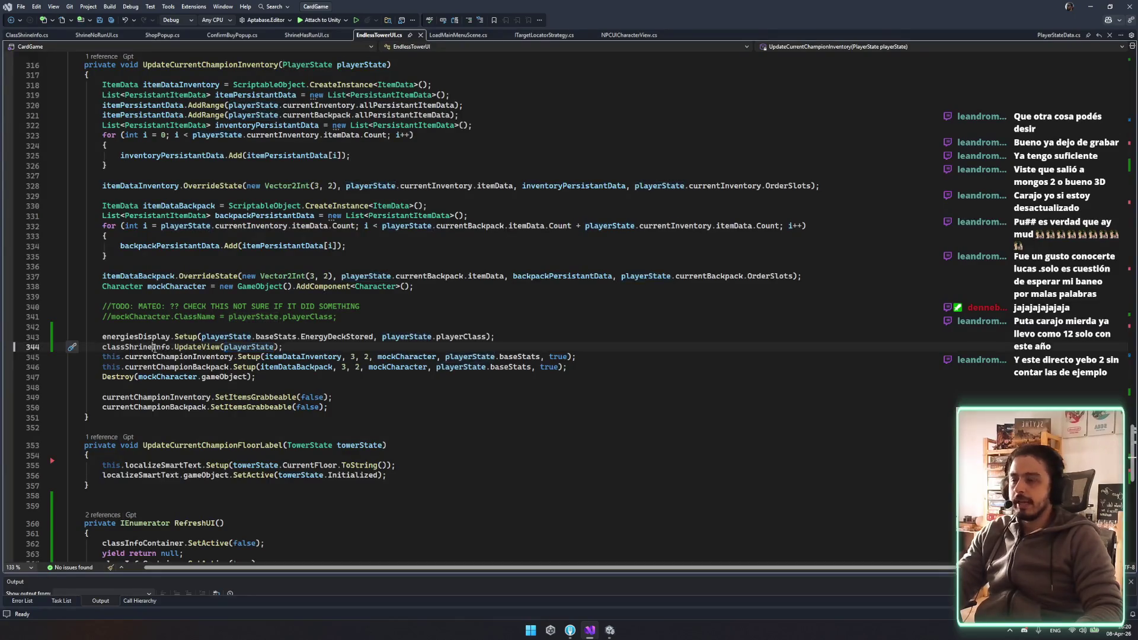
left_click(606, 632)
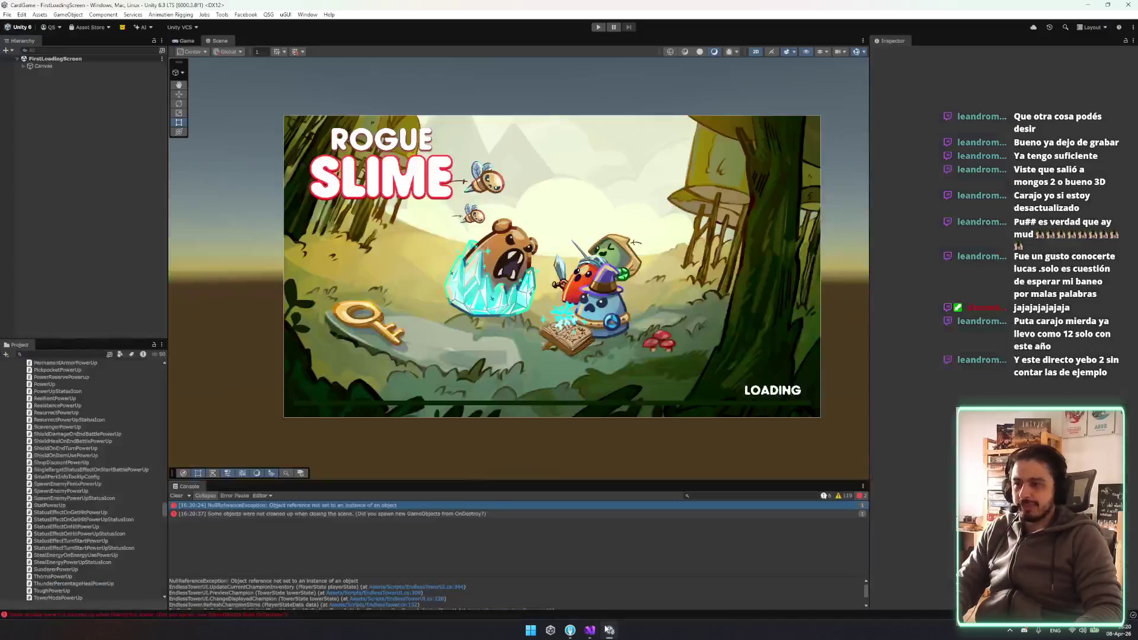
Find the CityEndlessTowerPanel Landscape prefab via 'endlesst' and assign its Class Shrine Info reference
left_click(80, 354)
type("en")
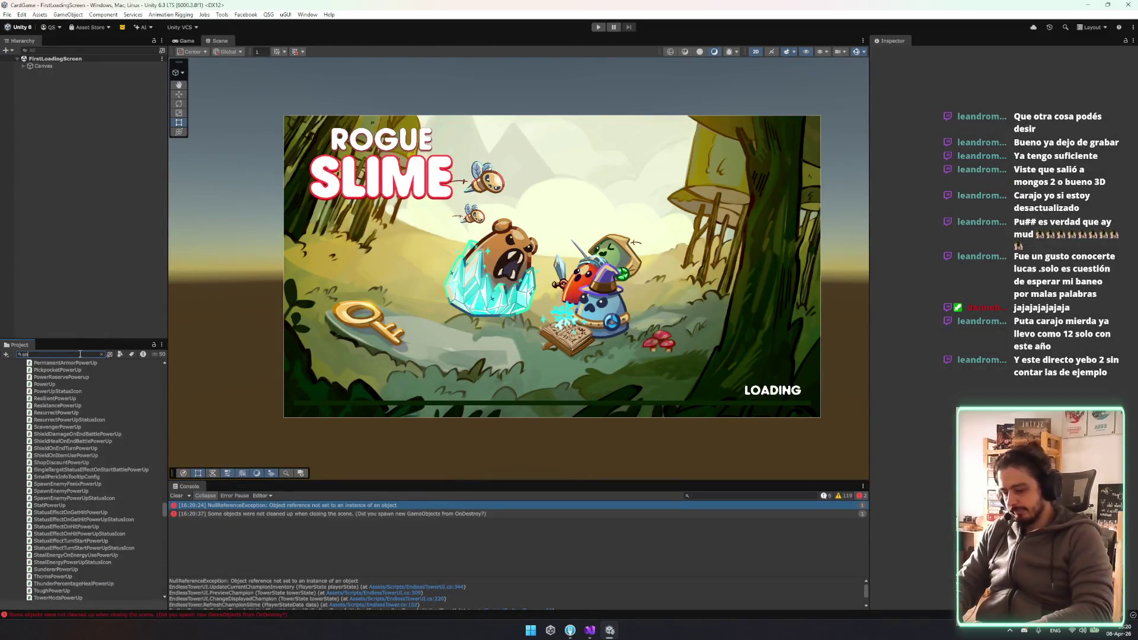
type("dlesst")
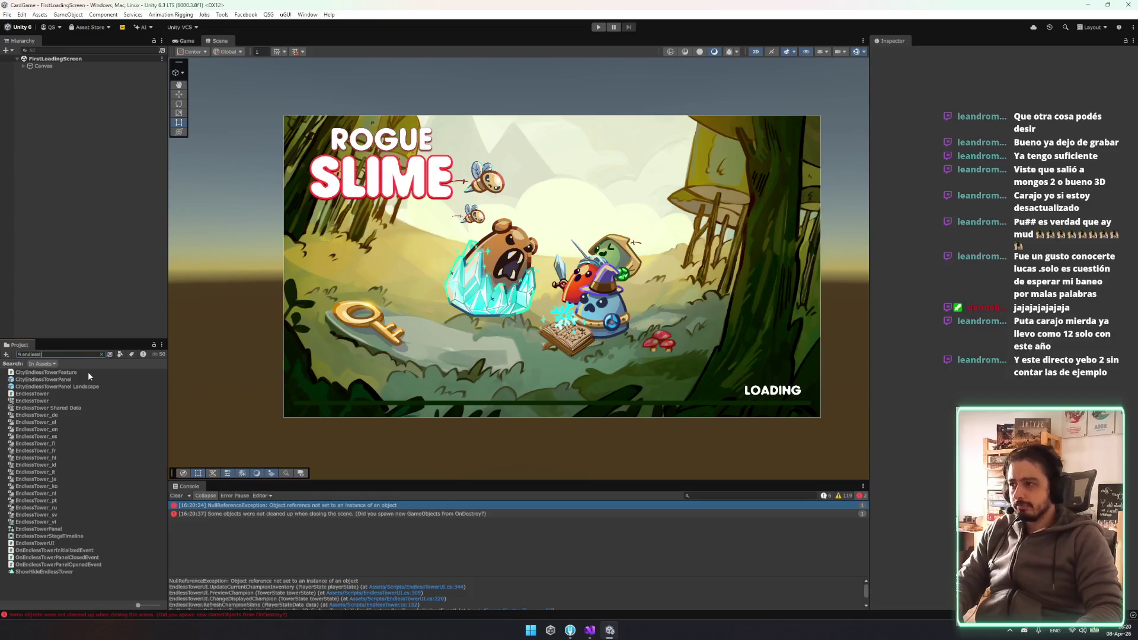
left_click(85, 386)
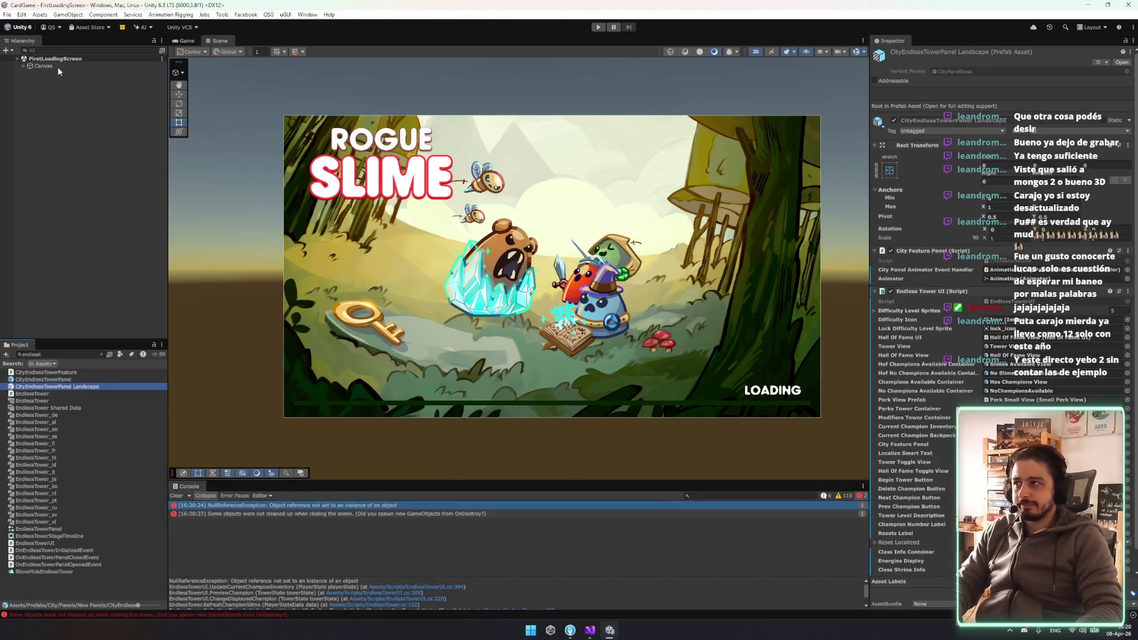
key("Return")
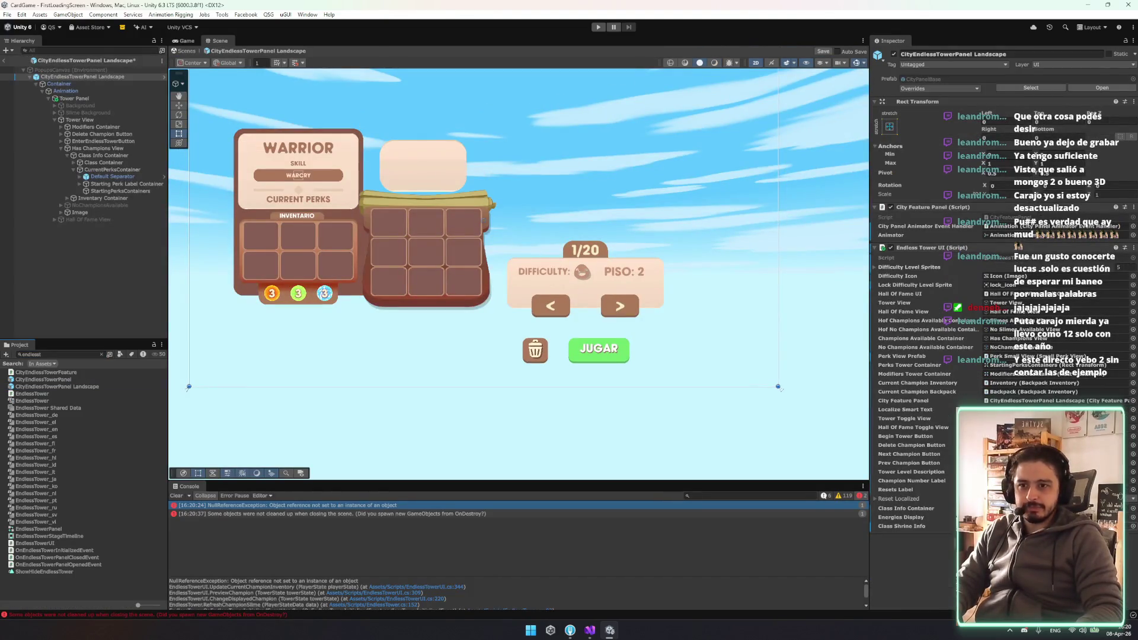
left_click(1132, 528)
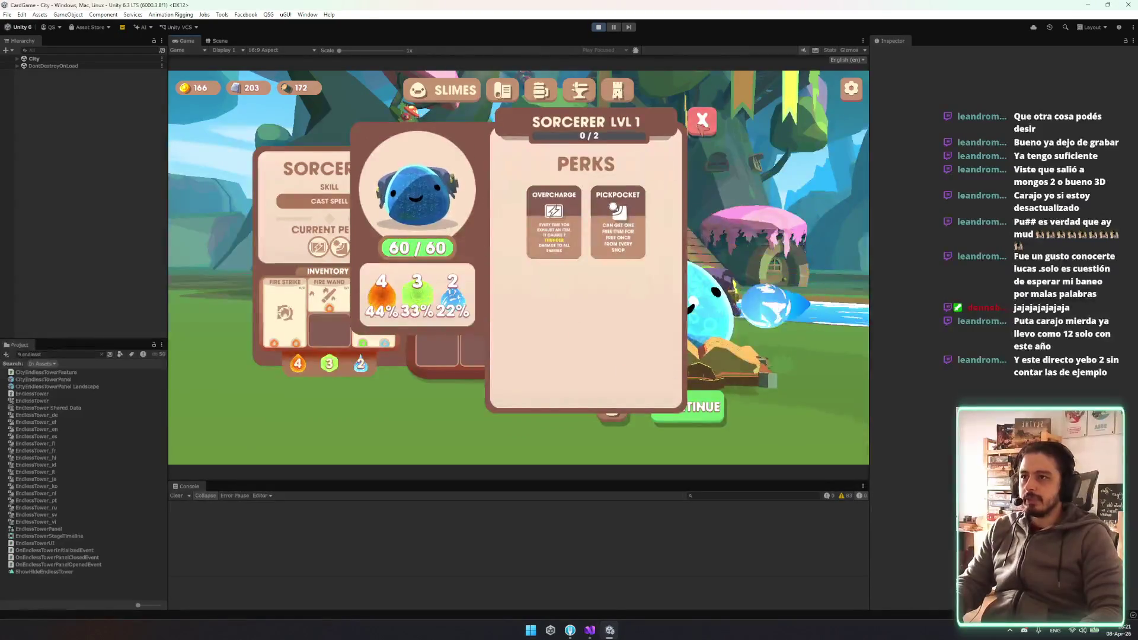
Close the Sorcerer perks popup and cycle the tower champions with the < arrow
left_click(329, 201)
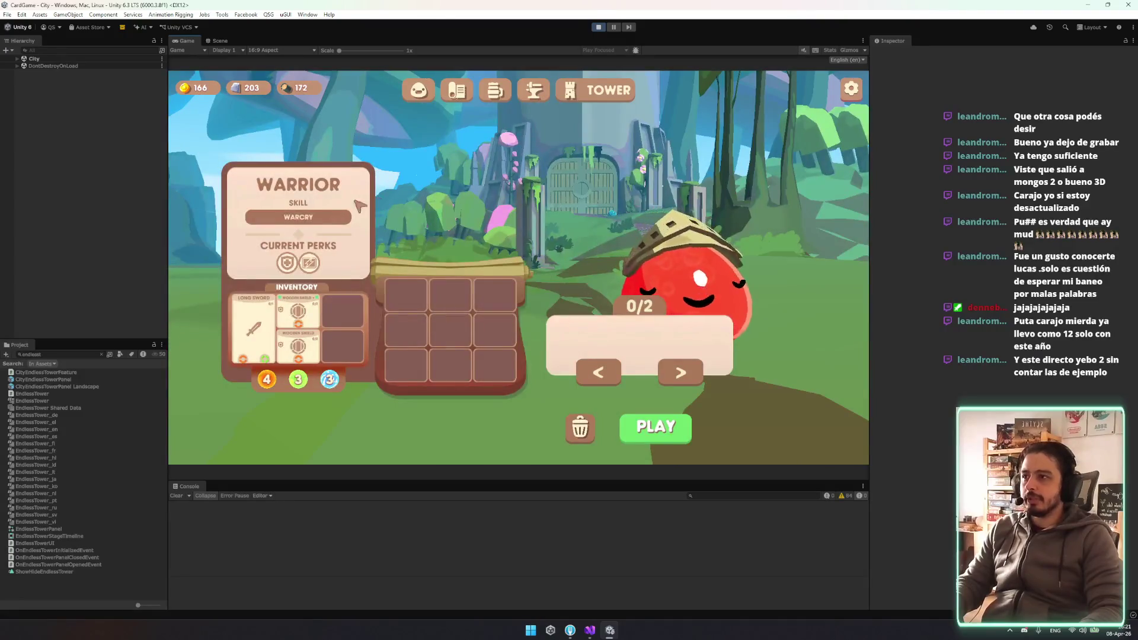
left_click(598, 372)
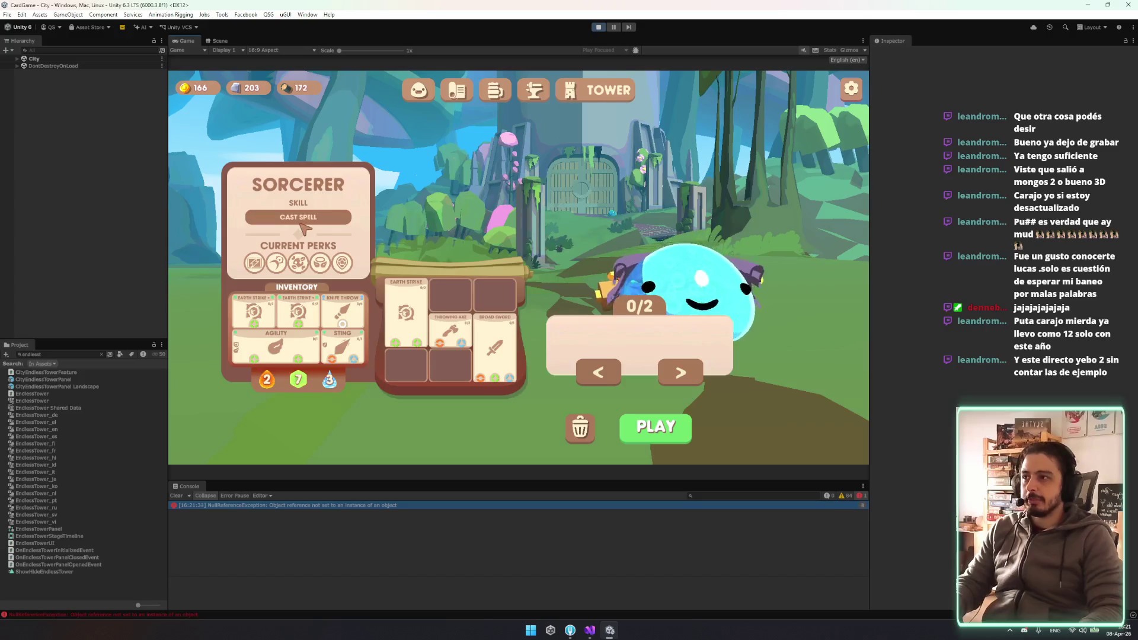
left_click(618, 375)
left_click(618, 375)
left_click(618, 375)
left_click(616, 379)
left_click(614, 379)
left_click(614, 379)
left_click(614, 379)
Cycle back to the Warrior and trace the skill-tooltip error to the Skill Container
left_click(596, 373)
left_click(596, 372)
left_click(595, 372)
left_click(596, 372)
left_click(596, 372)
left_click(596, 372)
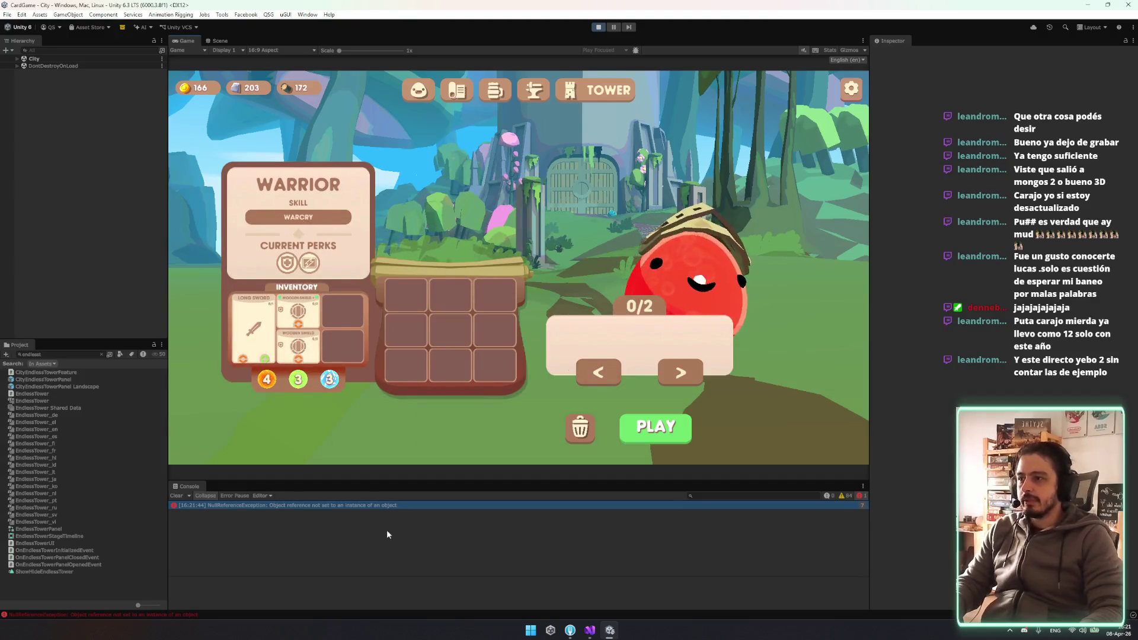
left_click(393, 506)
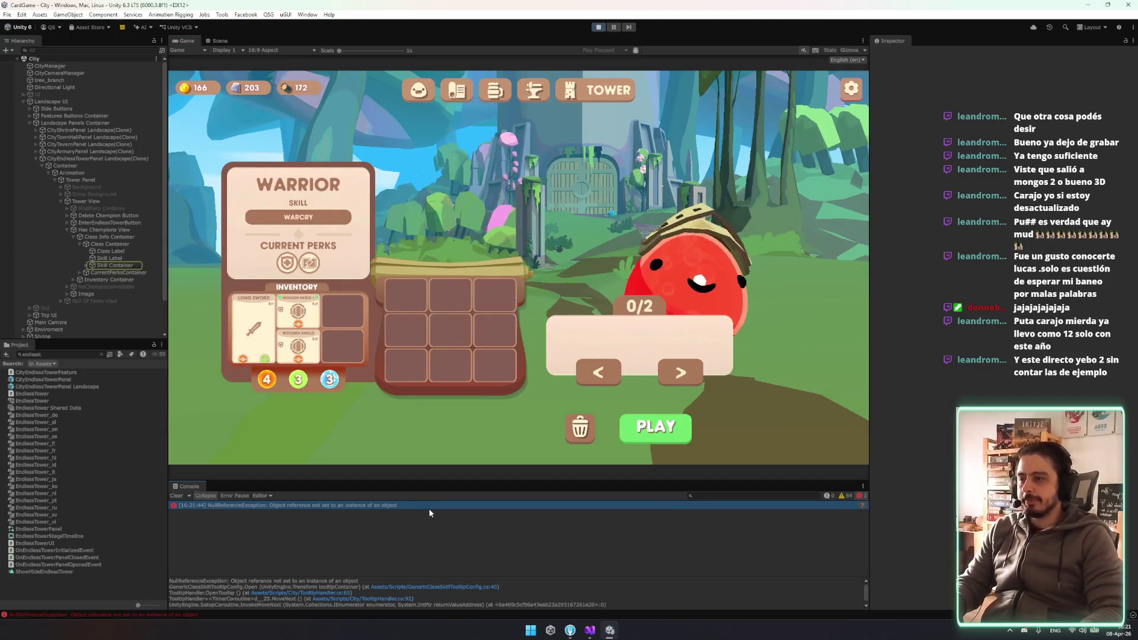
left_click(368, 504)
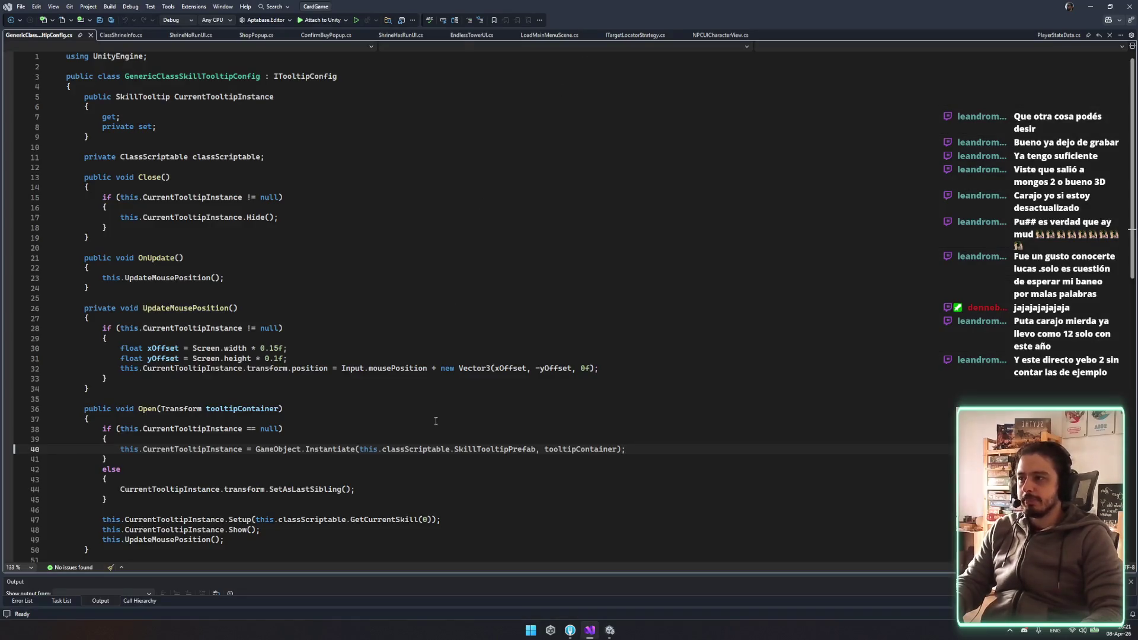
Open ShrineHasRunUI.cs from GenericClassSkillTooltipConfig's references and review its tooltip config setup lines
scroll(282, 399, "down", 2)
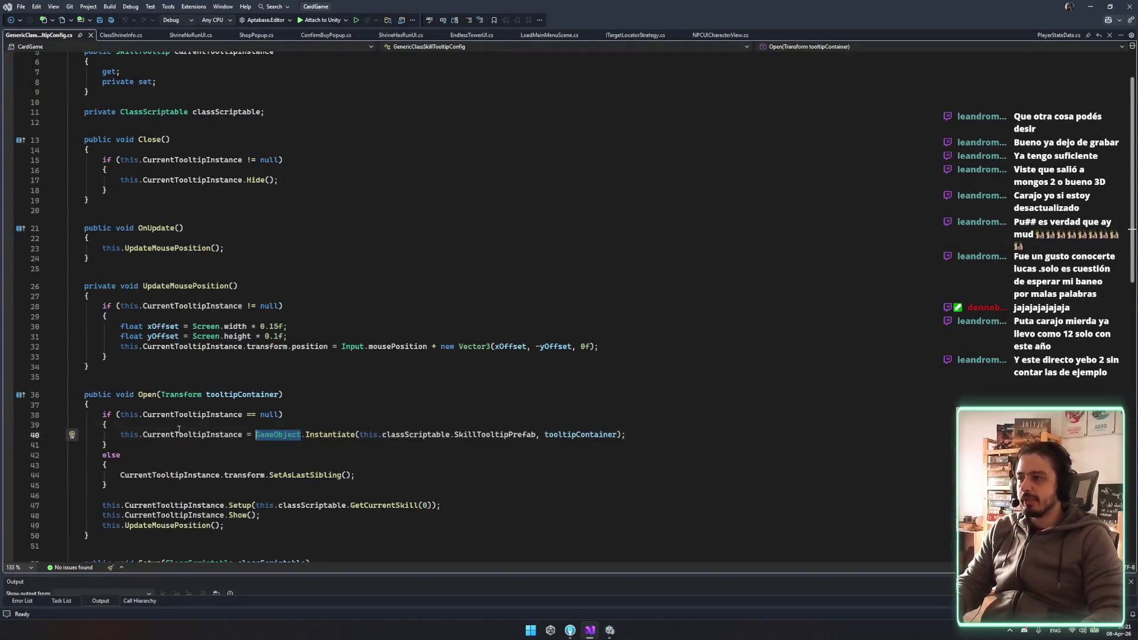
key("Up")
scroll(282, 398, "up", 2)
left_click(83, 76)
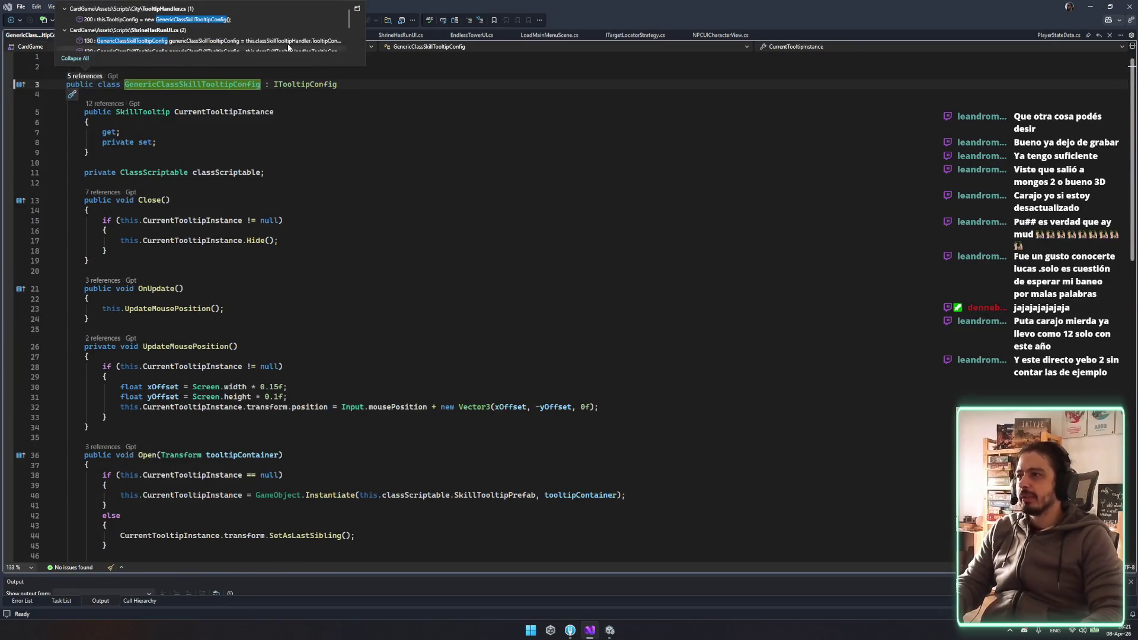
double_click(289, 42)
left_click_drag(83, 311, 523, 322)
scroll(495, 263, "up", 3)
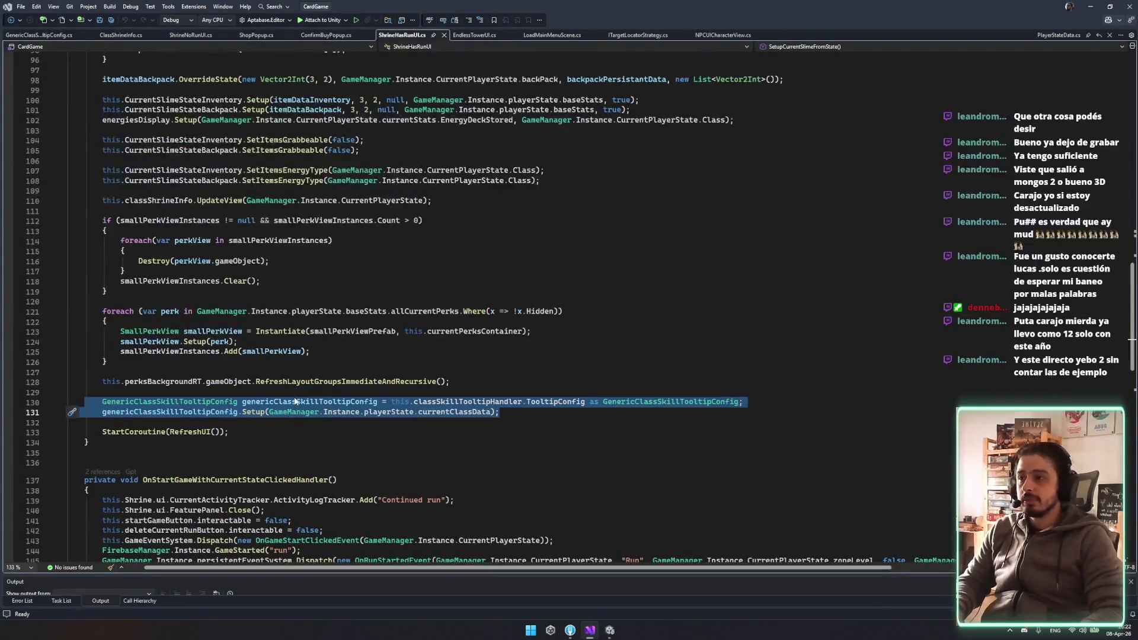
Go to the Setup method definition and highlight each use of CurrentTooltipInstance
left_click(244, 402)
left_click(254, 412, "ctrl")
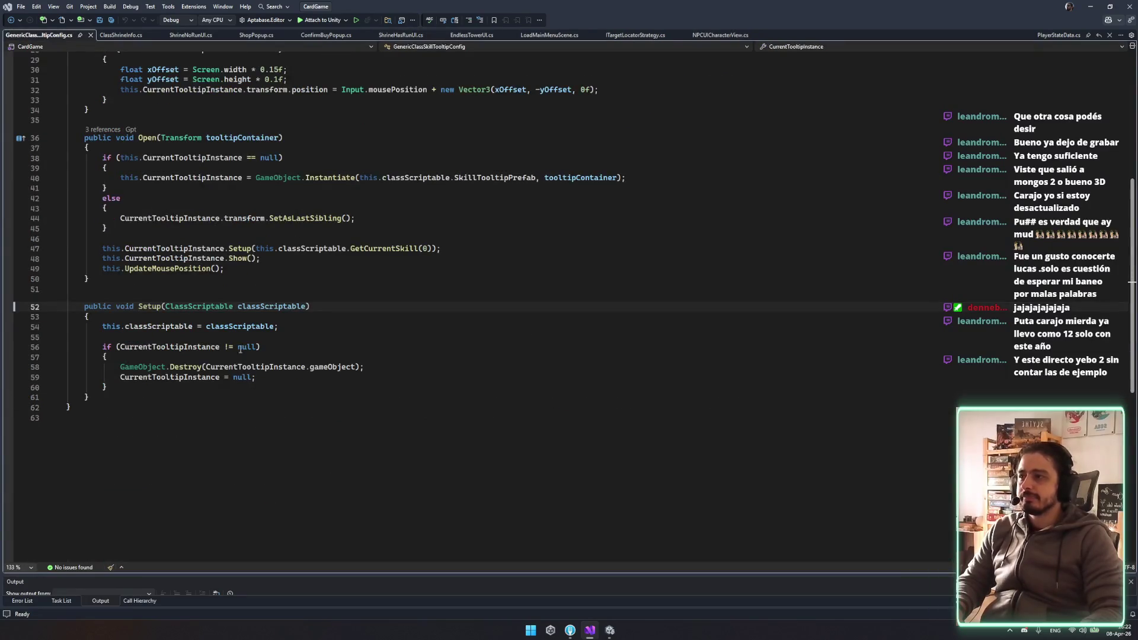
left_click_drag(113, 330, 255, 378)
left_click(242, 378)
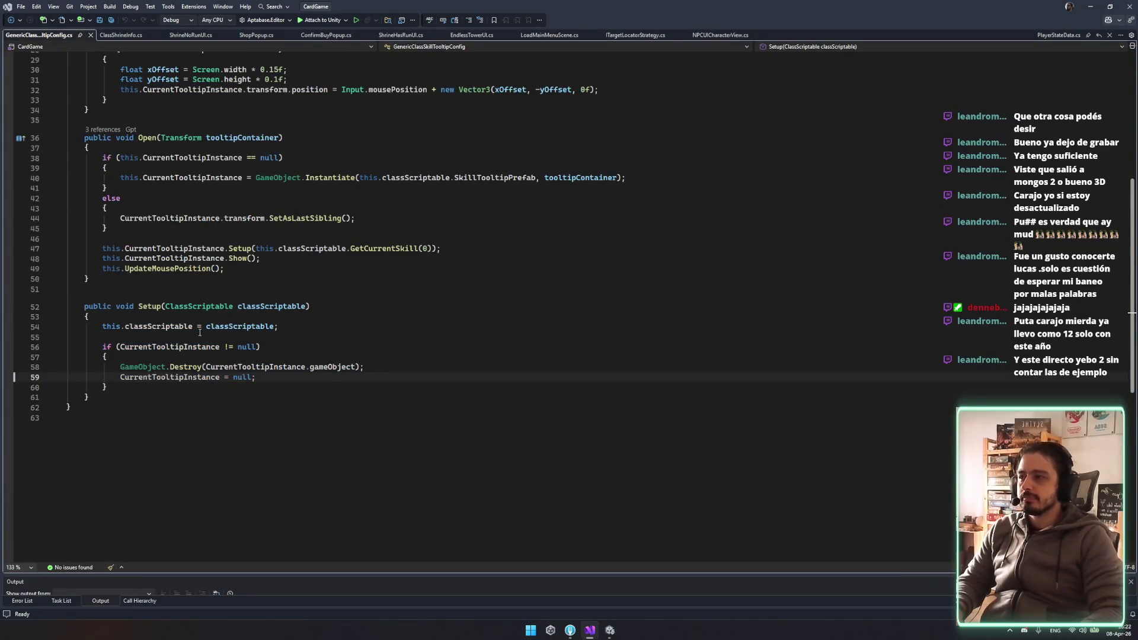
double_click(180, 346)
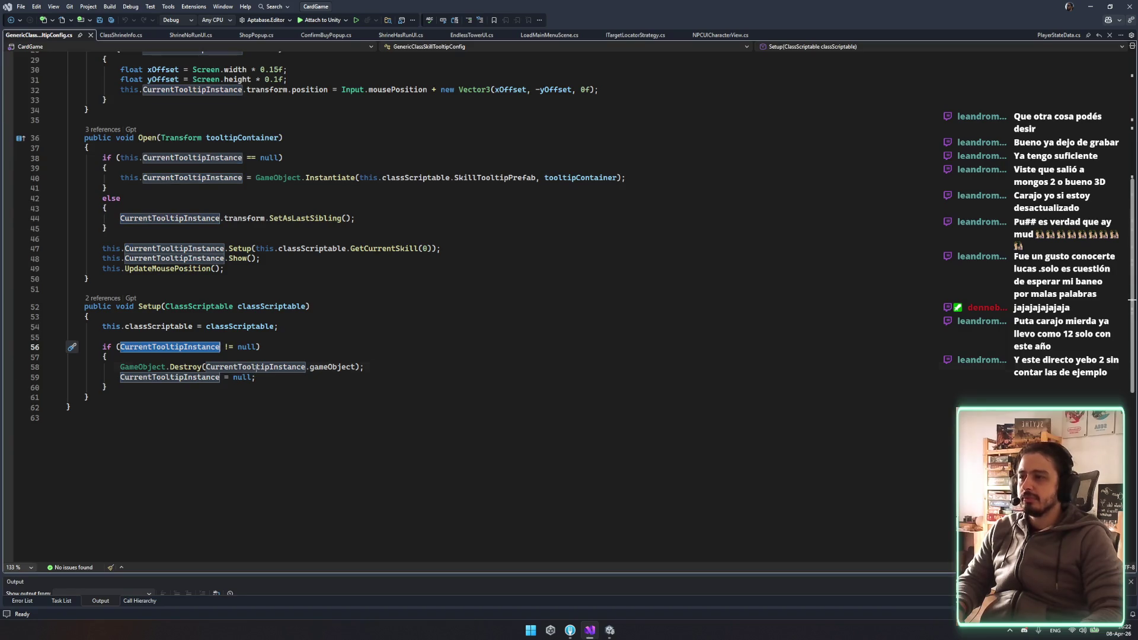
double_click(256, 367)
double_click(168, 377)
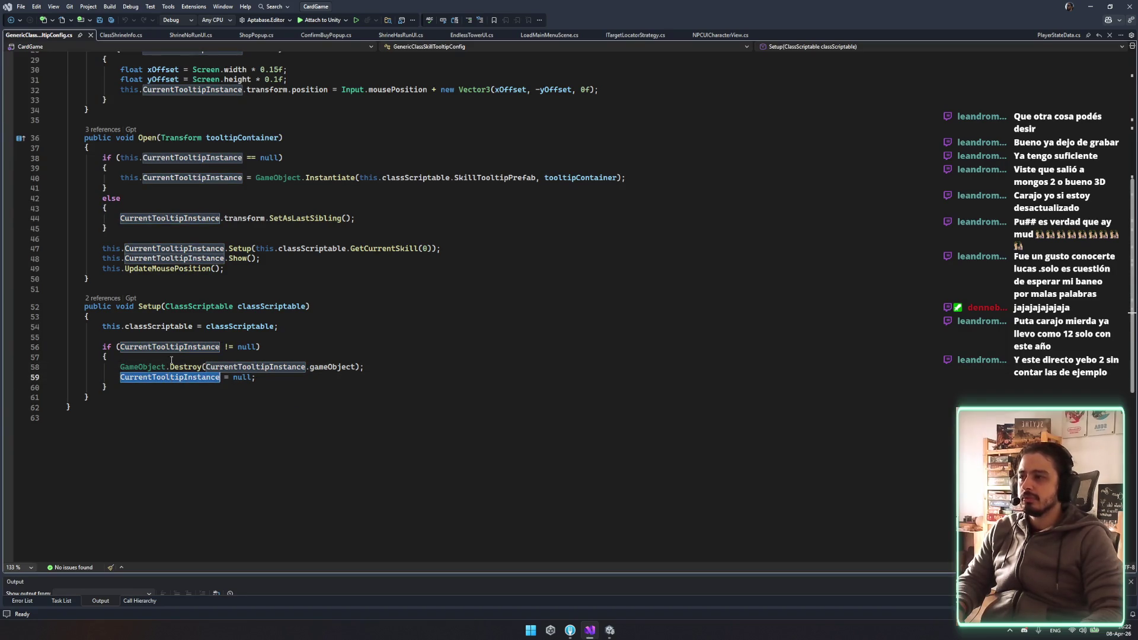
Copy tooltip config lines 130–131 from ShrineHasRunUI.cs and paste them after line 344 in EndlessTowerUI.cs
scroll(213, 339, "up", 2)
left_click(151, 365)
key("F12")
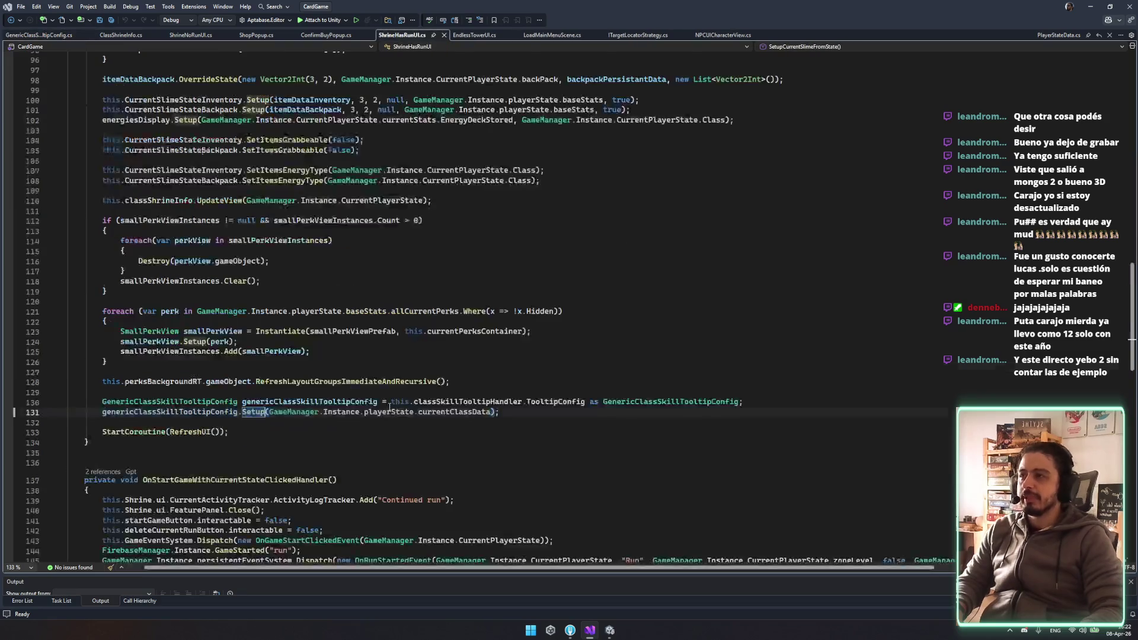
left_click_drag(89, 393, 590, 413)
key("ctrl+c")
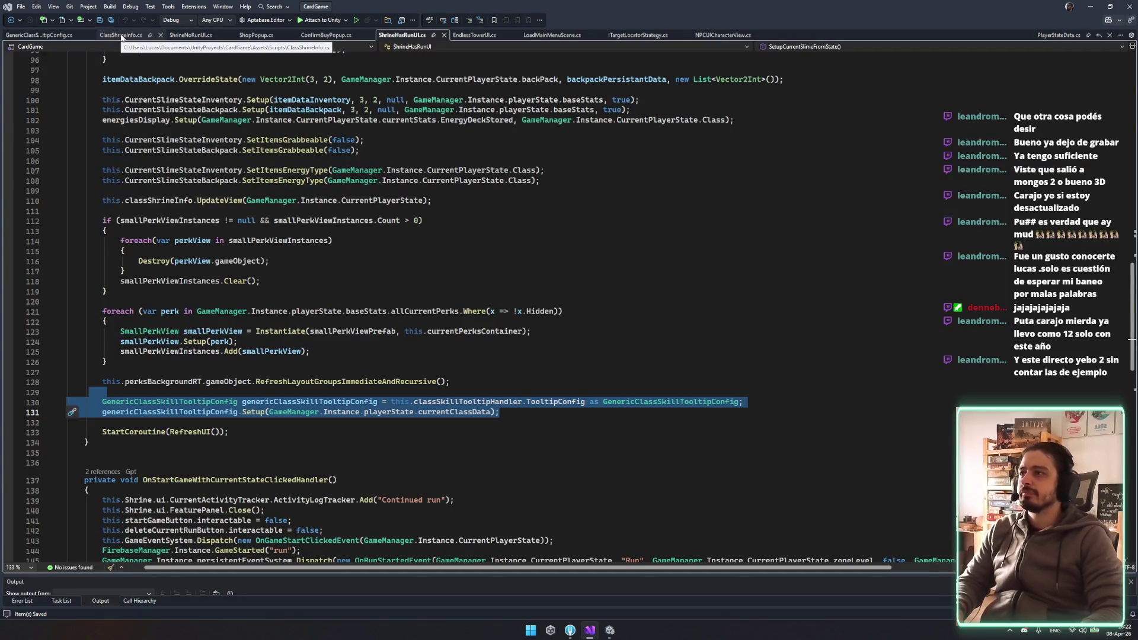
left_click(474, 35)
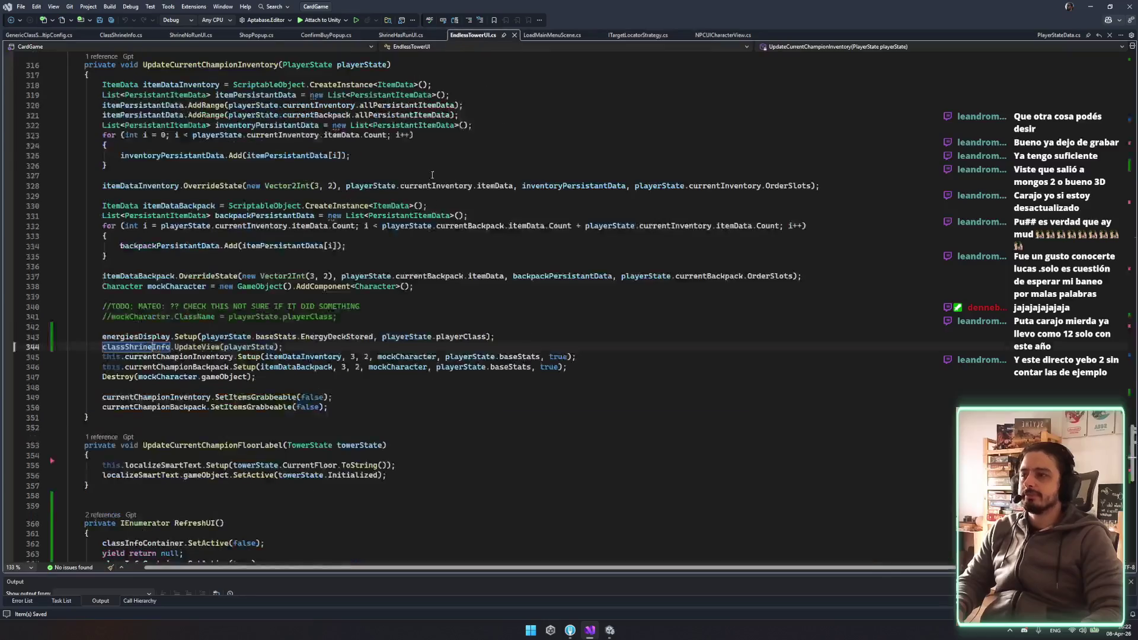
key("End")
key("ctrl+v")
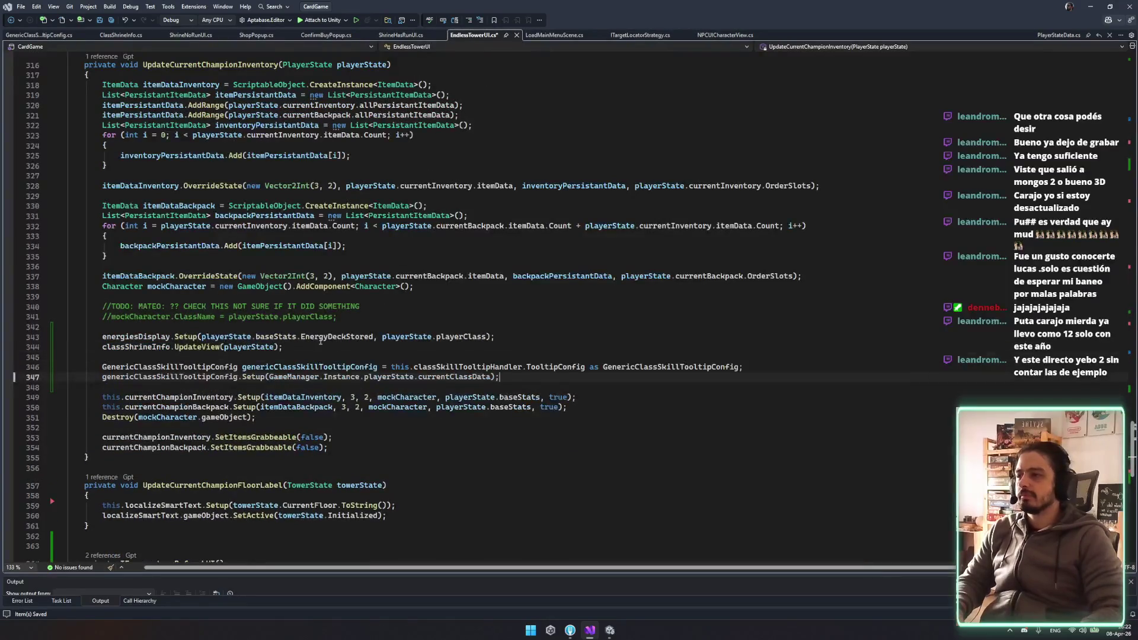
Inspect classShrineInfo and the Setup method in GenericClassSkillTooltipConfig.cs
double_click(157, 349)
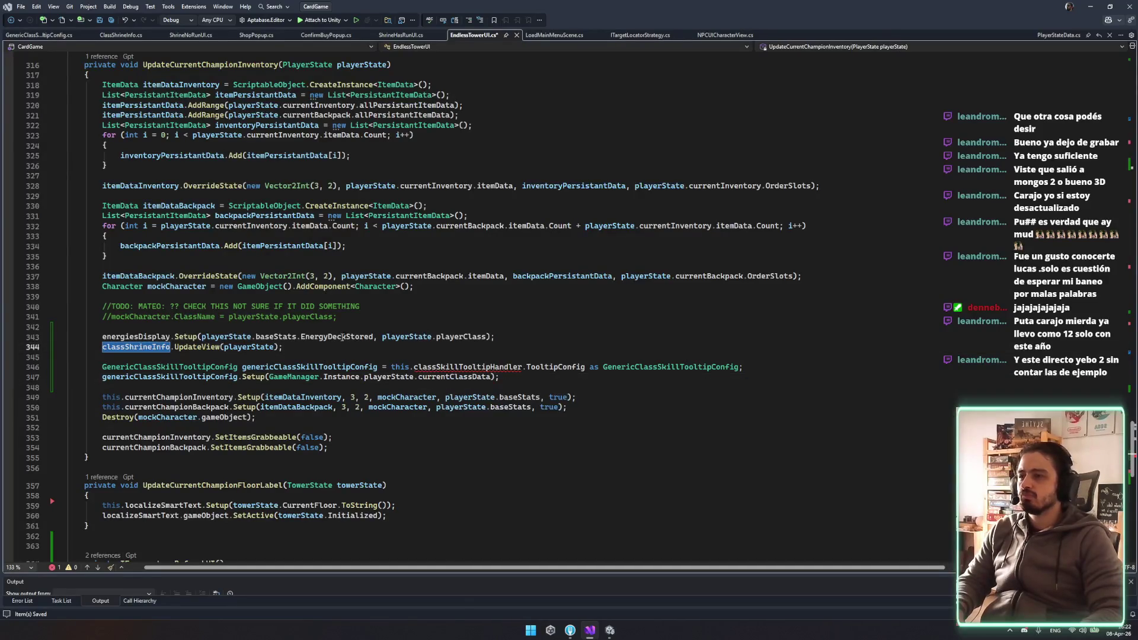
left_click(121, 35)
left_click(465, 394)
key("ctrl+minus")
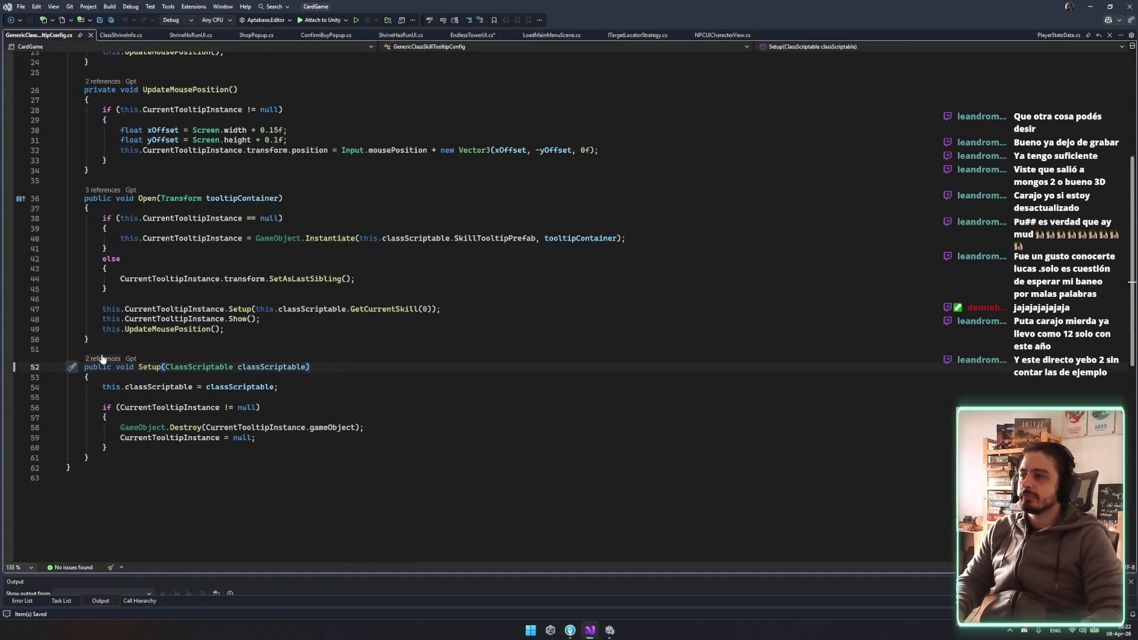
Copy the serialized classSkillTooltipHandler field declaration, reached through Setup's caller in ShrineHasRunUI
left_click(103, 358)
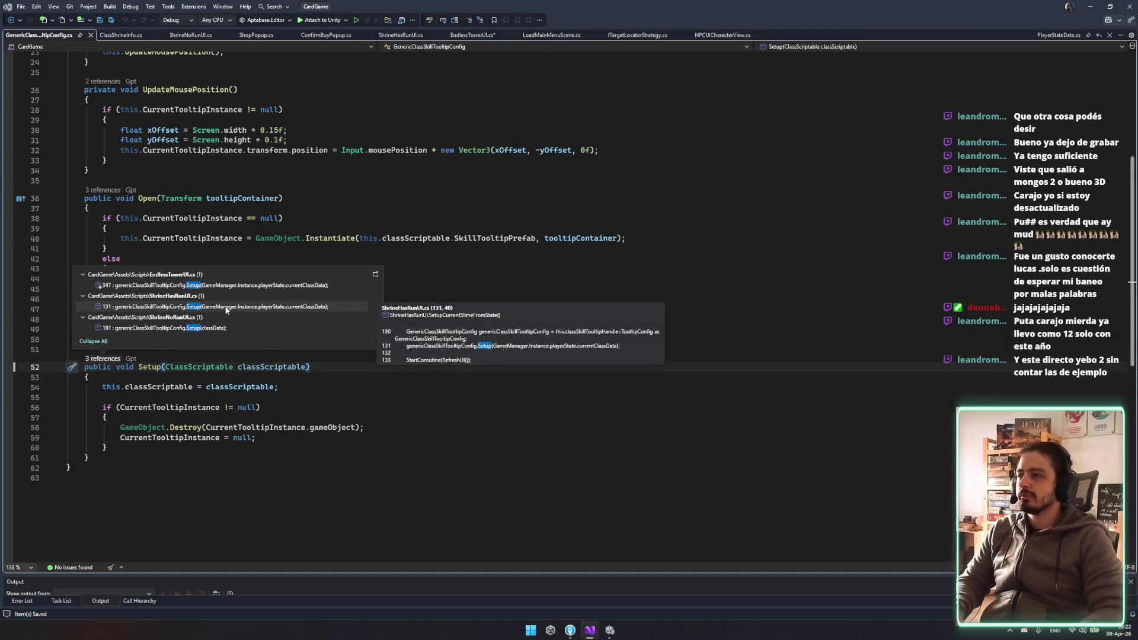
double_click(226, 308)
left_click(513, 302)
double_click(473, 298)
key("F12")
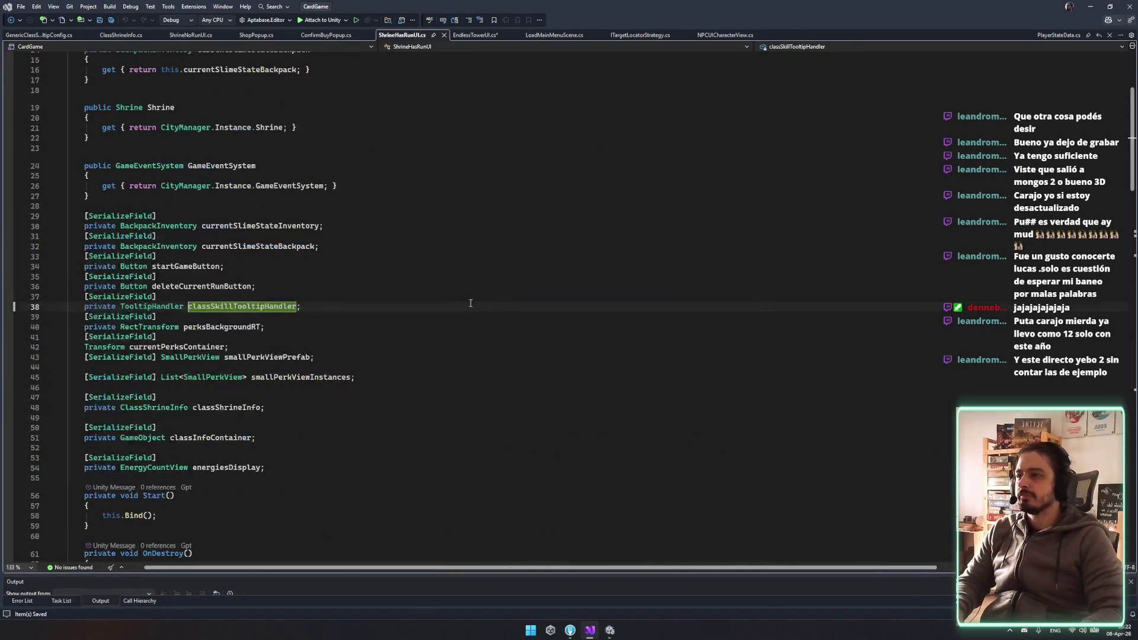
left_click_drag(368, 311, 384, 287)
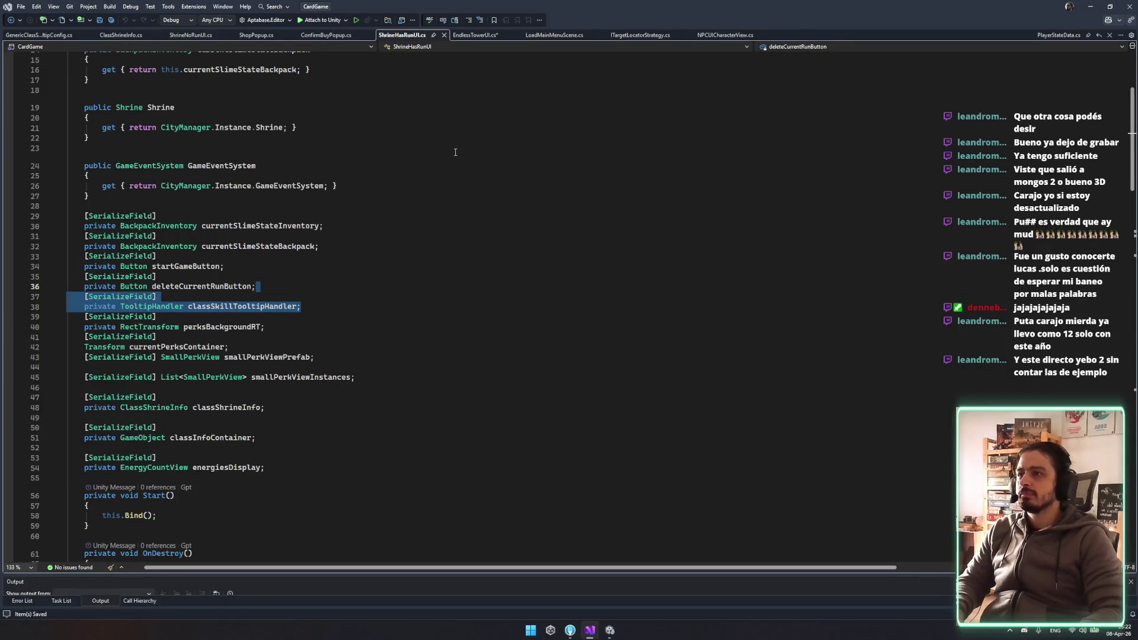
Paste the TooltipHandler field after classShrineInfo in EndlessTowerUI, add a blank line, and return to Unity
left_click(478, 35)
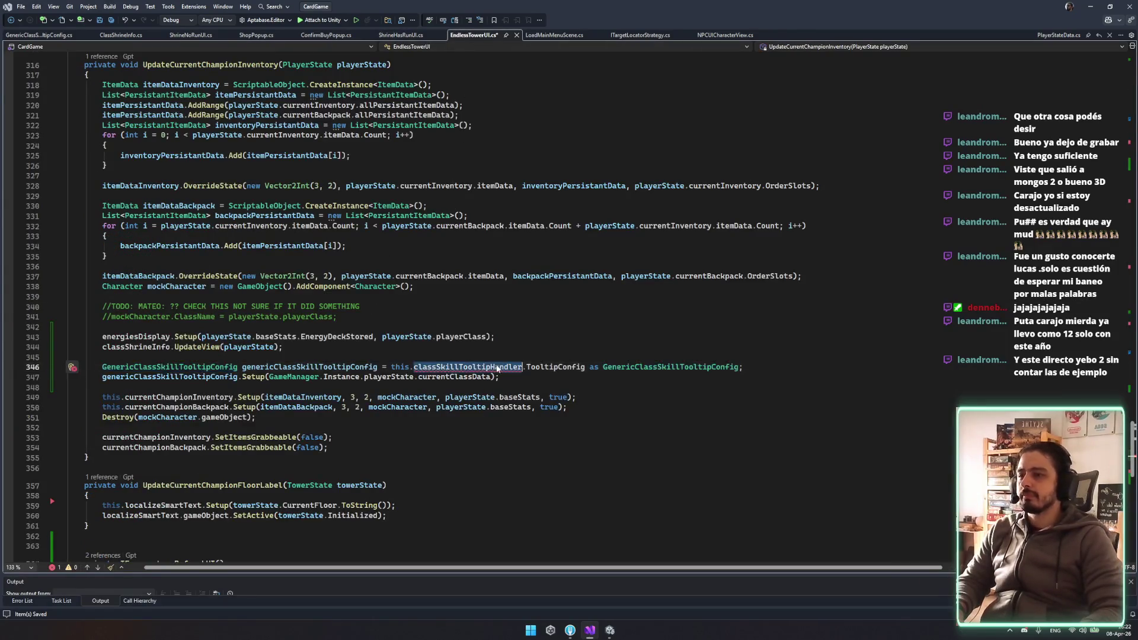
scroll(474, 297, "up", 20)
scroll(440, 260, "up", 20)
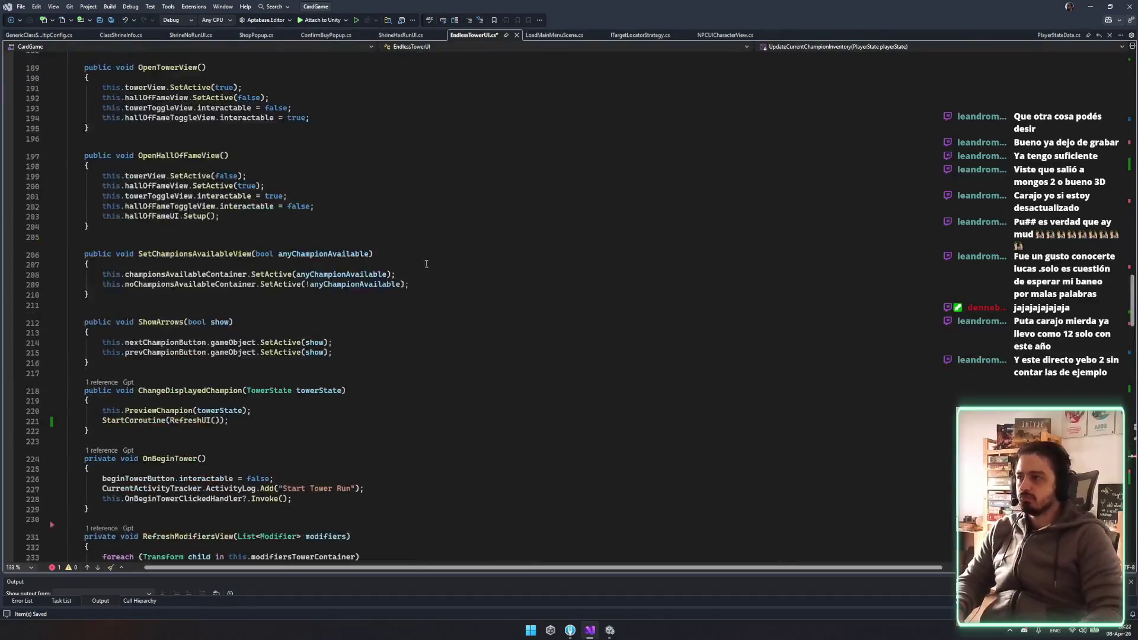
scroll(390, 272, "up", 8)
left_click(329, 336)
type("[SerializeField] private TooltipHandler classSkillTooltipHandler;")
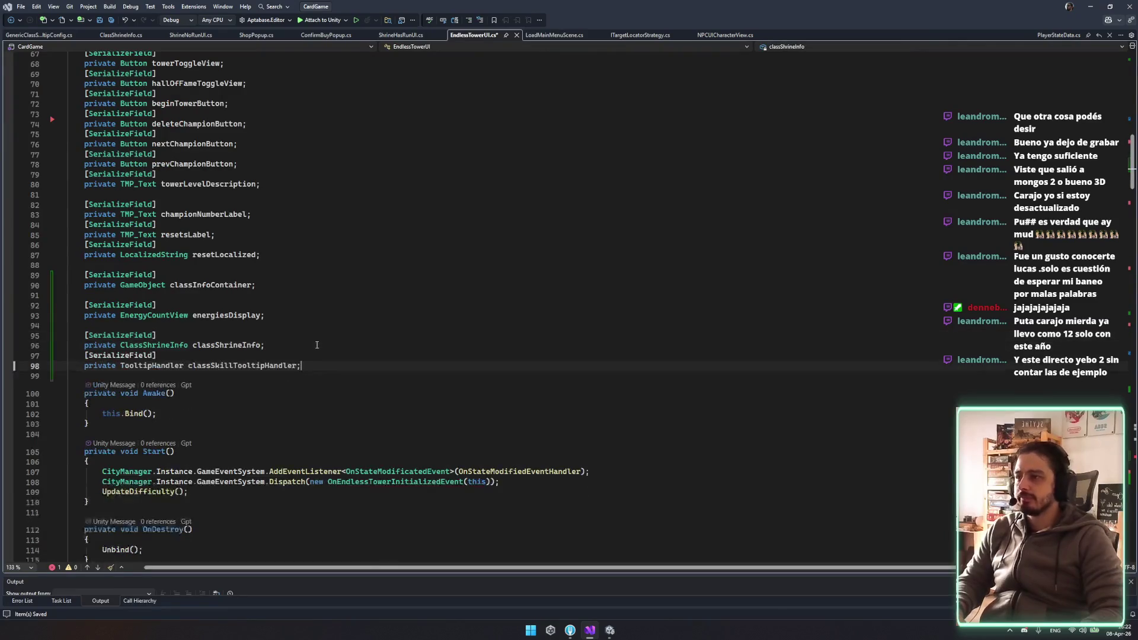
left_click(339, 345)
key("Return")
left_click(415, 365)
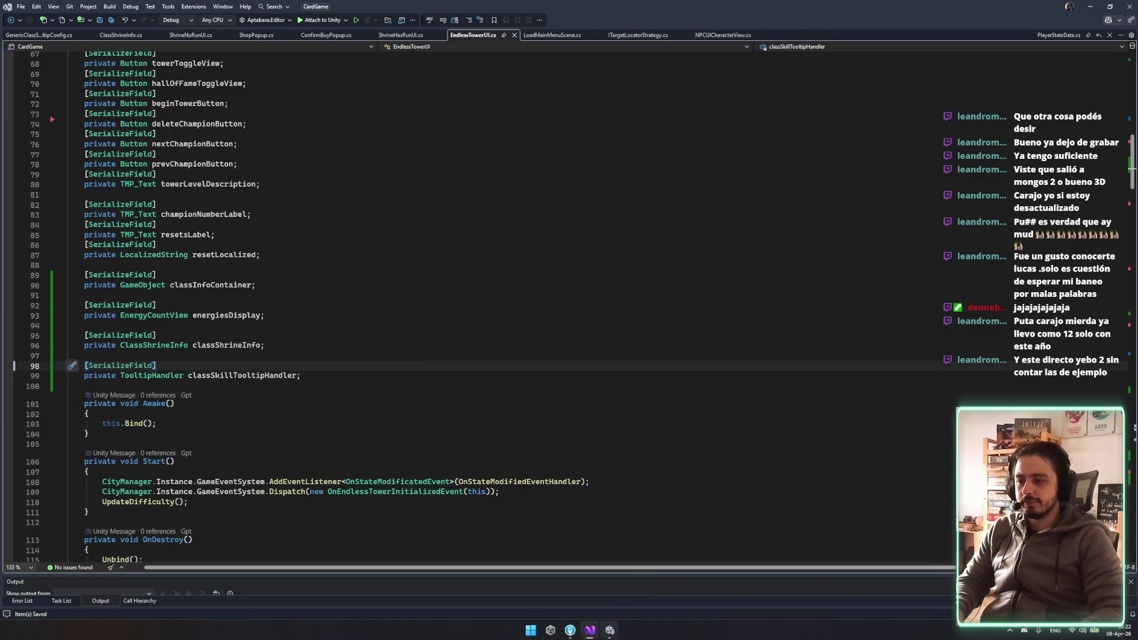
left_click(610, 630)
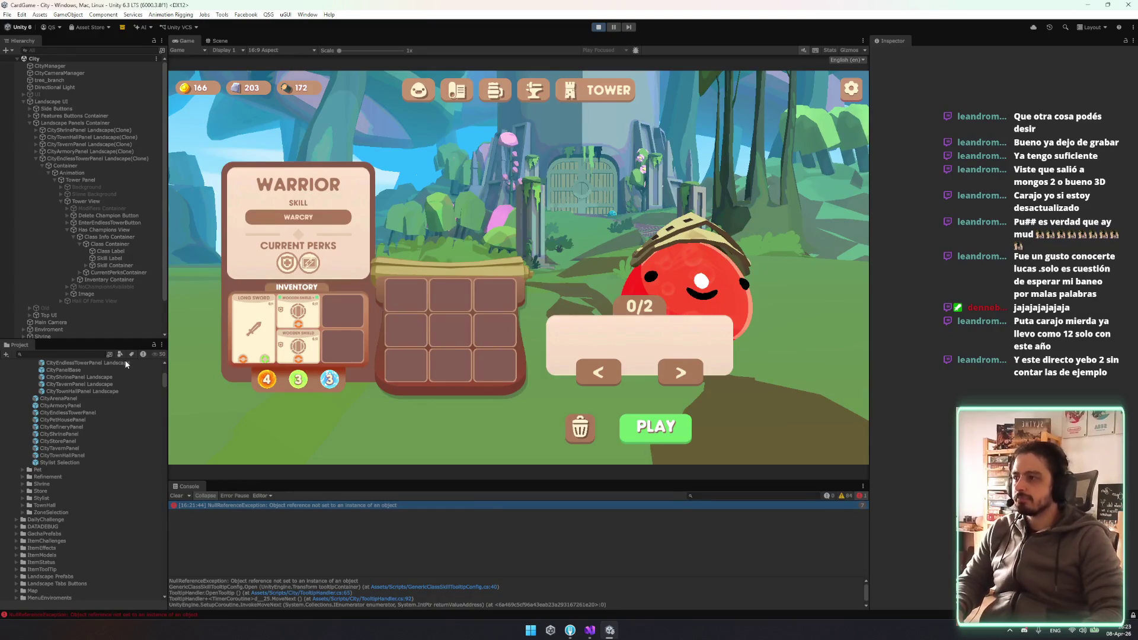
Exit Unity play mode with Ctrl+P
key("ctrl+p")
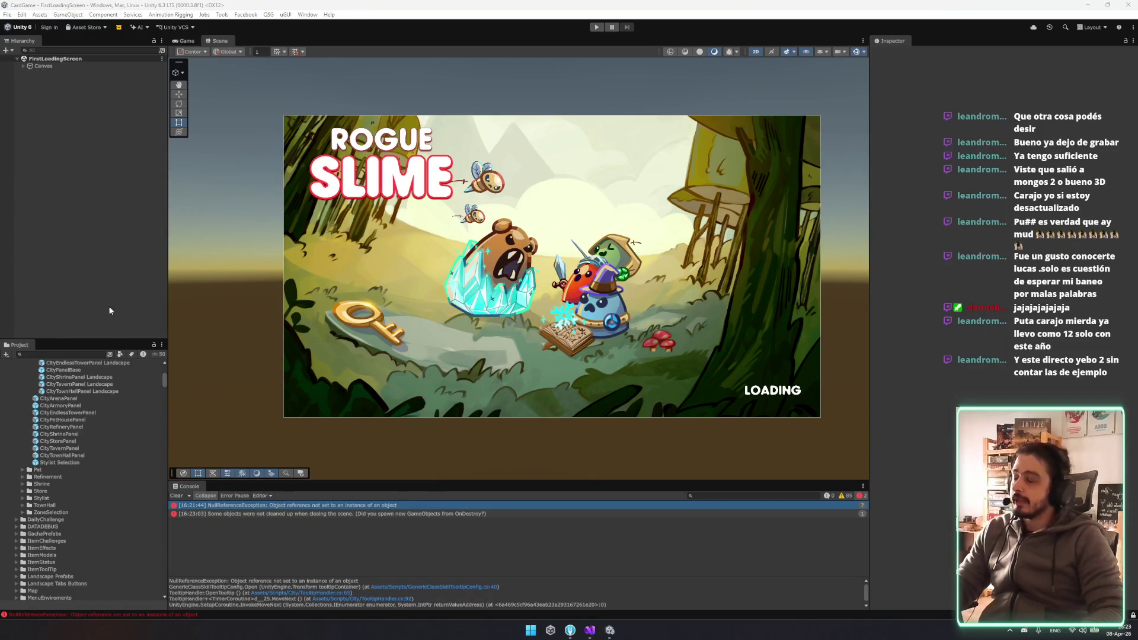
Open the CityEndlessTowerPanel Landscape prefab, then start play mode to reach the Rogue Slime main menu
double_click(102, 363)
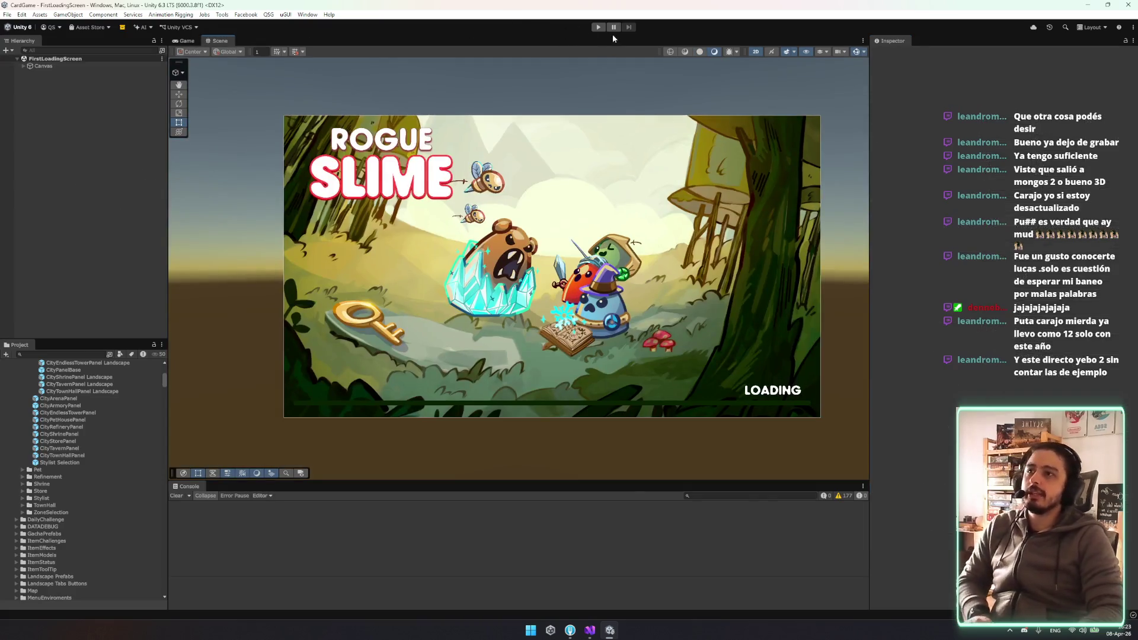
left_click(596, 26)
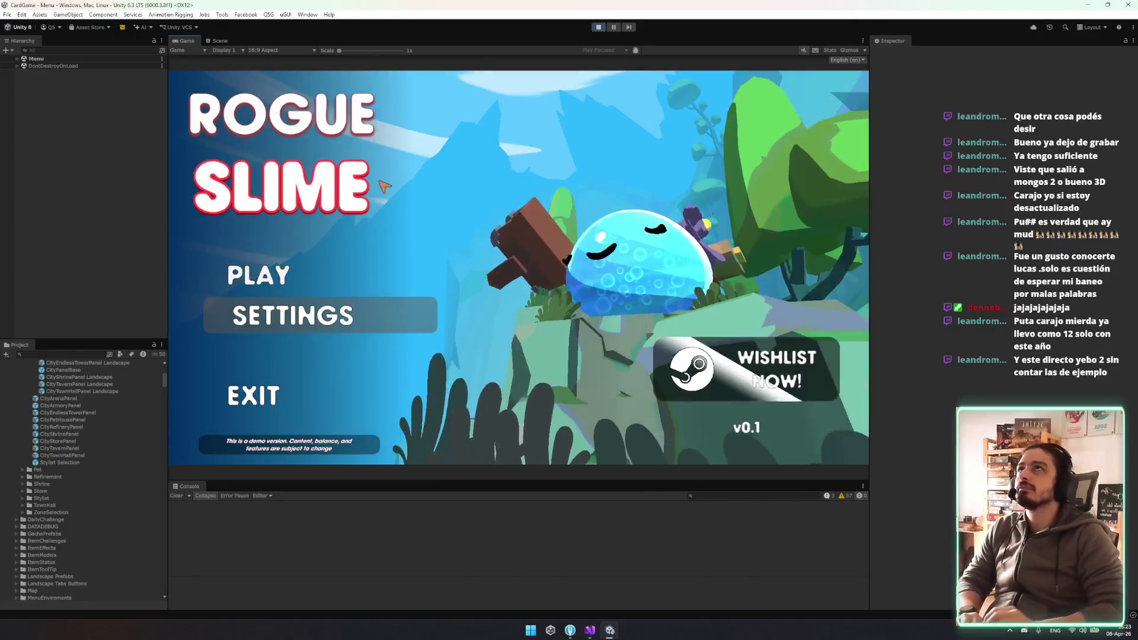
Start the game, continue the saved run, and quit from settings back to the city
left_click(264, 278)
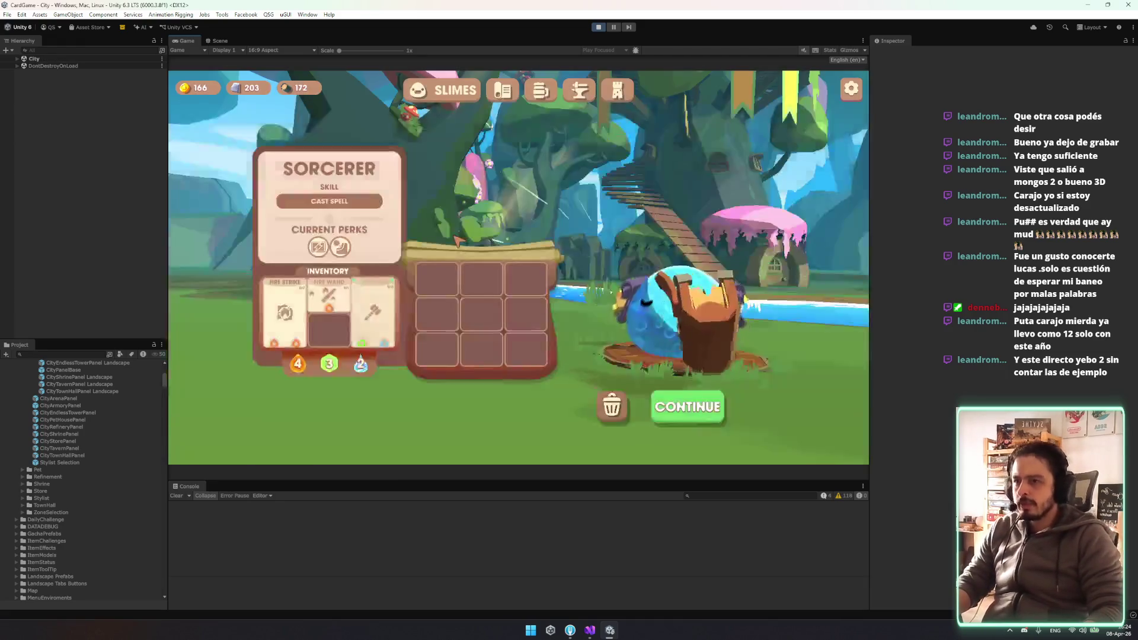
left_click(696, 405)
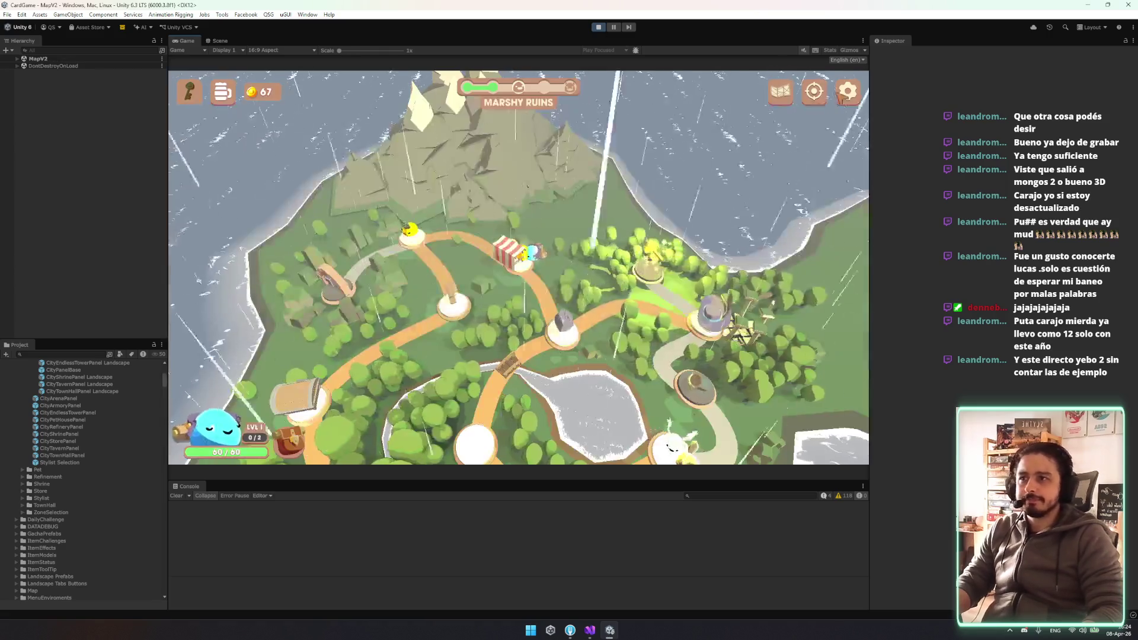
left_click(847, 90)
left_click(518, 411)
left_click(551, 310)
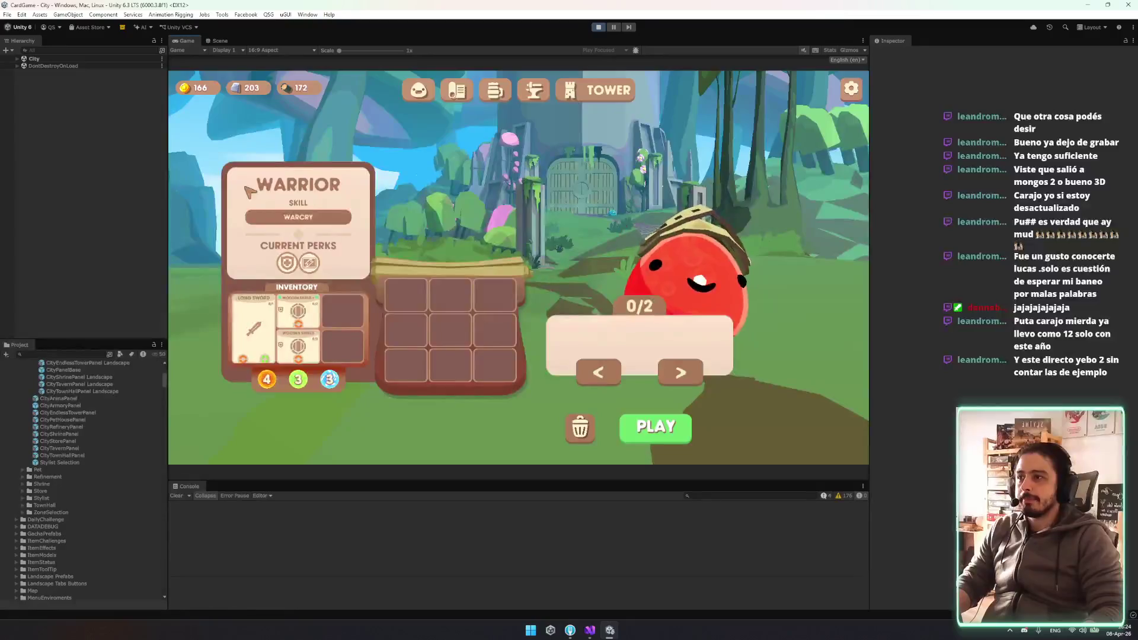
Check the skill tooltip while cycling Warrior and Sorcerer champions, then return to Visual Studio
left_click(288, 218)
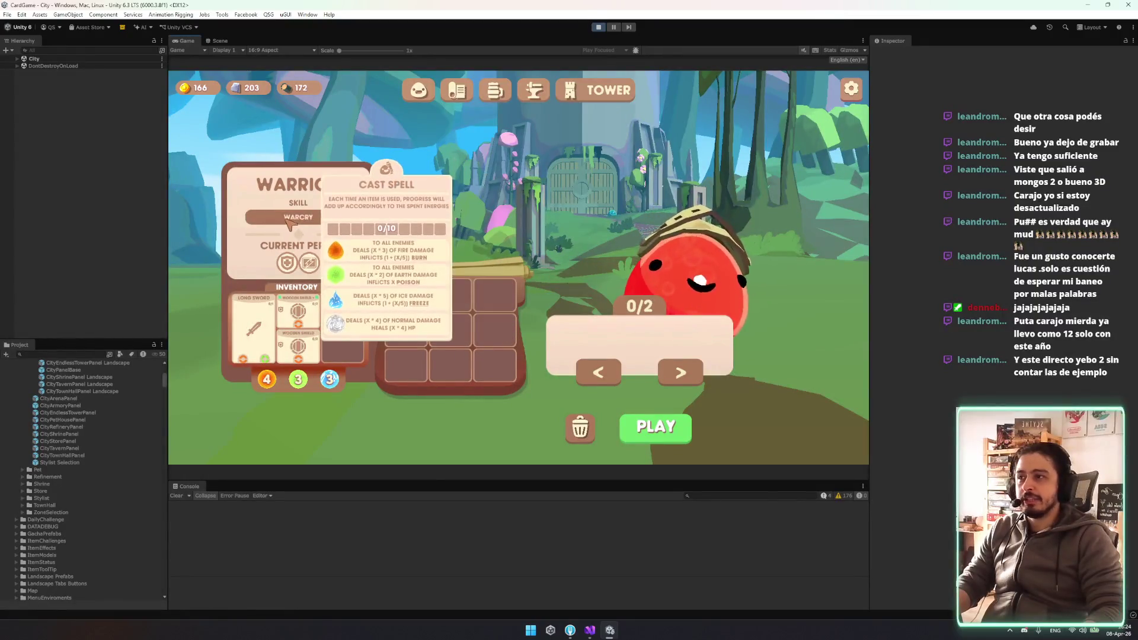
left_click(598, 372)
left_click(299, 217)
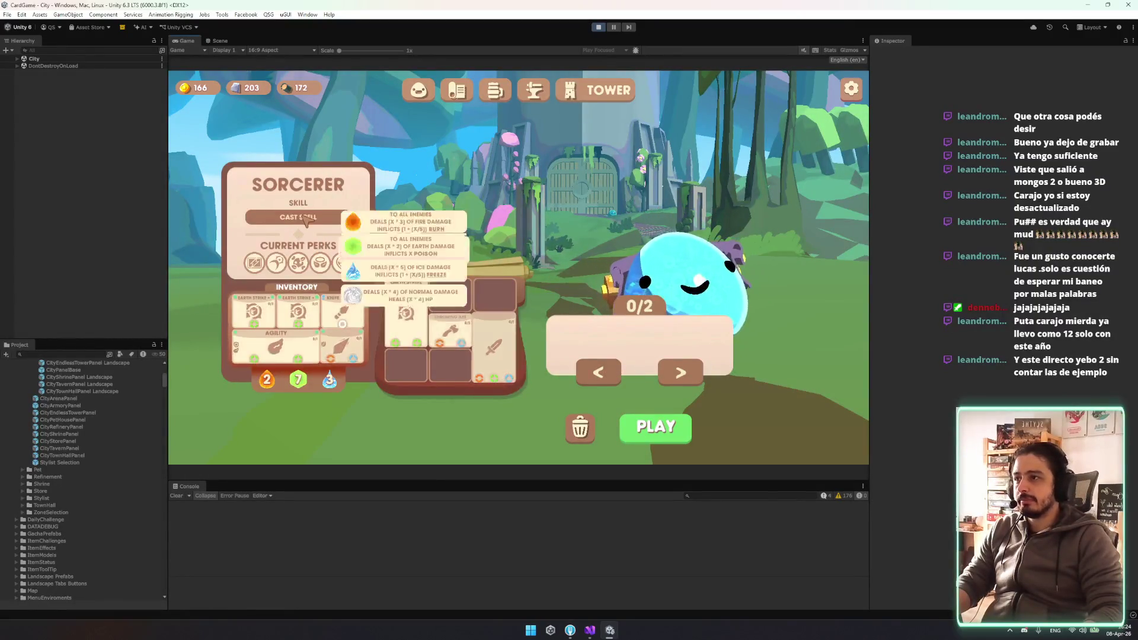
left_click(598, 372)
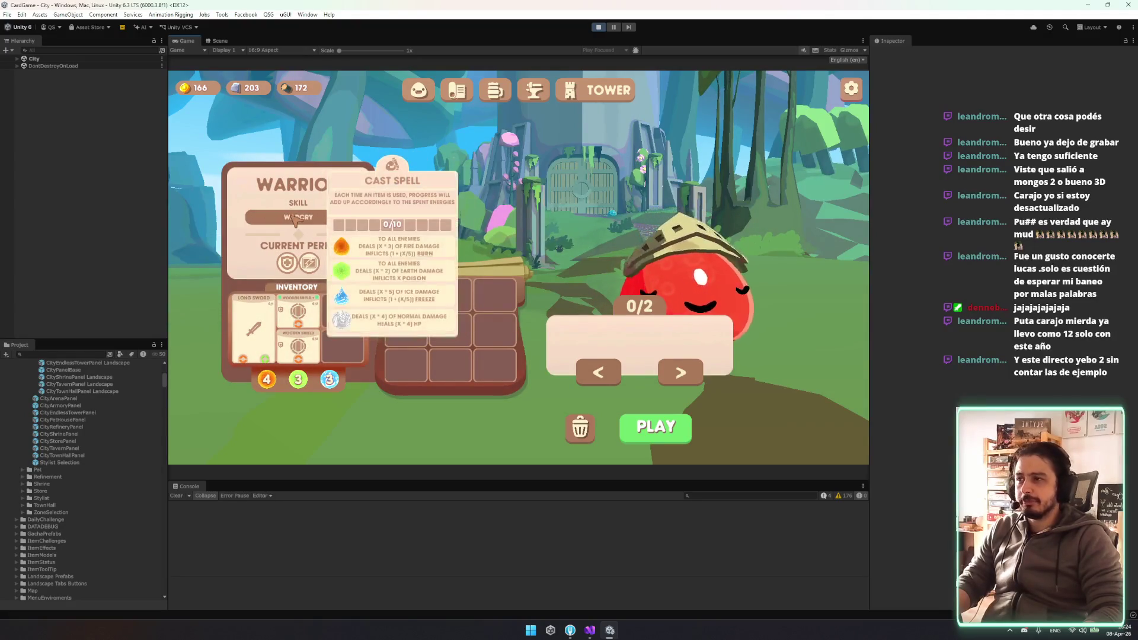
left_click(680, 373)
left_click(680, 372)
mouse_move(309, 220)
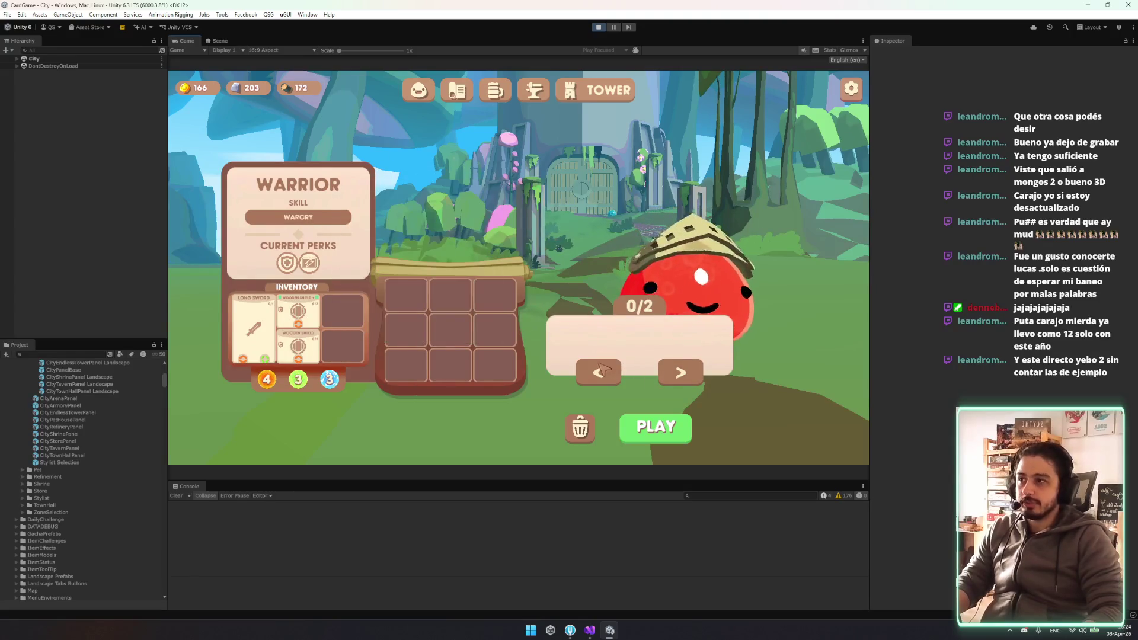
left_click(598, 373)
mouse_move(323, 228)
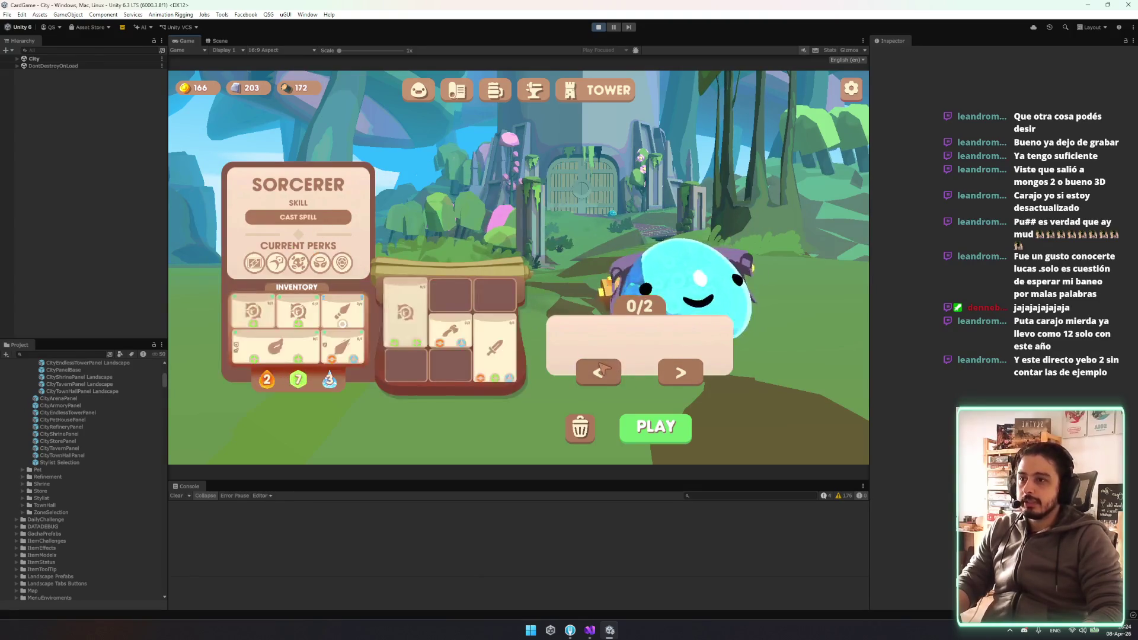
left_click(598, 373)
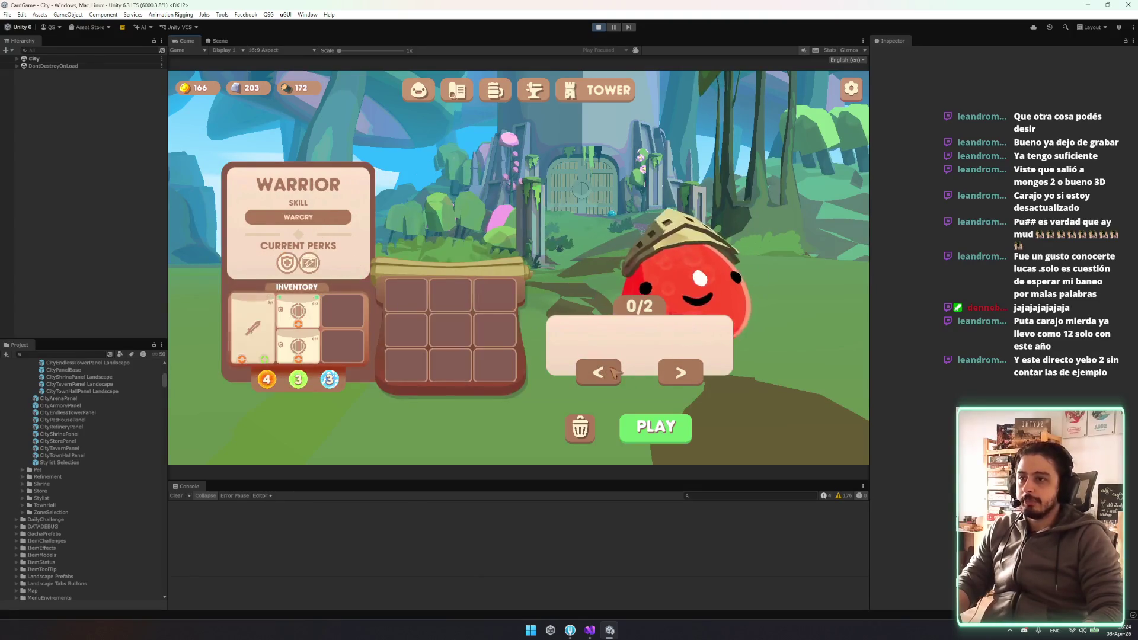
left_click(700, 379)
mouse_move(326, 224)
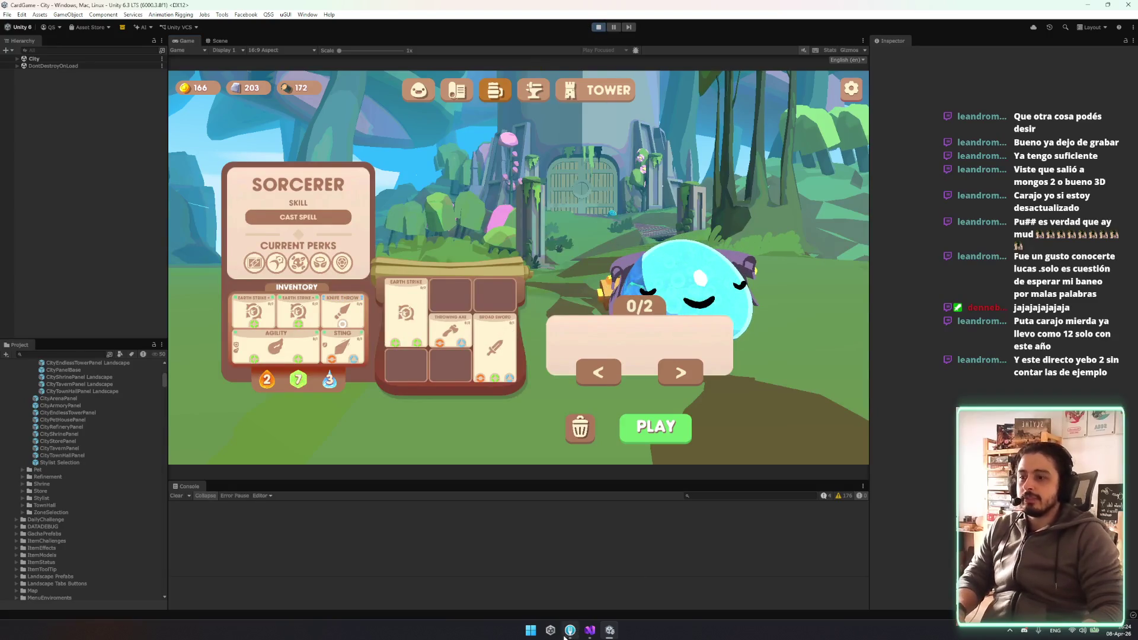
left_click(590, 630)
scroll(324, 414, "down", 10)
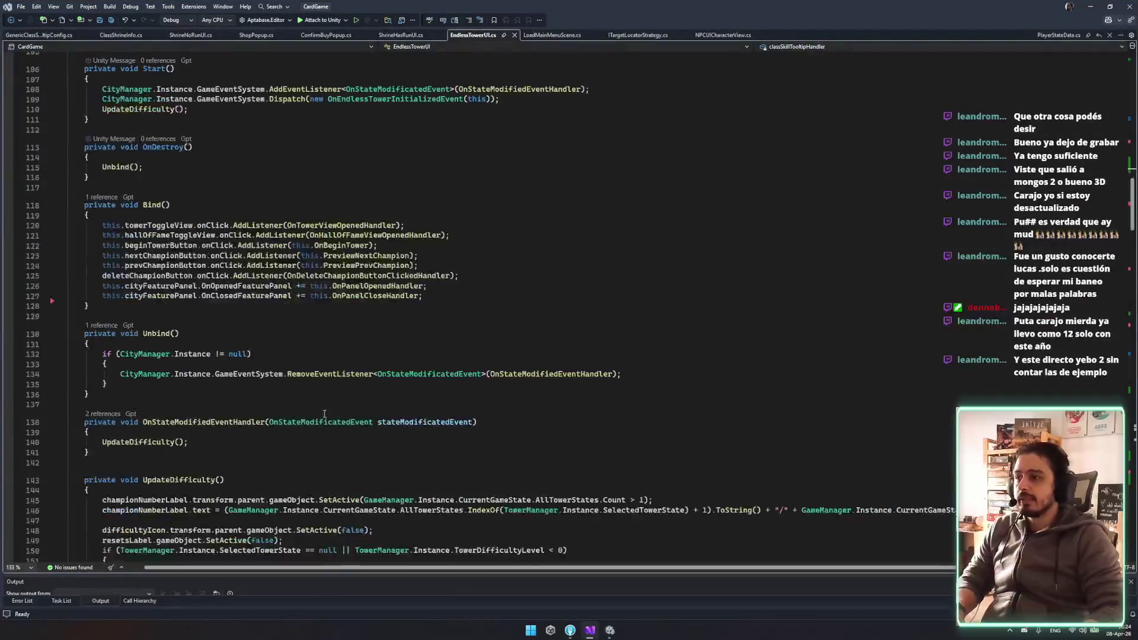
Go to the tooltip Setup call in UpdateCurrentChampionInventory of EndlessTowerUI.cs
scroll(324, 414, "down", 13)
left_click(121, 35)
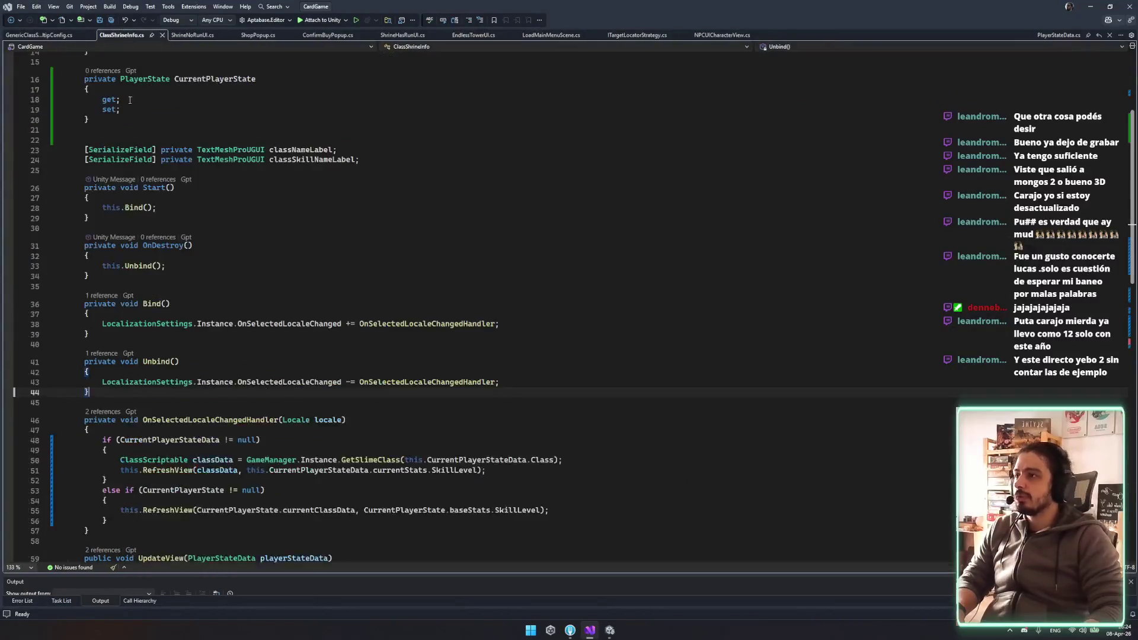
scroll(120, 392, "down", 10)
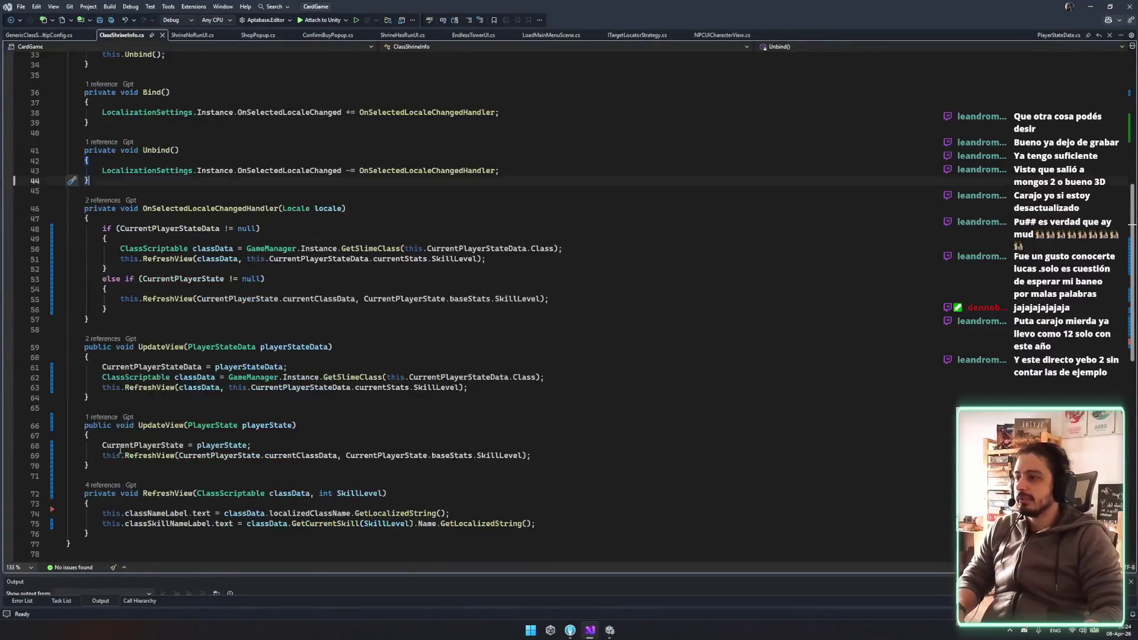
scroll(107, 337, "up", 10)
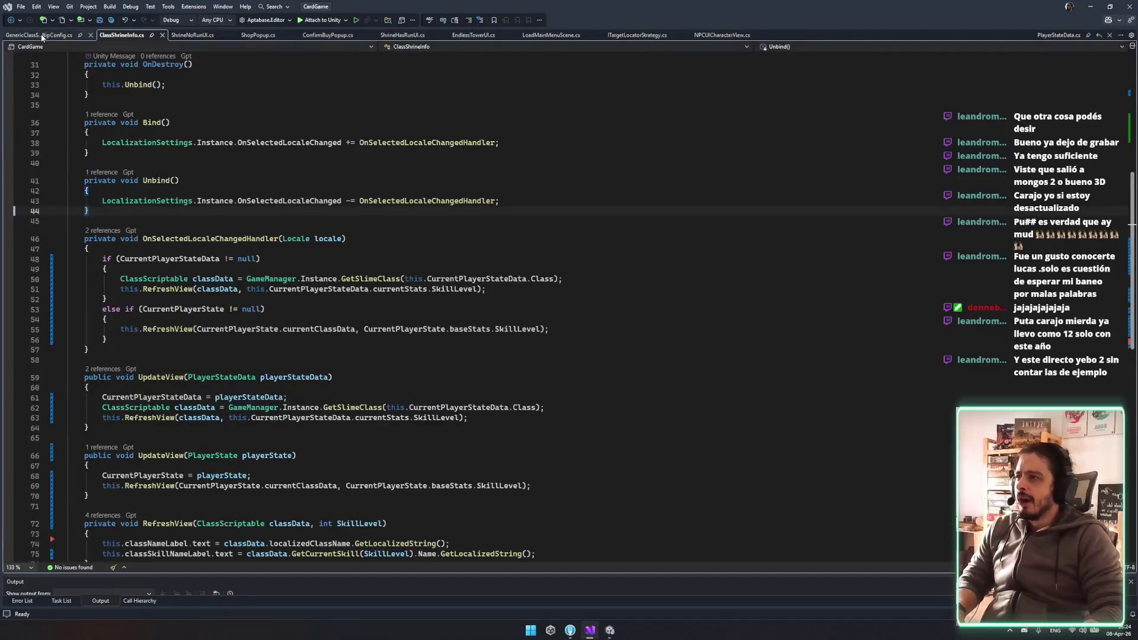
left_click(39, 35)
left_click(102, 359)
double_click(209, 286)
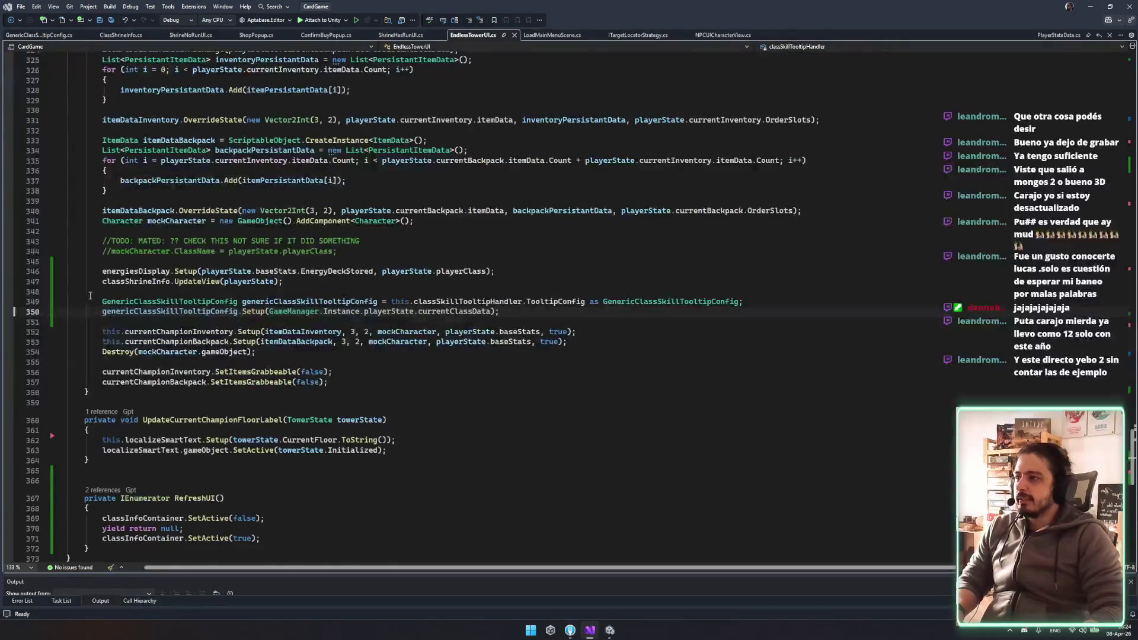
double_click(210, 210)
Replace GameManager.Instance.playerState with playerState on line 350, save, and return to Unity
scroll(428, 401, "down", 4)
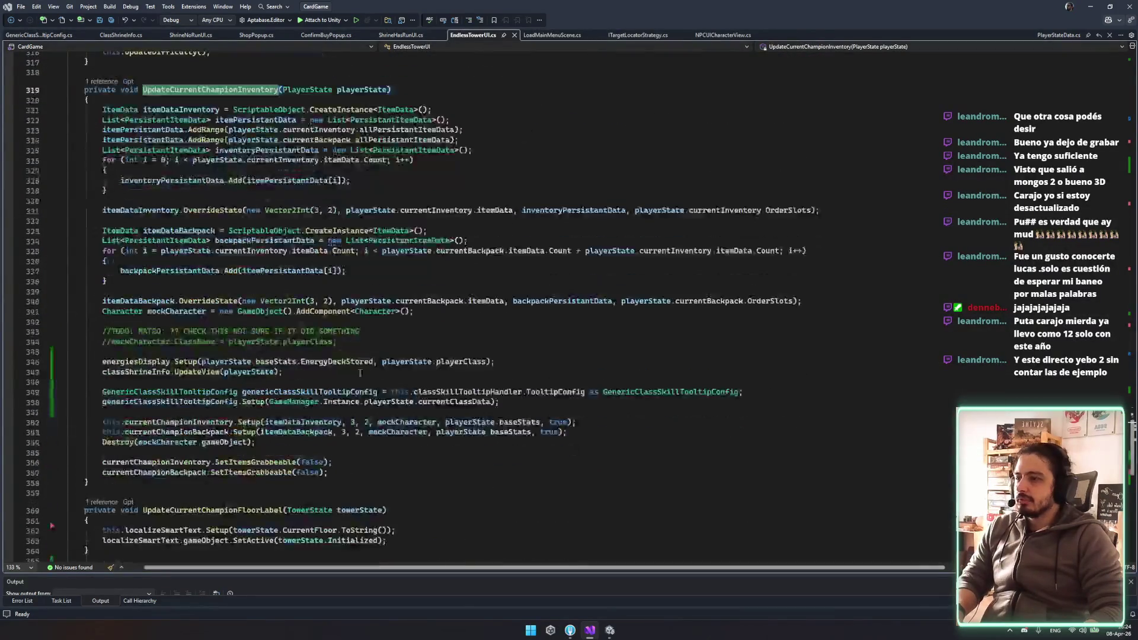
double_click(428, 402)
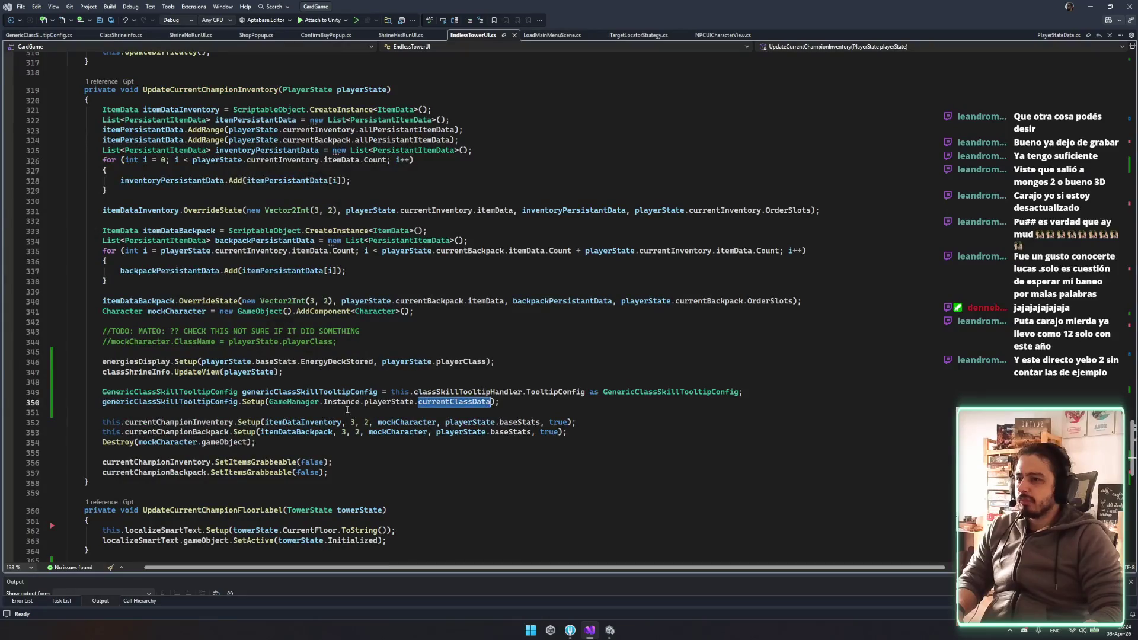
double_click(294, 401)
double_click(131, 371)
double_click(249, 372)
left_click_drag(269, 402, 411, 404)
type("playerState")
key("ctrl+s")
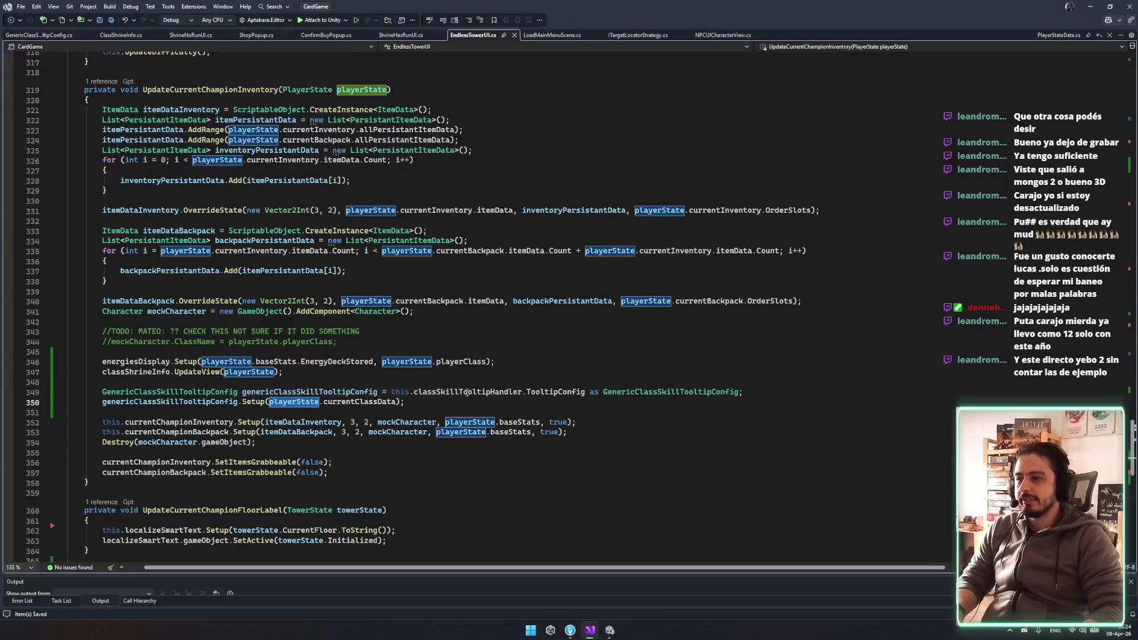
left_click(403, 321)
left_click(614, 471)
left_click(610, 631)
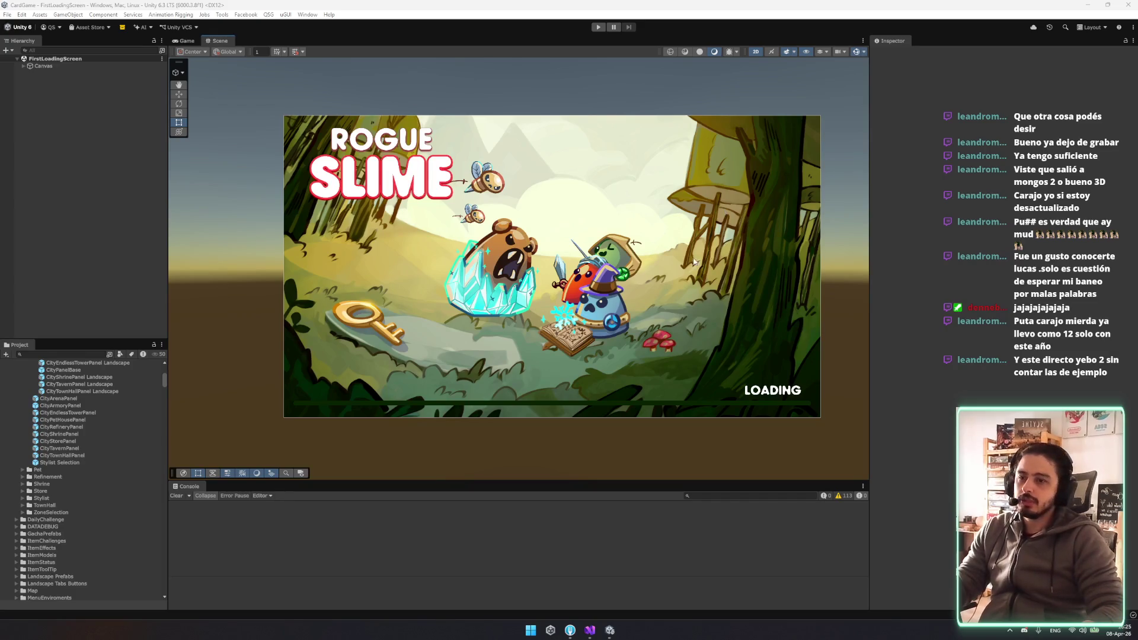
Start play mode, open the Tower screen, and hover Sorcerer and Warrior skill and perk tooltips
left_click(598, 27)
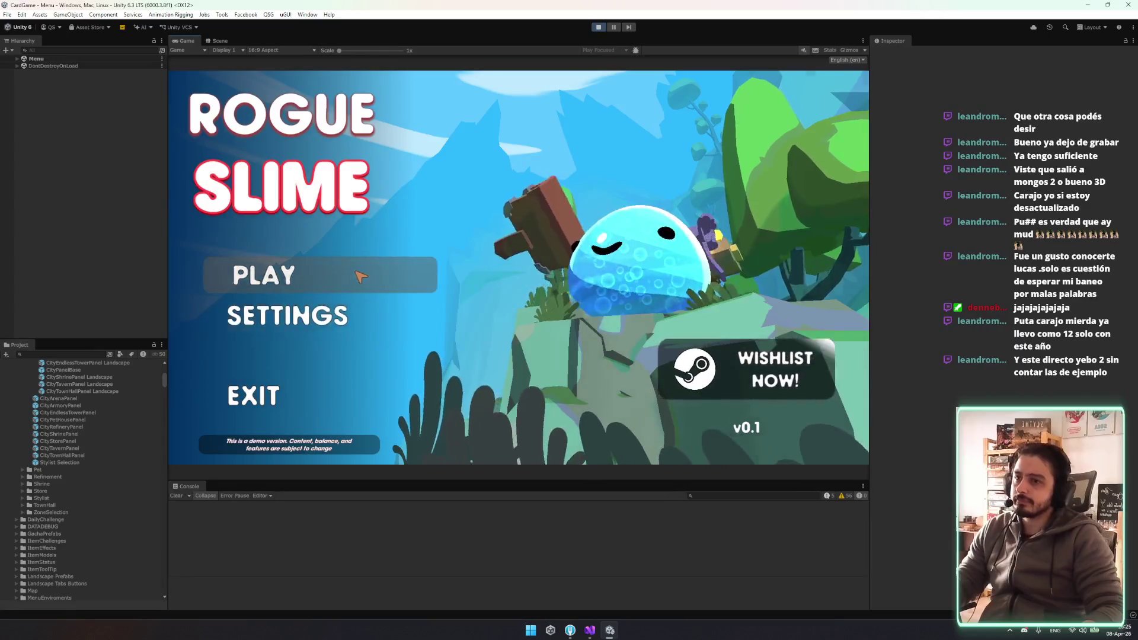
left_click(365, 273)
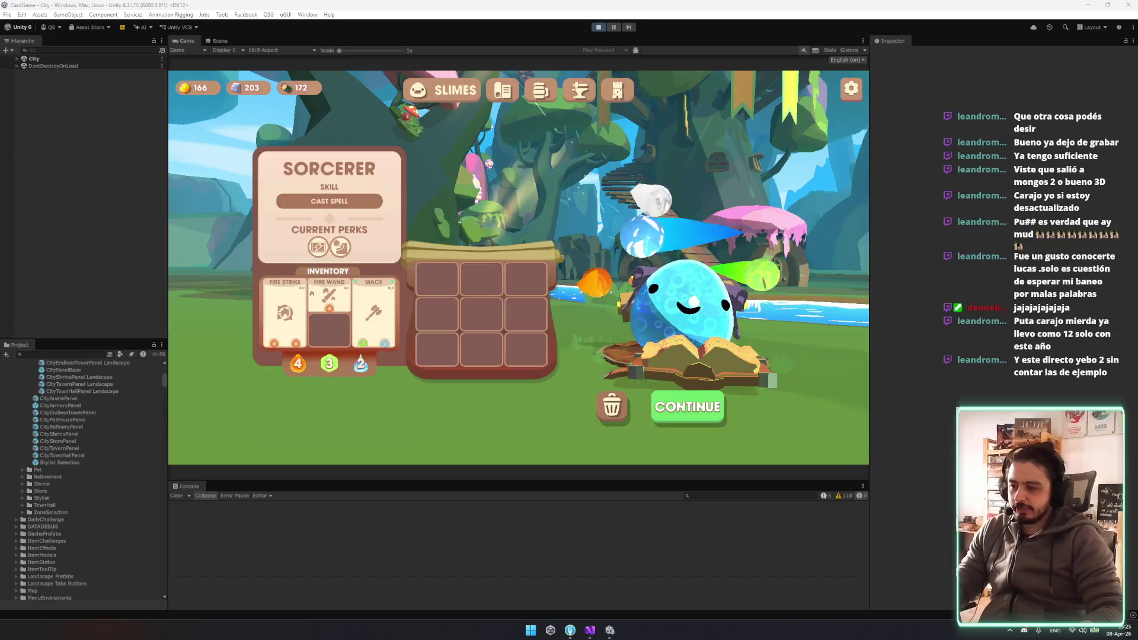
mouse_move(340, 246)
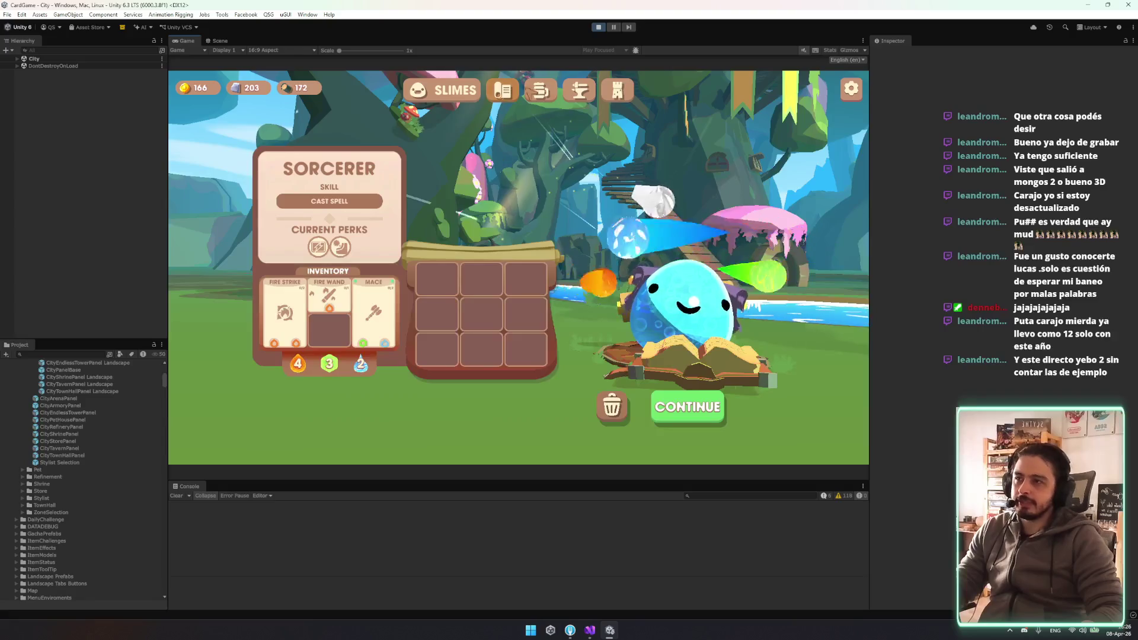
left_click(617, 90)
mouse_move(288, 227)
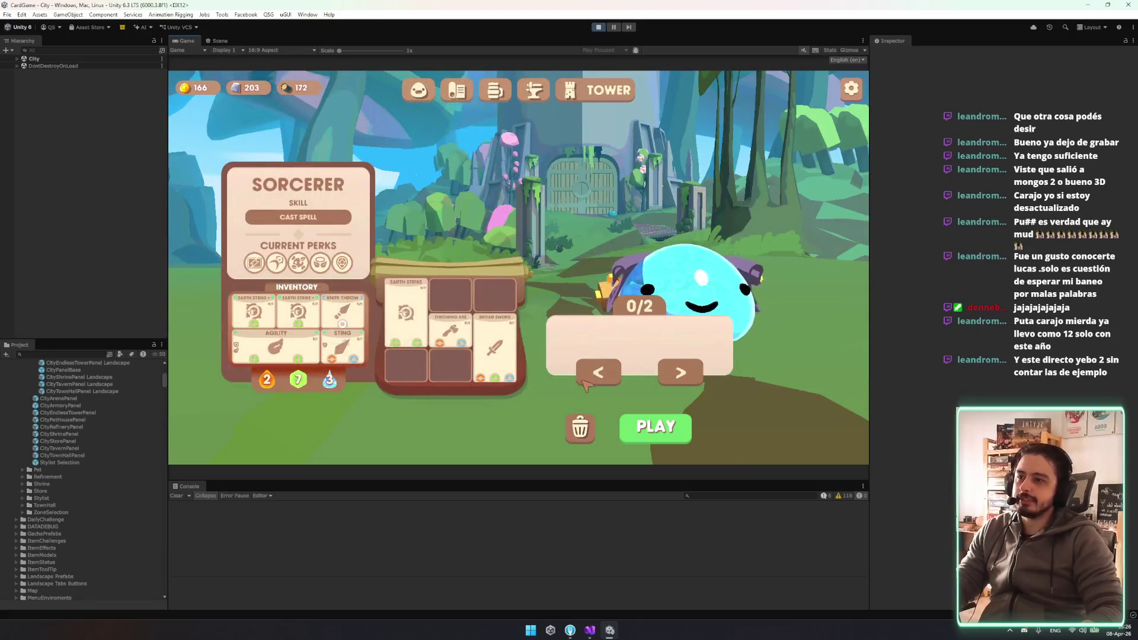
key("Left")
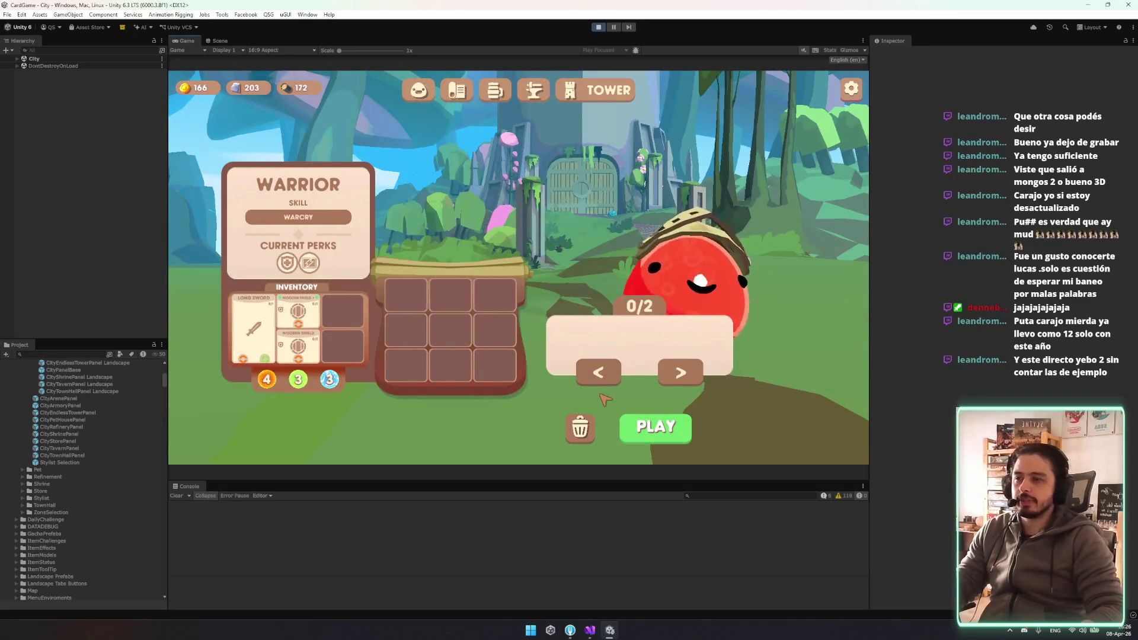
key("Left")
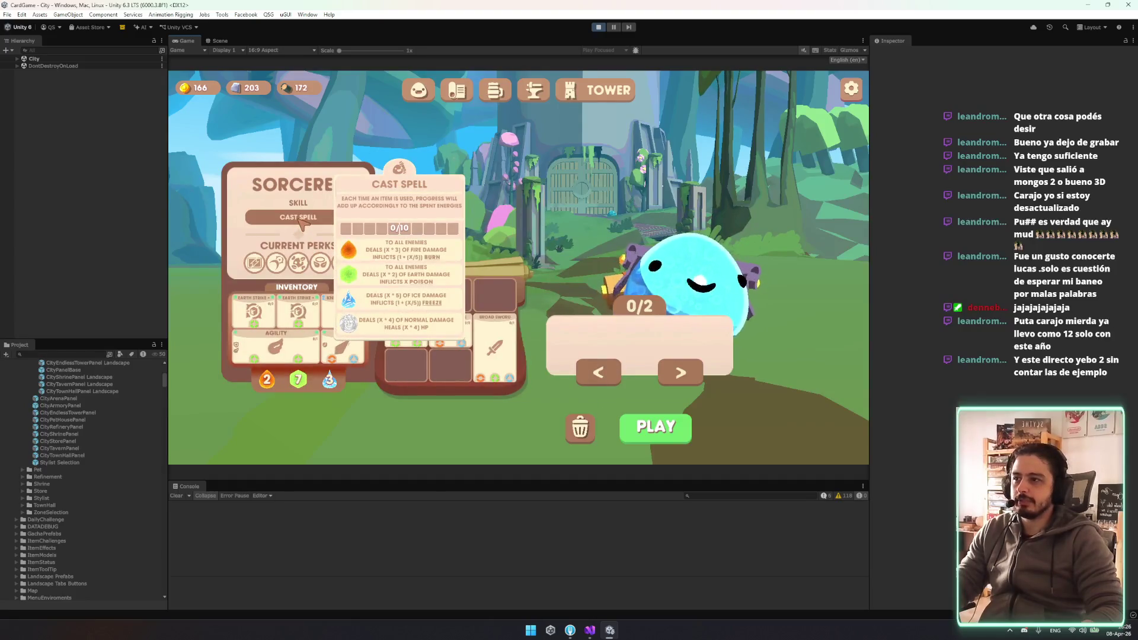
key("Left")
key("Left")
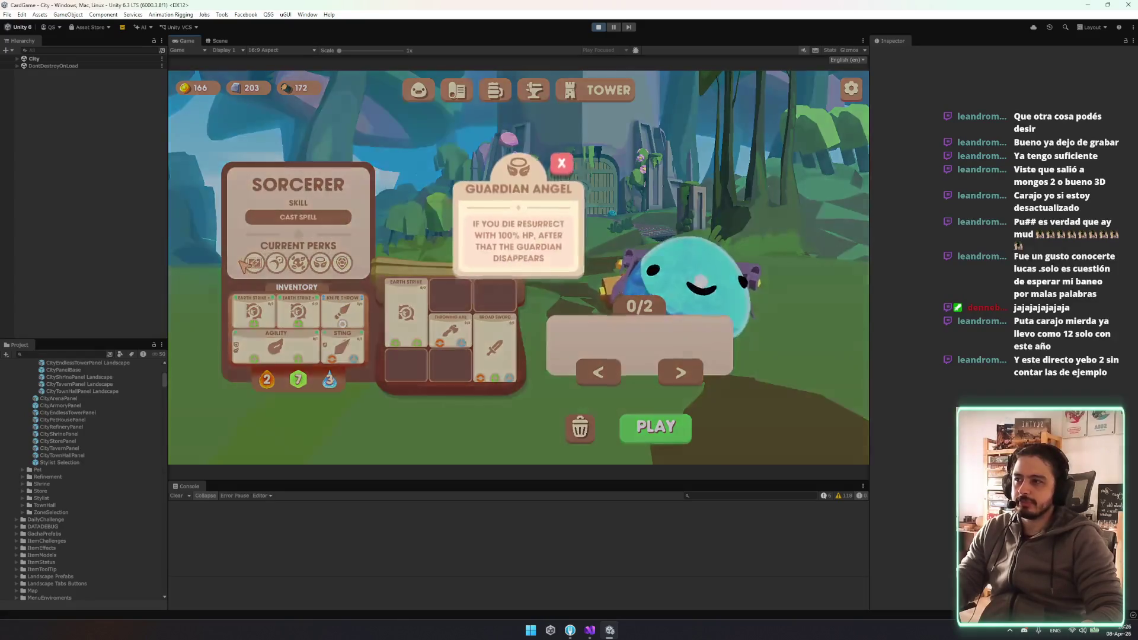
mouse_move(259, 265)
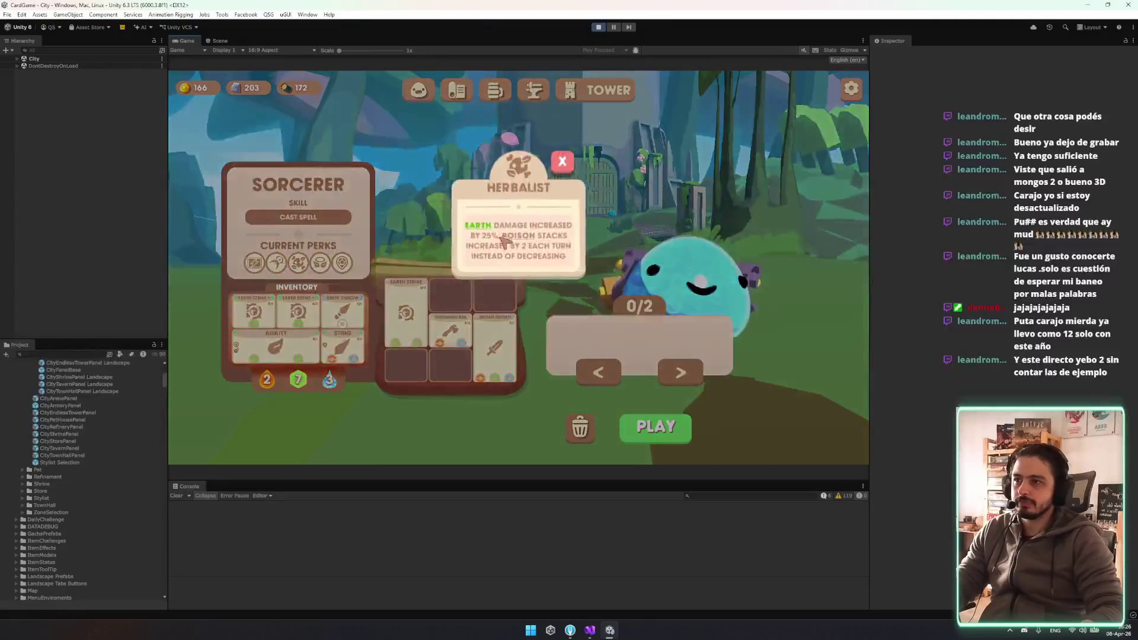
mouse_move(522, 240)
left_click(560, 166)
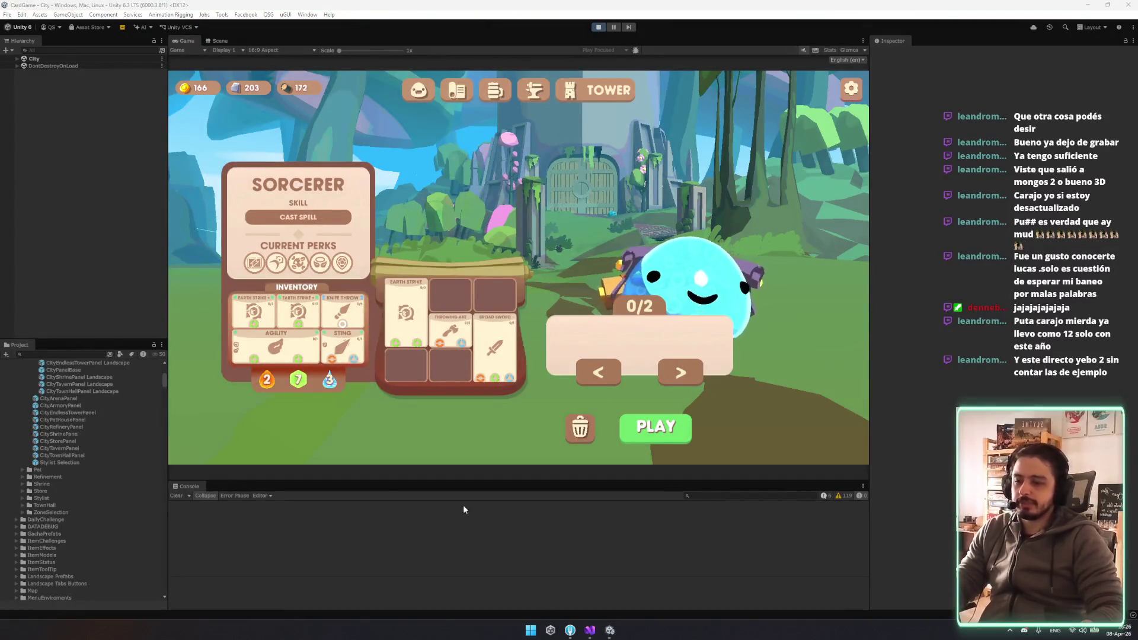
Flip between the Warrior and Sorcerer champions with the arrows
left_click(675, 379)
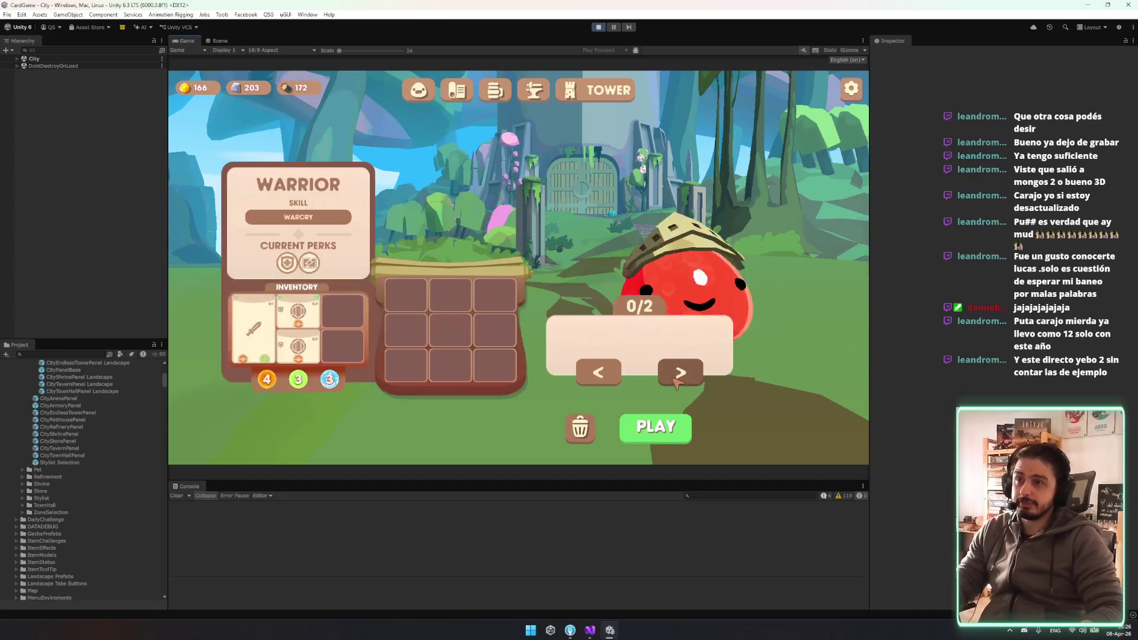
left_click(673, 382)
left_click(675, 384)
left_click(674, 383)
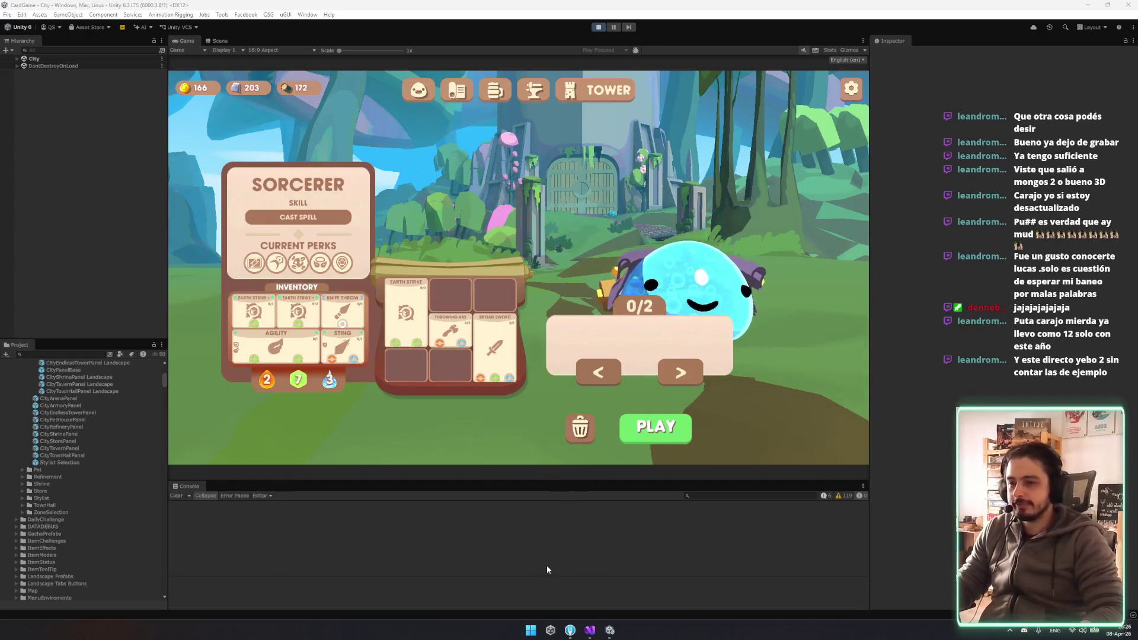
left_click(595, 375)
left_click(593, 376)
left_click(592, 376)
Check the Warrior's Shield keyword details and detail panel while flipping champions
left_click(302, 267)
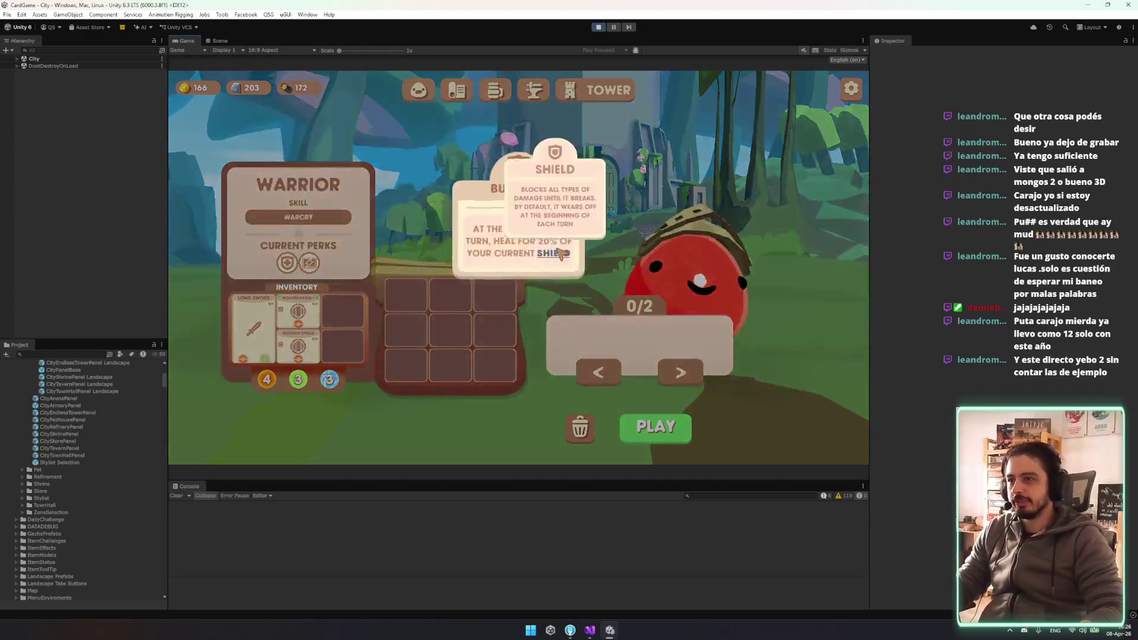
left_click(789, 400)
left_click(597, 371)
left_click(597, 366)
left_click(599, 372)
left_click(599, 372)
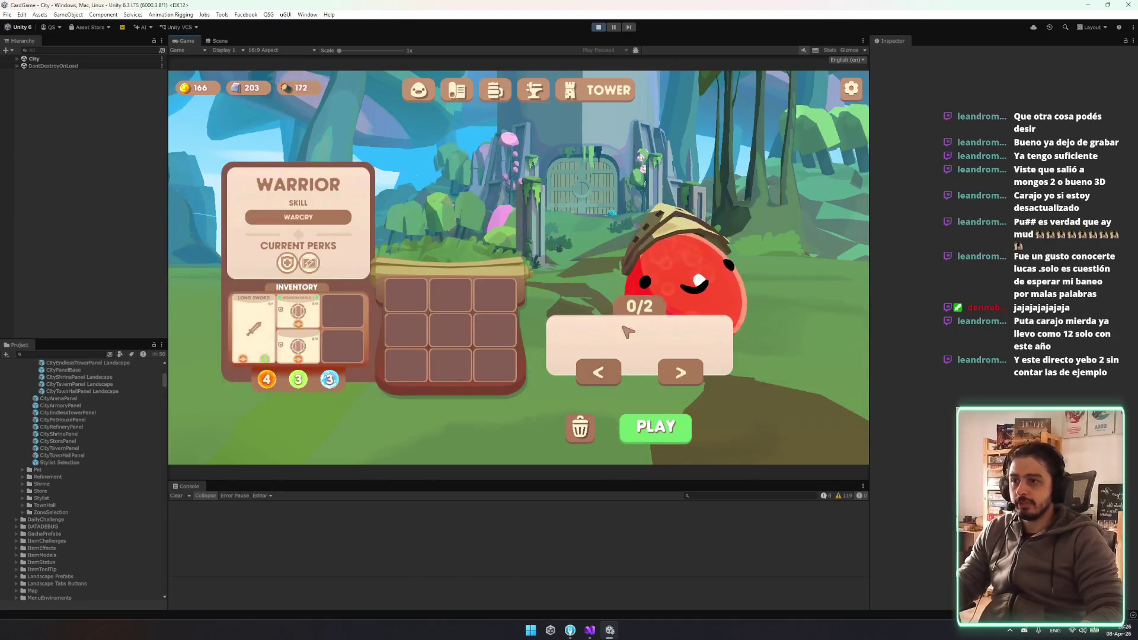
left_click(595, 377)
left_click(596, 377)
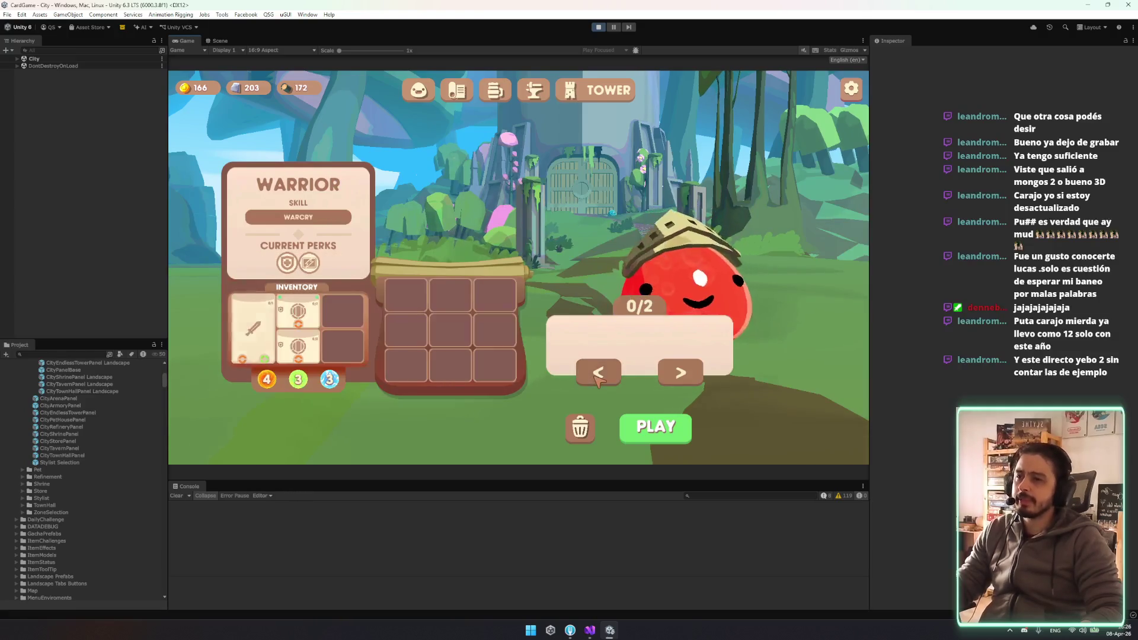
left_click(697, 380)
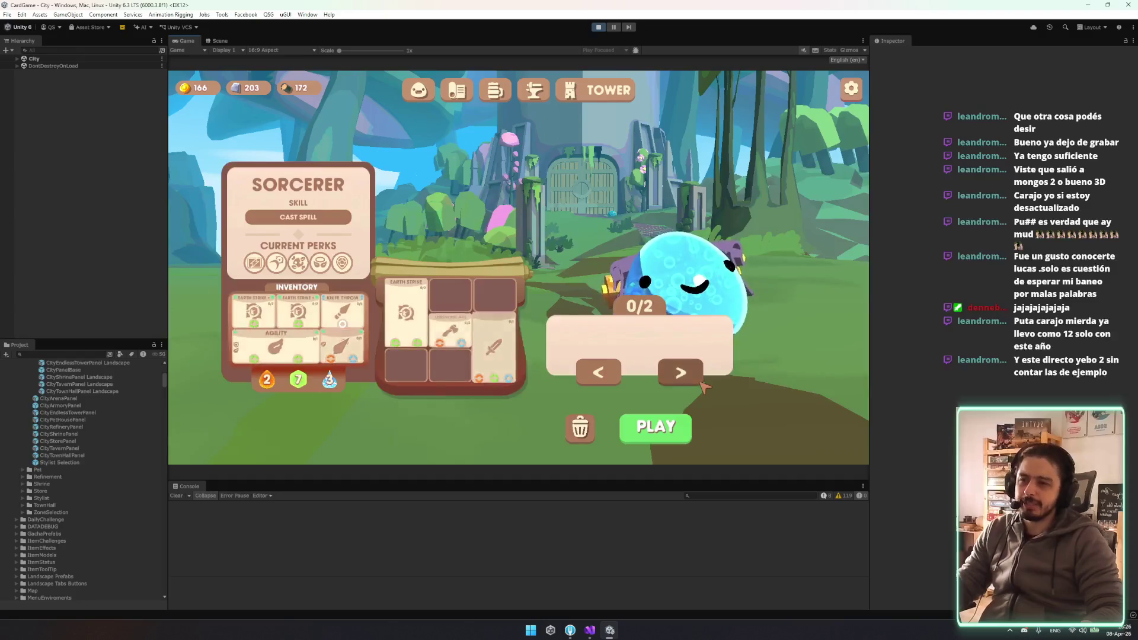
left_click(700, 382)
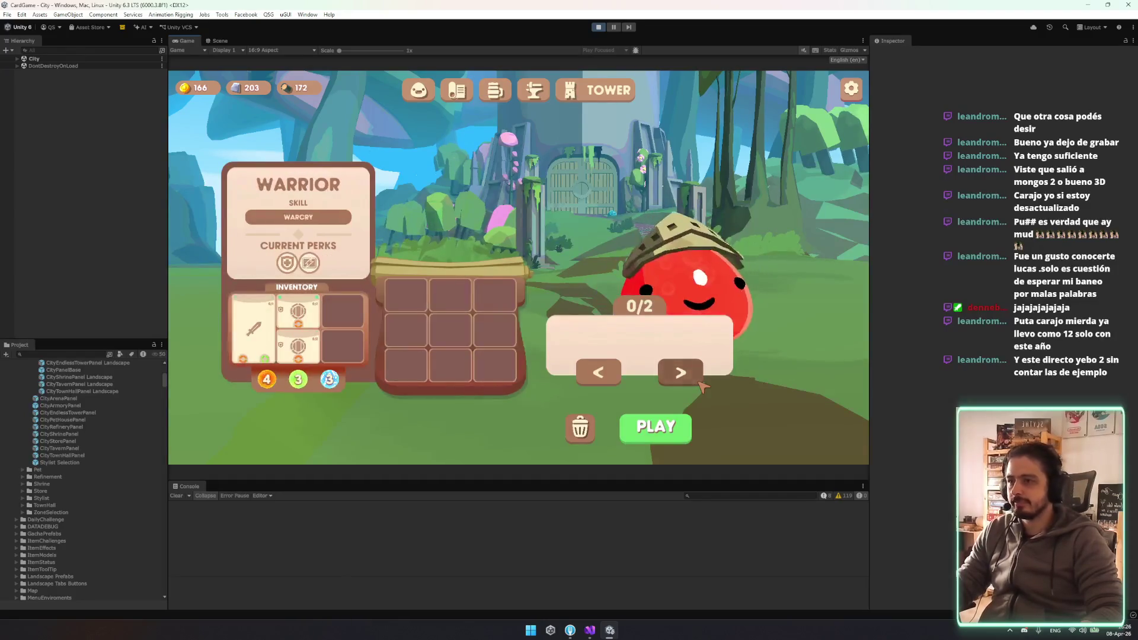
left_click(681, 279)
left_click(699, 120)
Review the Sorcerer LVL 4 detail panel, then cycle the champions again
left_click(668, 372)
left_click(669, 327)
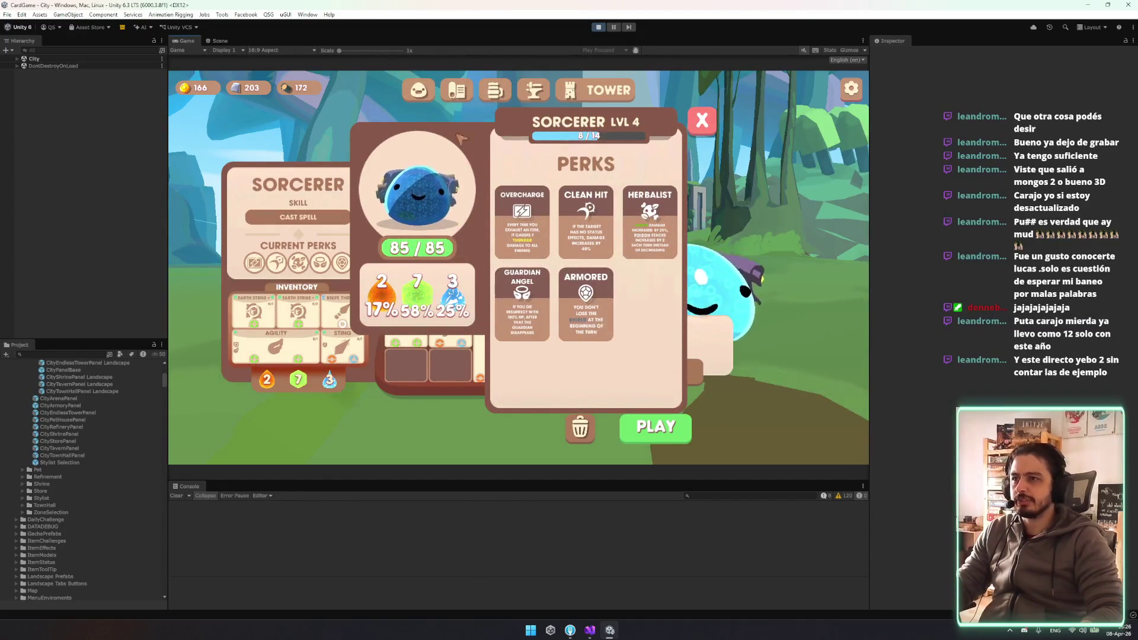
left_click(701, 126)
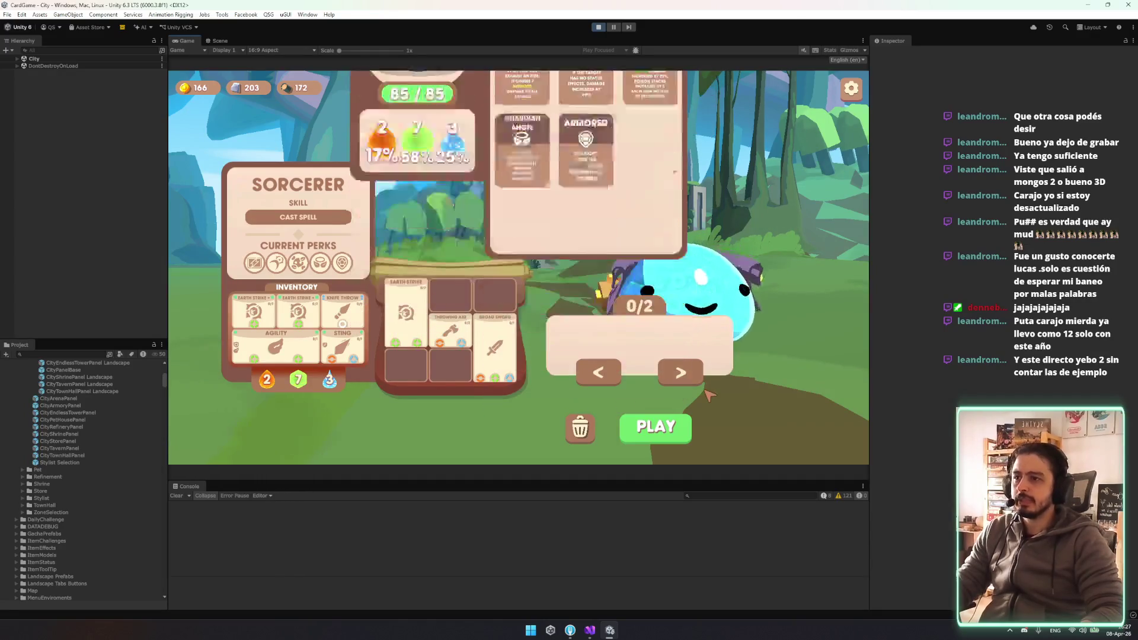
left_click(681, 373)
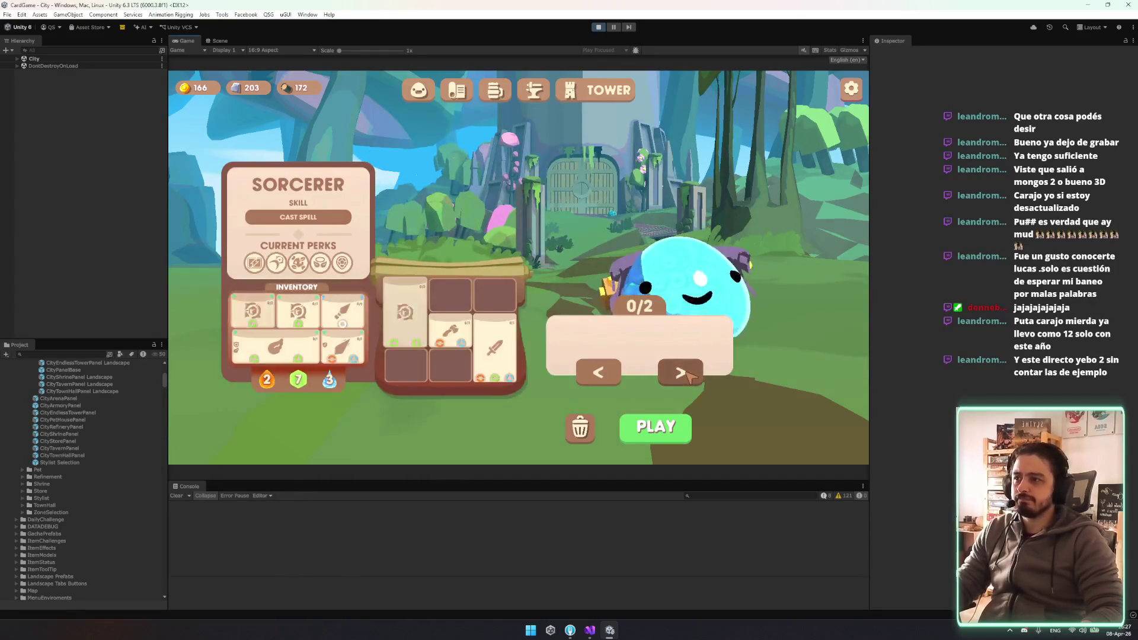
left_click(682, 373)
left_click(681, 374)
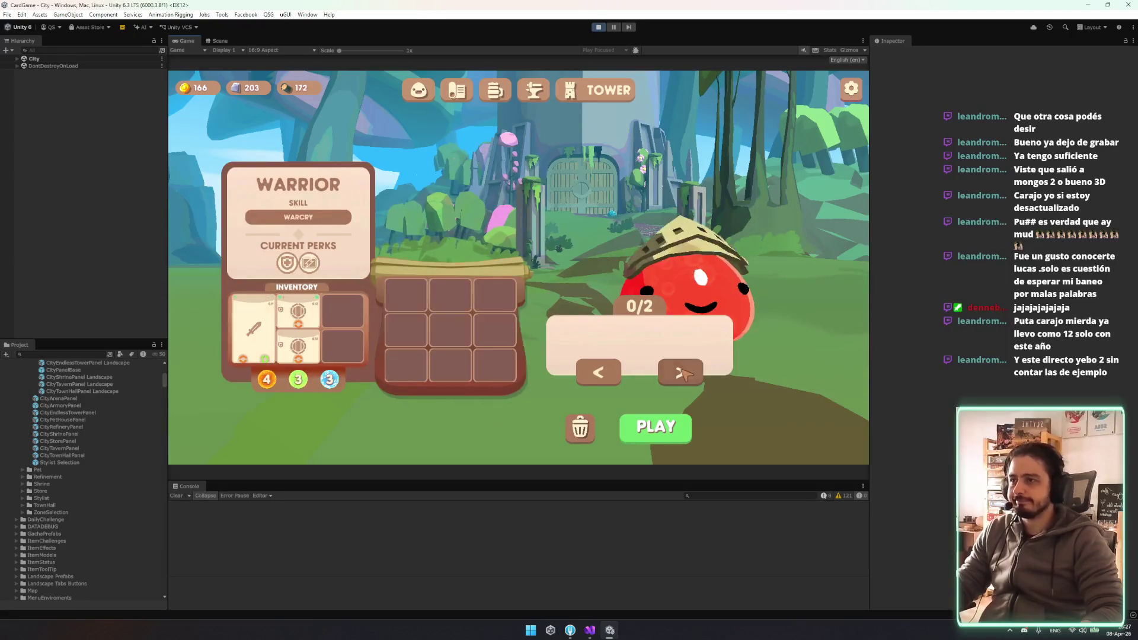
left_click(681, 372)
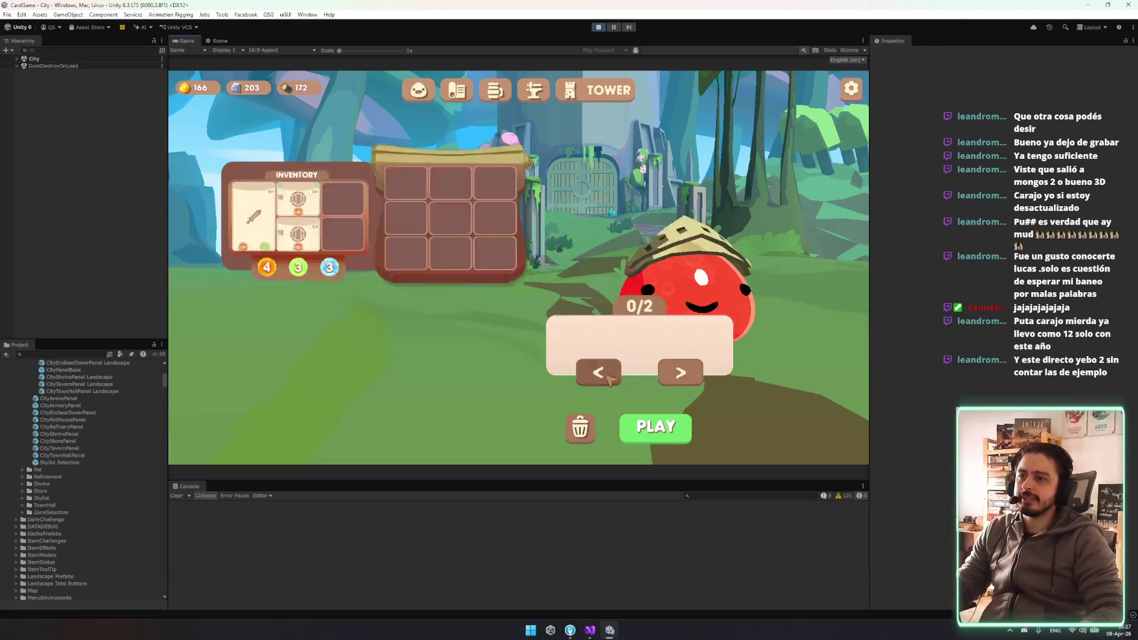
left_click(681, 372)
left_click(599, 372)
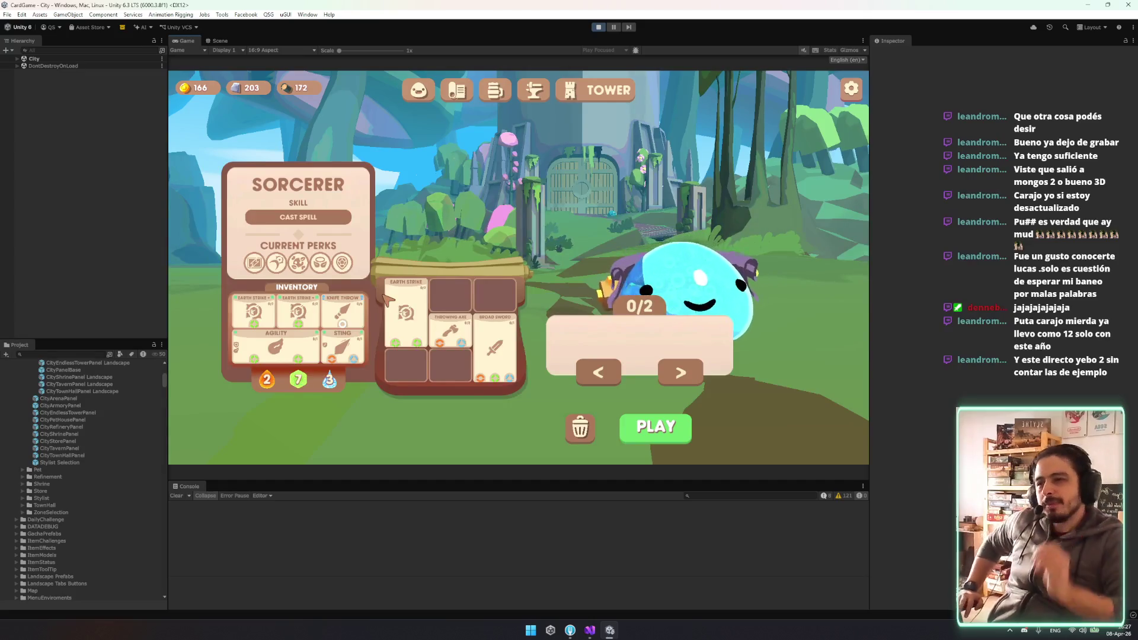
Rapidly cycle champions to stress-test the tower champion panel
left_click(690, 380)
left_click(689, 383)
left_click(686, 385)
left_click(685, 385)
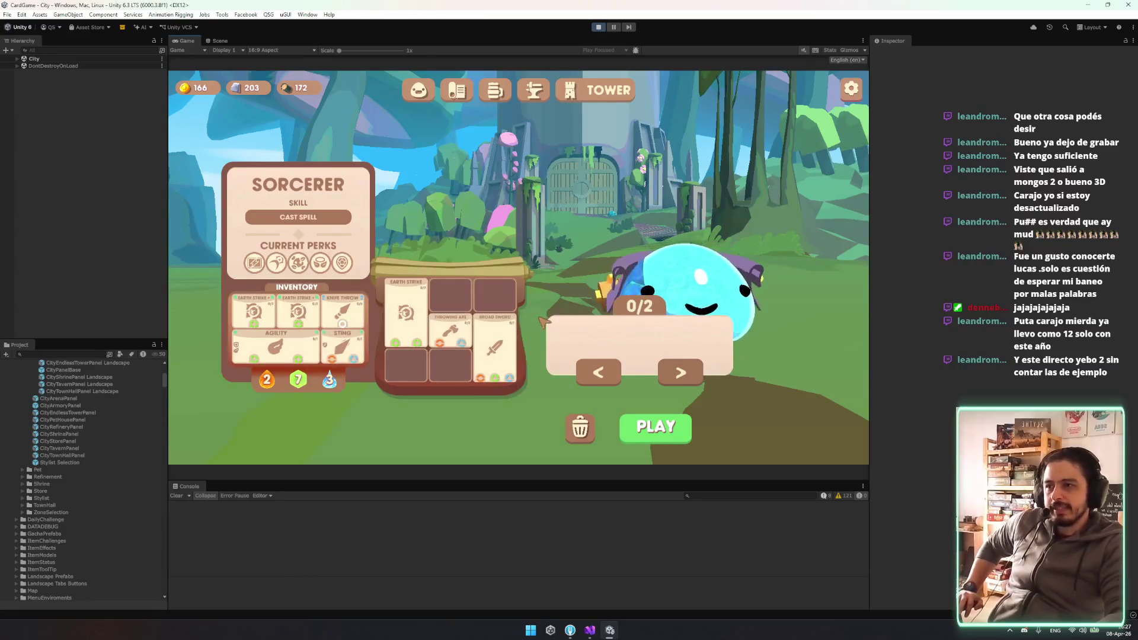
left_click(598, 375)
left_click(681, 375)
left_click(691, 374)
left_click(694, 375)
left_click(700, 375)
left_click(701, 374)
left_click(706, 374)
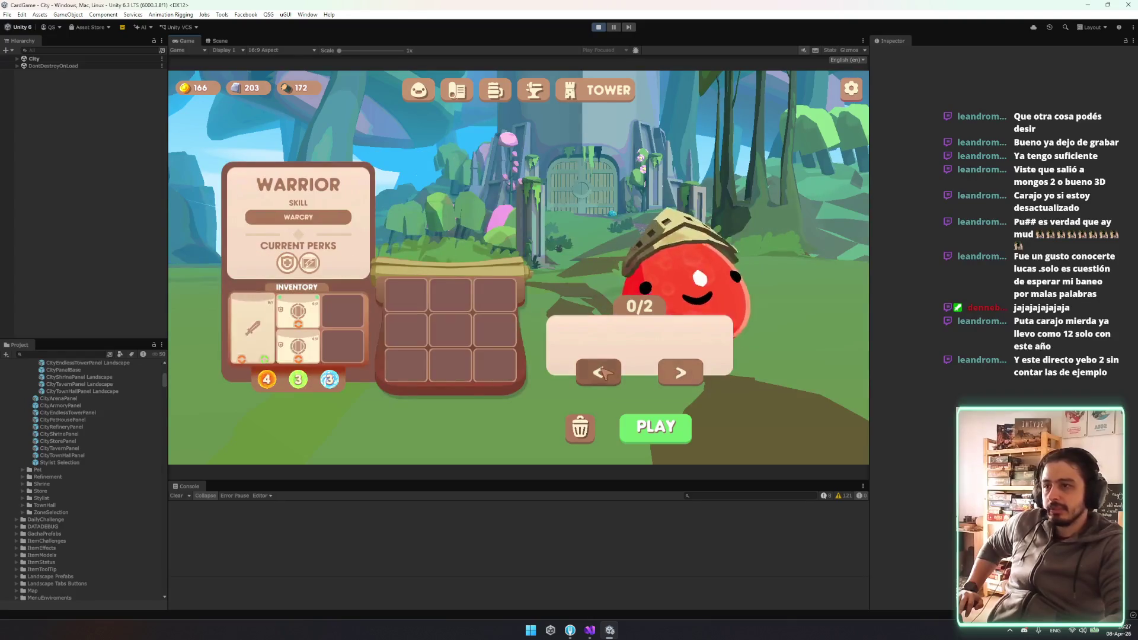
left_click(699, 375)
Cancel a champion delete, reopen the Sorcerer LVL 4 perks panel, and maximize the Game view
left_click(579, 428)
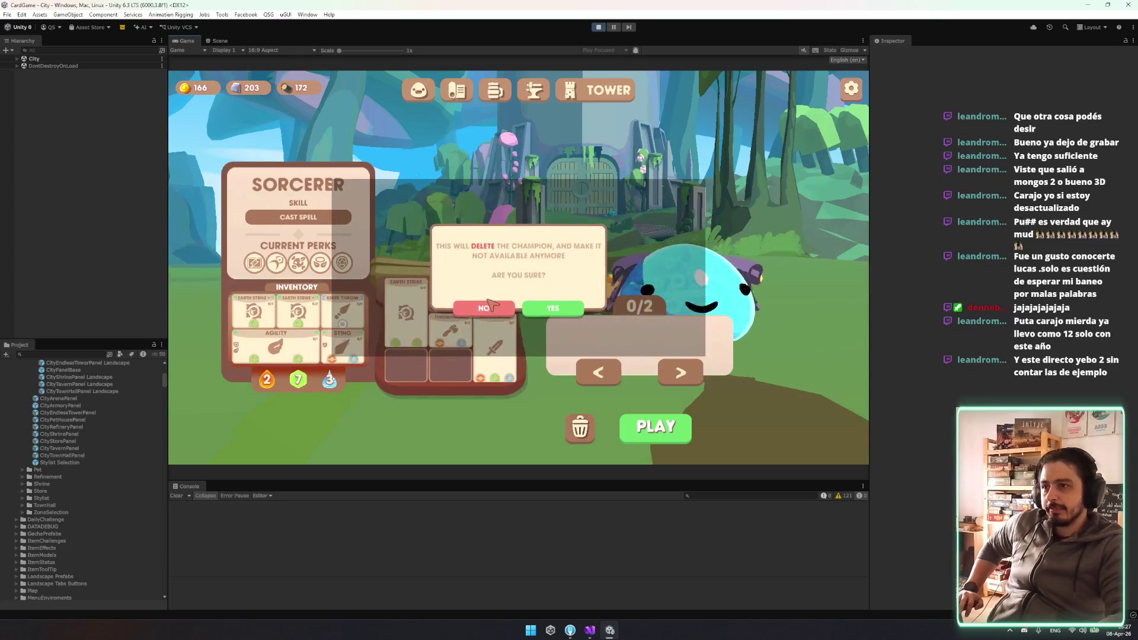
left_click(485, 308)
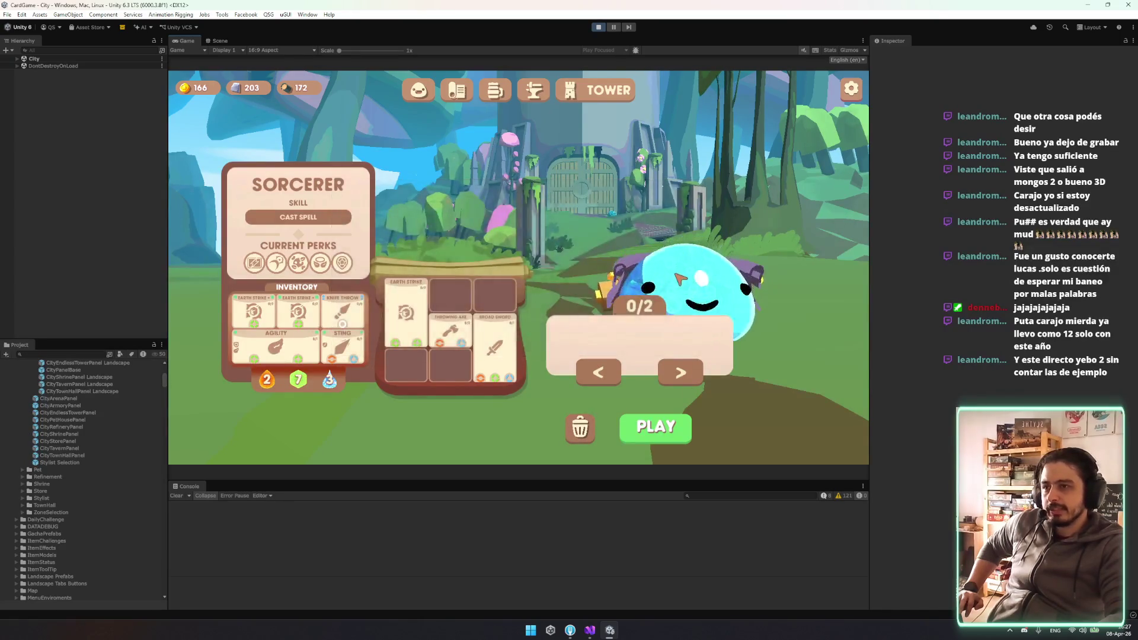
left_click(676, 254)
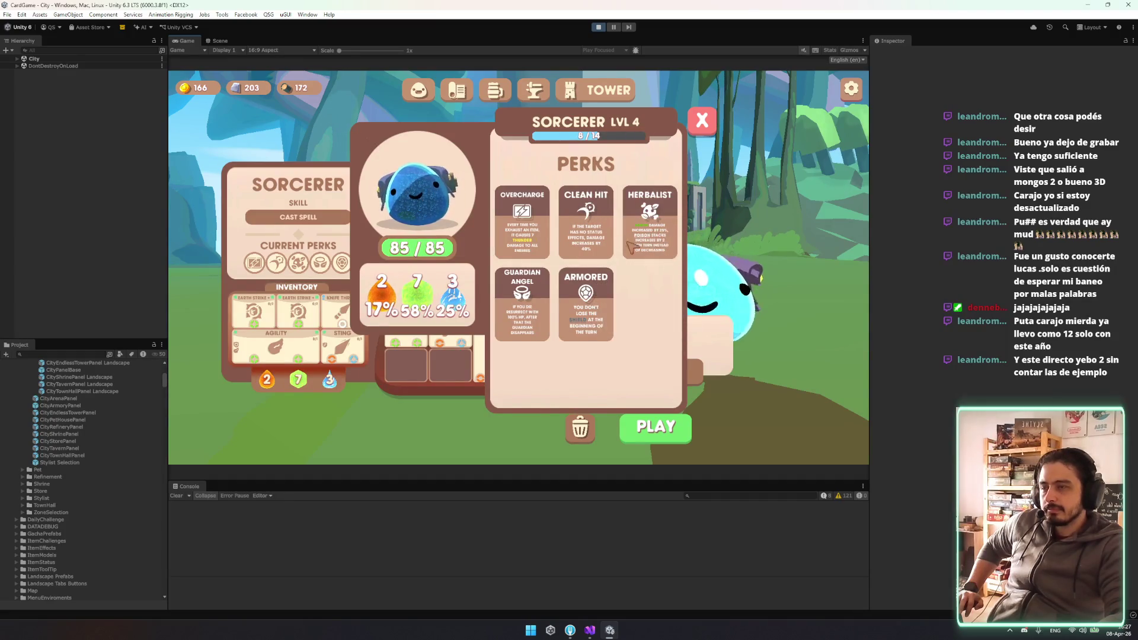
right_click(182, 41)
left_click(202, 69)
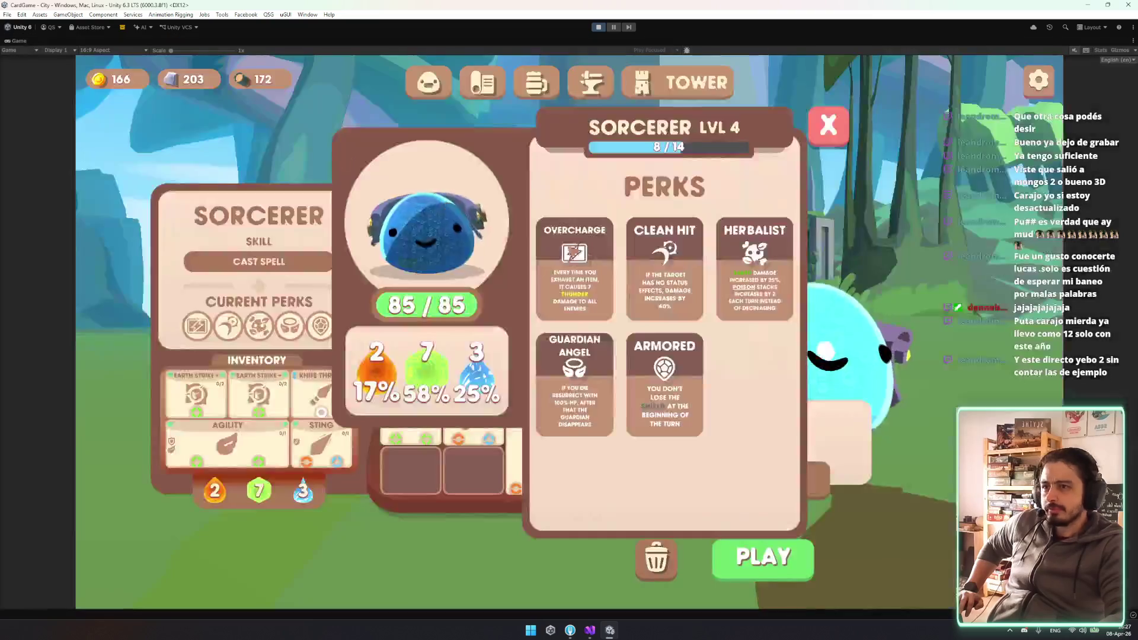
Set the Game view to 3440x1440 and recheck the Sorcerer's Cast Spell tooltip and perks panel
mouse_move(745, 279)
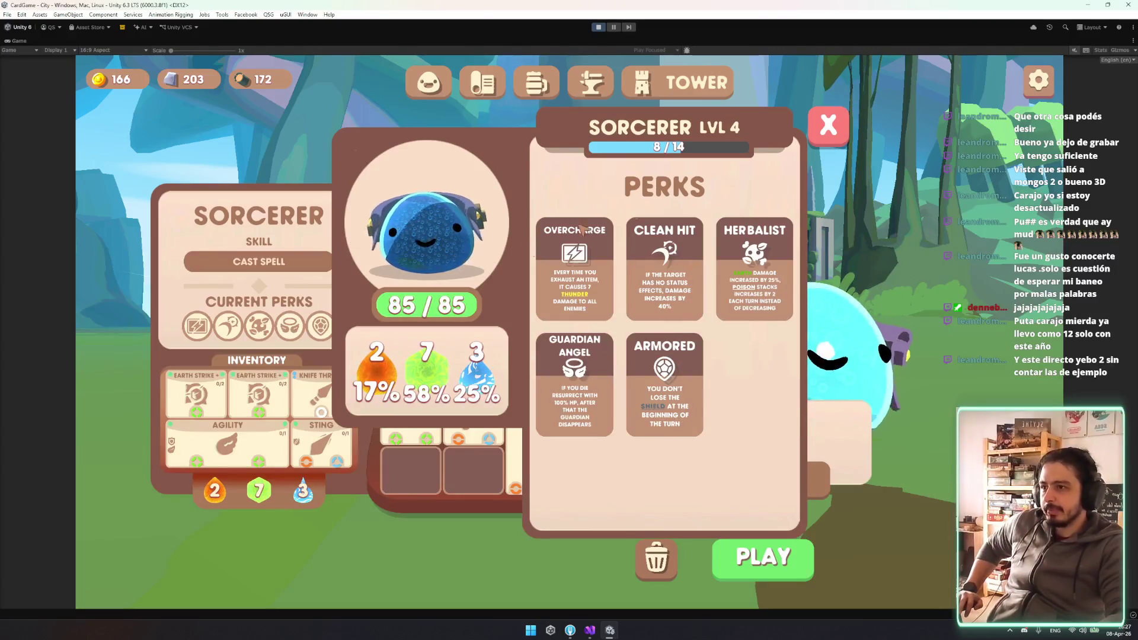
left_click(828, 124)
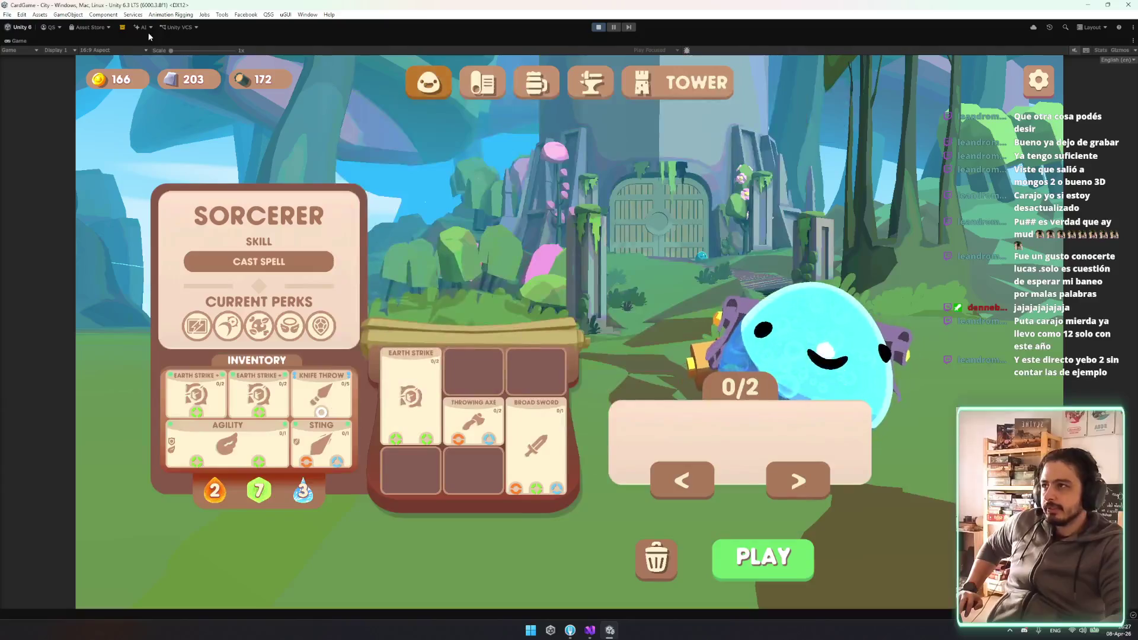
left_click(134, 51)
left_click(133, 174)
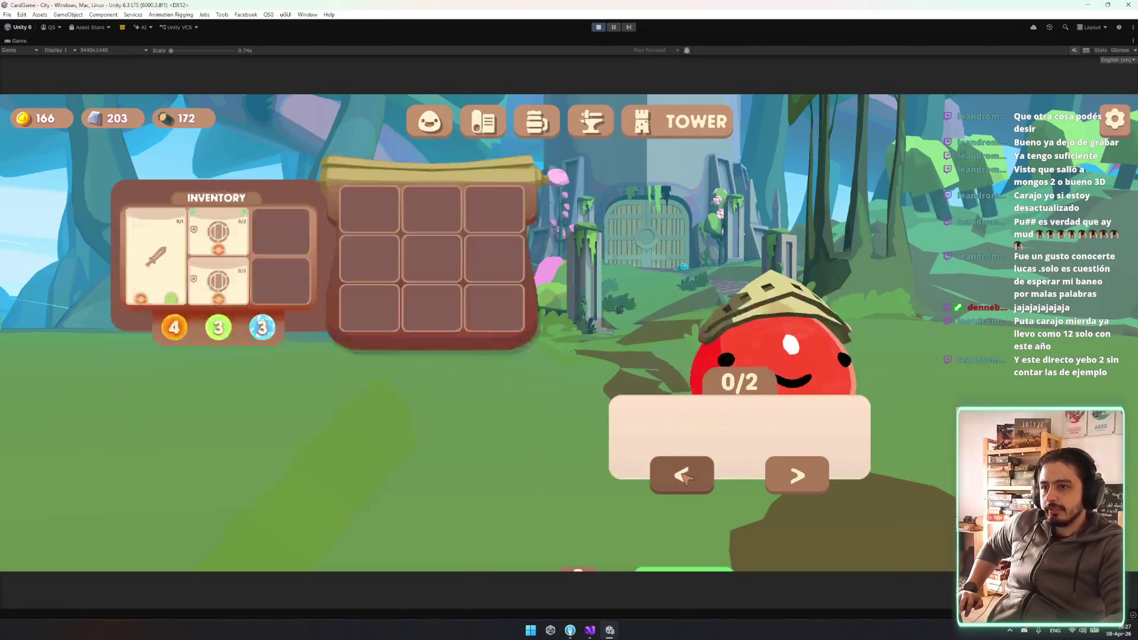
mouse_move(245, 265)
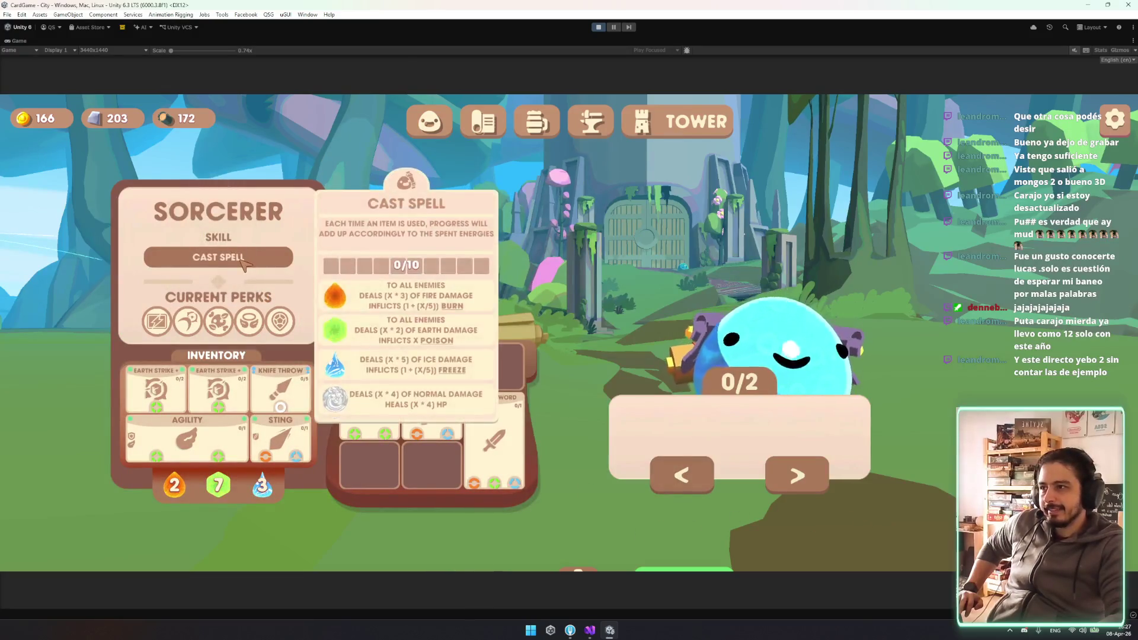
left_click(290, 220)
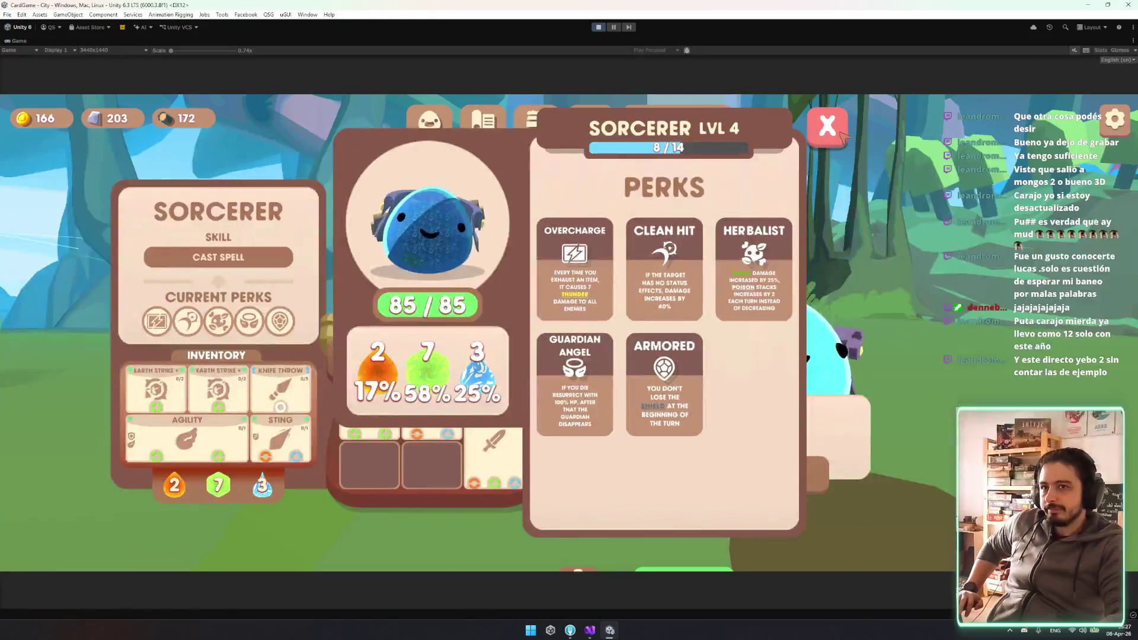
left_click(830, 127)
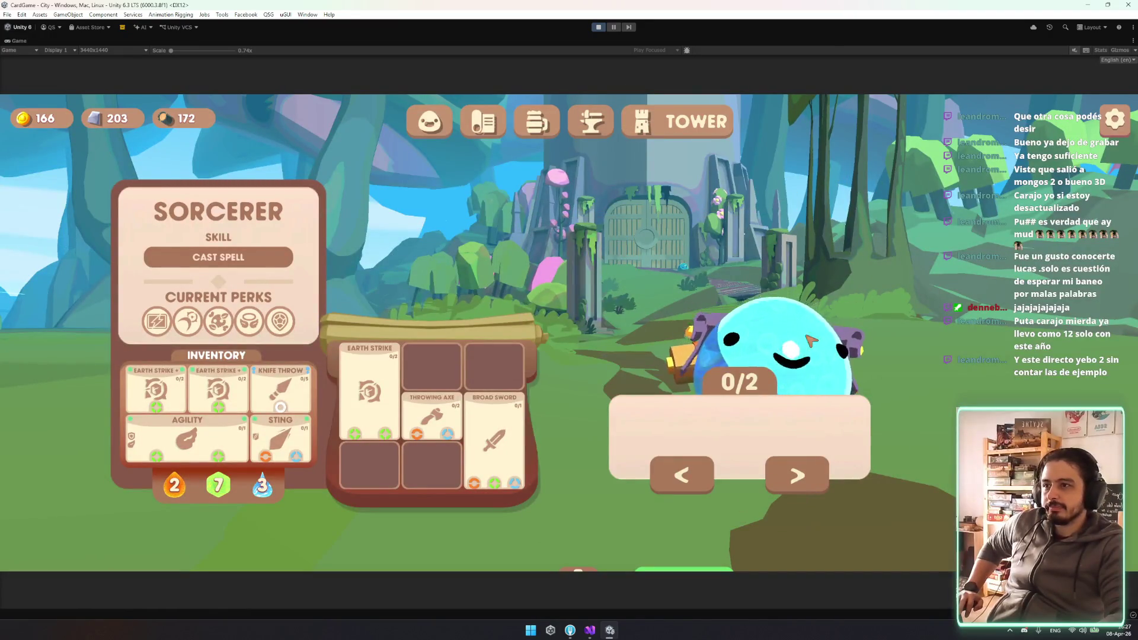
left_click(102, 50)
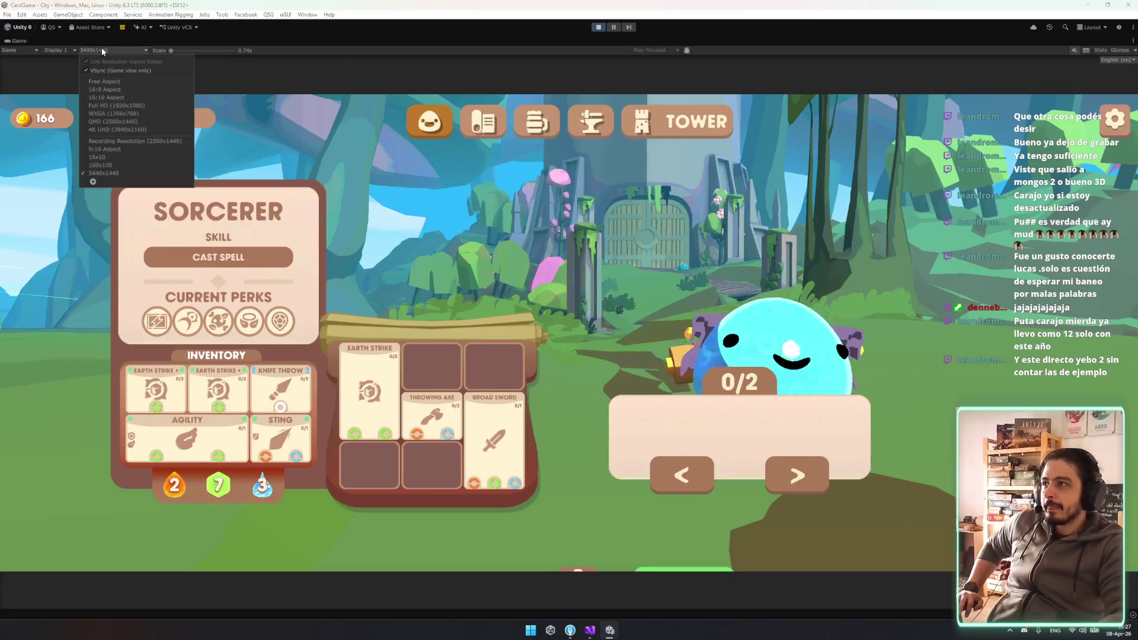
Set the Game view back to 16:9 Aspect and cycle the champions to the Warrior
left_click(107, 97)
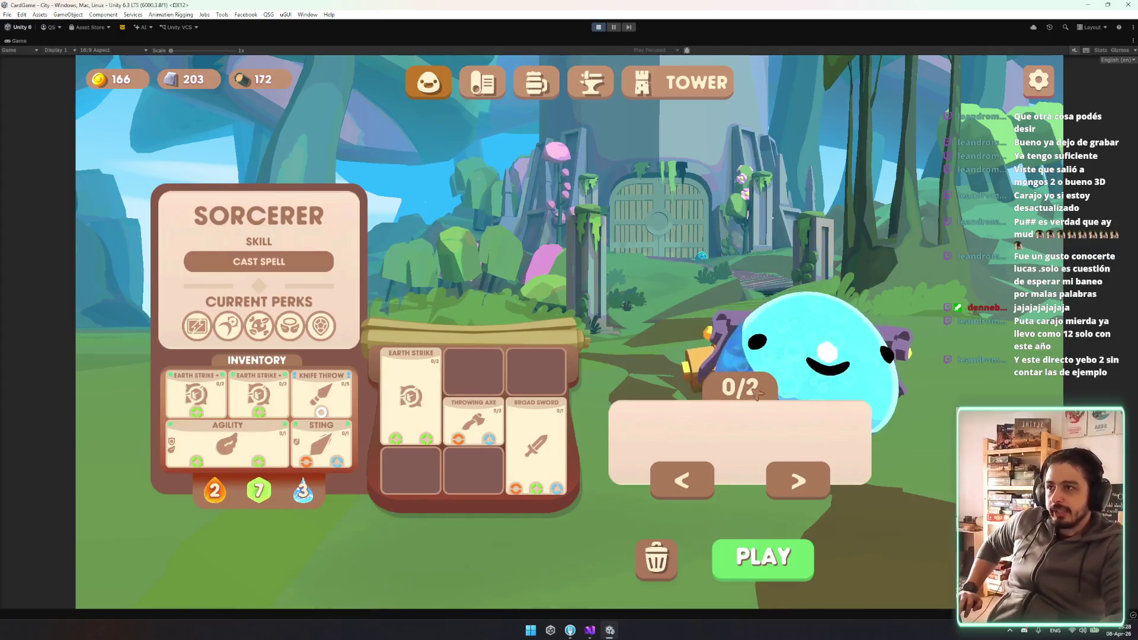
left_click(780, 480)
left_click(781, 481)
left_click(782, 482)
left_click(797, 479)
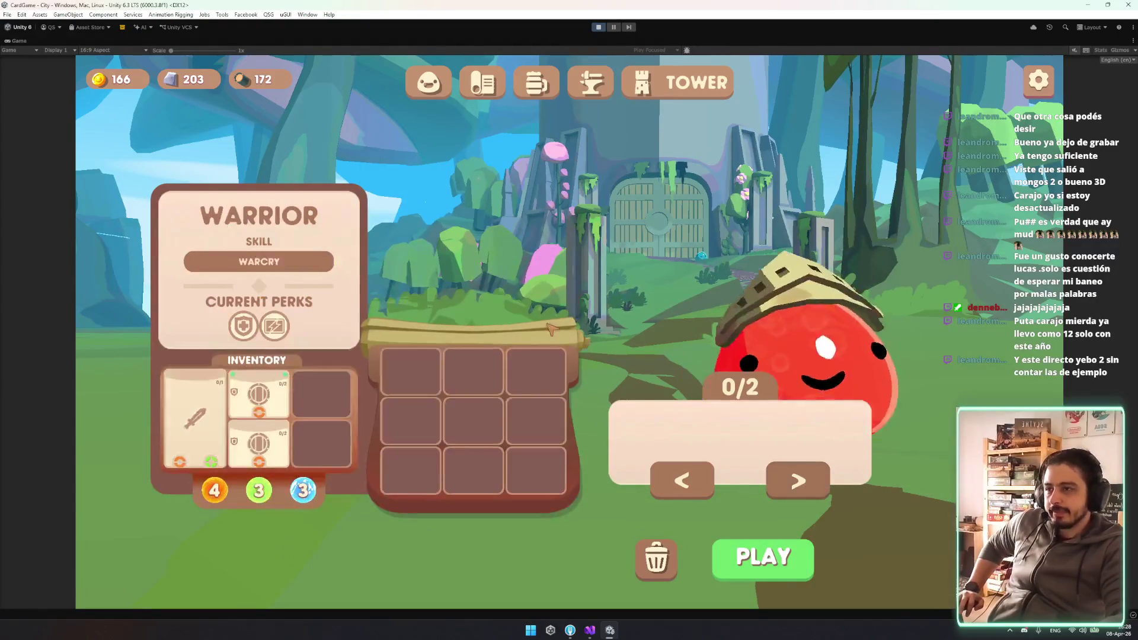
left_click(691, 490)
left_click(692, 490)
Cycle quickly through the champions past the Sorcerer, landing back on the Warrior
left_click(693, 487)
left_click(692, 486)
left_click(807, 482)
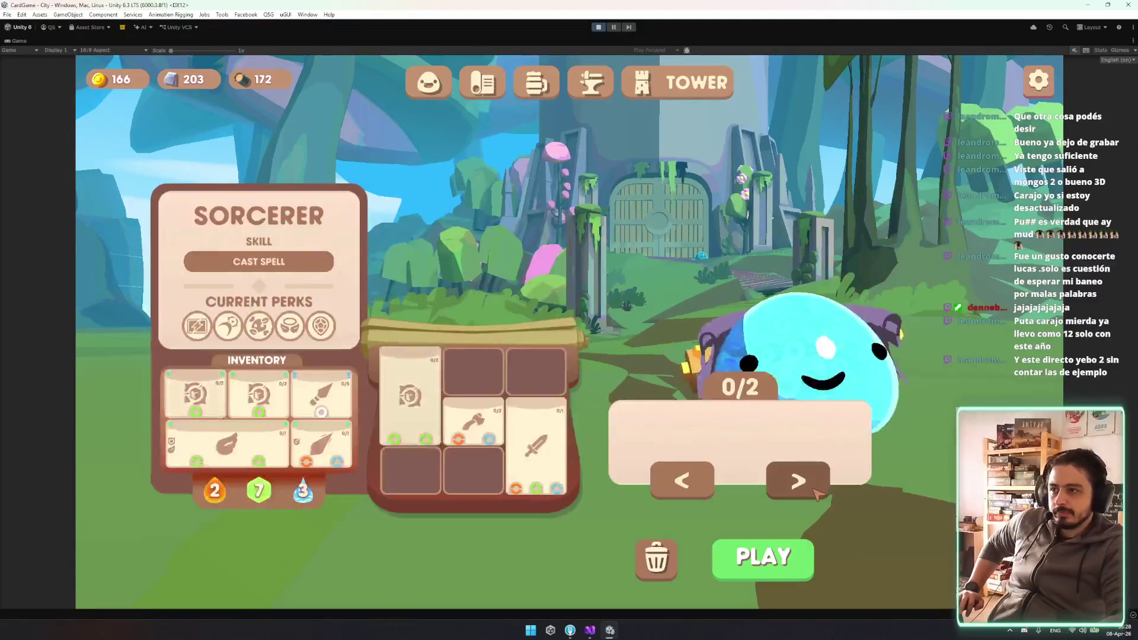
left_click(806, 482)
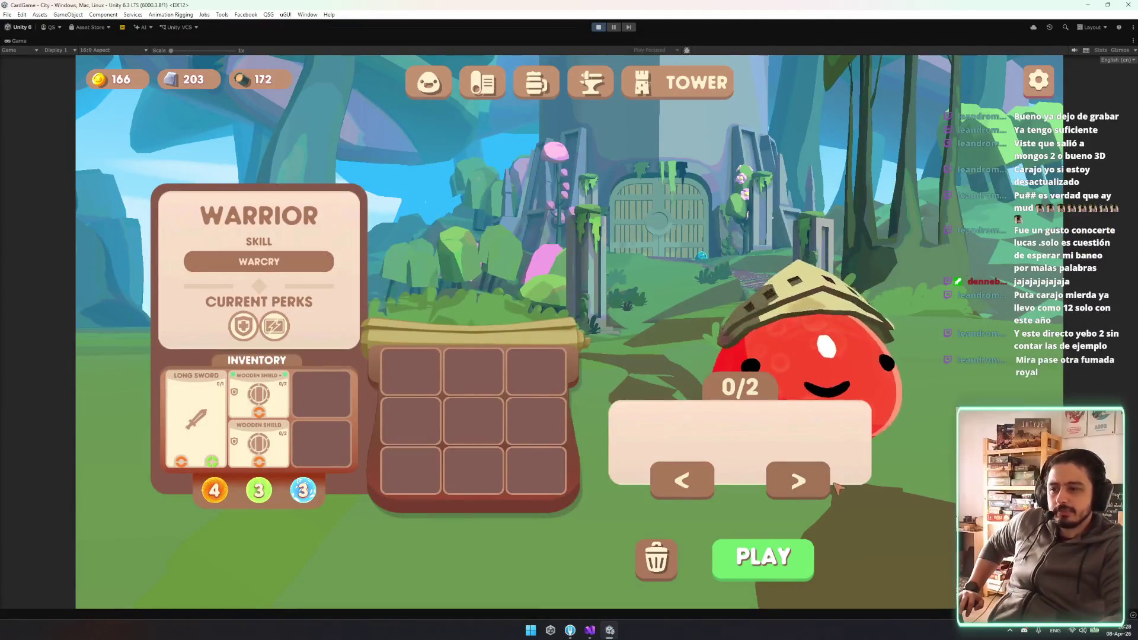
left_click(807, 485)
left_click(799, 491)
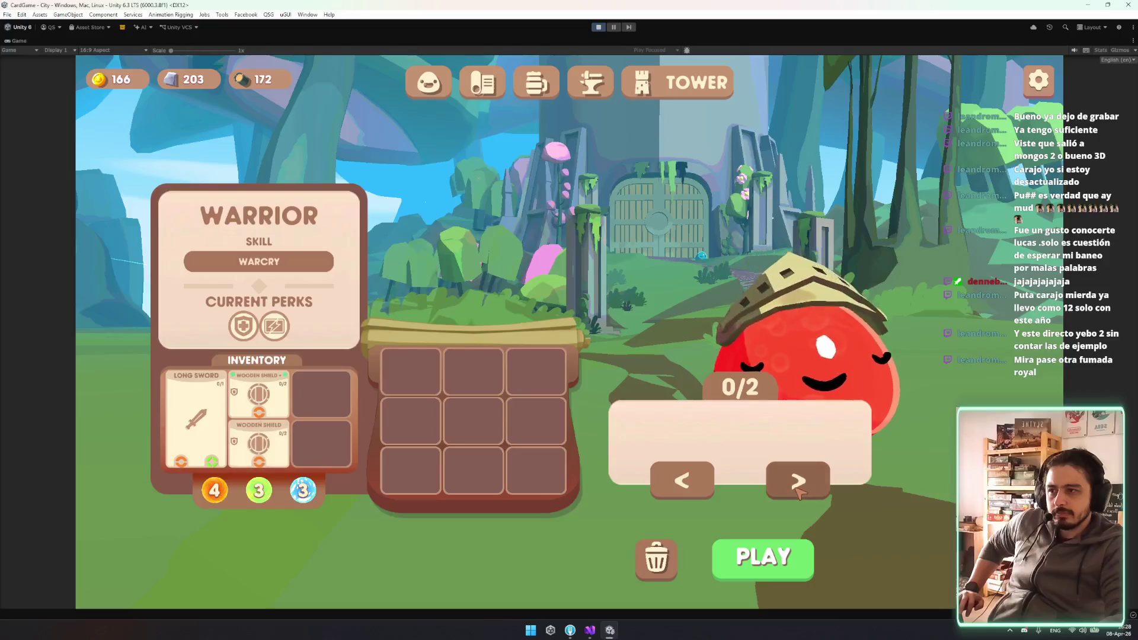
left_click(798, 491)
left_click(804, 485)
left_click(809, 483)
left_click(810, 483)
left_click(809, 477)
left_click(774, 479)
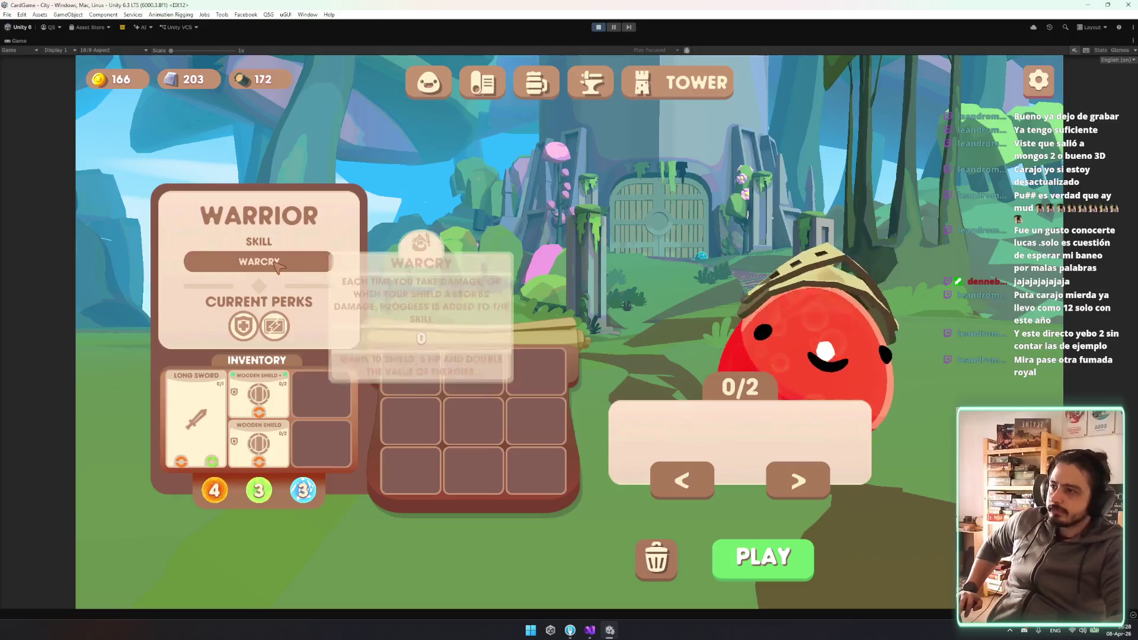
mouse_move(244, 327)
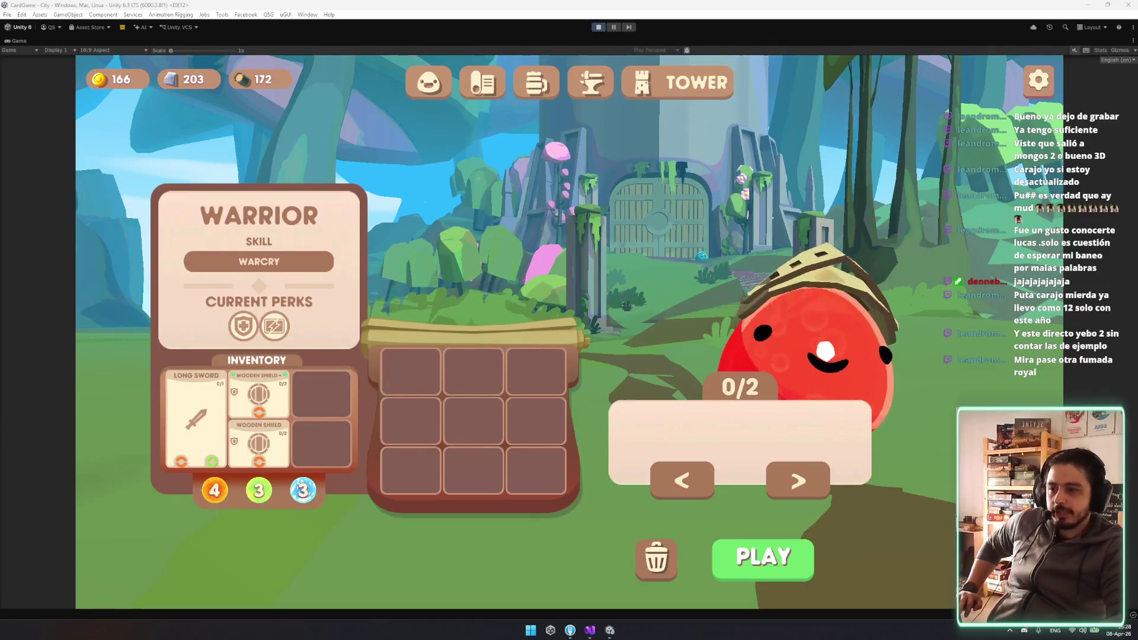
Close the browser video window and check the Warrior's LVL 2 perks panel
key("super+shift+Left")
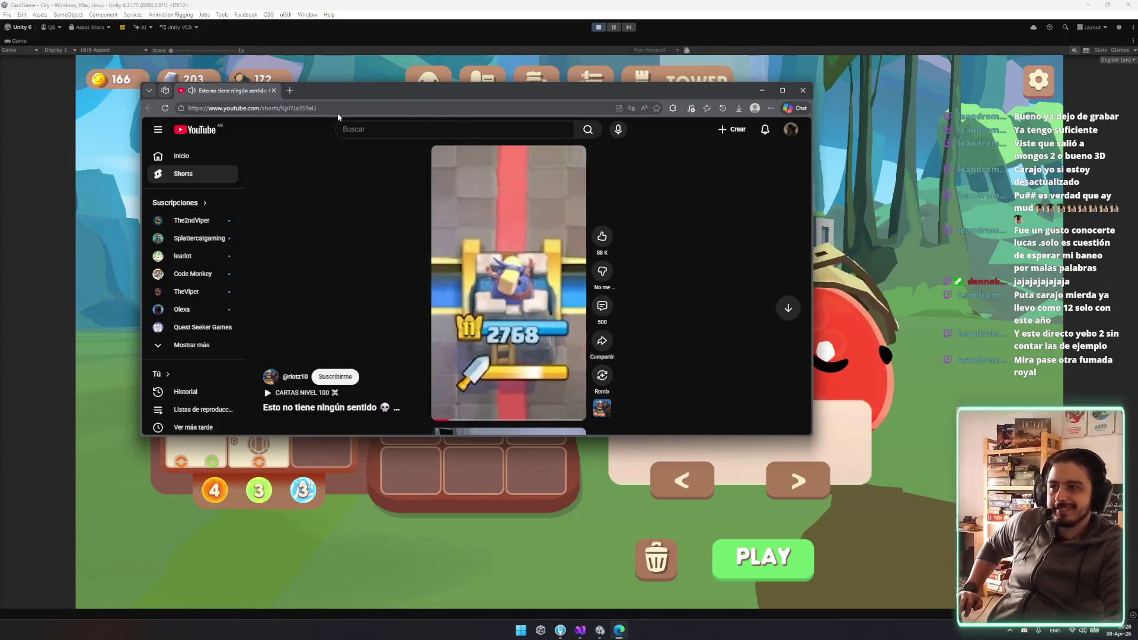
key("alt+F4")
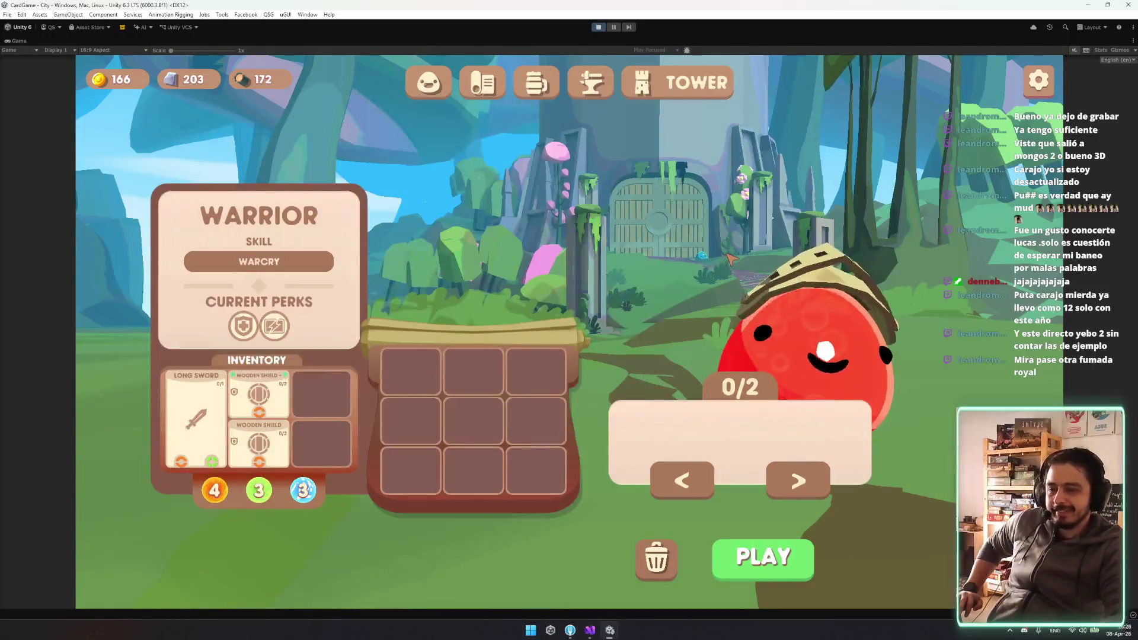
left_click(731, 258)
left_click(826, 122)
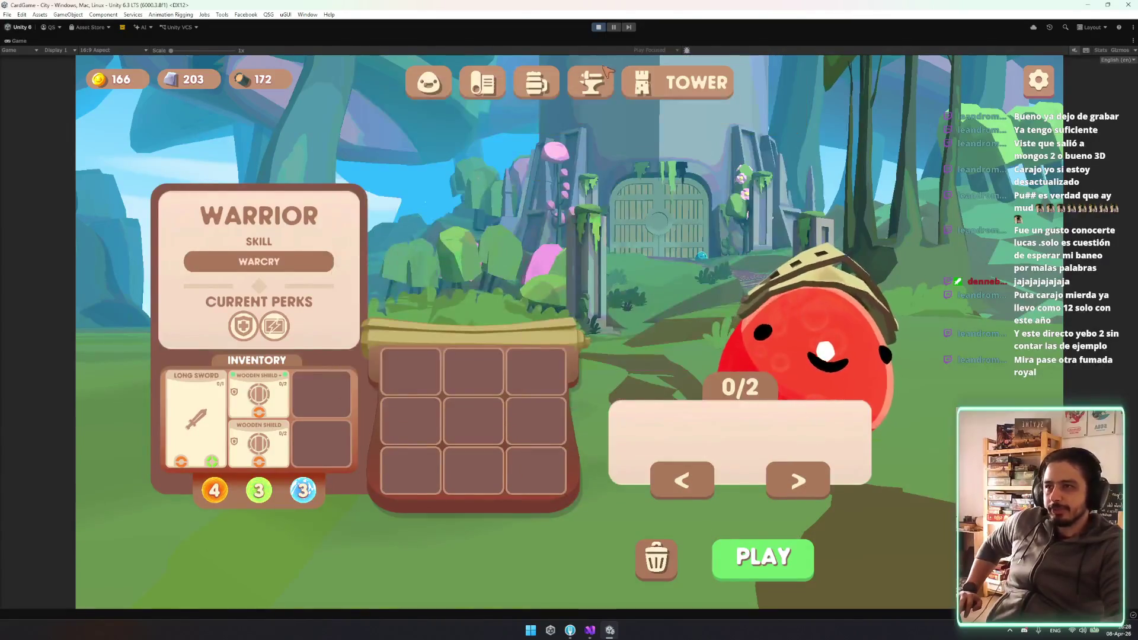
On the Armory screen, flip between the Warrior and Sorcerer perk trees
left_click(602, 74)
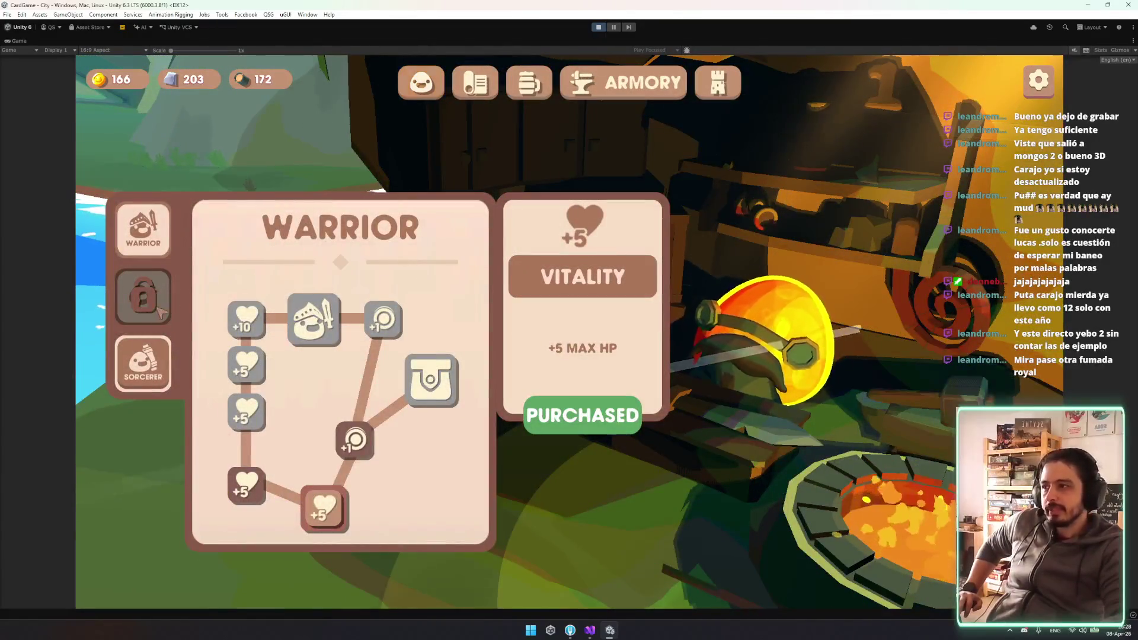
left_click(142, 363)
left_click(143, 229)
left_click(143, 362)
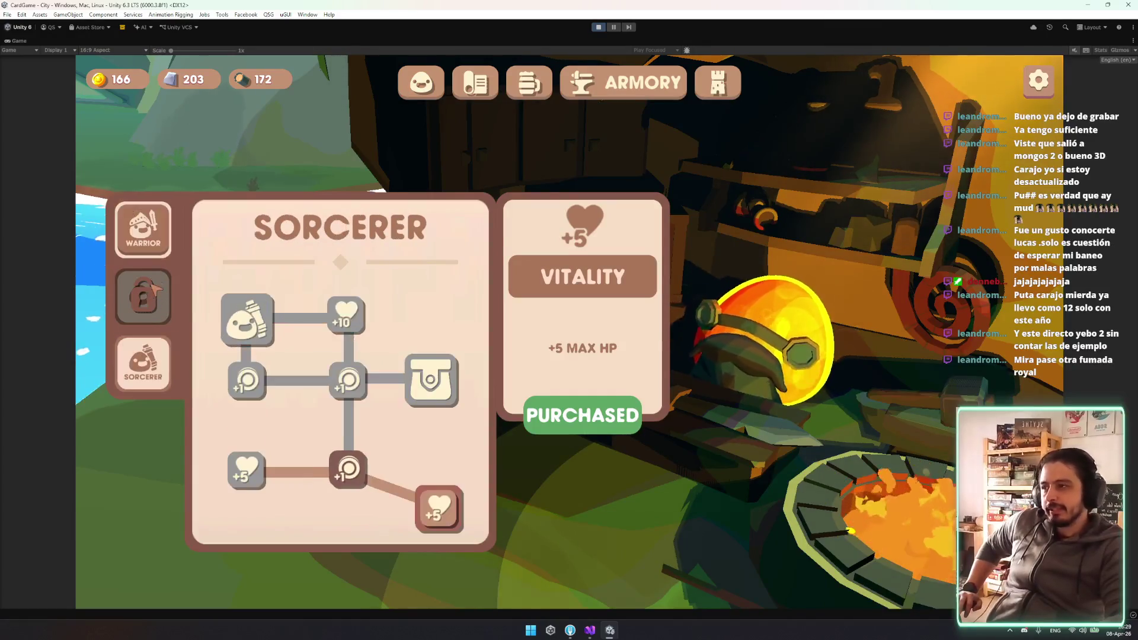
left_click(158, 308)
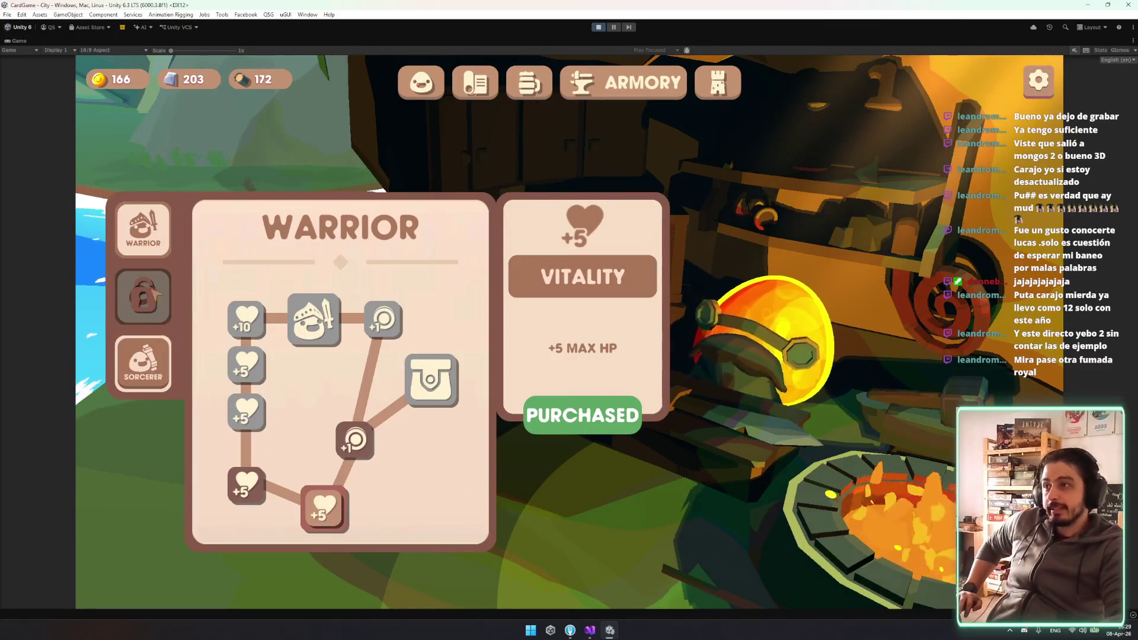
left_click(150, 347)
left_click(150, 347)
double_click(150, 344)
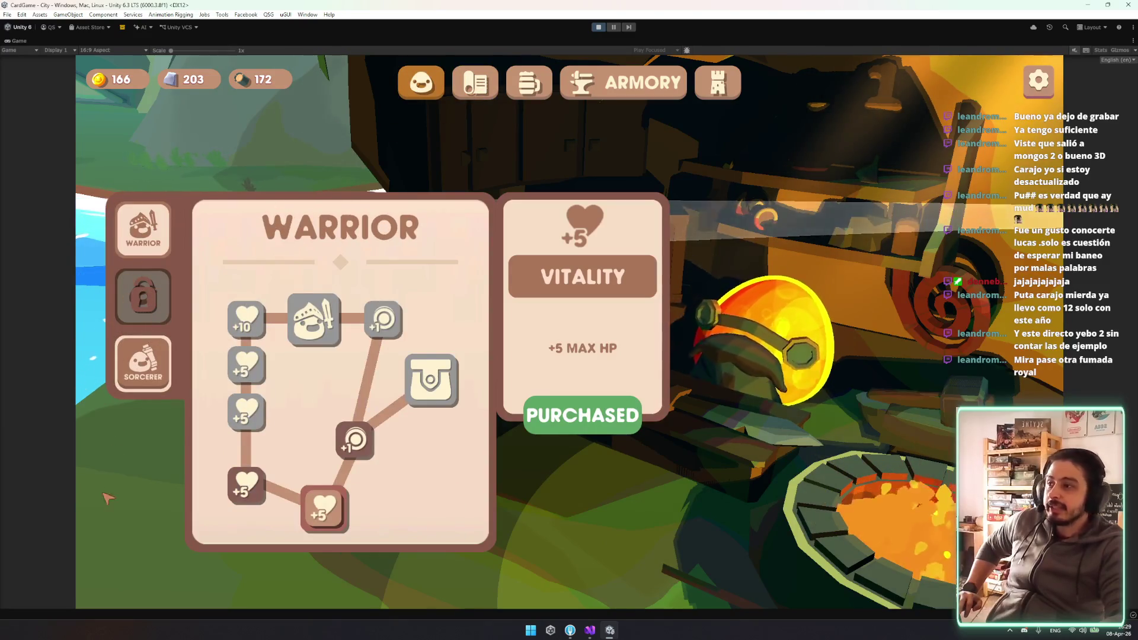
On the Slimes screen, discard the current run's progress and confirm with YES
left_click(426, 84)
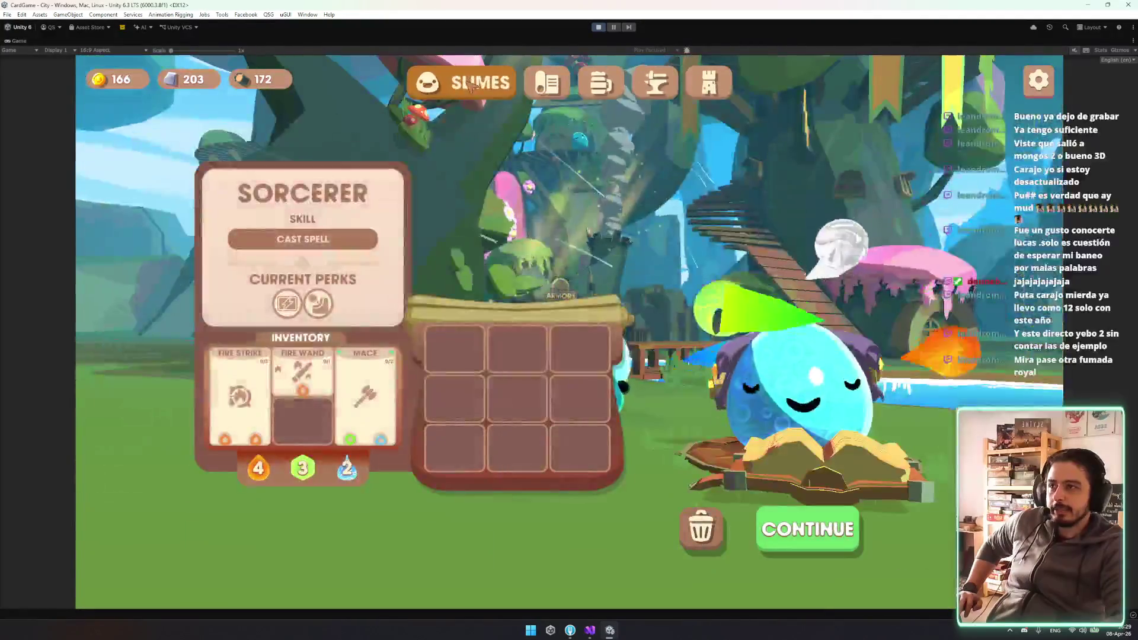
left_click(701, 528)
left_click(655, 400)
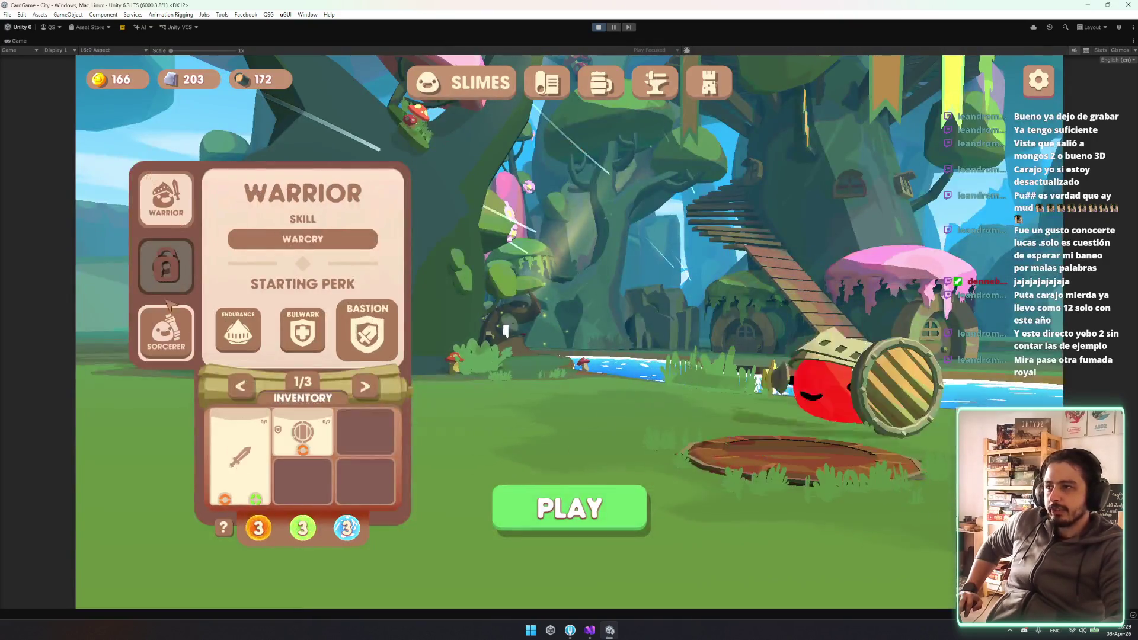
Try the Sorcerer and Warrior classes and page through the Warrior's starting inventory options
left_click(164, 332)
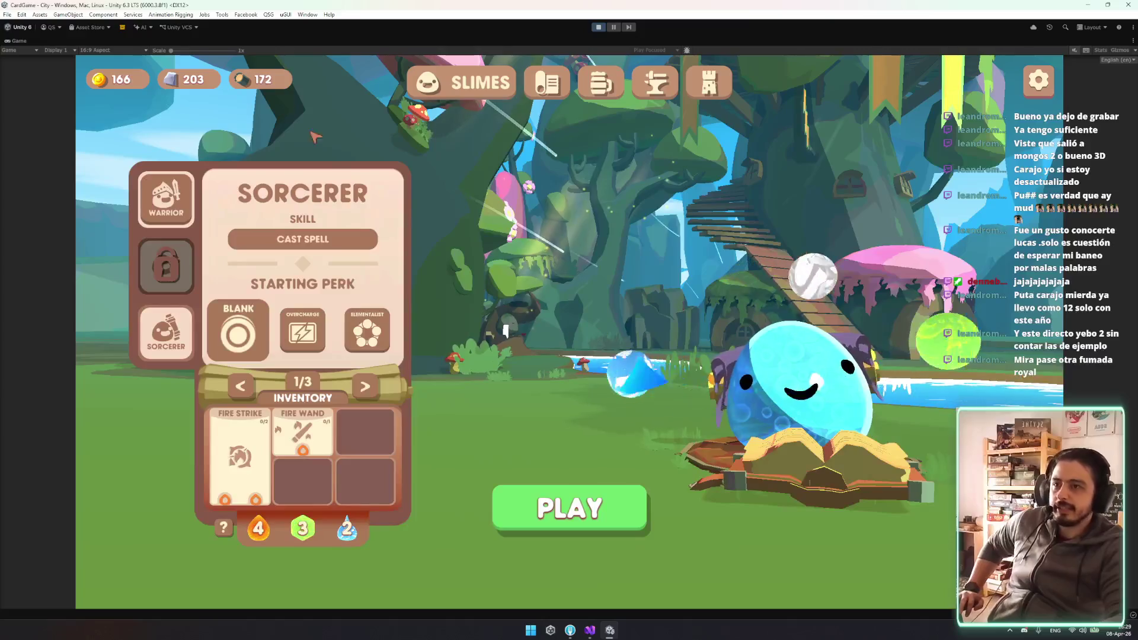
left_click(171, 330)
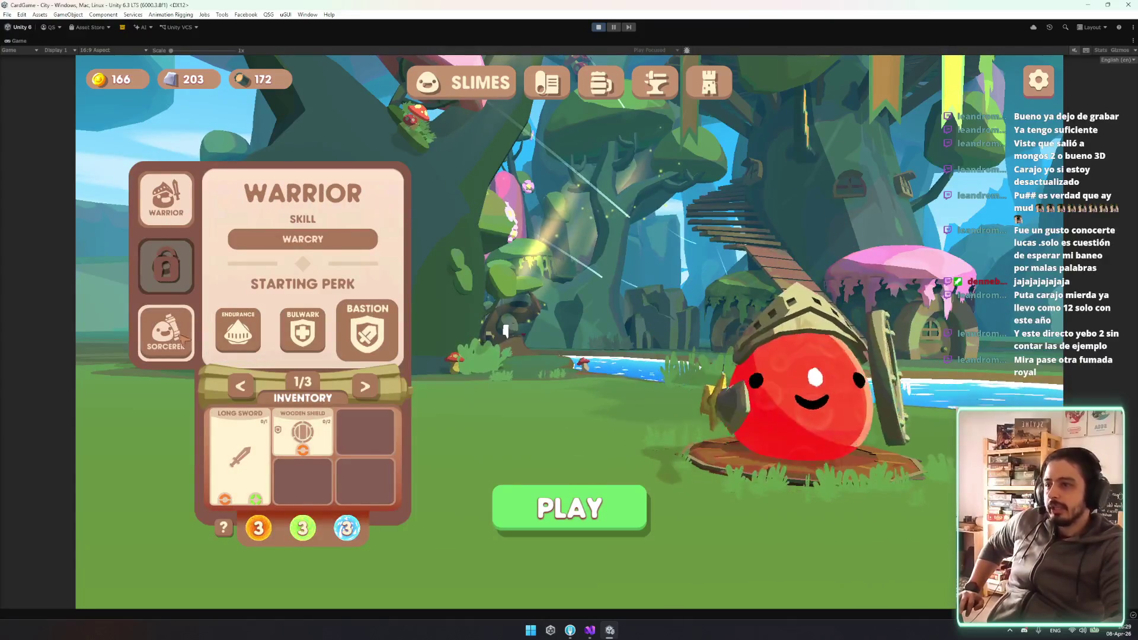
left_click(362, 386)
left_click(363, 386)
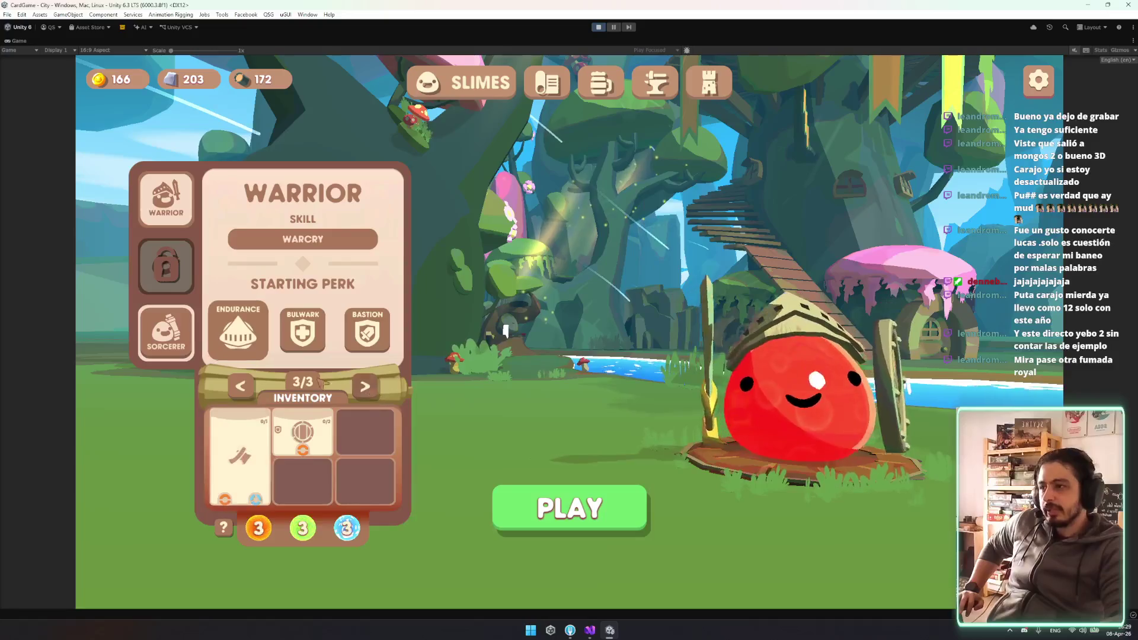
left_click(259, 386)
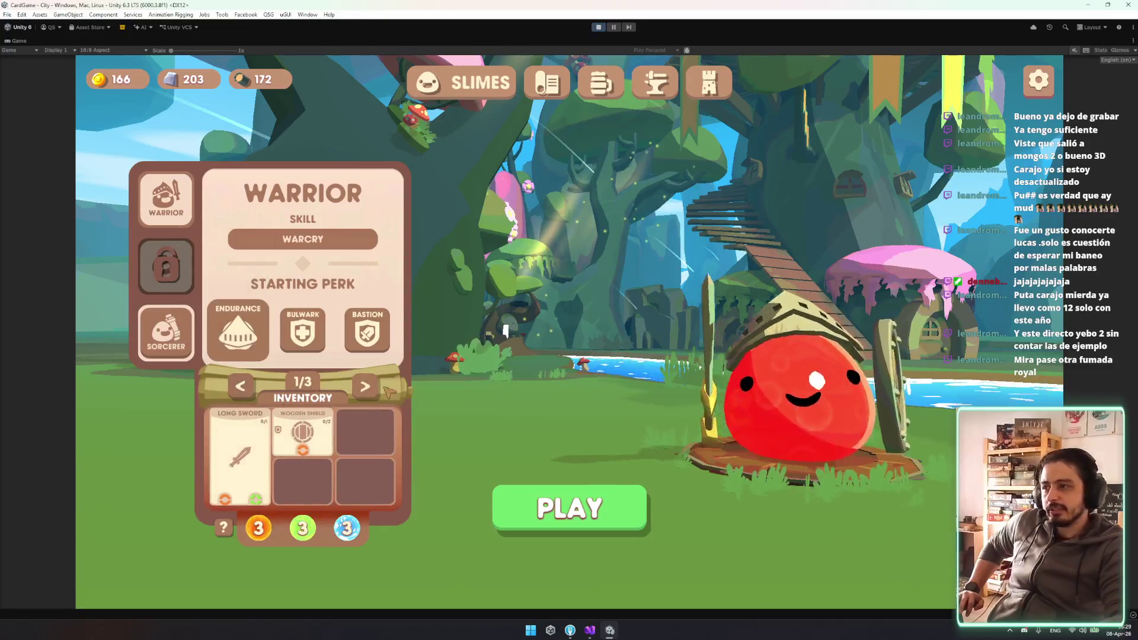
left_click(365, 388)
left_click(365, 388)
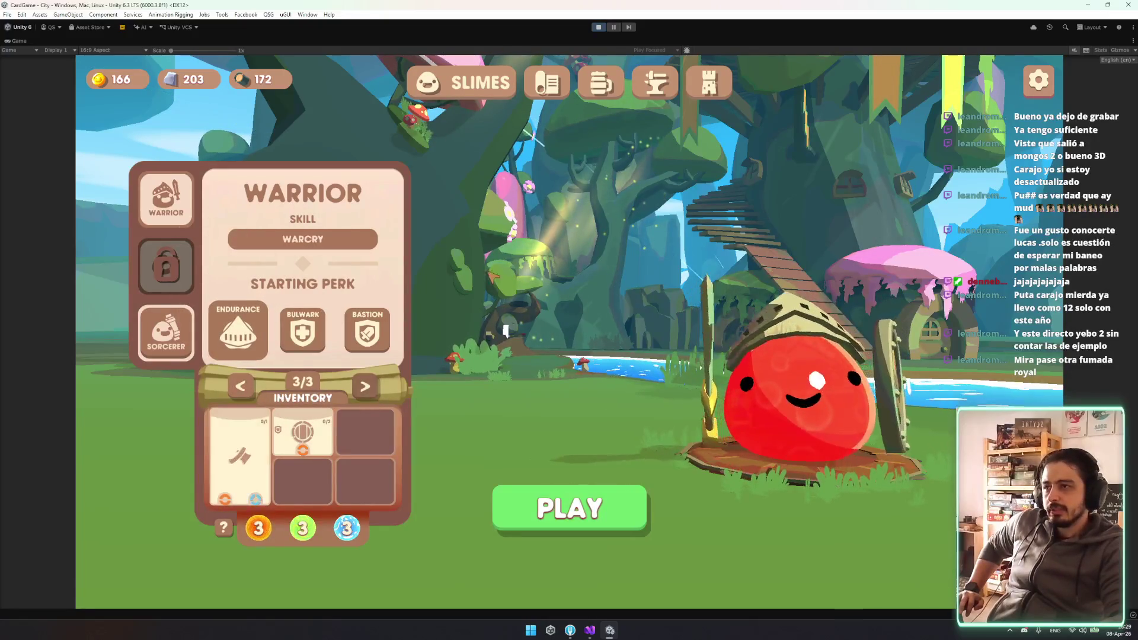
Return to the Tower screen and cycle champions back to the Warrior
left_click(709, 83)
left_click(676, 489)
left_click(676, 489)
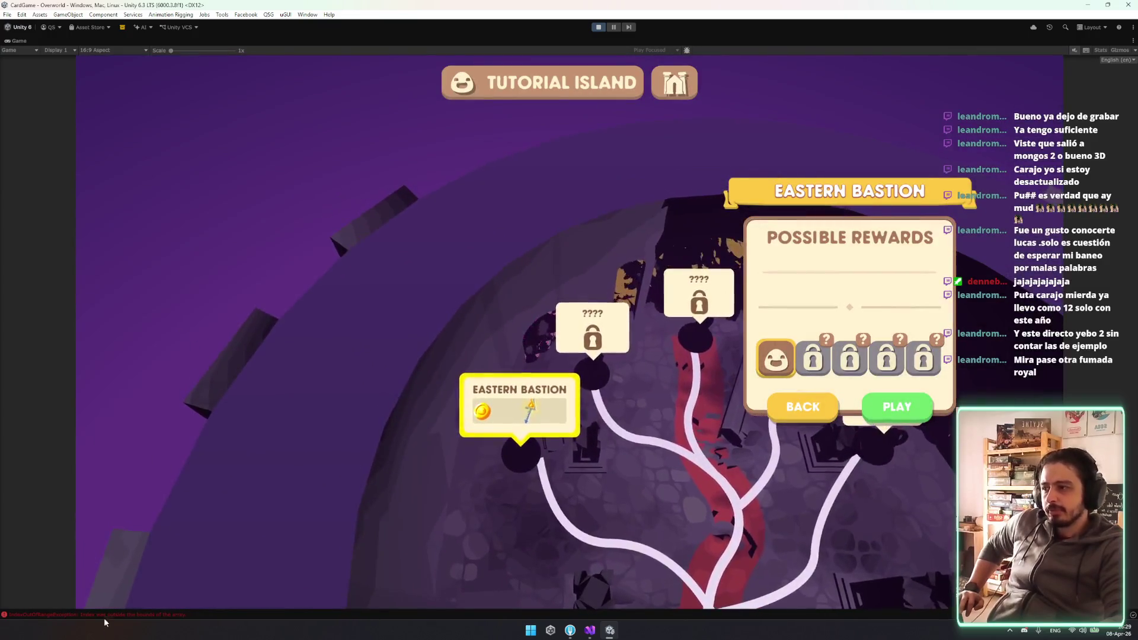
Read the IndexOutOfRangeException in the Unity Console, then close the Console
left_click(111, 614)
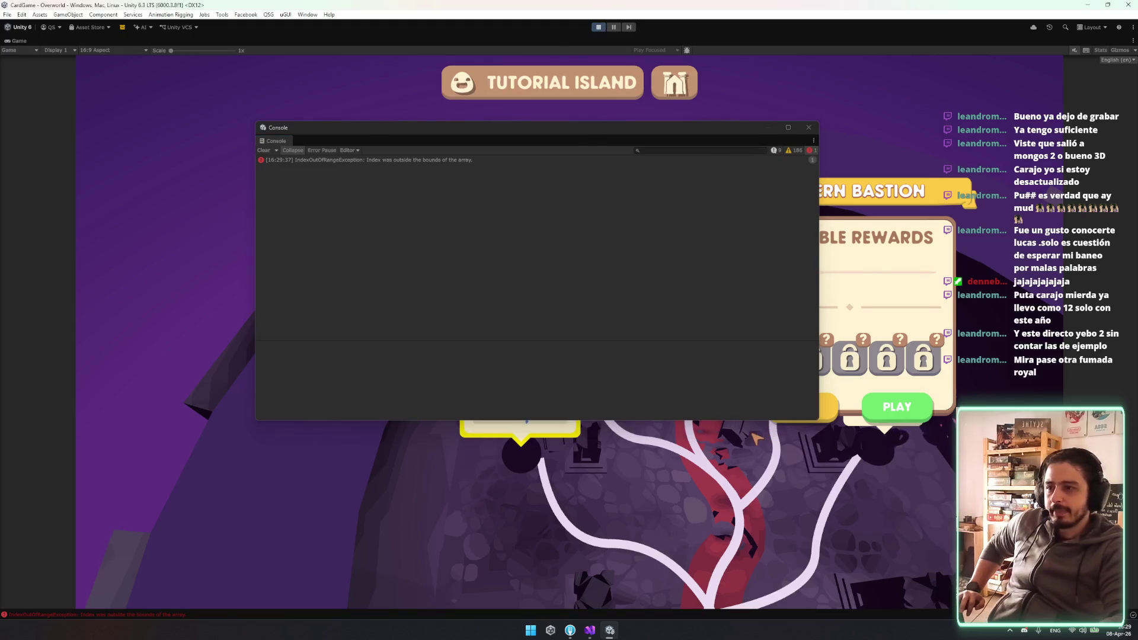
left_click(809, 126)
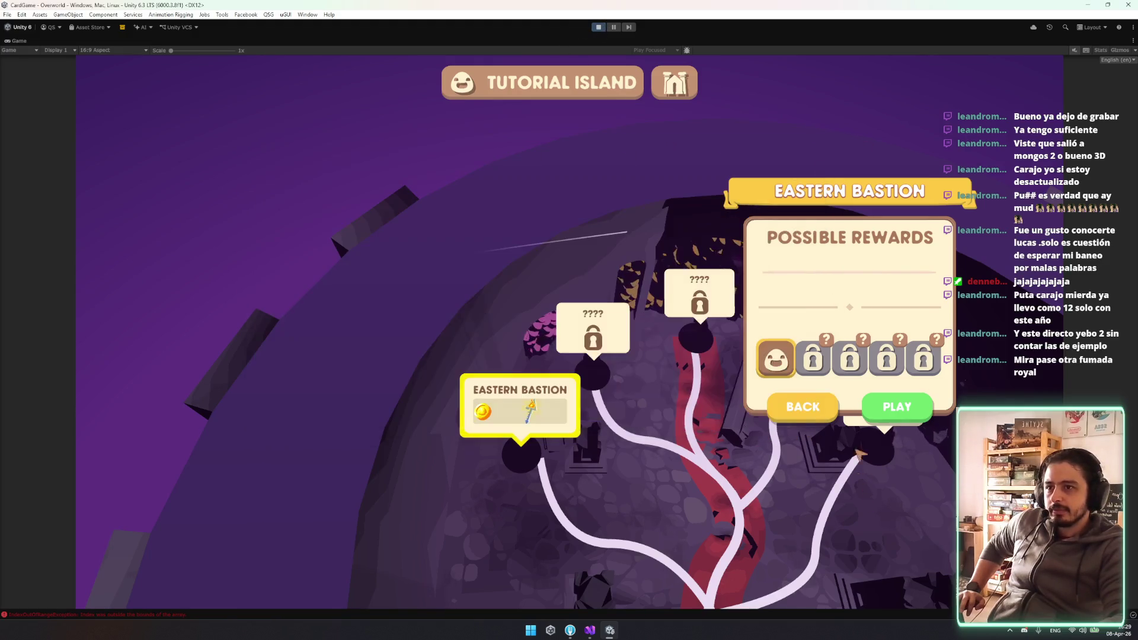
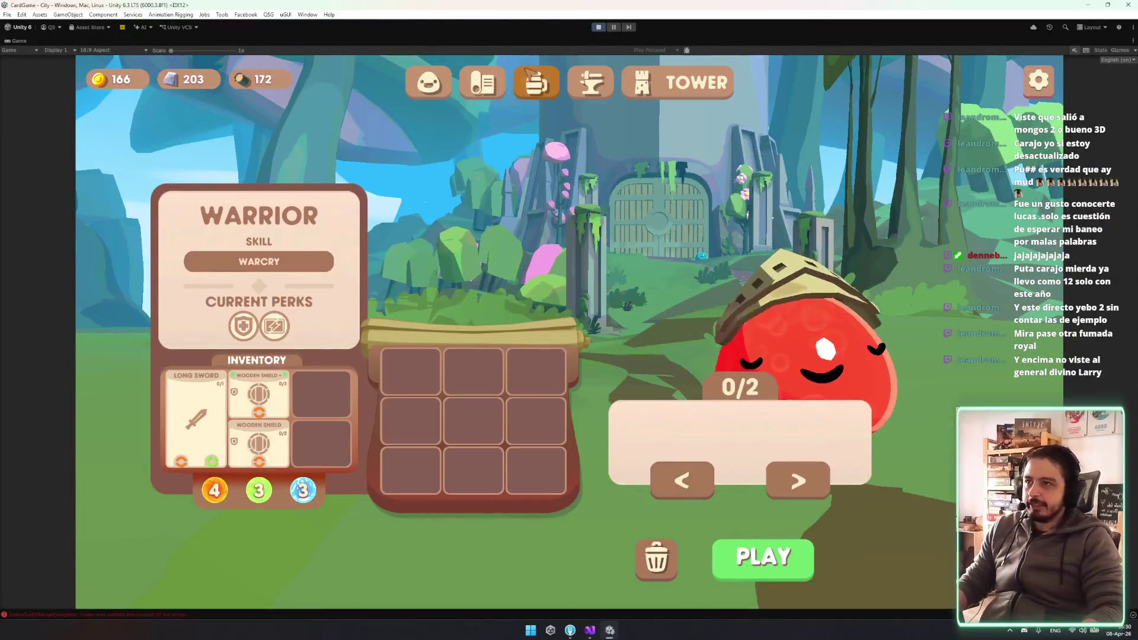
Un-maximize the Game view, clear the Console errors, and open CityEndlessTowerPanel Landscape in Prefab Mode
right_click(19, 41)
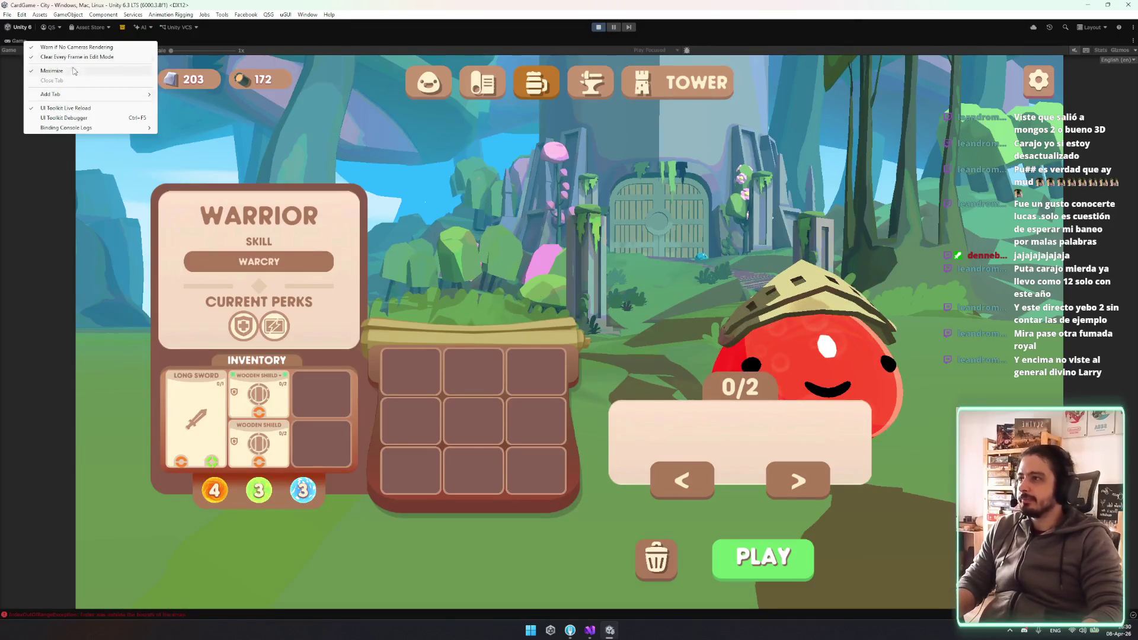
left_click(73, 70)
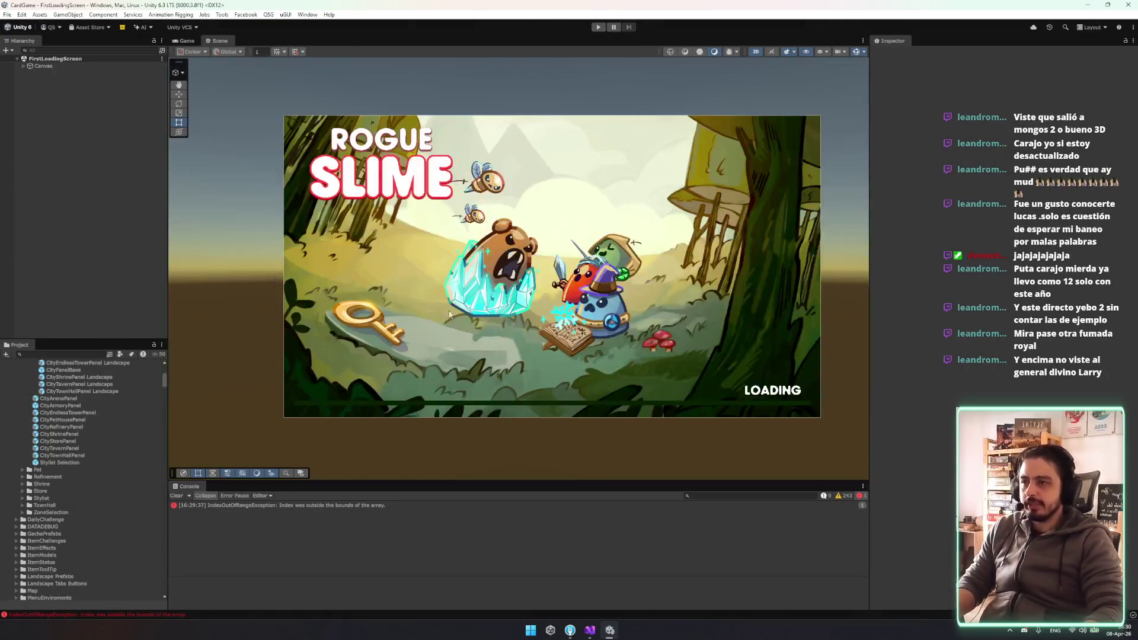
left_click(176, 495)
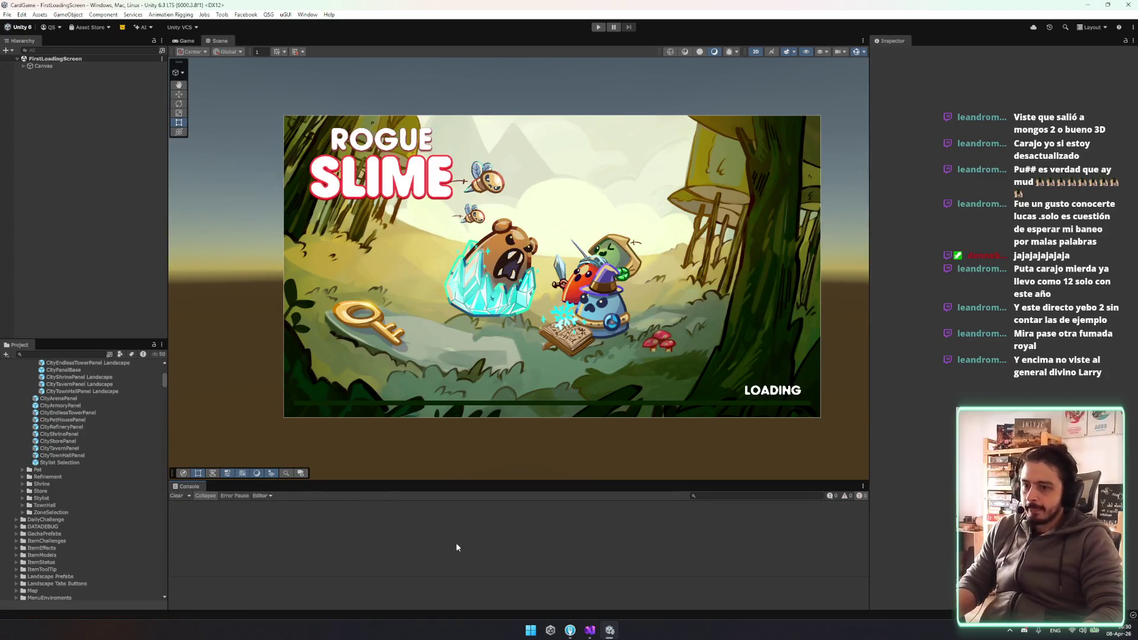
left_click(601, 624)
left_click(600, 623)
left_click(92, 363)
key("Return")
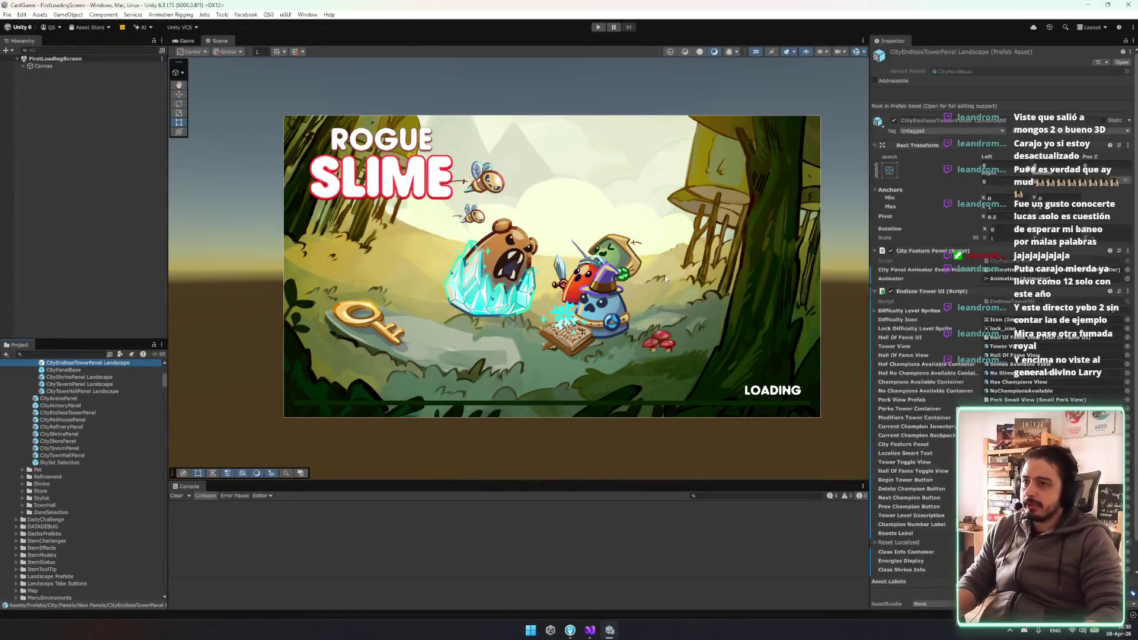
Frame the tower panel prefab and inspect its CurrentPerksContainer, difficulty text and Background objects
key("f")
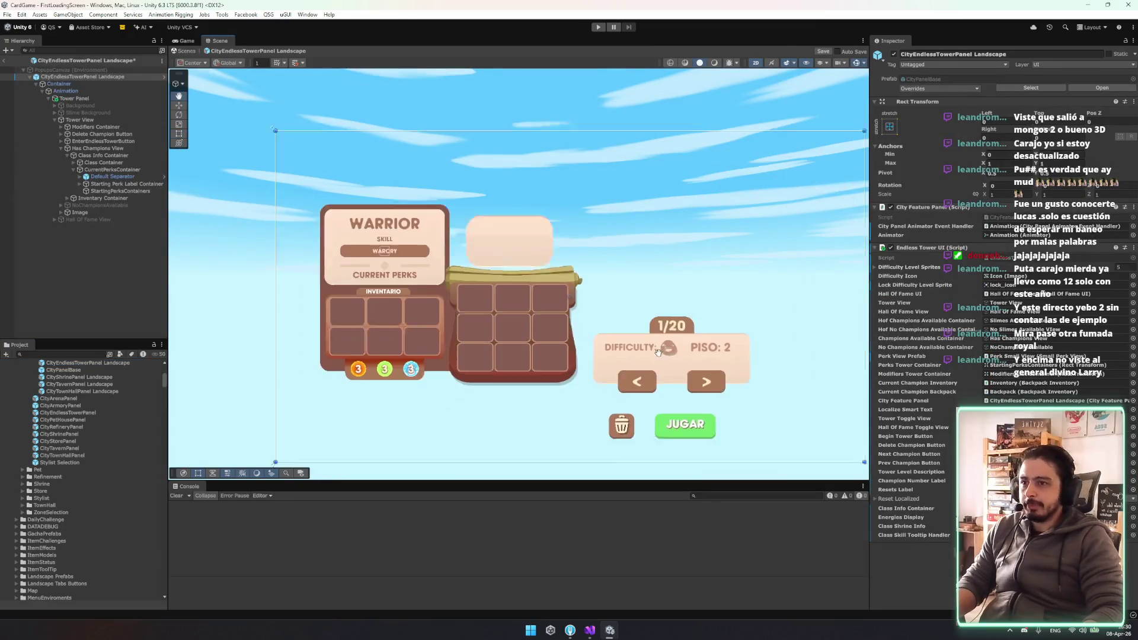
left_click_drag(594, 352, 526, 349)
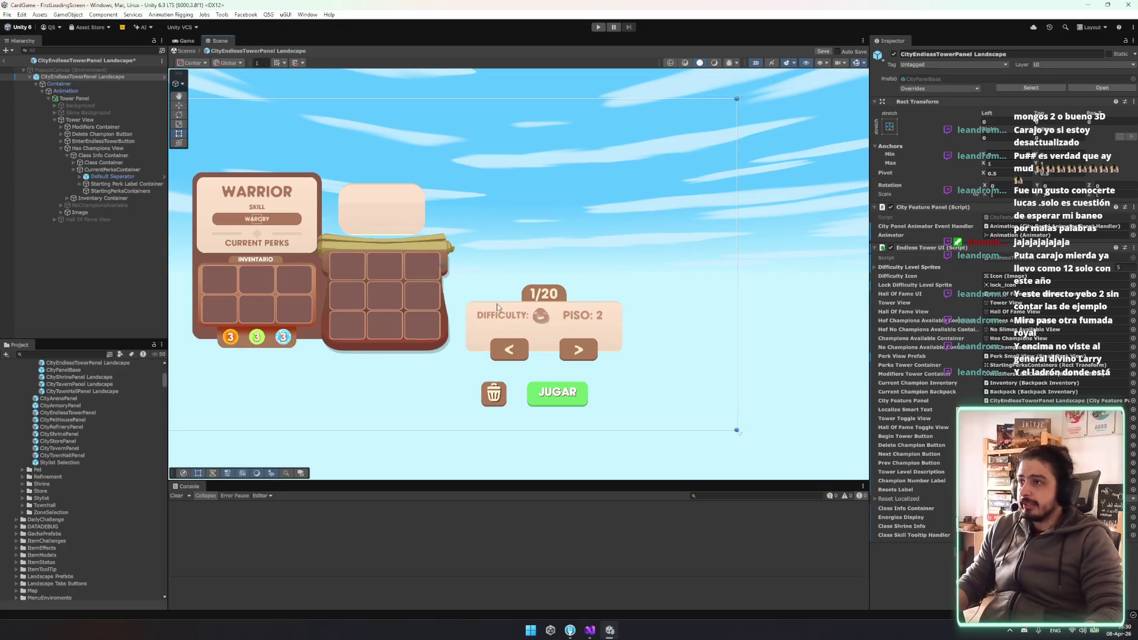
left_click(130, 170)
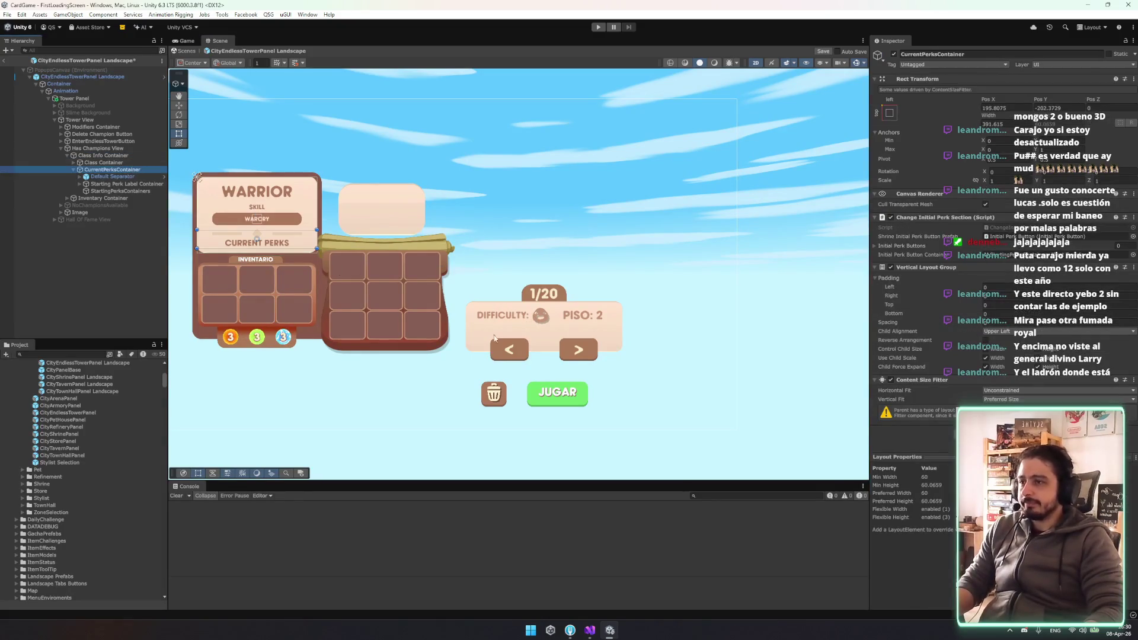
scroll(552, 328, "up", 5)
left_click(511, 273)
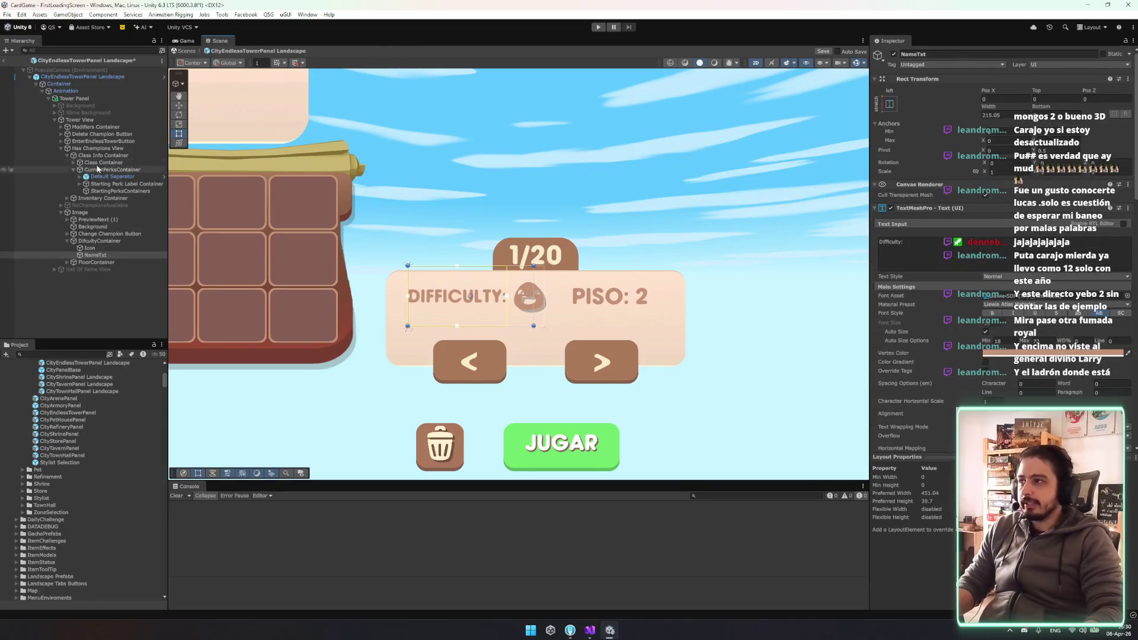
left_click(67, 241)
left_click(92, 227)
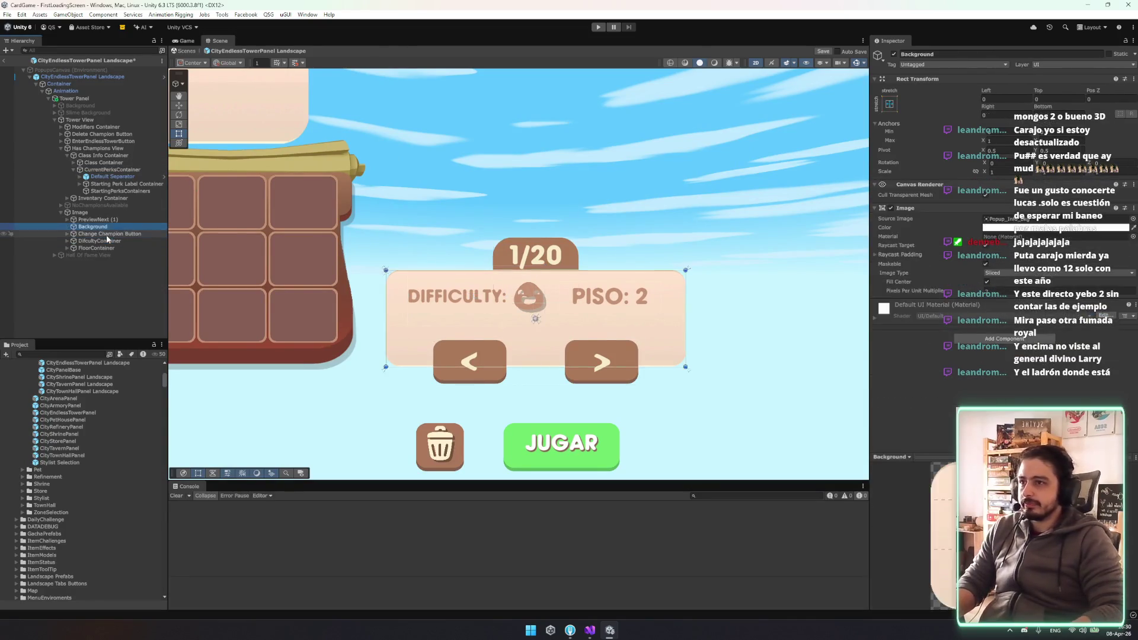
Expand Change Champion Button and drop PreviewNext (1) between PreviewPrev and PreviewNext
key("Up")
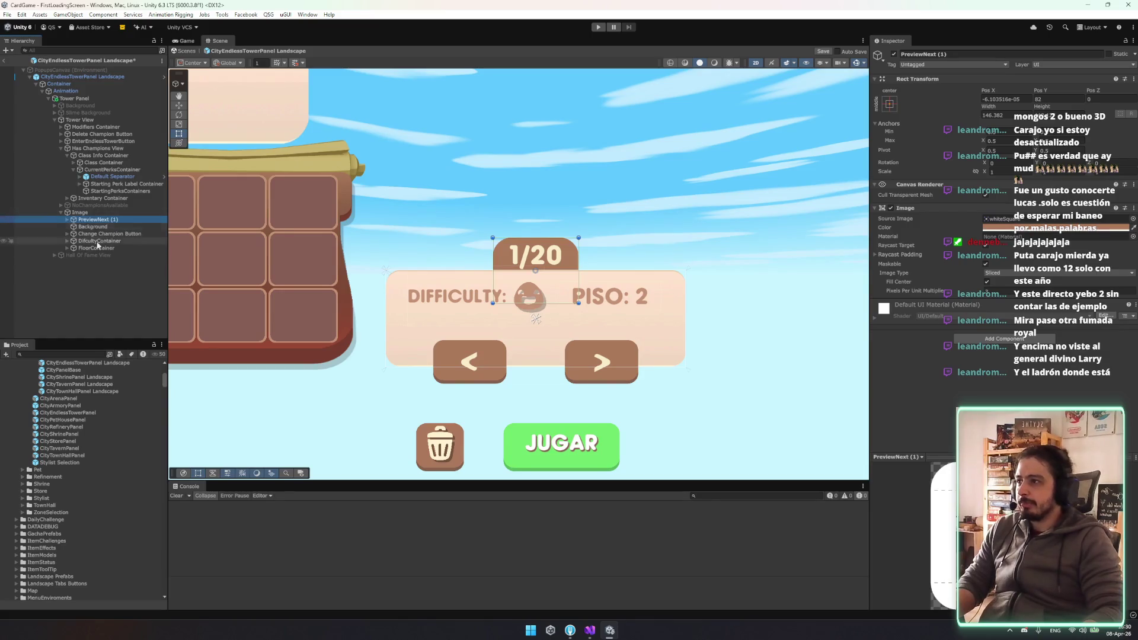
left_click(104, 249)
key("Up")
key("Up")
key("Right")
key("Down")
key("Up")
key("Up")
key("Up")
left_click_drag(114, 250, 115, 249)
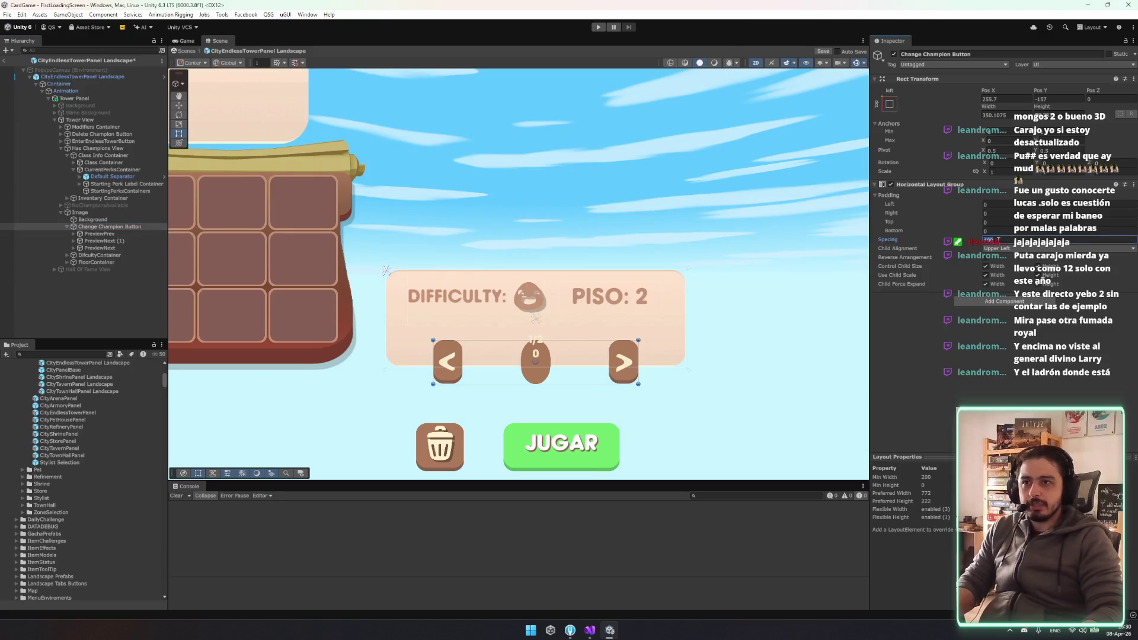
Set the row's layout spacing to 0 and stretch the 1/20 text anchors across its button
type("0")
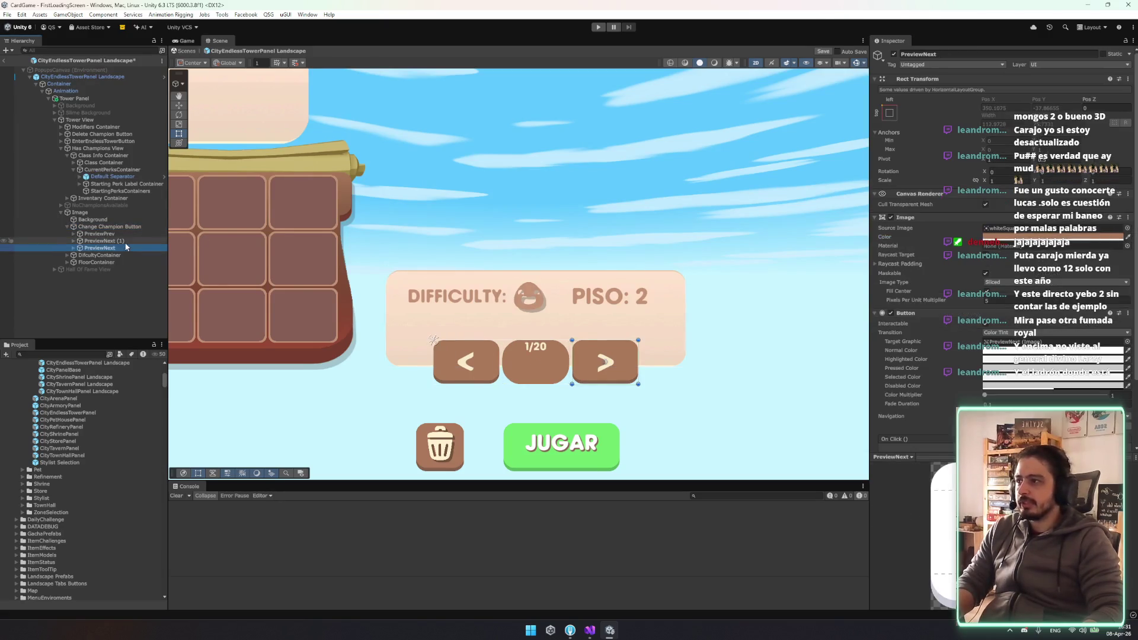
left_click(126, 247)
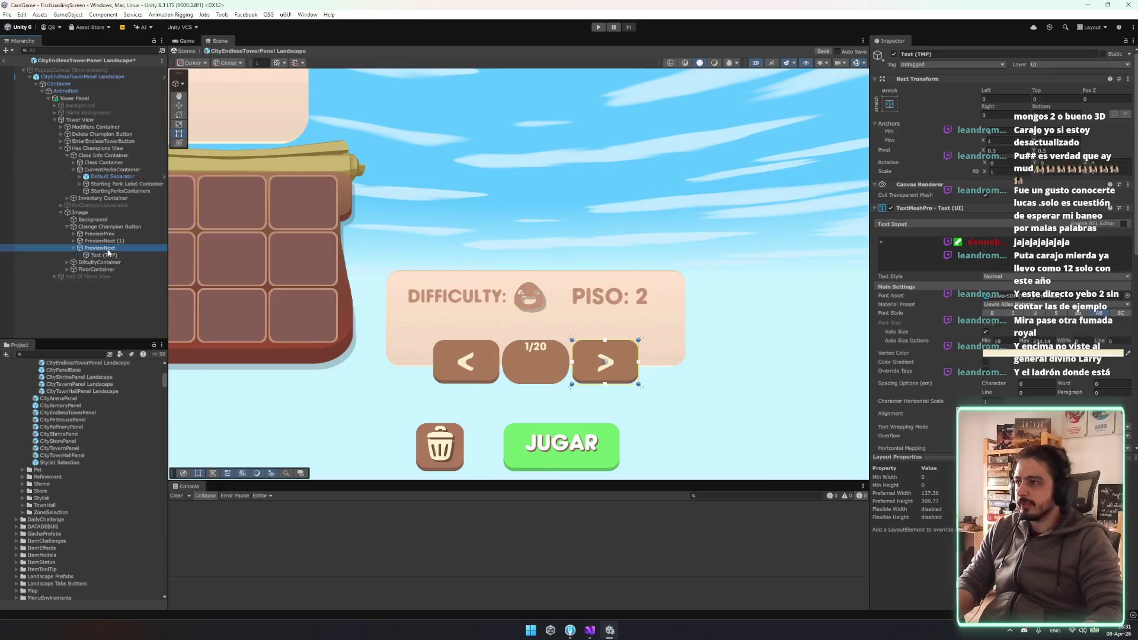
left_click(125, 247)
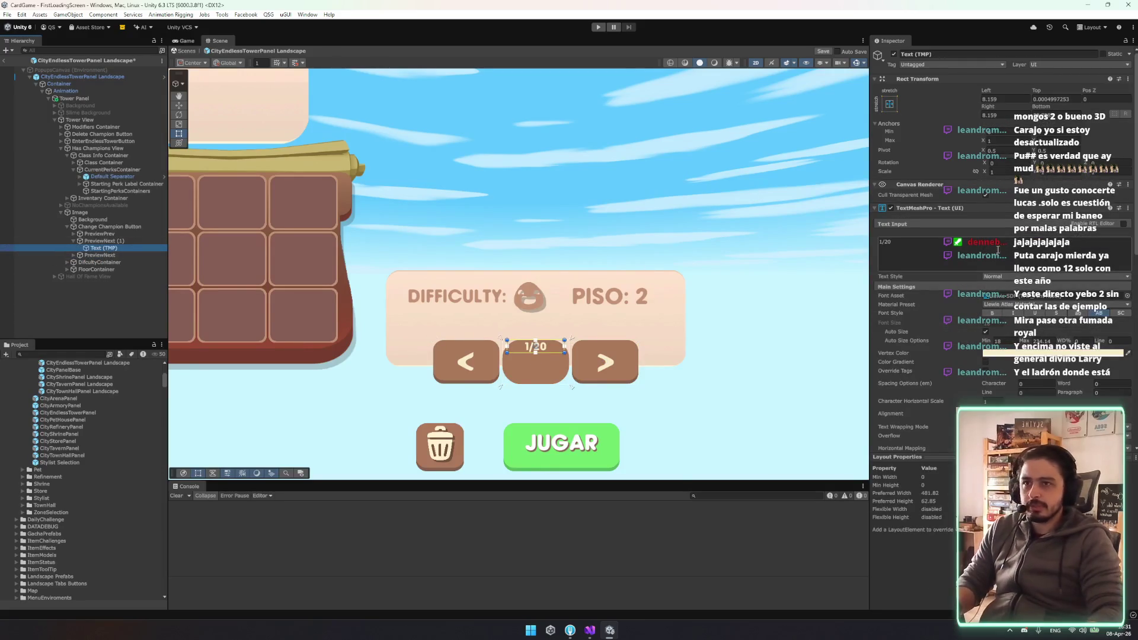
left_click(889, 104)
left_click(985, 237, "alt")
scroll(580, 332, "up", 1)
scroll(581, 332, "up", 3)
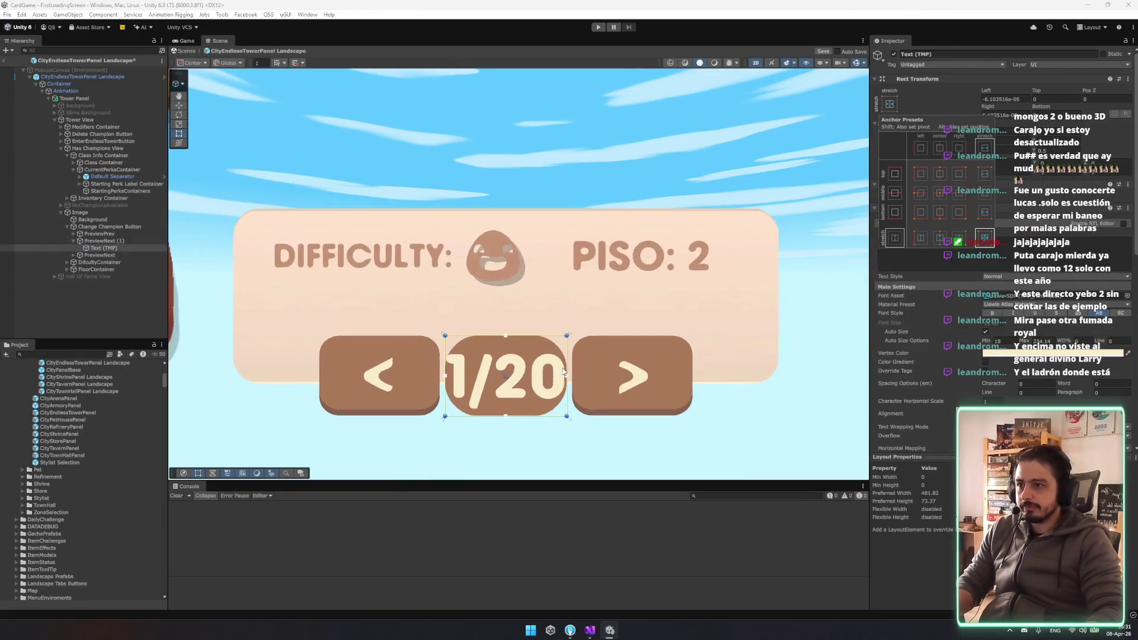
left_click_drag(568, 359, 546, 360)
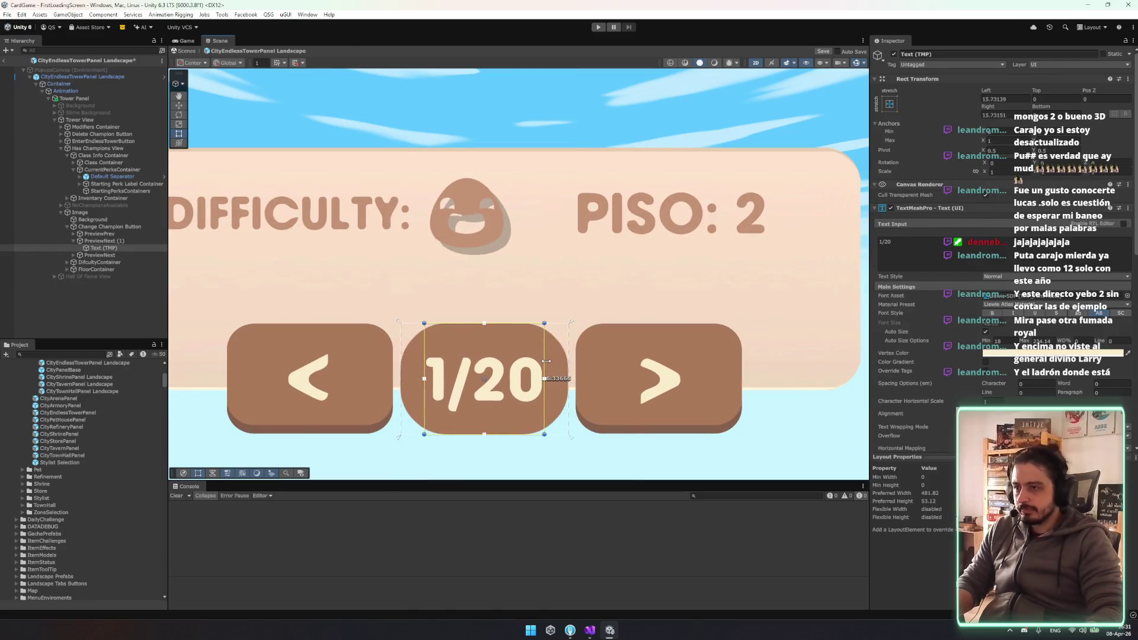
Give PreviewNext (1) a Pixels Per Unit Multiplier of 2 and narrow the arrows-and-counter row
left_click(100, 240)
left_click(74, 241)
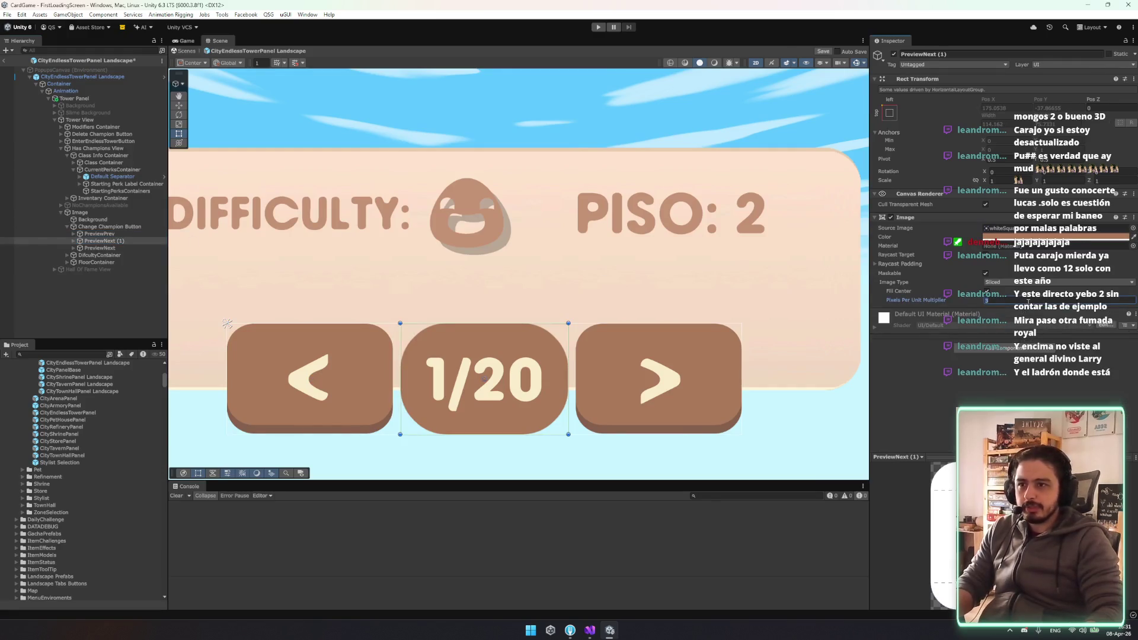
type("2")
left_click(110, 226)
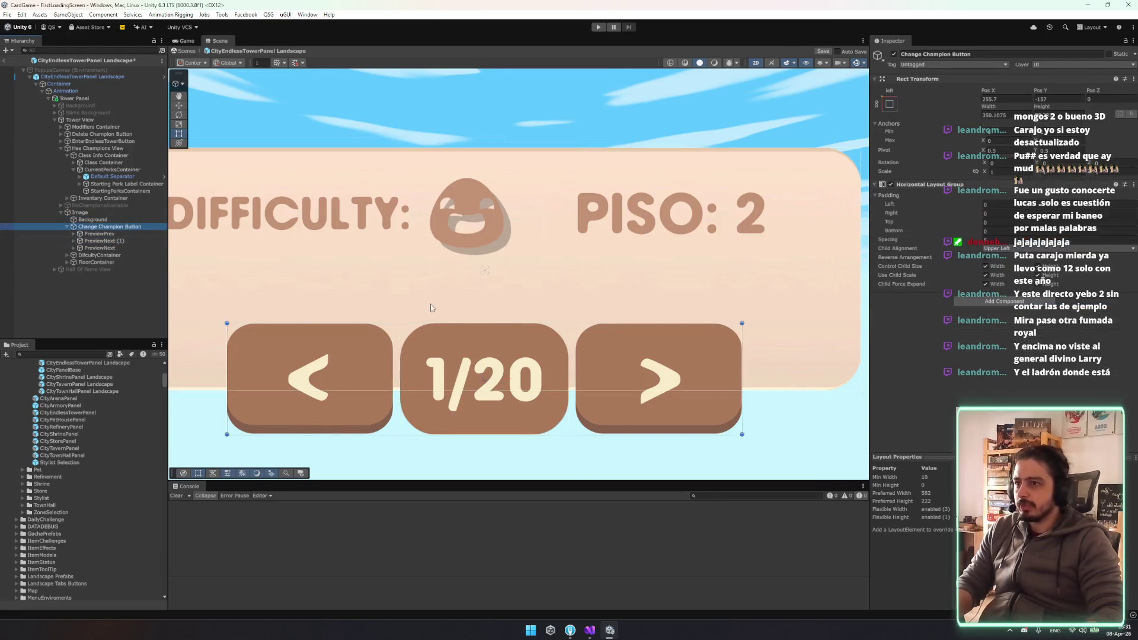
mouse_move(742, 370)
left_mouse_down()
mouse_move(645, 375)
mouse_move(676, 377)
left_mouse_up()
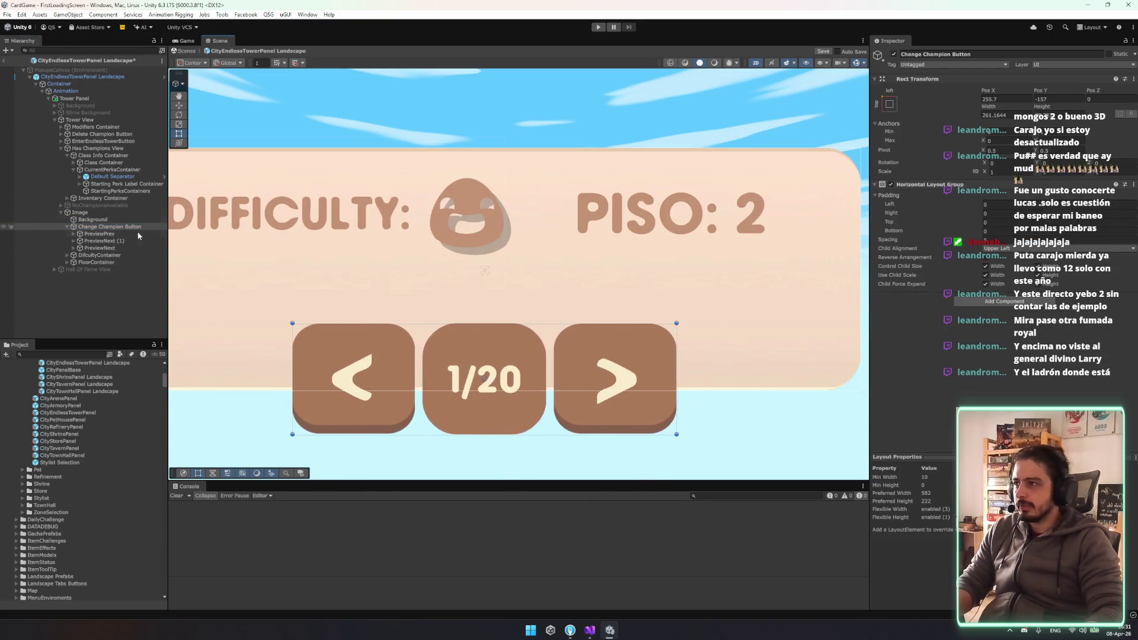
Set the 1/20 text's Auto Size Min to 0 and widen its text area inside the button
left_click(134, 253)
left_click(139, 249)
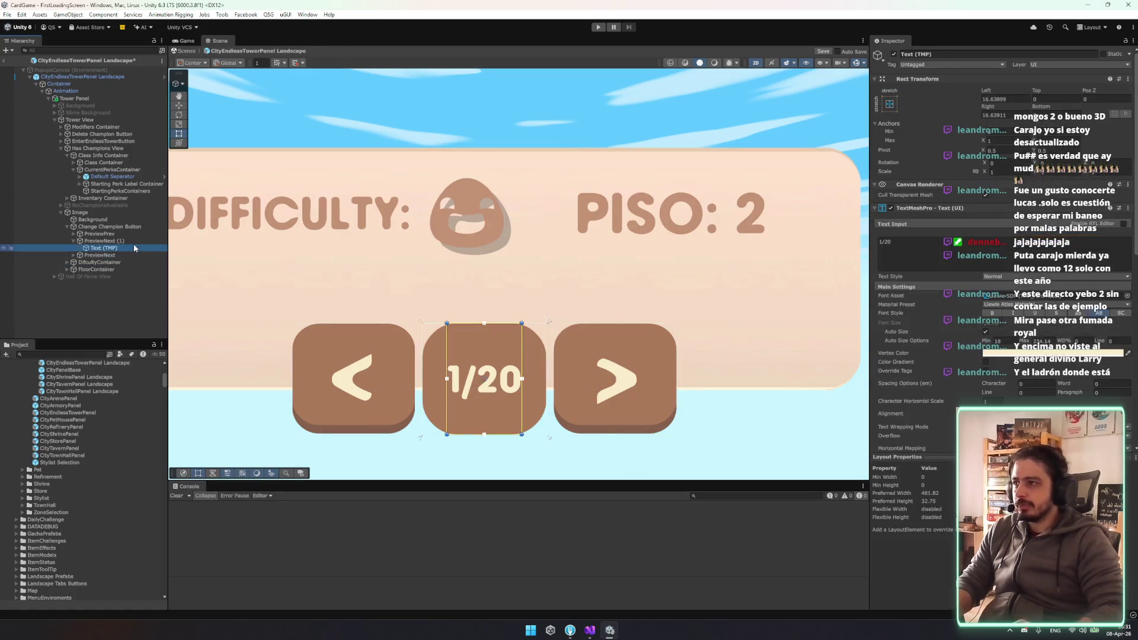
left_click(1001, 341)
type("0")
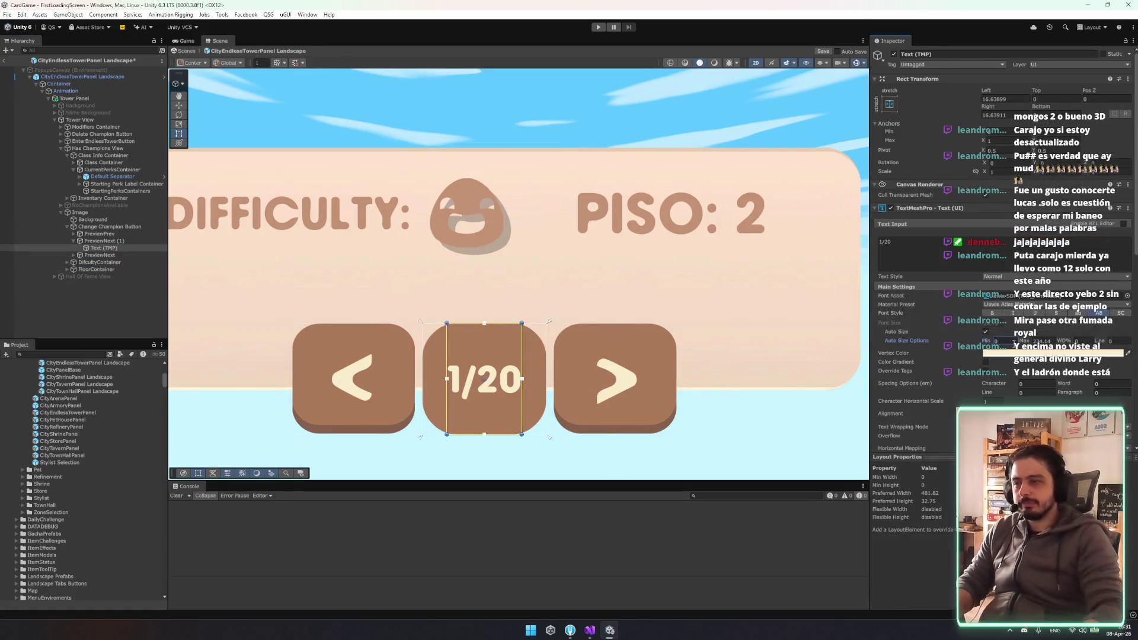
left_click_drag(520, 351, 532, 351)
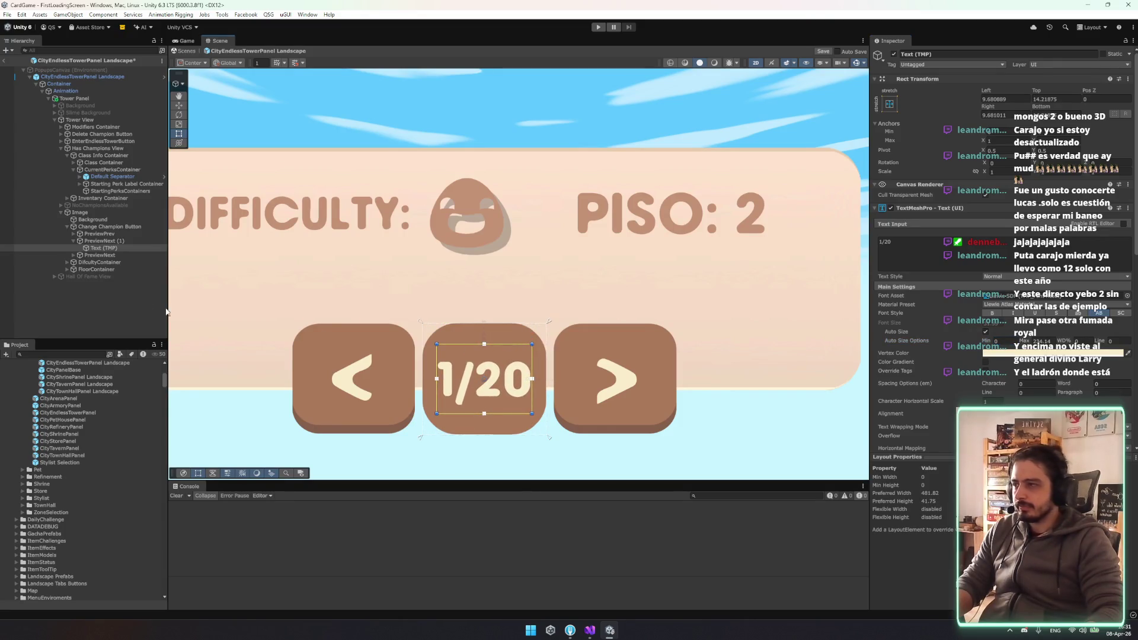
left_click(99, 240)
scroll(595, 318, "down", 2)
scroll(595, 319, "down", 1)
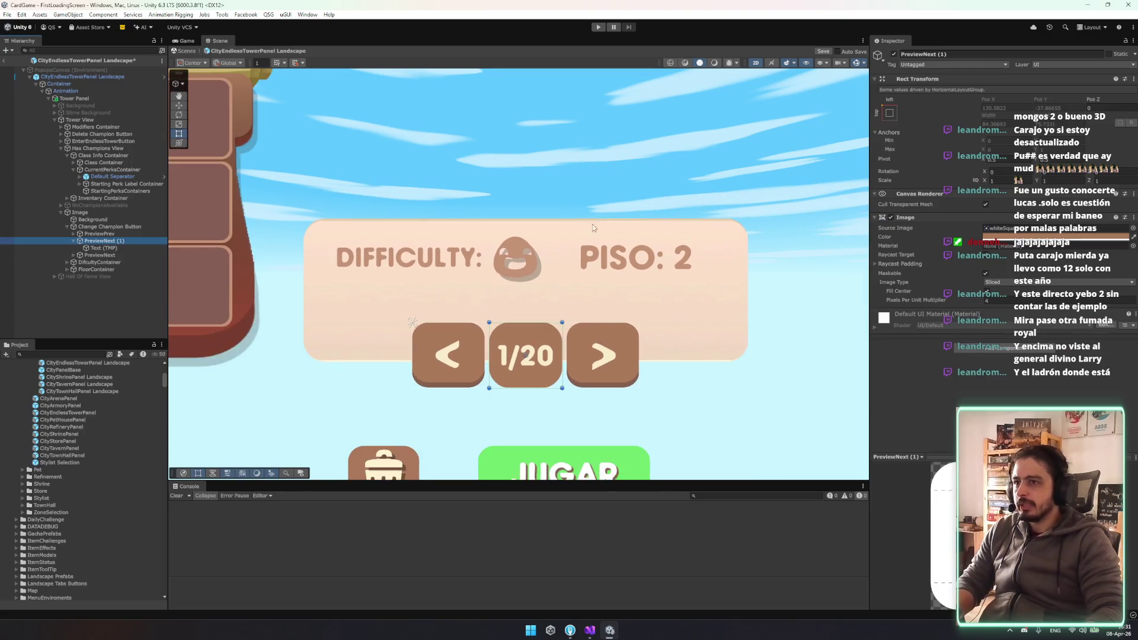
Deactivate the panel's Background object
left_click(104, 213)
left_click(99, 262)
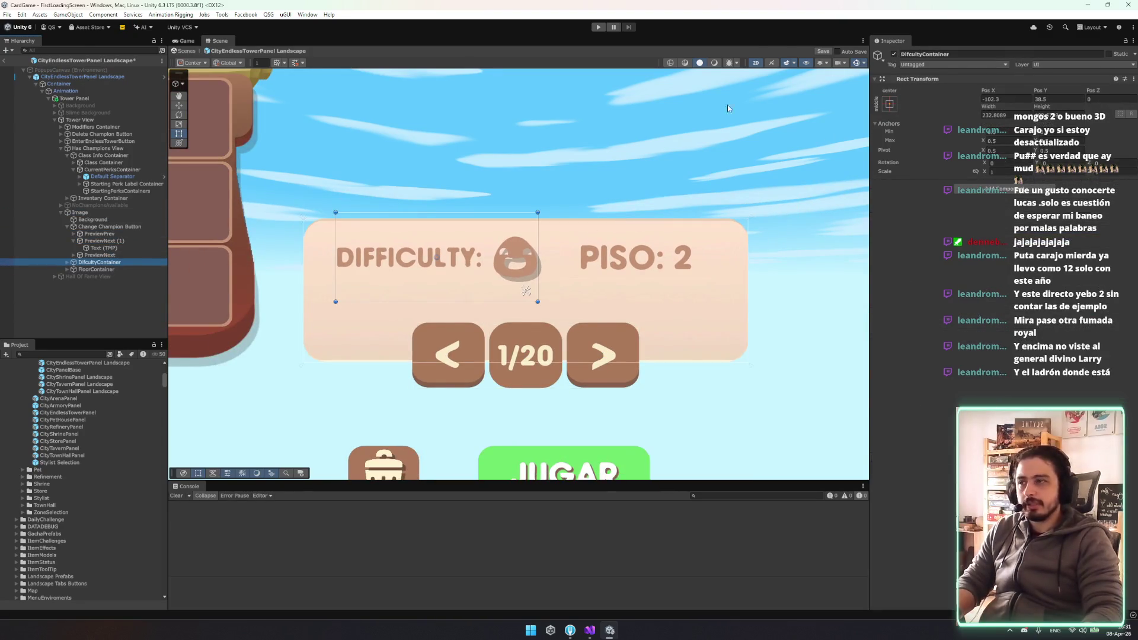
left_click(136, 227)
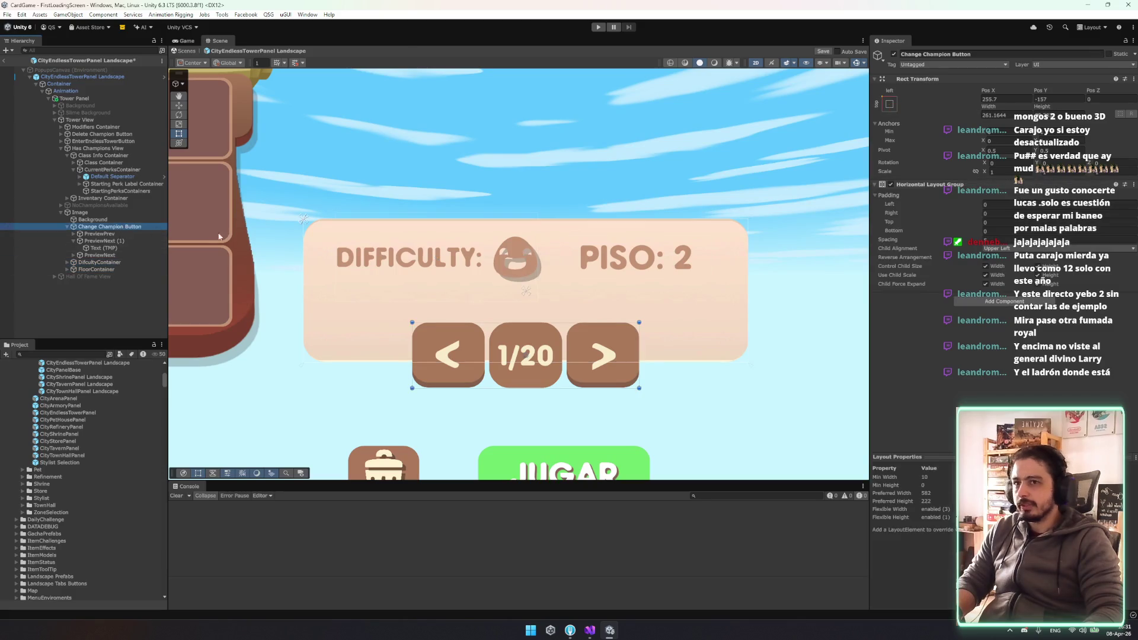
left_click(95, 219)
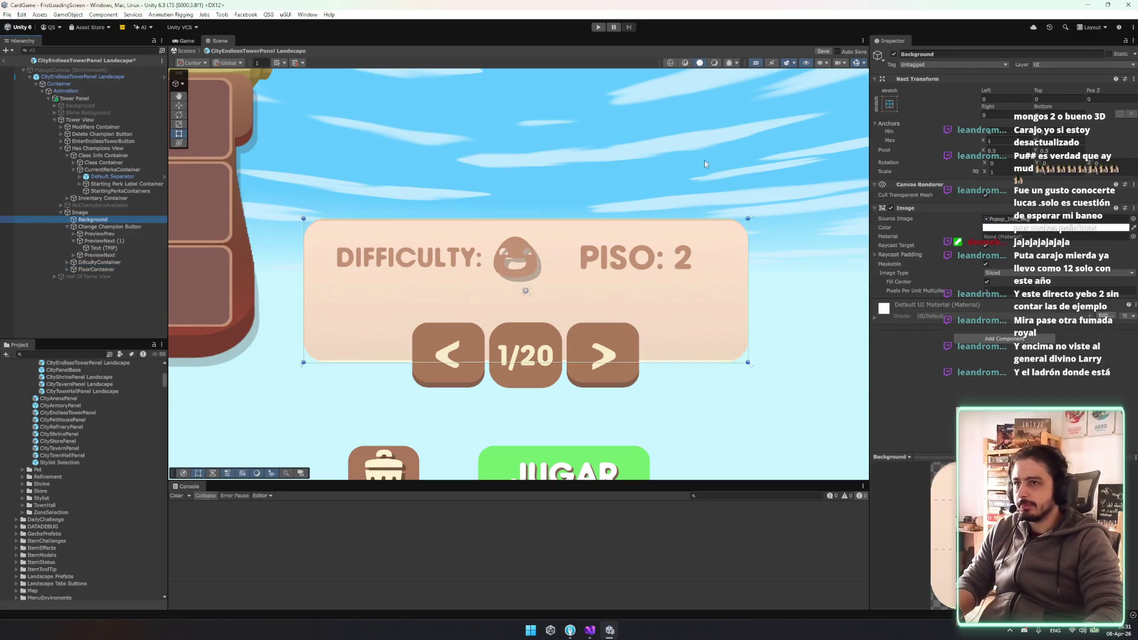
left_click(894, 54)
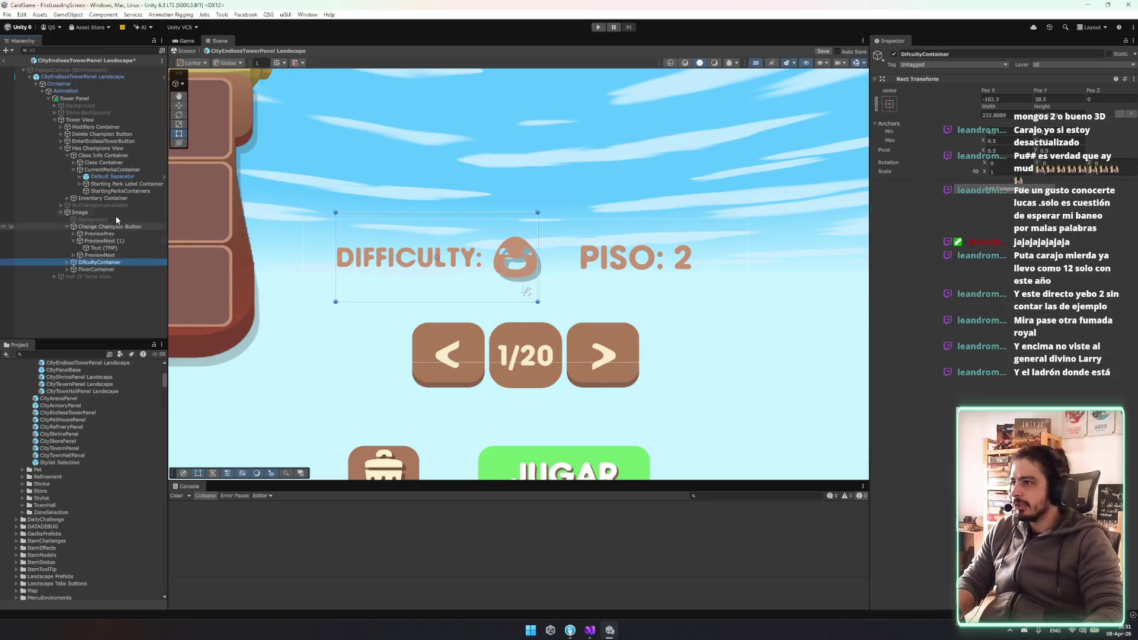
Deactivate both DifcultyContainer and FloorContainer to hide the difficulty and floor labels
left_click(99, 263)
left_click(67, 226)
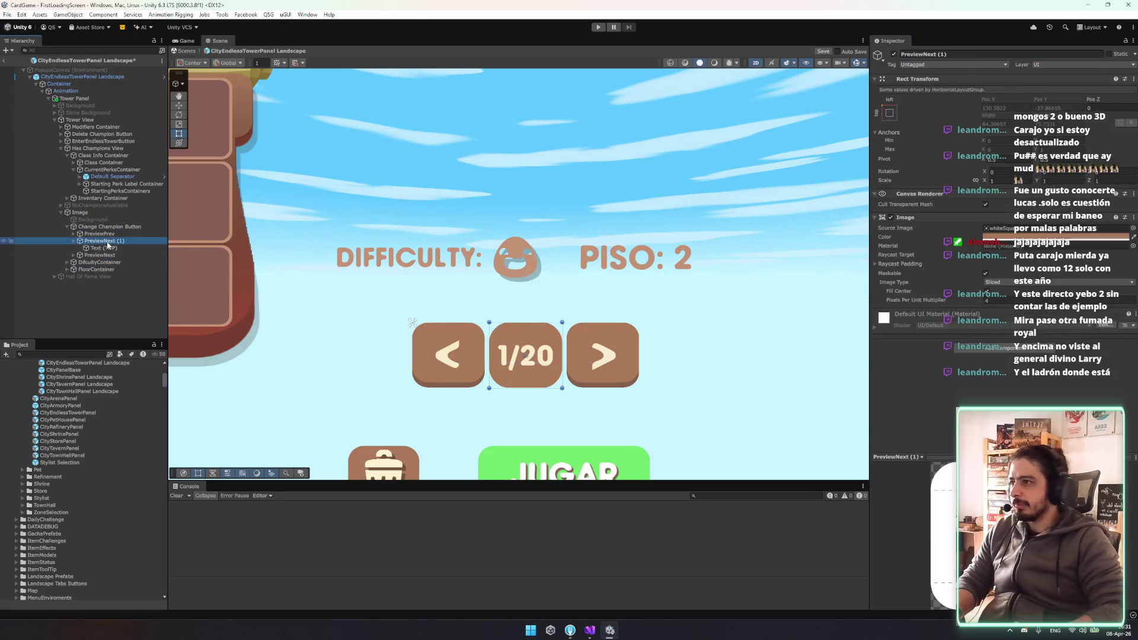
left_click(107, 240, "ctrl")
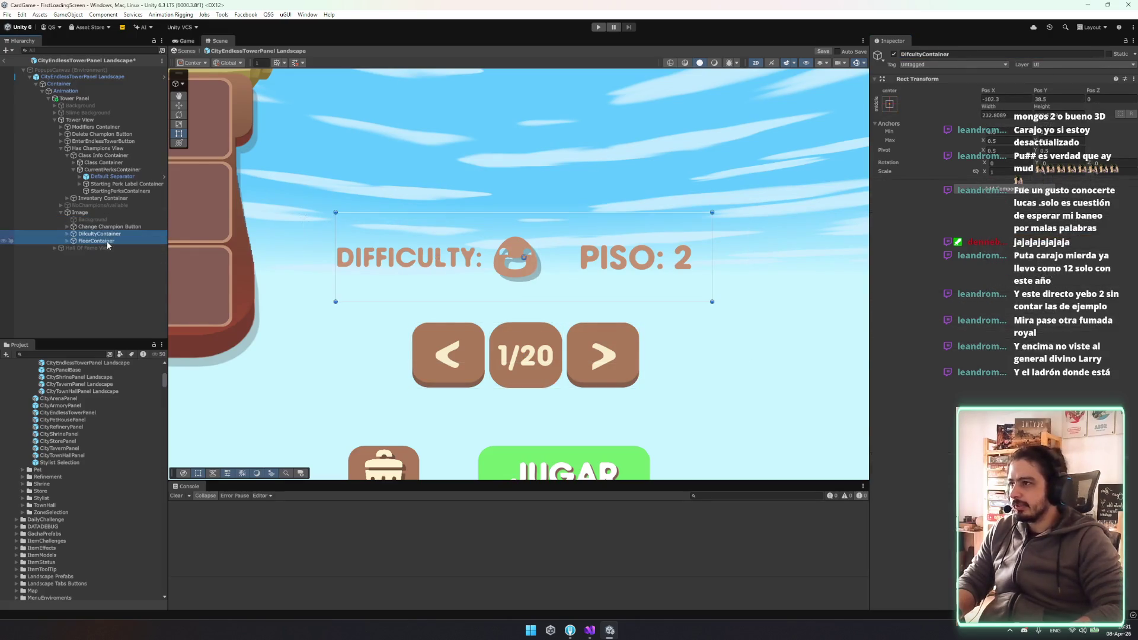
left_click(895, 54)
left_click(83, 212)
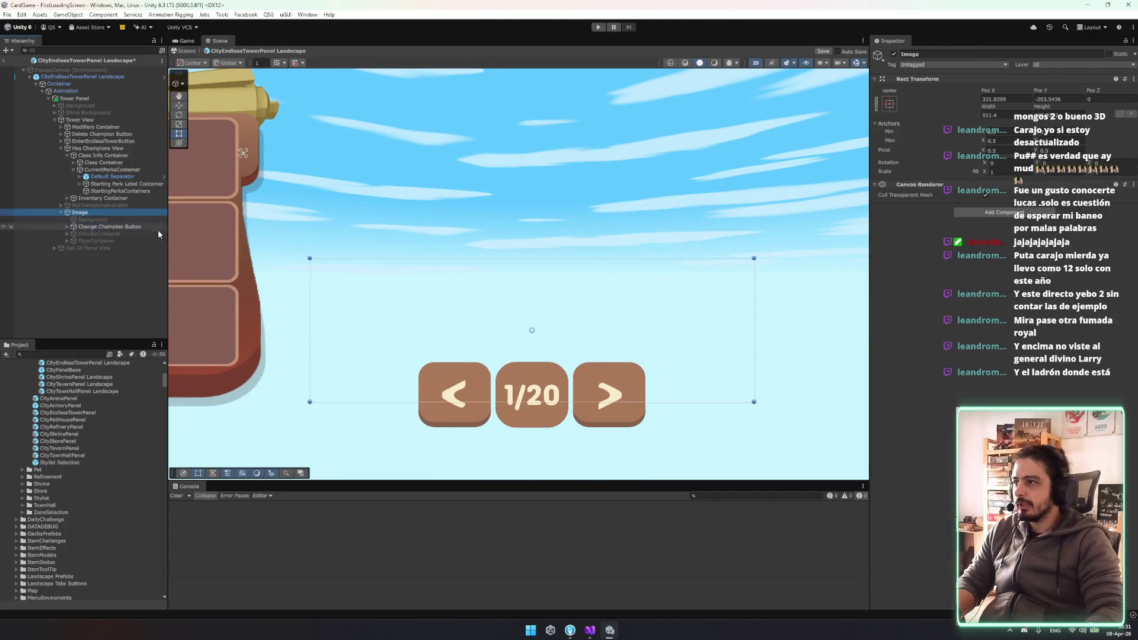
Switch to the Move tool (W) and select CurrentPerksContainer
key("Left")
key("w")
scroll(574, 334, "down", 1)
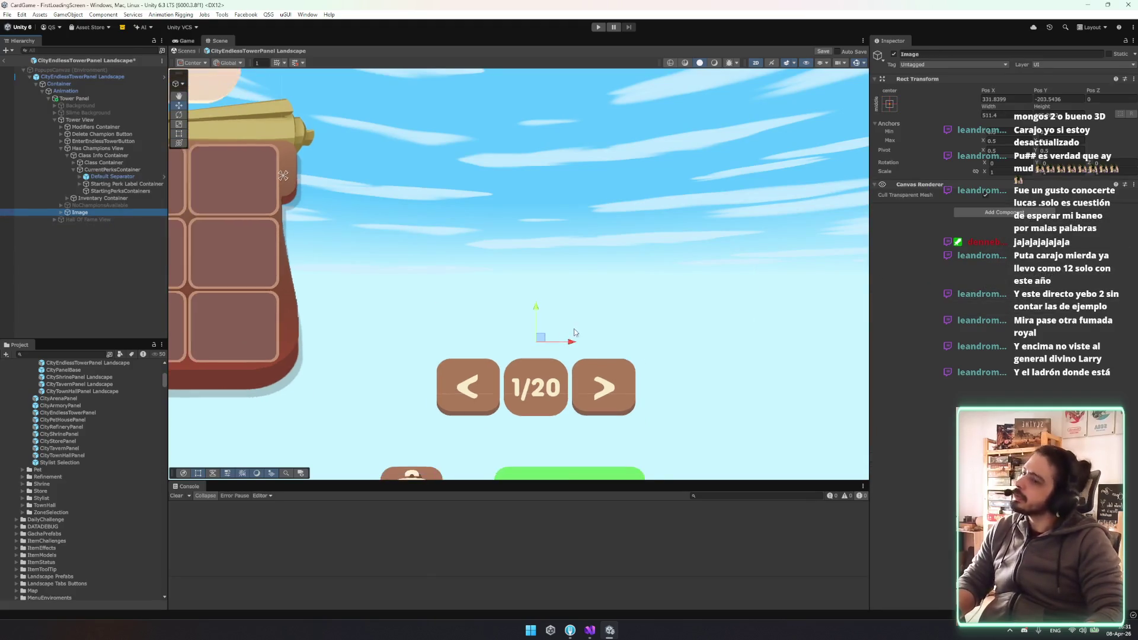
scroll(574, 333, "down", 3)
left_click(110, 171)
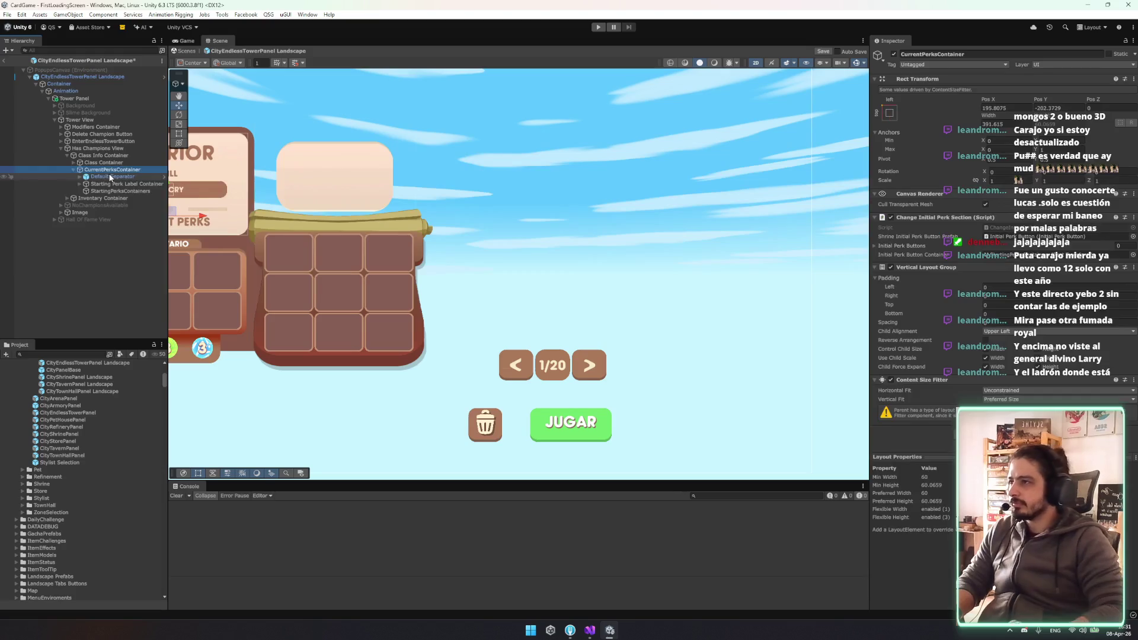
Move the page-arrow Image up toward the perk grid
key("Left")
key("Left")
key("Left")
key("Left")
key("Left")
key("Down")
key("Down")
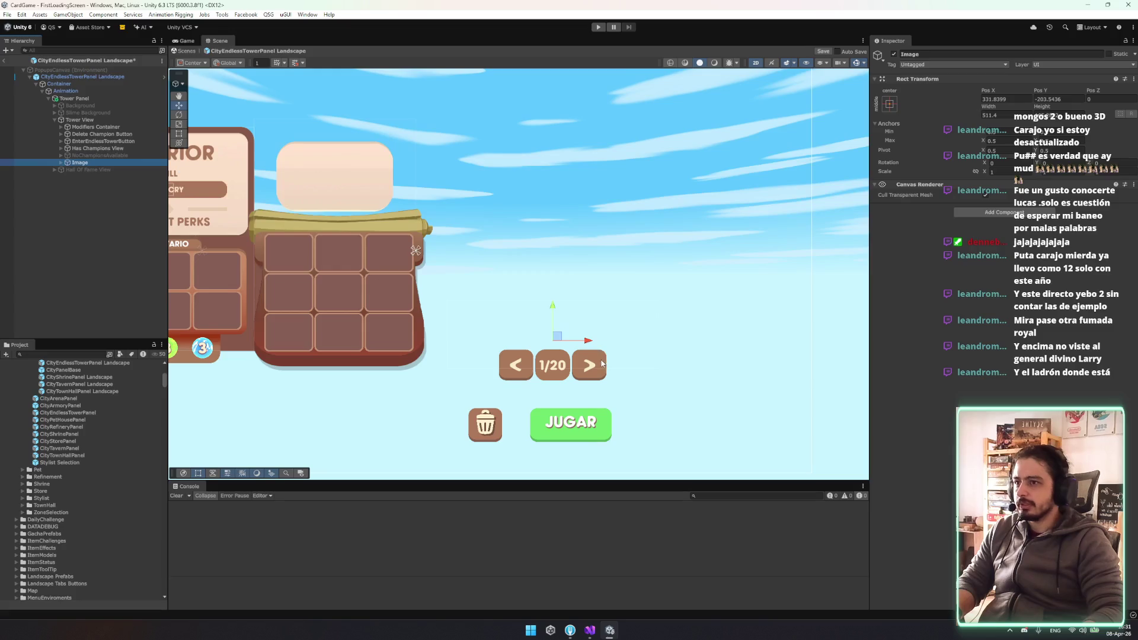
mouse_move(553, 311)
left_mouse_down()
mouse_move(556, 236)
mouse_move(556, 271)
mouse_move(558, 256)
left_mouse_up()
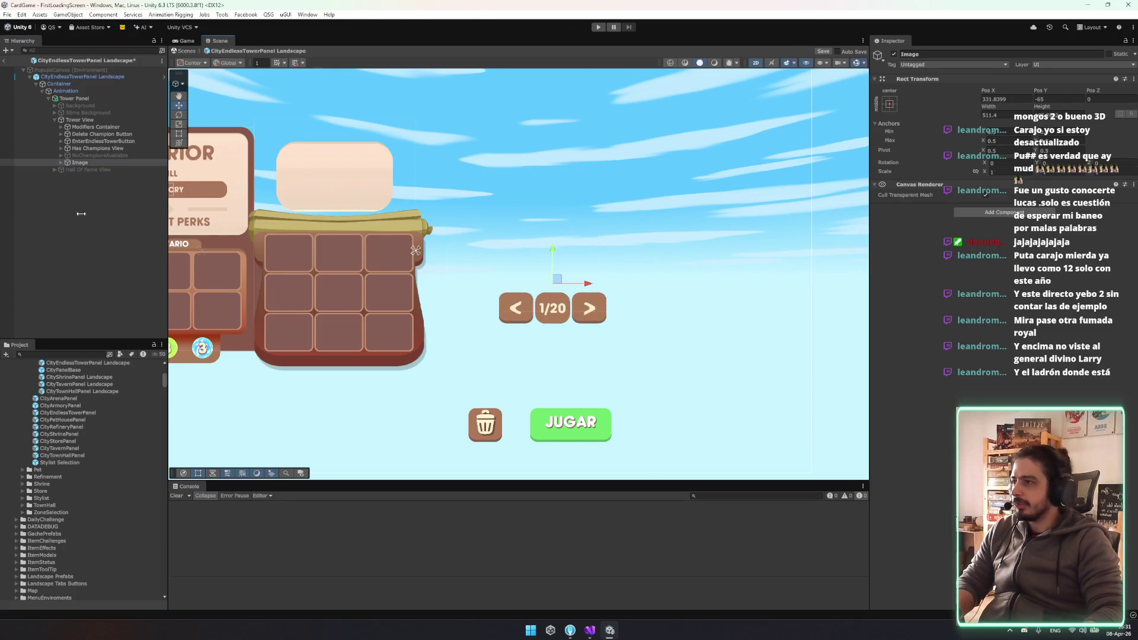
Raise the trash and JUGAR buttons together, then nudge the trash button slightly right
left_click(113, 149)
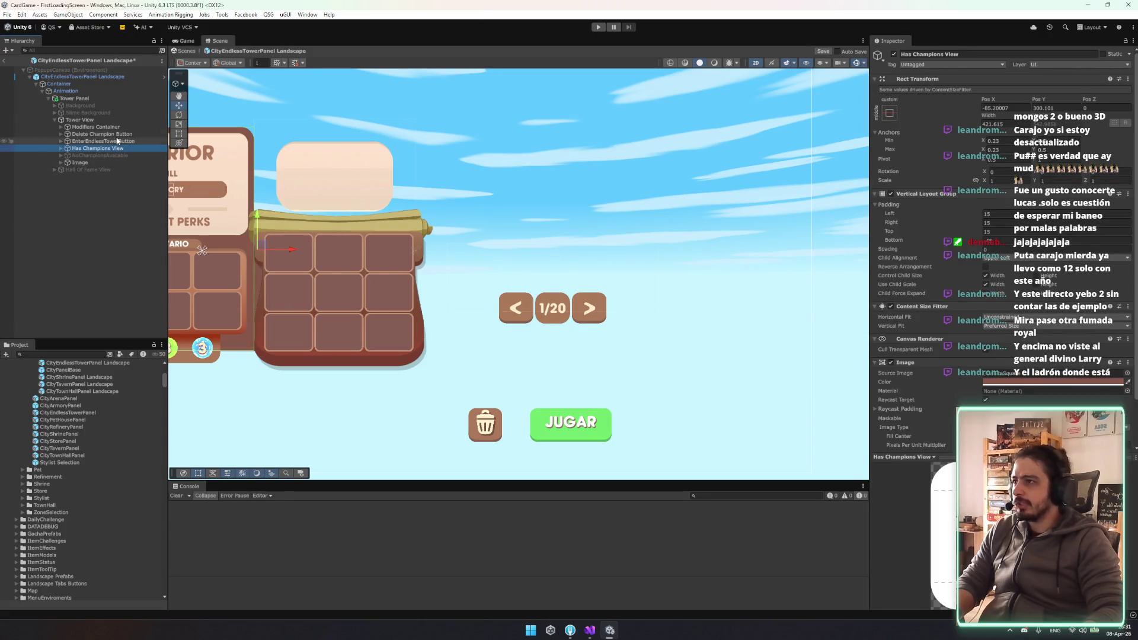
left_click(104, 141)
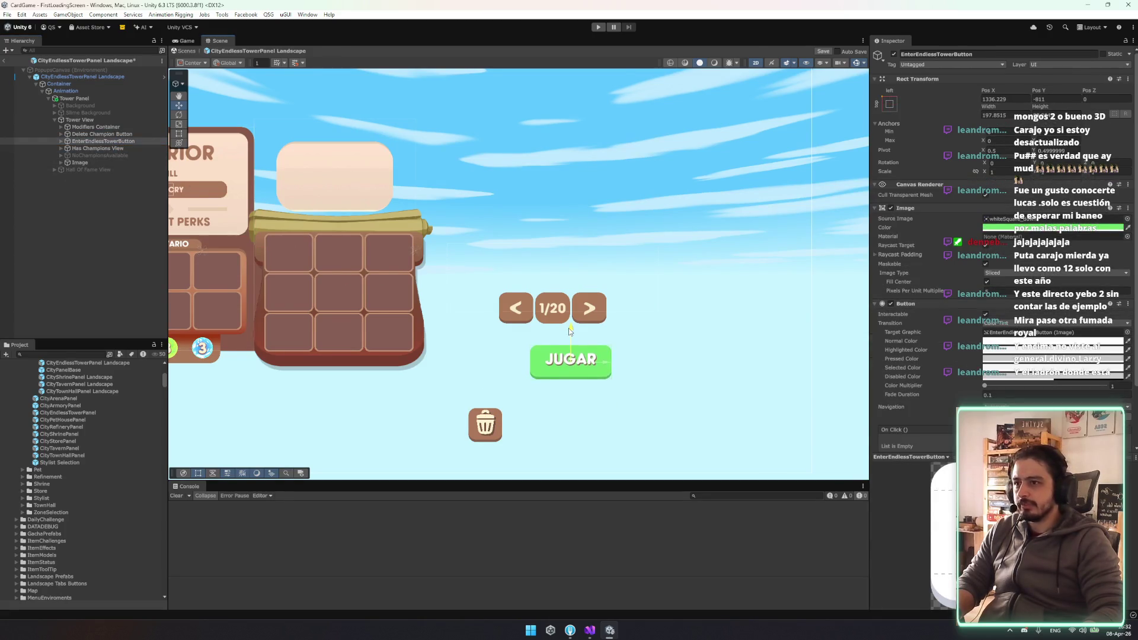
left_click(102, 134, "ctrl")
left_click_drag(540, 396, 544, 326)
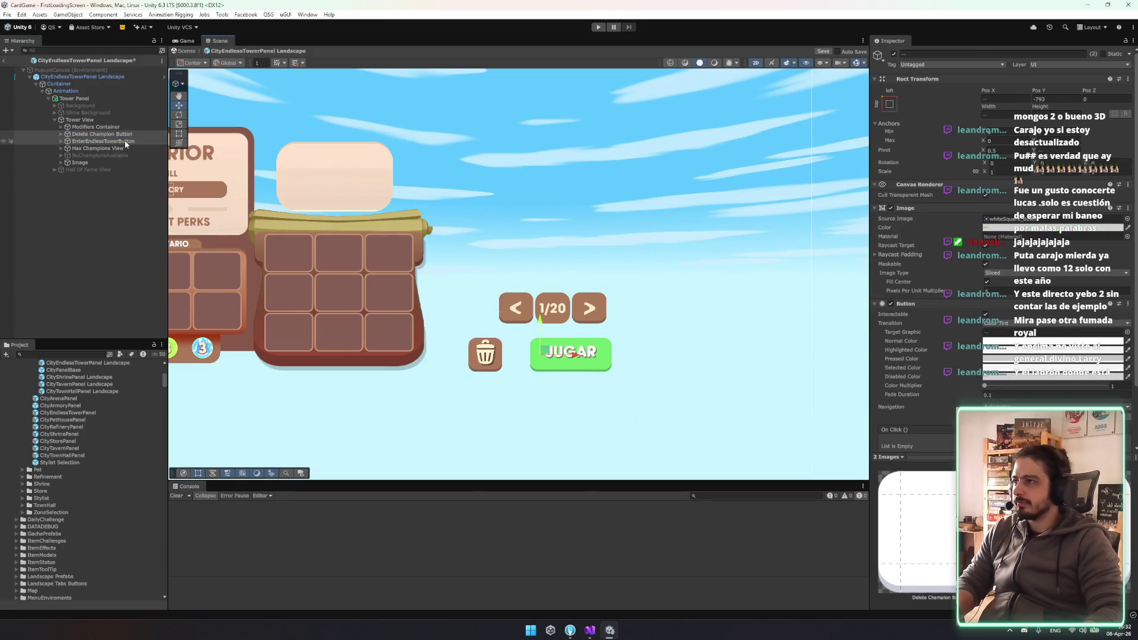
left_click(525, 355)
left_click_drag(520, 356, 536, 354)
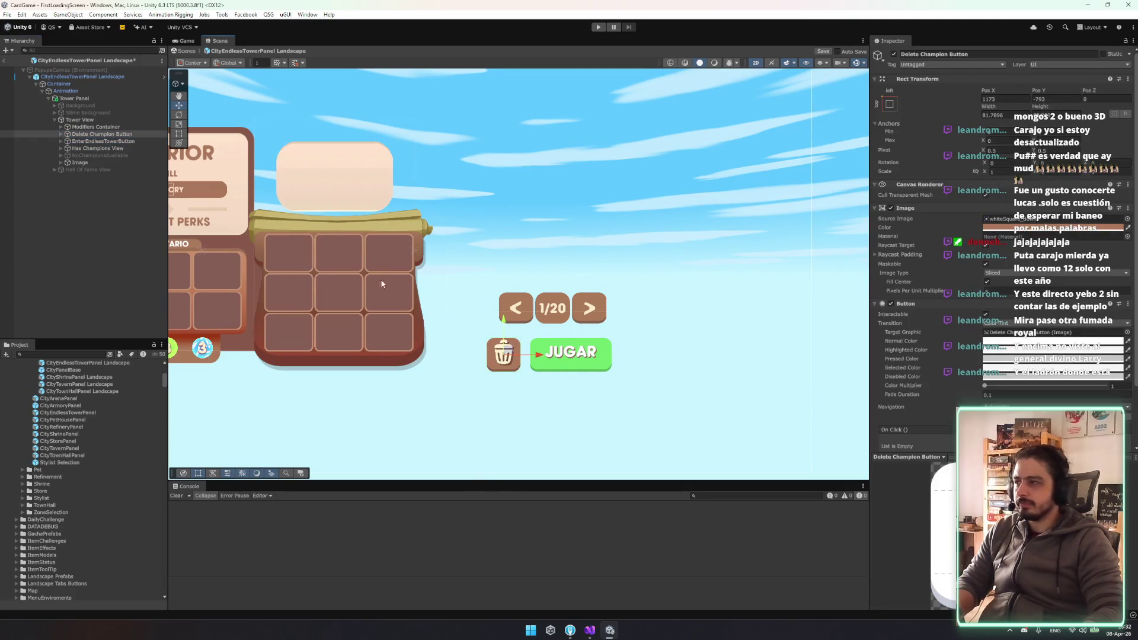
Widen Change Champion Button with the Rect tool to about 315
left_click(96, 162)
key("t")
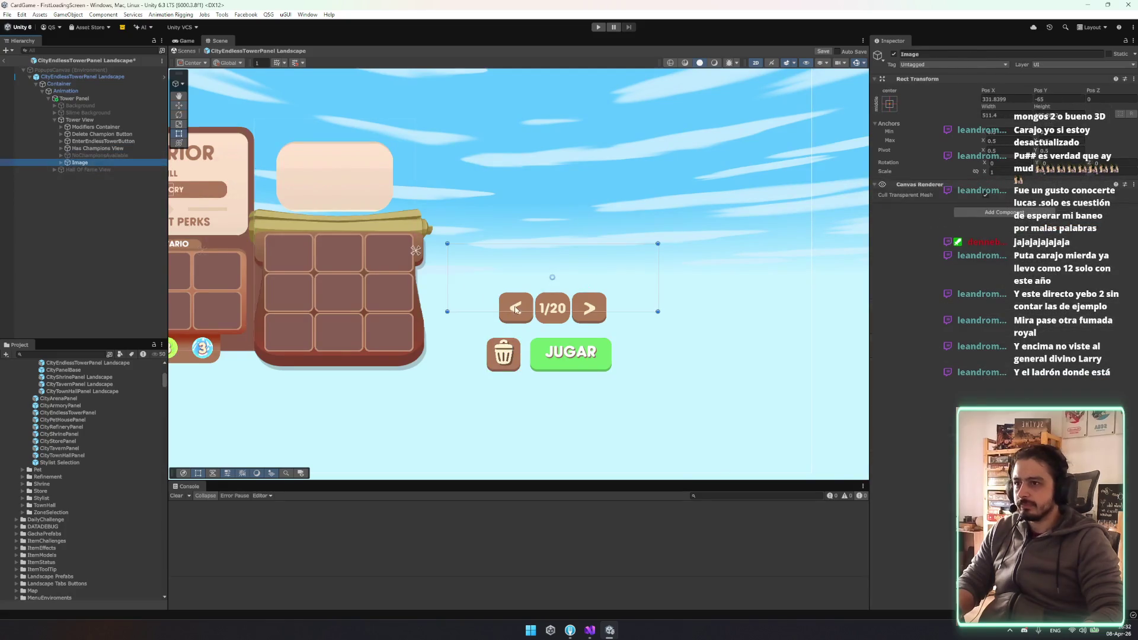
key("Right")
key("Down")
key("Down")
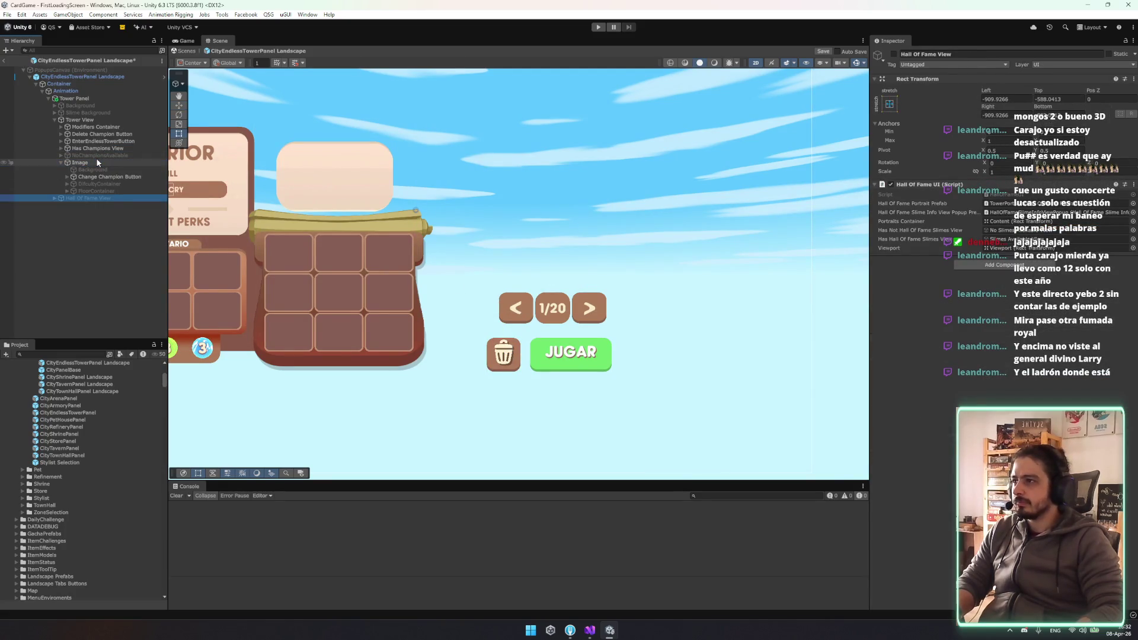
left_click_drag(502, 308, 488, 309)
left_click_drag(612, 308, 613, 307)
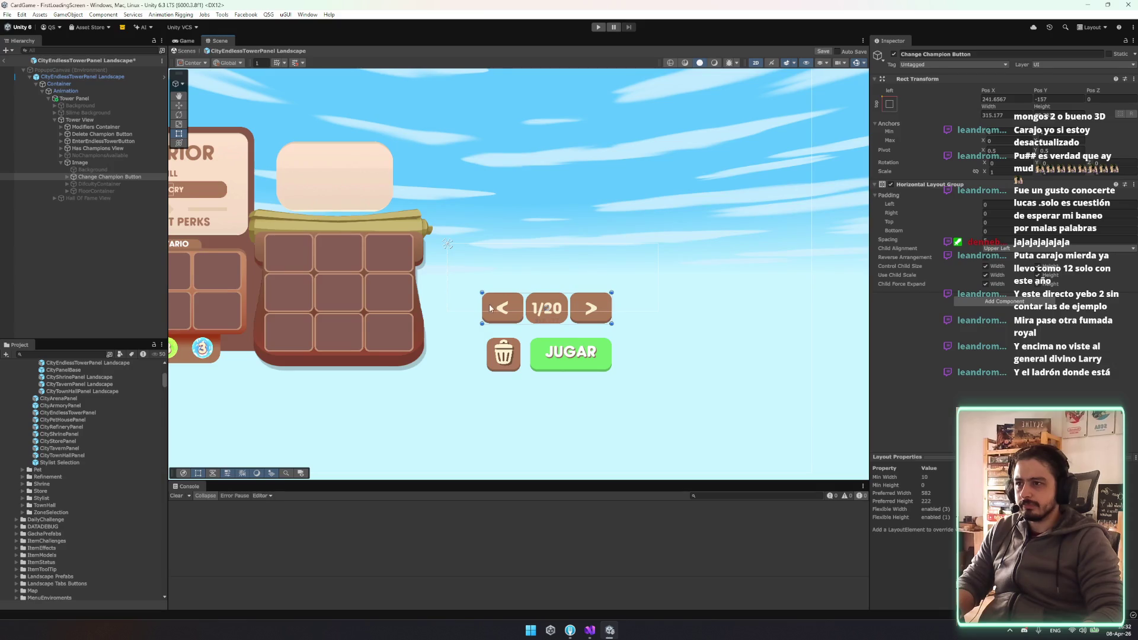
Narrow the page-button row slightly and inspect the PreviewNext label text
left_click_drag(480, 303, 484, 303)
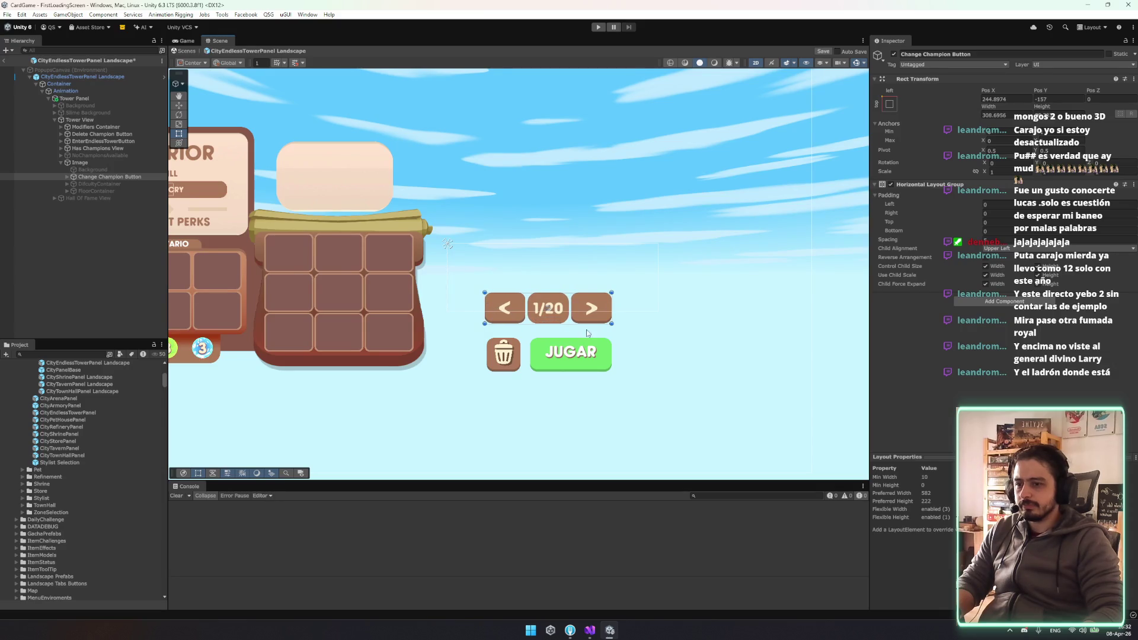
scroll(578, 338, "up", 3)
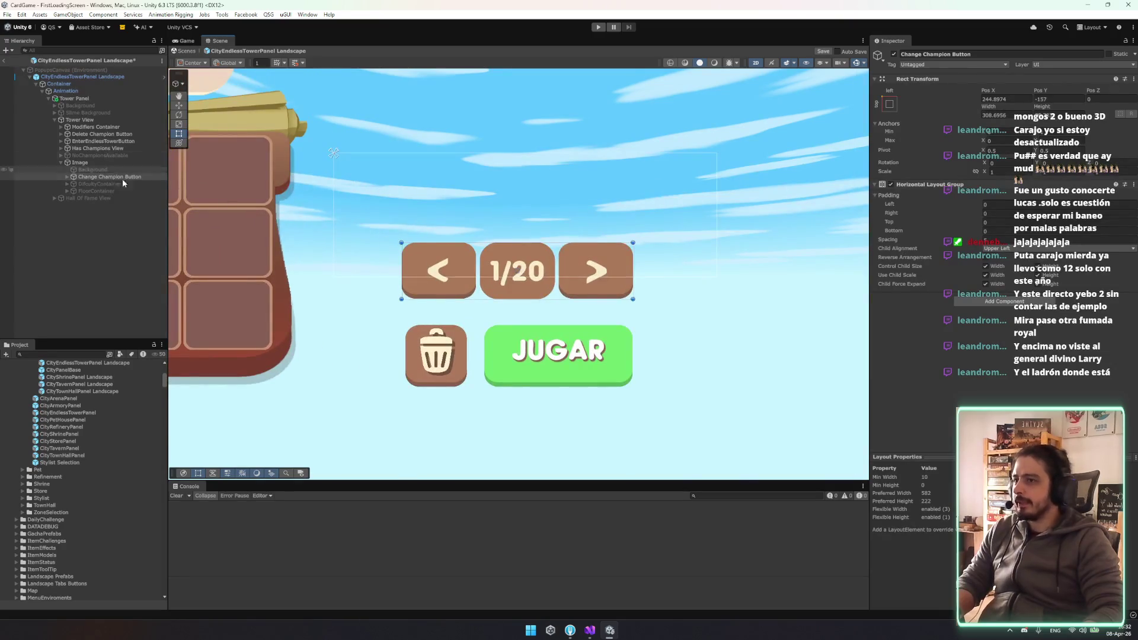
left_click(67, 177)
left_click(100, 190)
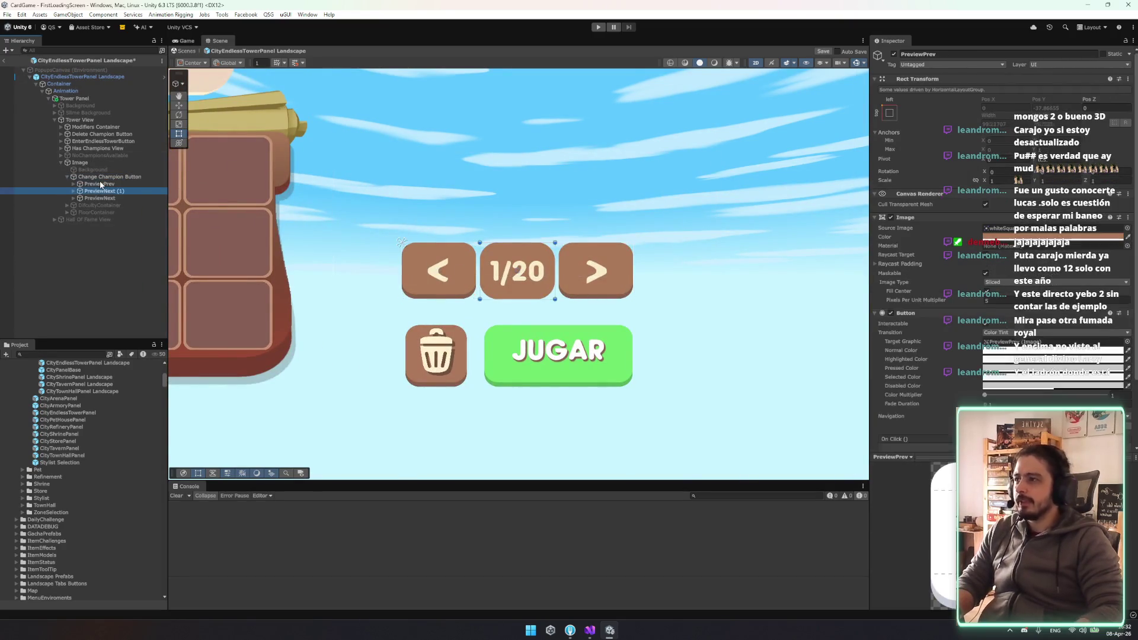
key("Right")
key("Down")
key("Down")
key("Right")
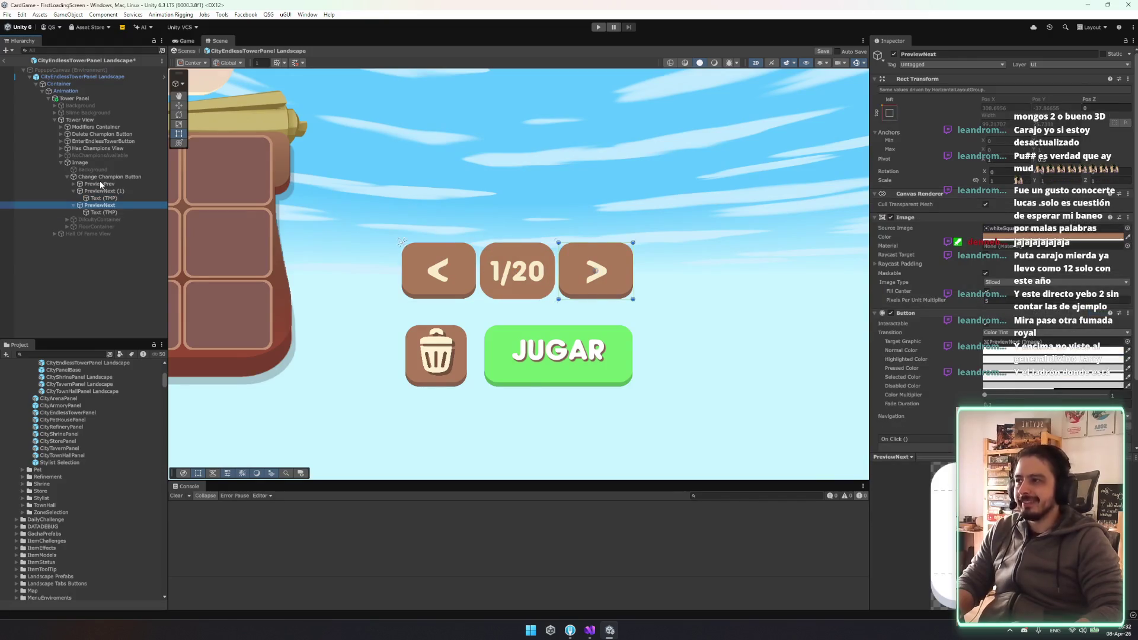
key("Down")
left_click(930, 245)
type("asd")
key("BackSpace")
key("BackSpace")
key("BackSpace")
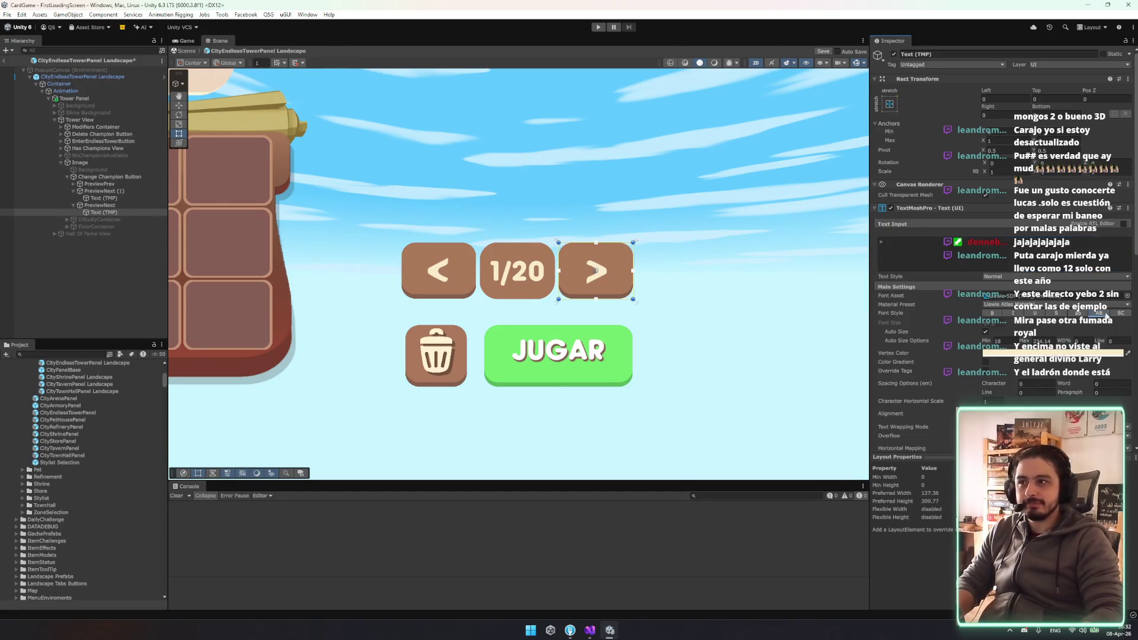
Duplicate PreviewNext and nest the copy PreviewNext (2) inside it
right_click(92, 206)
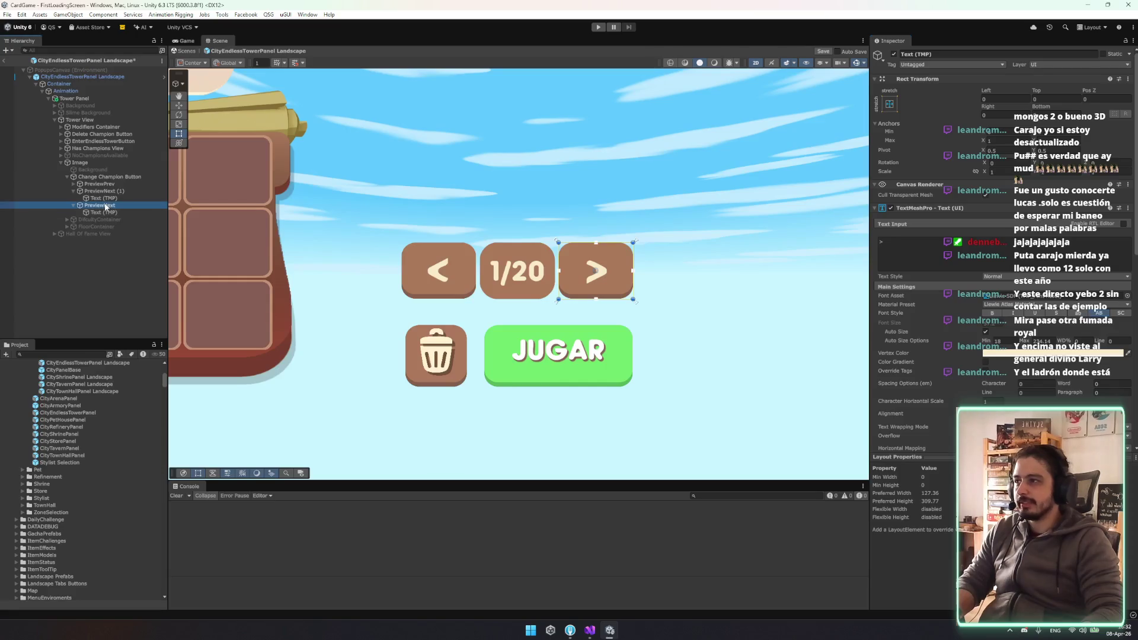
left_click(92, 209)
key("ctrl+d")
left_click_drag(92, 220, 93, 206)
left_click(79, 212)
left_click(112, 220)
Strip PreviewNext (2)'s text, stretch it to fill the button, and assign the arrow sprite
key("Delete")
left_click(889, 104)
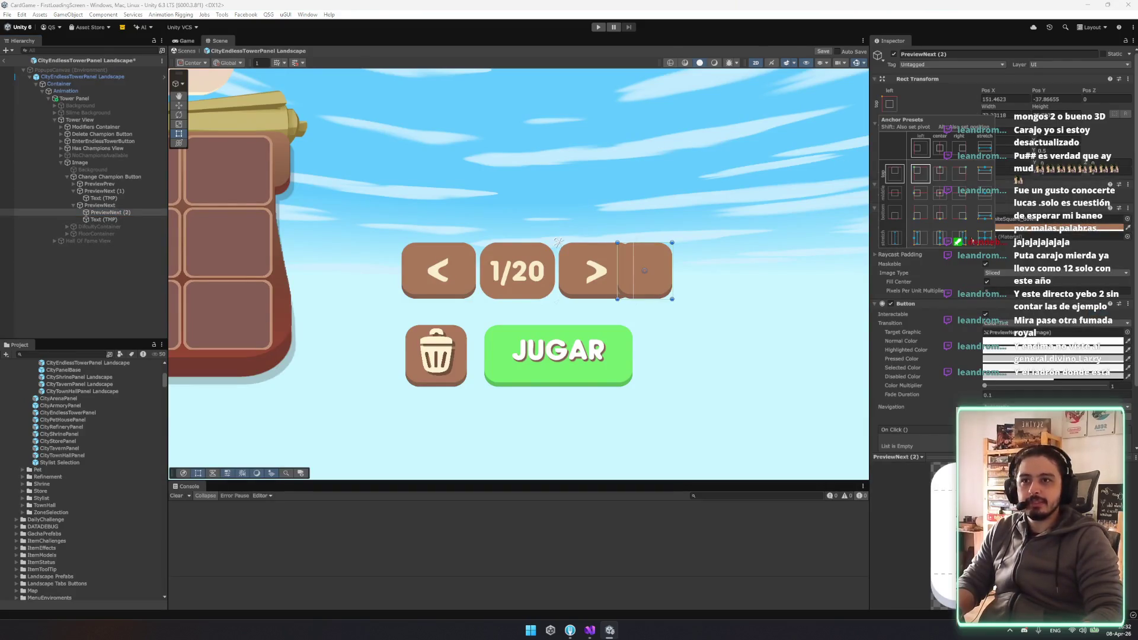
left_click(985, 237, "alt")
left_click(1126, 219)
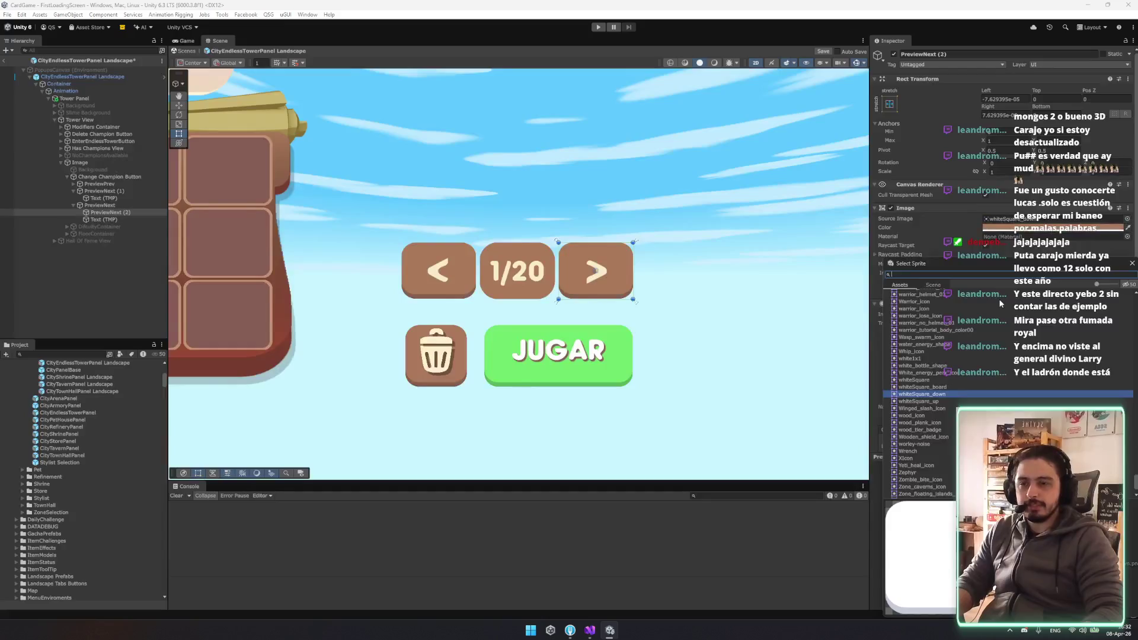
type("arrow")
left_click(907, 301)
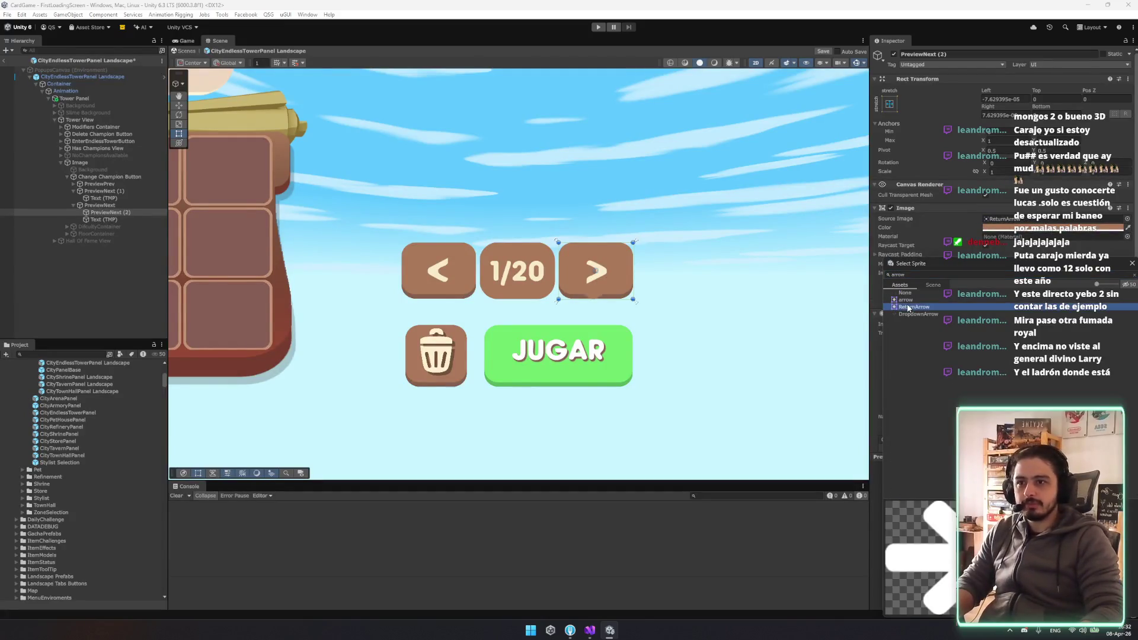
double_click(909, 301)
Remove the > label, rename the copy to Arrow, tint it light, and drop its Button component
left_click(96, 217)
key("Delete")
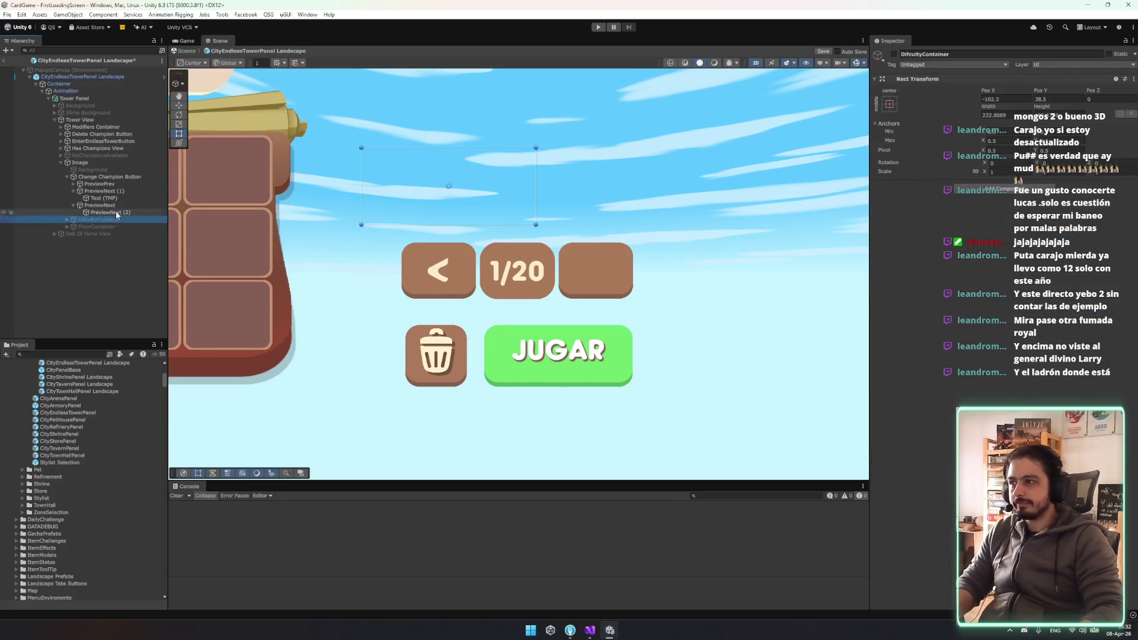
left_click(113, 212)
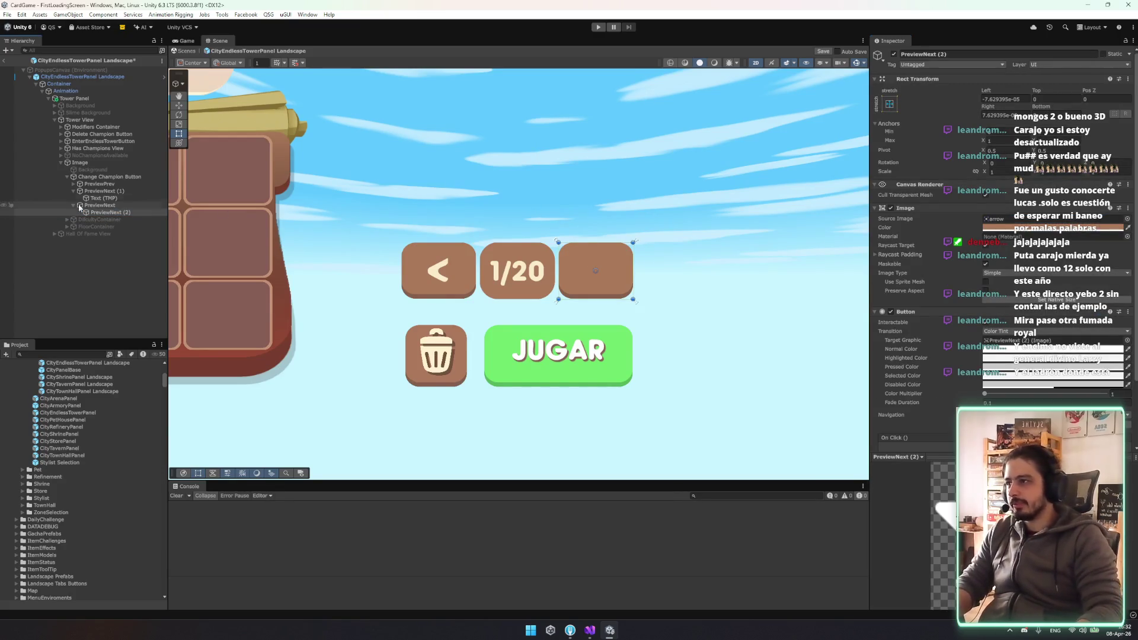
left_click(106, 213)
type("w")
key("Return")
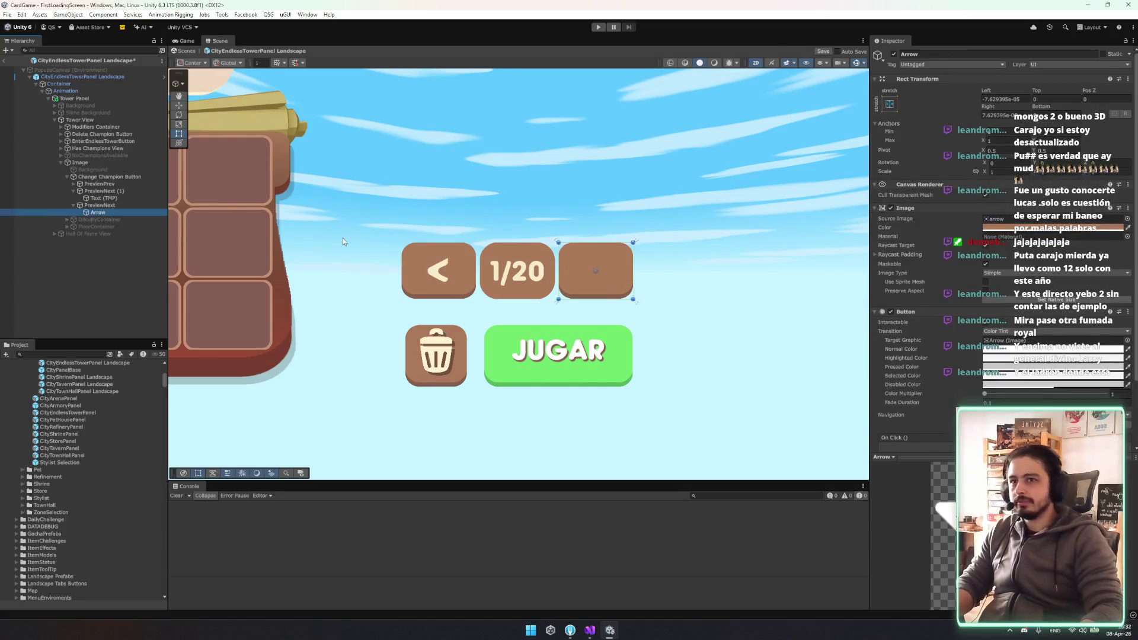
left_click(1127, 227)
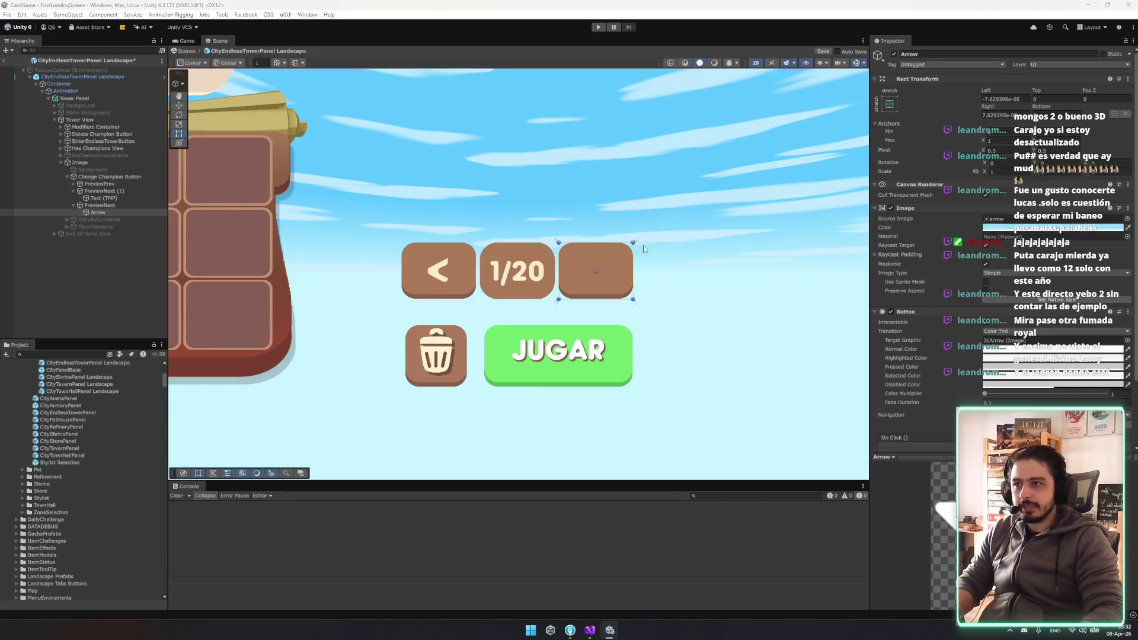
key("Escape")
right_click(953, 314)
left_click(1008, 339)
Shrink the Arrow and rotate it 90° so it points right
key("e")
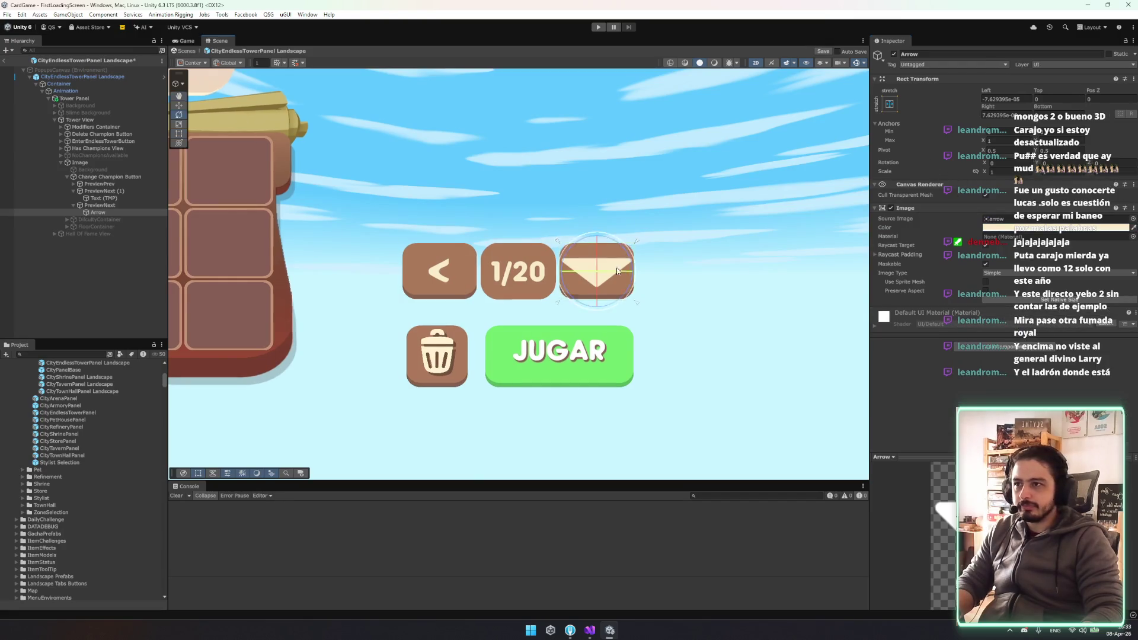
left_click_drag(635, 260, 618, 262)
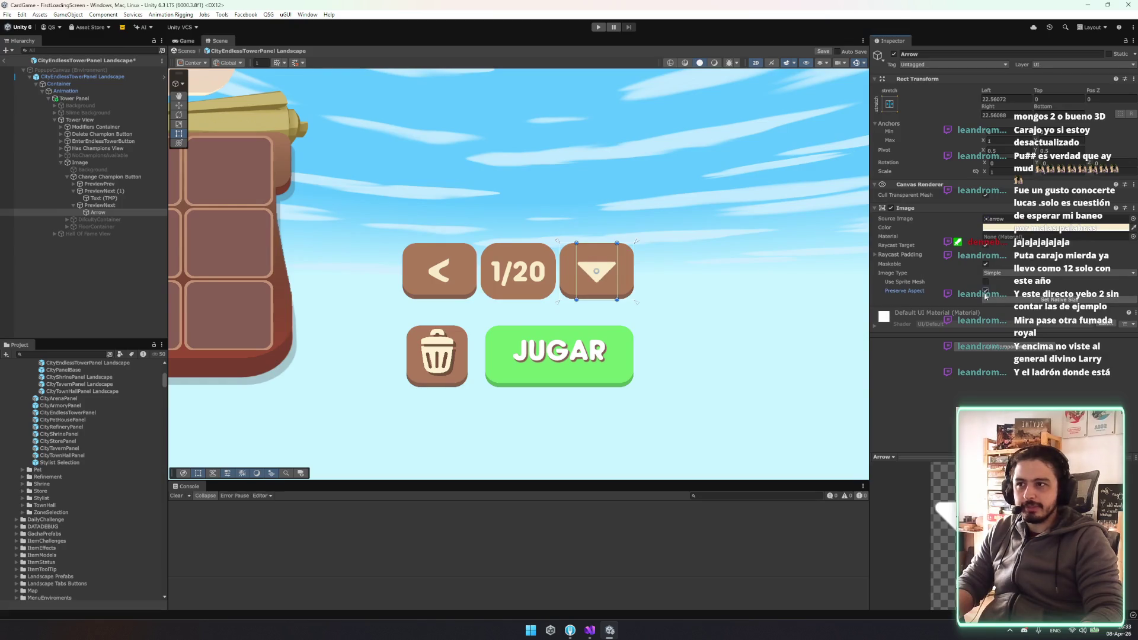
left_click_drag(633, 259, 620, 196)
left_click(745, 304)
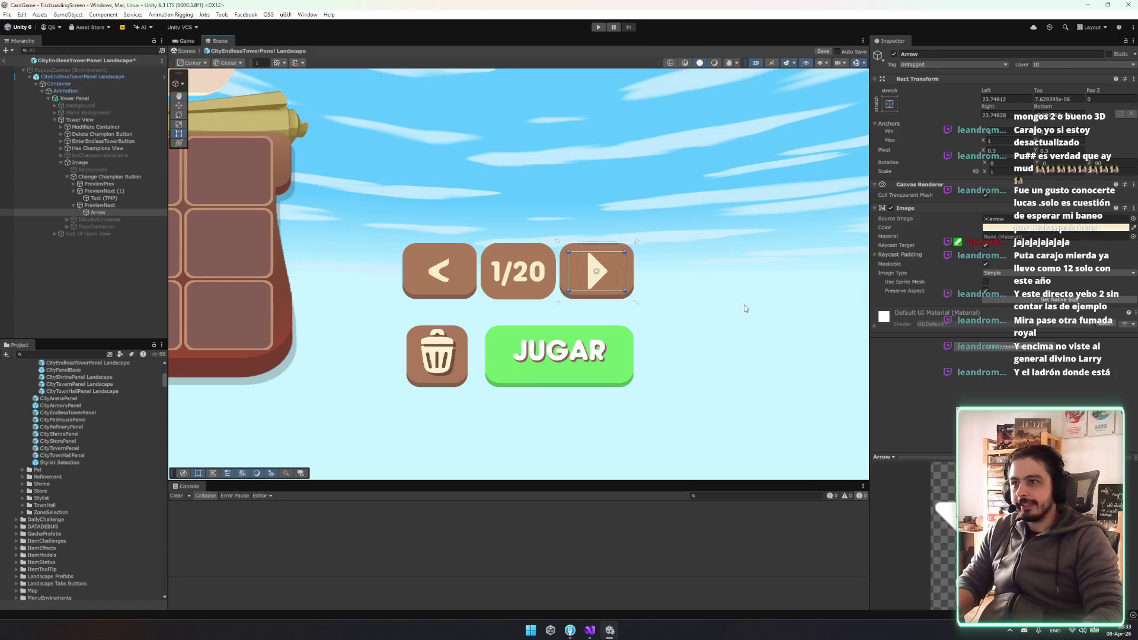
left_click(129, 212)
mouse_move(616, 292)
left_mouse_down()
mouse_move(596, 316)
mouse_move(598, 302)
left_mouse_up()
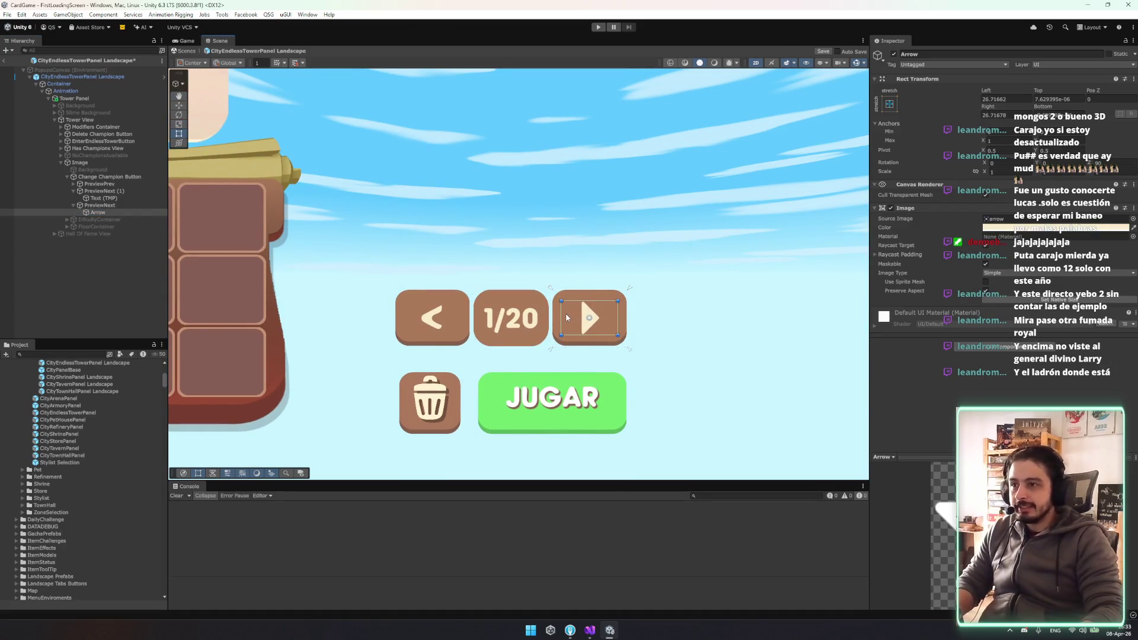
Duplicate the Arrow into PreviewPrev and delete PreviewPrev's < label
key("ctrl+d")
left_click_drag(117, 220, 123, 196)
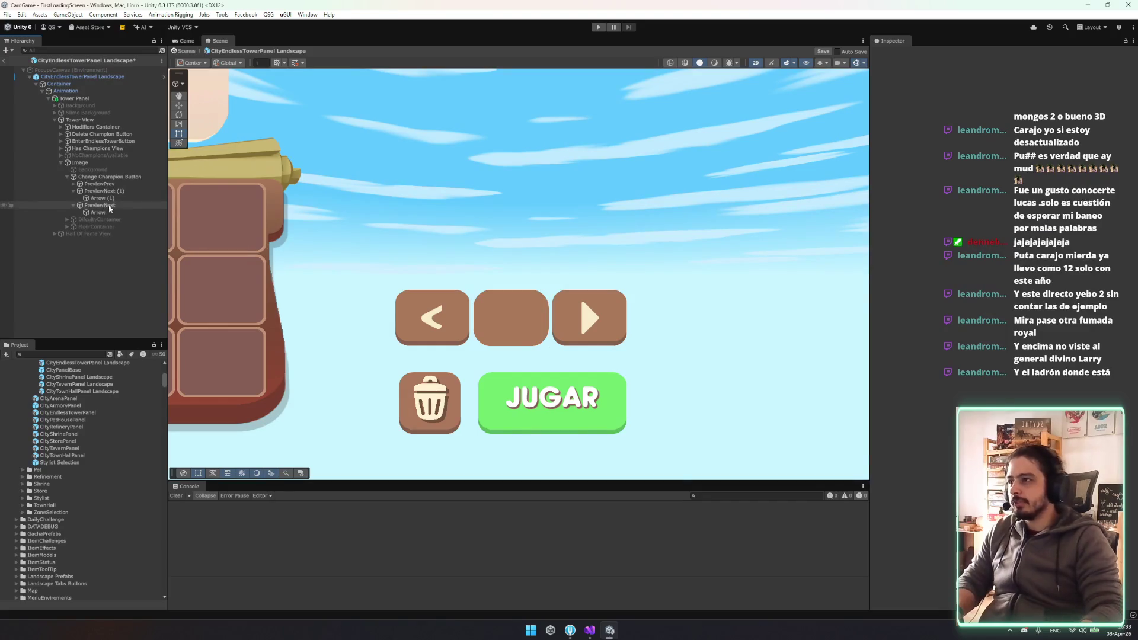
key("ctrl+z")
key("ctrl+z")
left_click_drag(95, 184, 100, 191)
left_click(107, 185)
left_click(112, 191)
key("Delete")
left_click(142, 191)
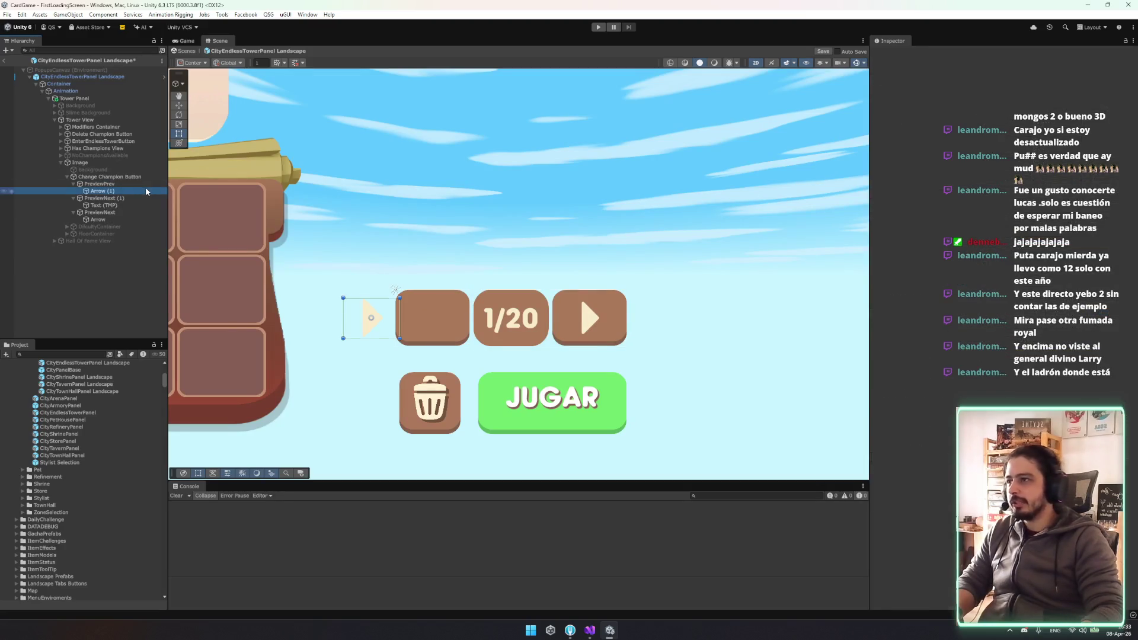
Copy the Arrow's Rect Transform values and paste them onto Arrow (1)
left_click(134, 220)
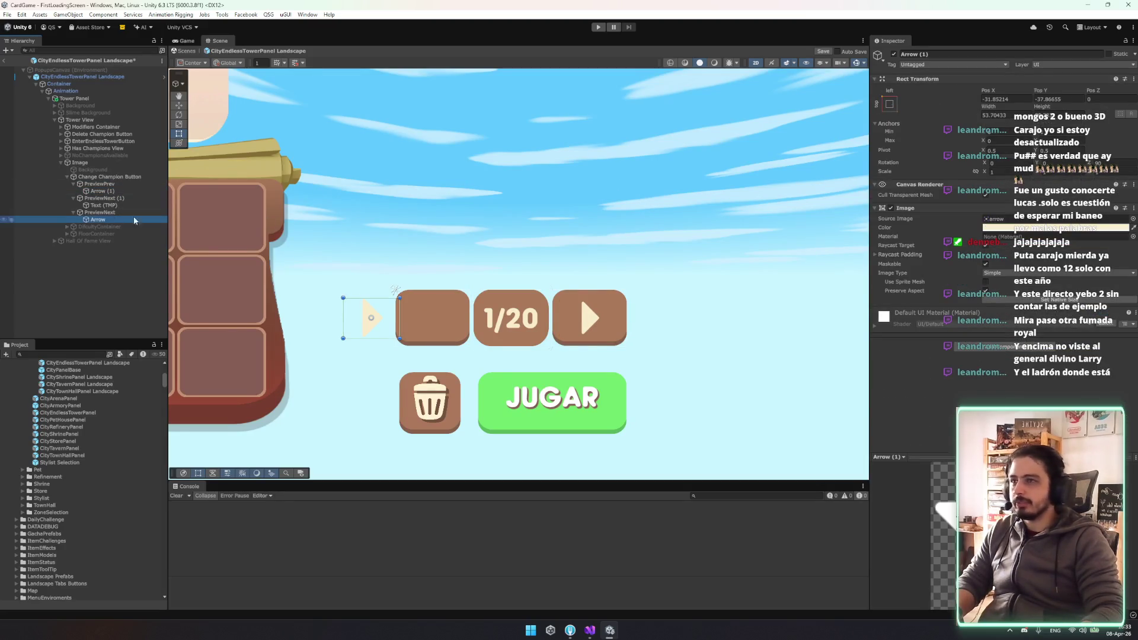
right_click(926, 79)
mouse_move(951, 160)
left_click(1066, 209)
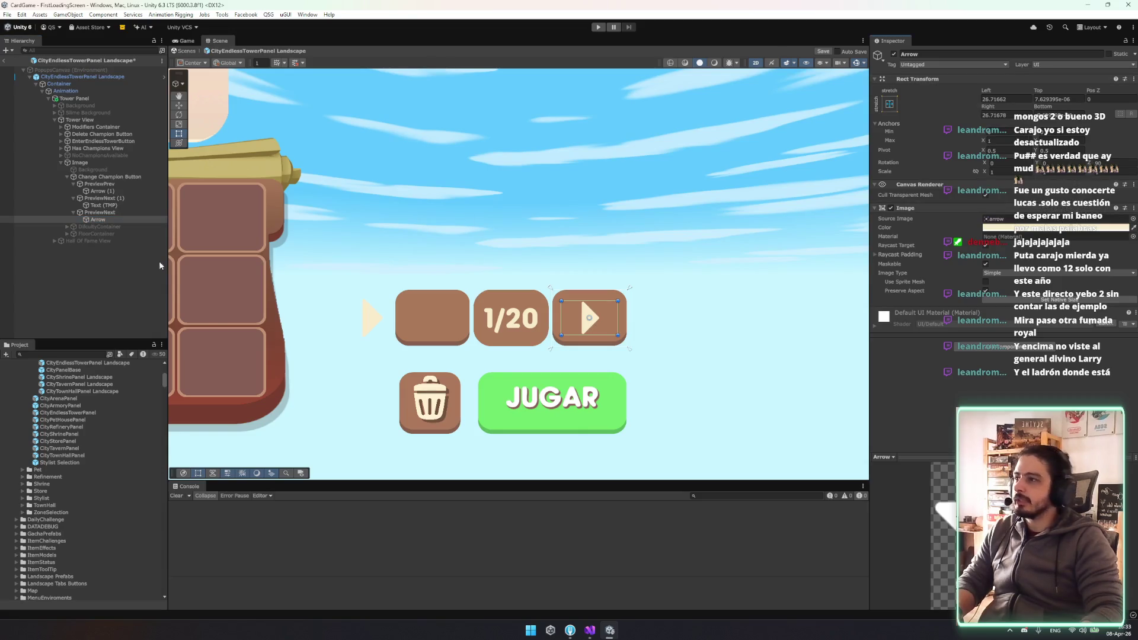
left_click(99, 191)
right_click(966, 79)
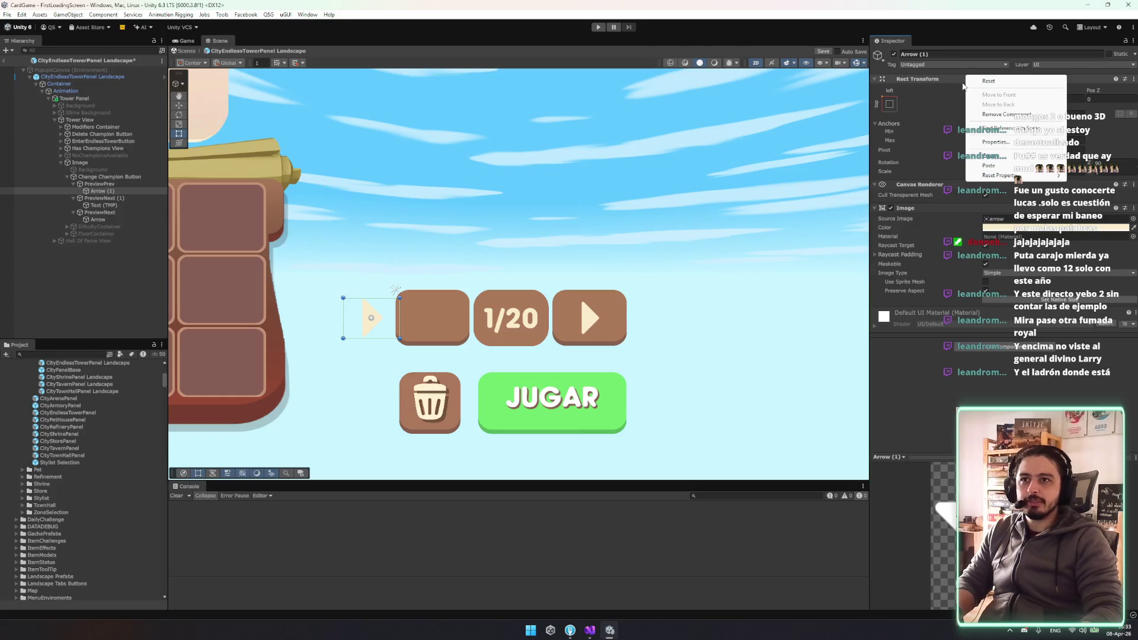
mouse_move(1004, 167)
left_click(1091, 167)
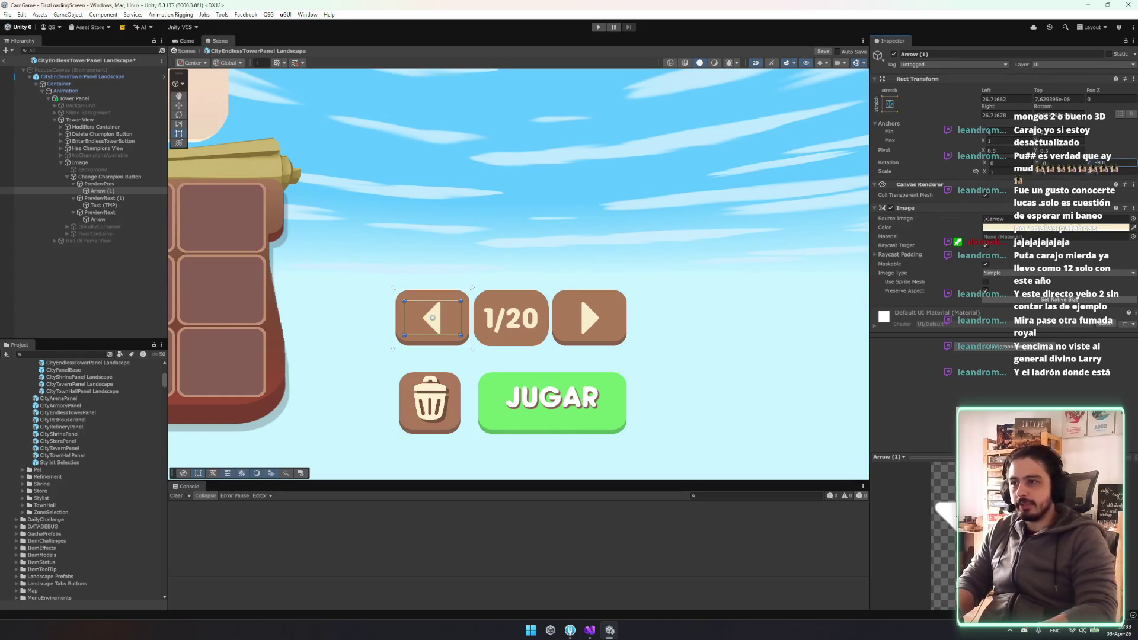
Select both Arrow and Arrow (1) and centre the buttons in the Scene view
left_click(728, 335)
scroll(546, 275, "down", 3)
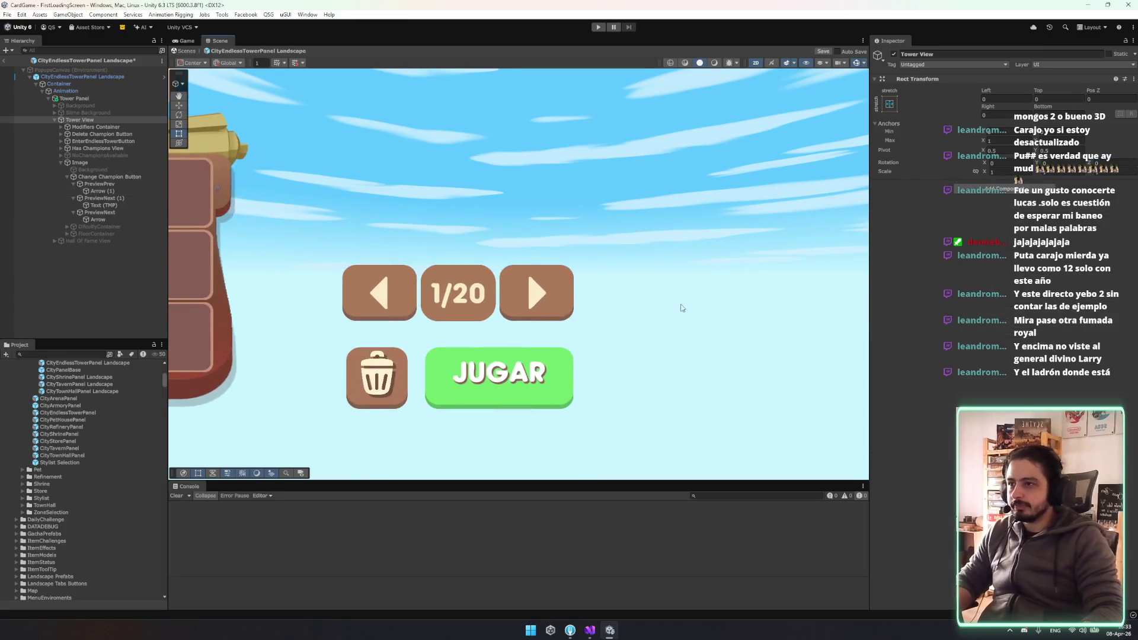
left_click(122, 191)
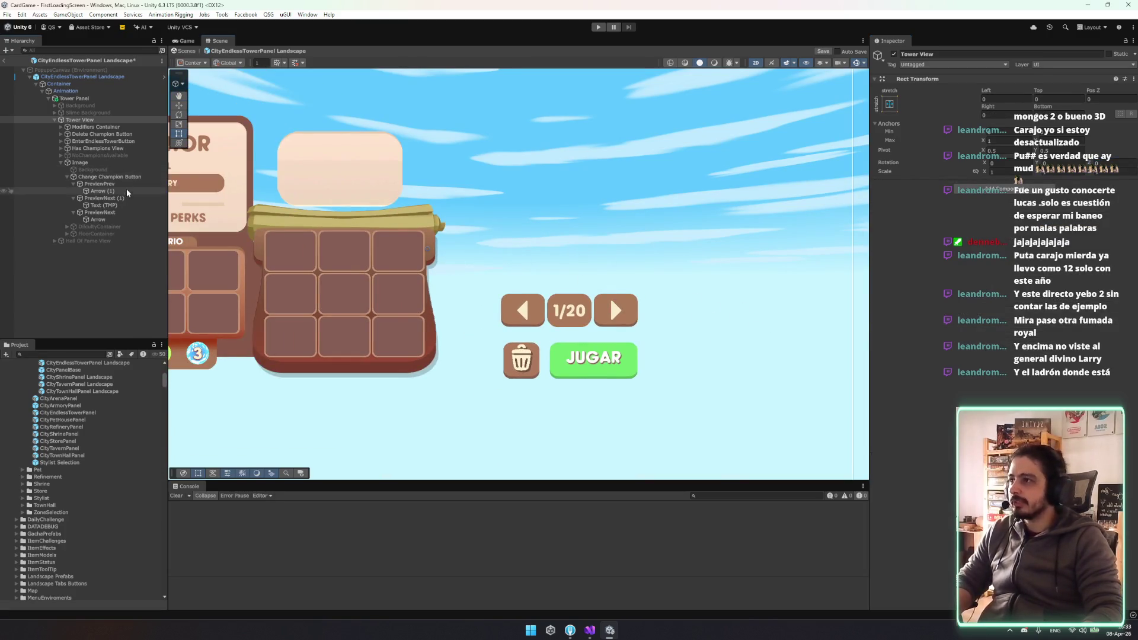
left_click(118, 219, "ctrl")
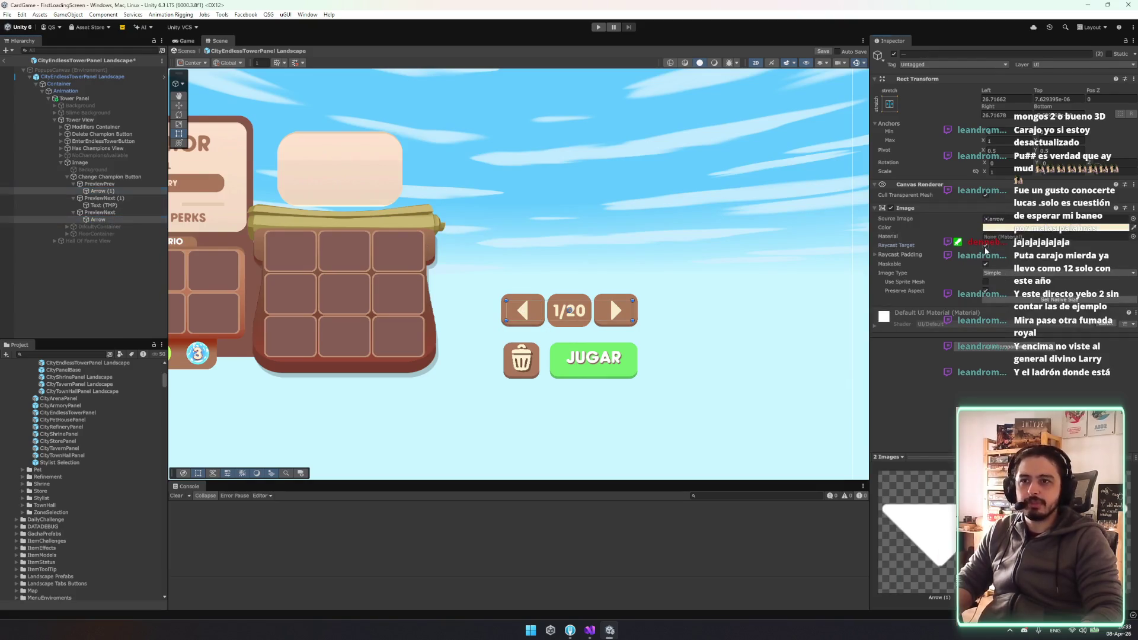
left_click_drag(589, 252, 591, 254)
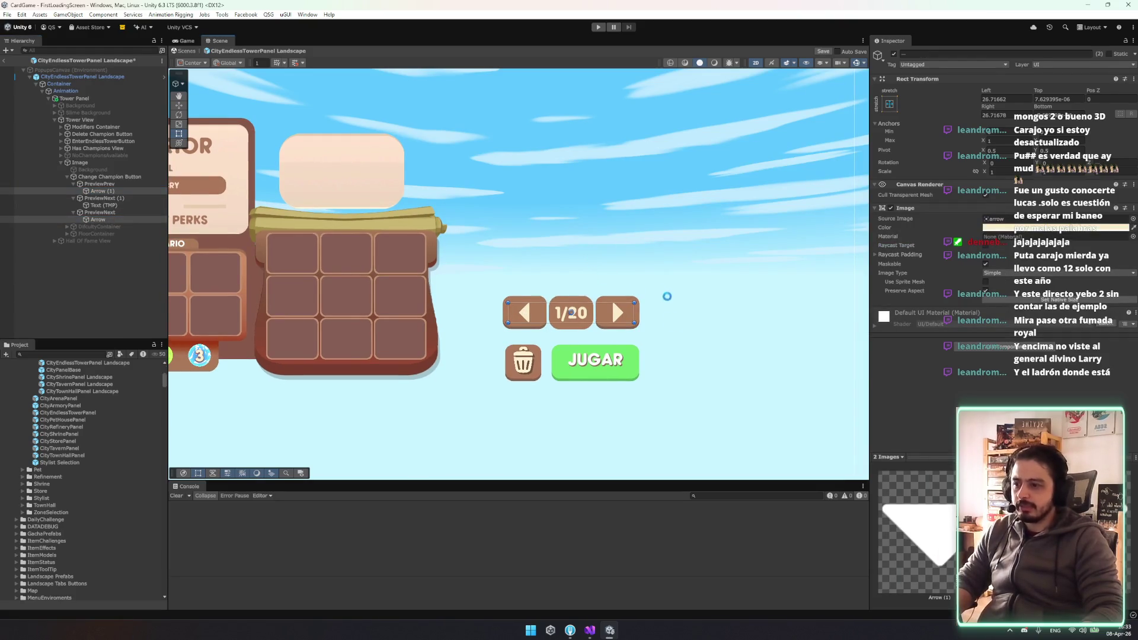
scroll(645, 379, "up", 4)
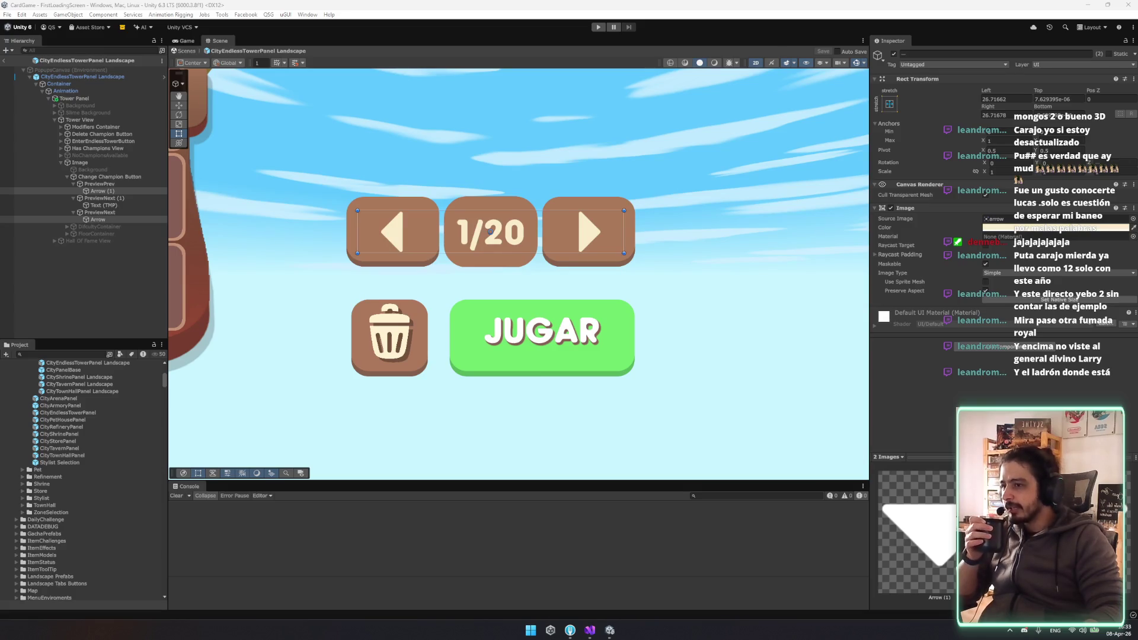
left_click_drag(610, 406, 626, 392)
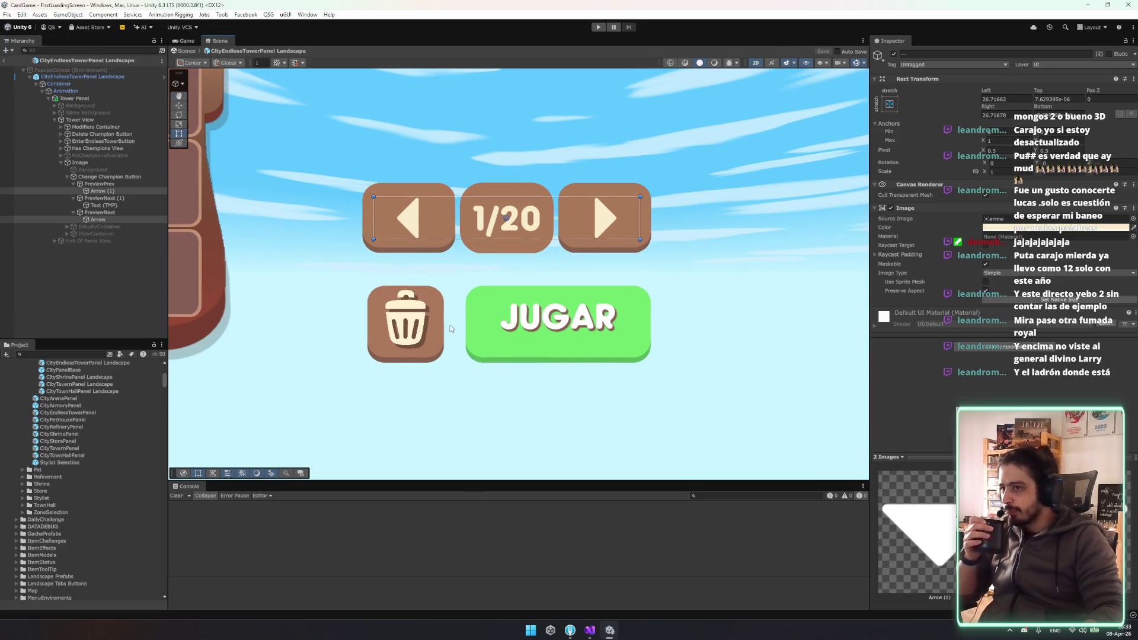
Move the JUGAR label slightly lower in its green button and widen its text box evenly
left_click(103, 175)
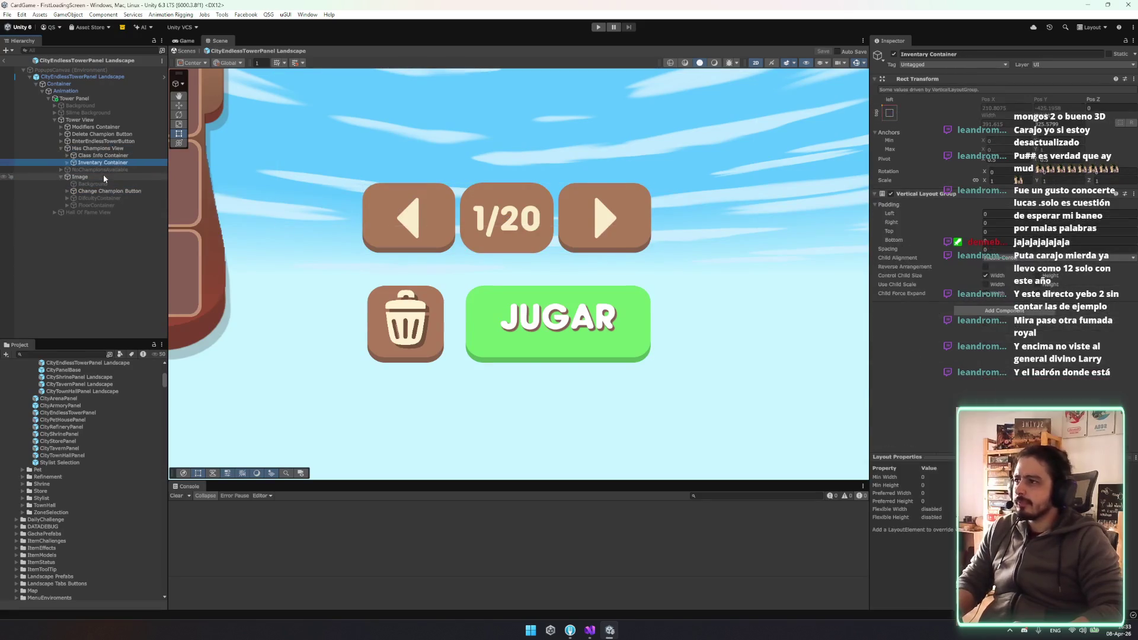
key("Up")
key("Up")
key("Left")
key("Up")
key("Right")
key("Down")
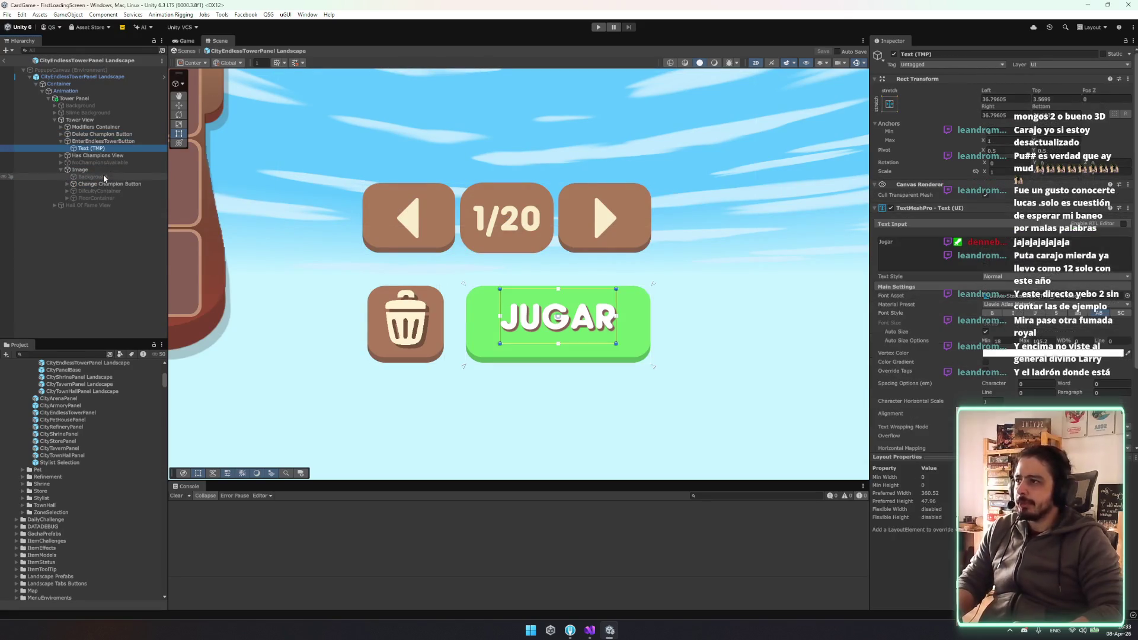
left_click_drag(558, 283, 558, 285)
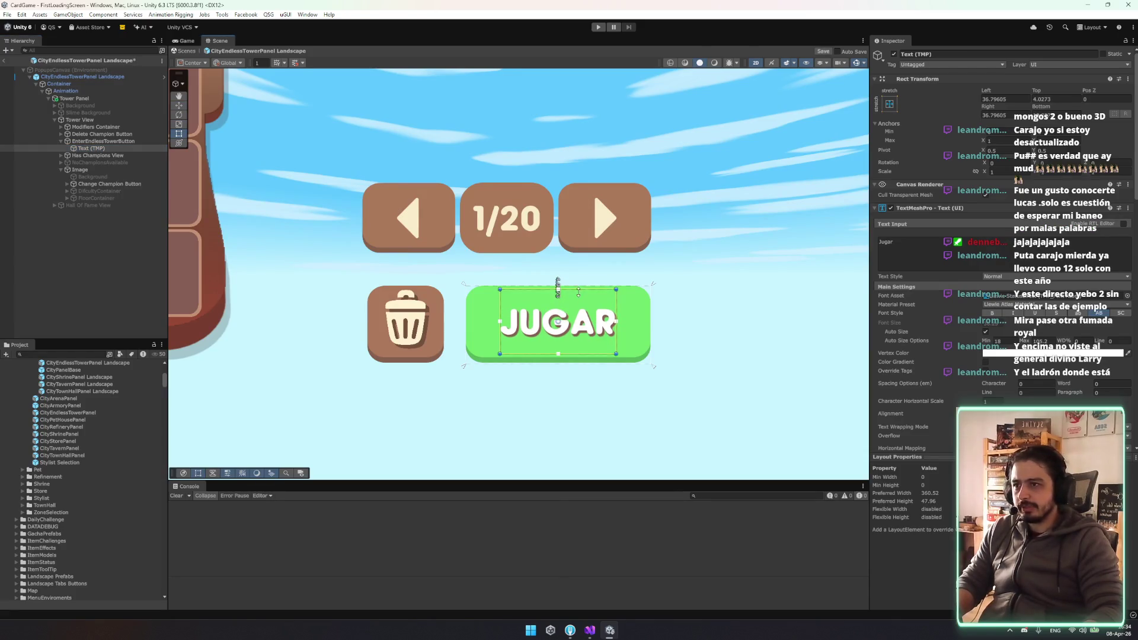
key("t")
left_click_drag(622, 308, 629, 308)
left_click(744, 354)
scroll(741, 373, "down", 5)
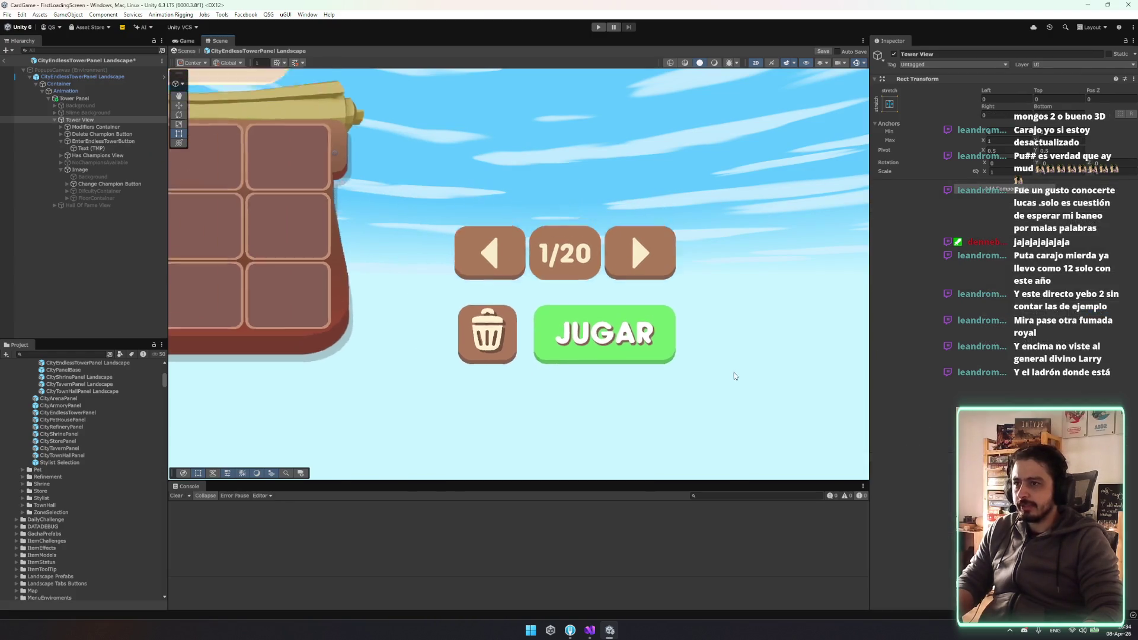
left_click(135, 150)
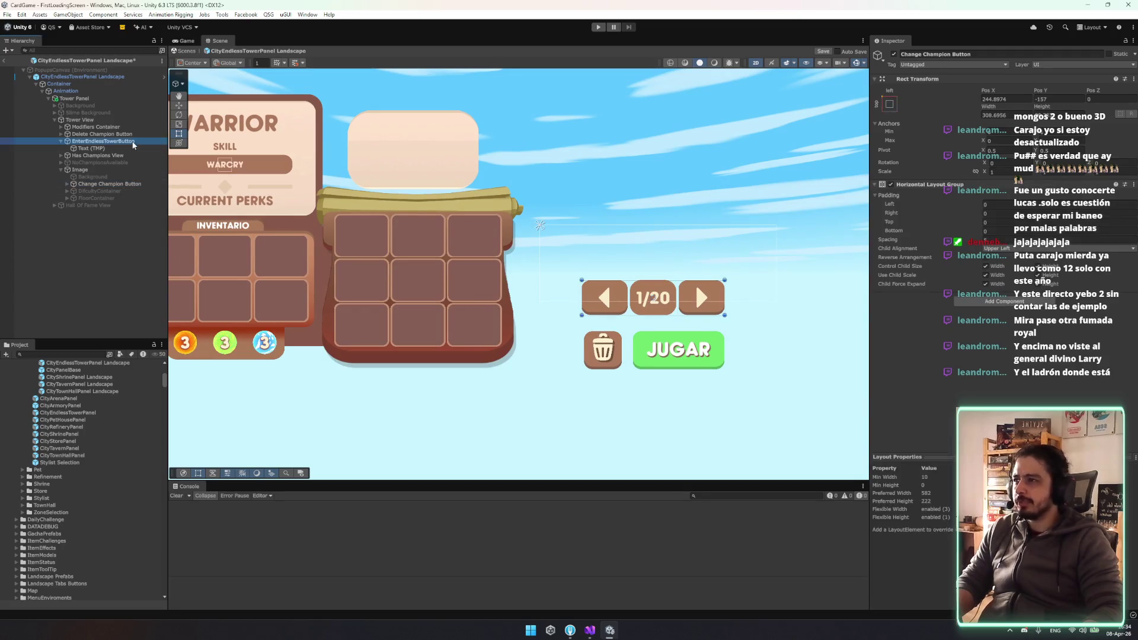
Nudge the trash-can icon slightly down, then frame the whole tower panel
left_click(603, 349)
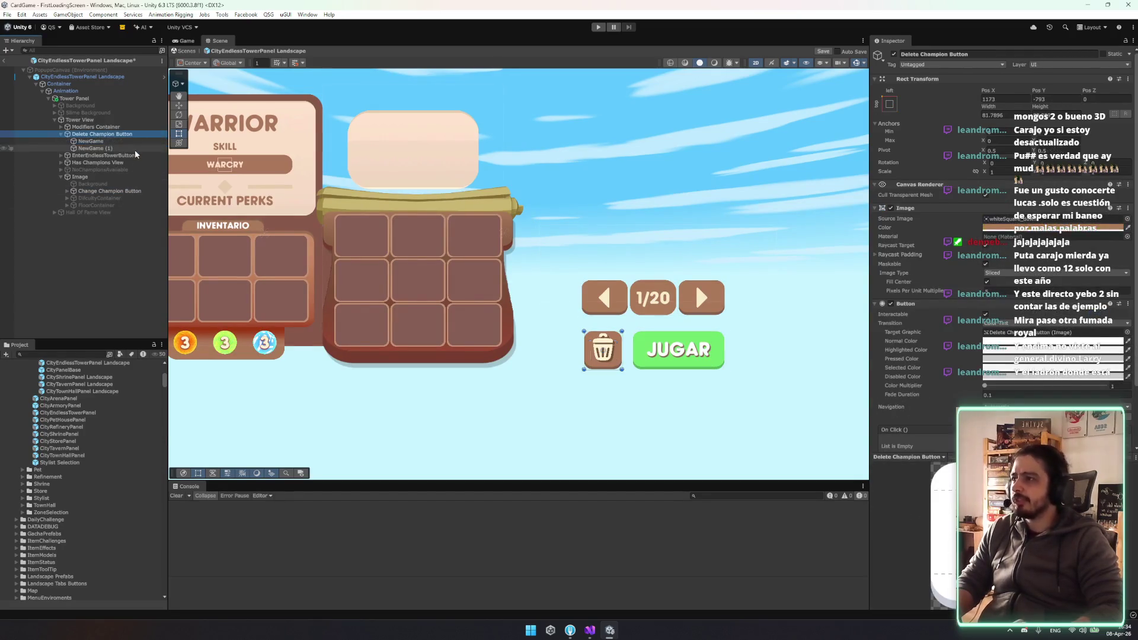
key("f")
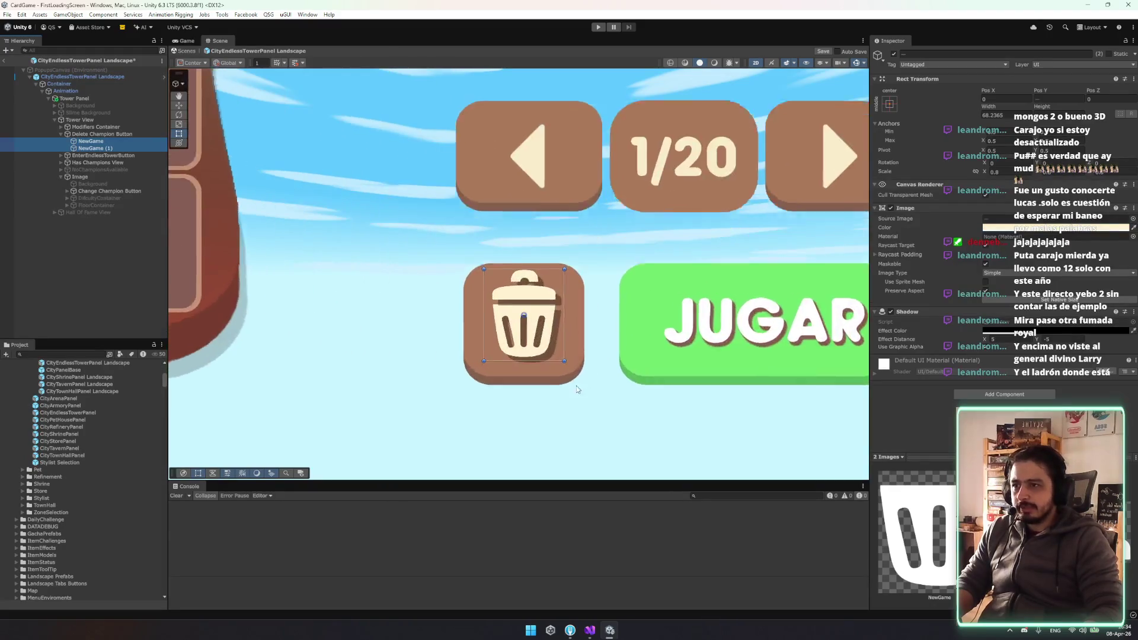
left_click_drag(523, 272, 525, 276)
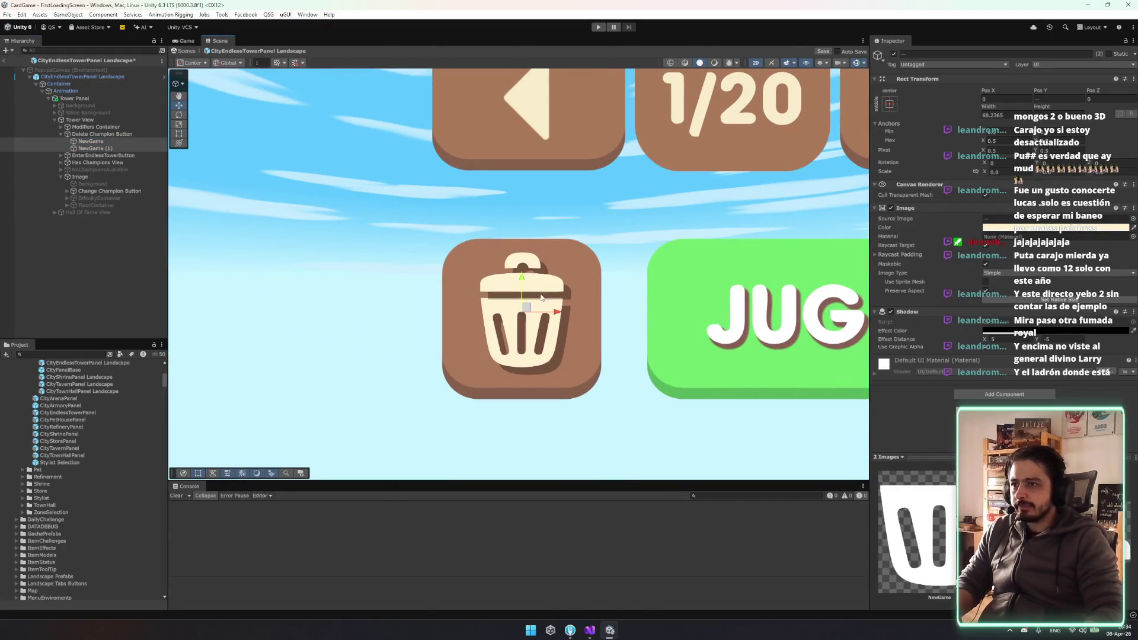
left_click_drag(525, 284, 522, 285)
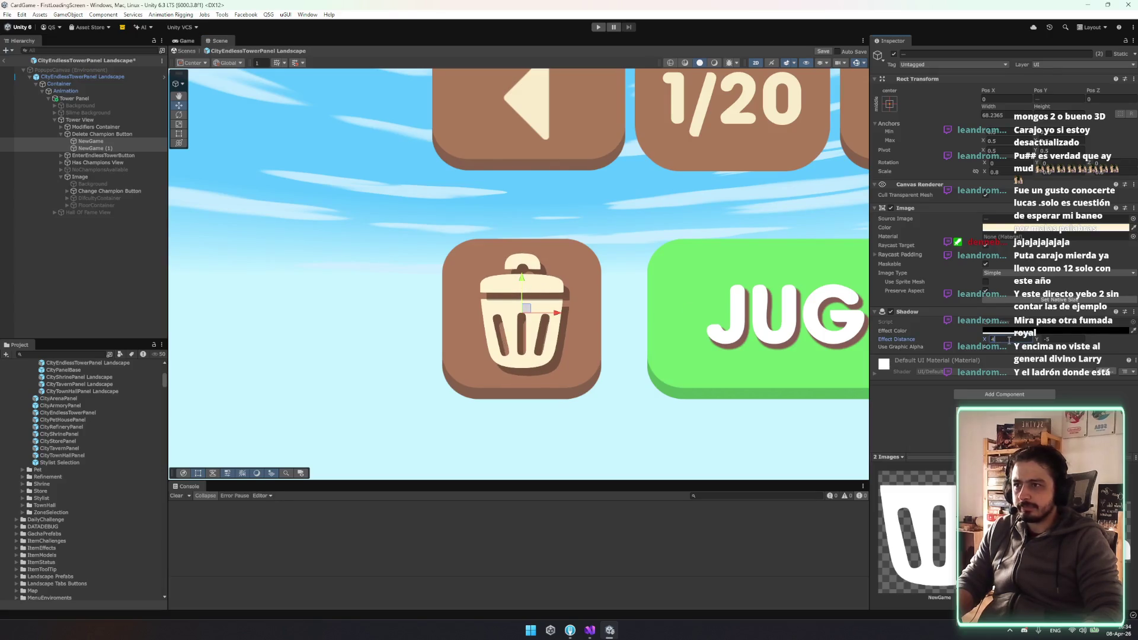
scroll(594, 347, "down", 2)
left_click(594, 346)
scroll(496, 338, "down", 6)
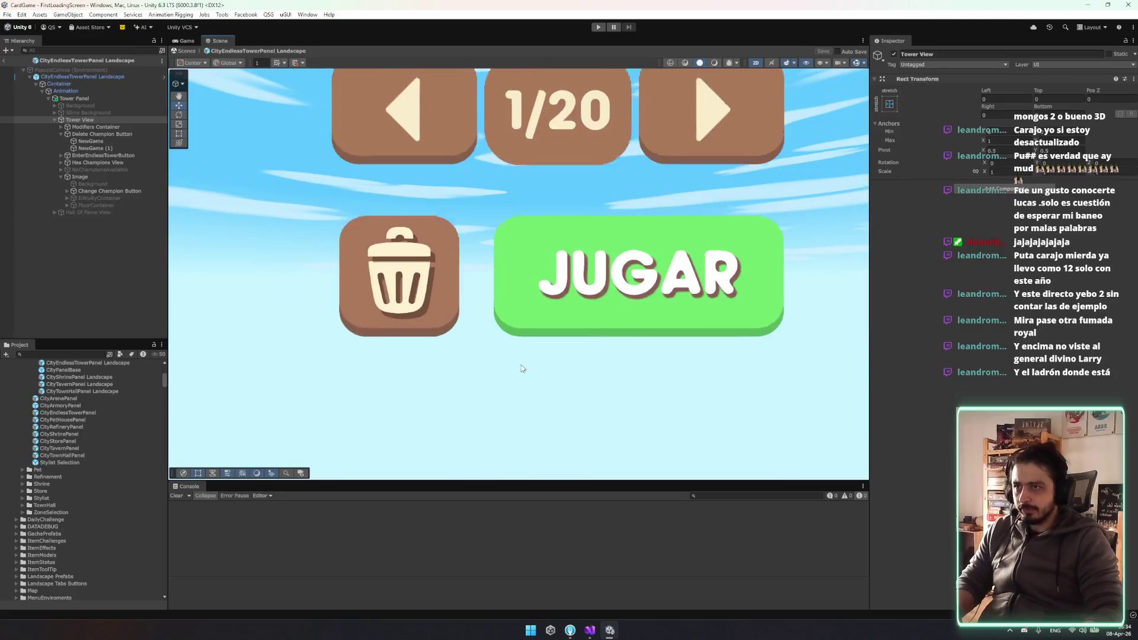
key("f")
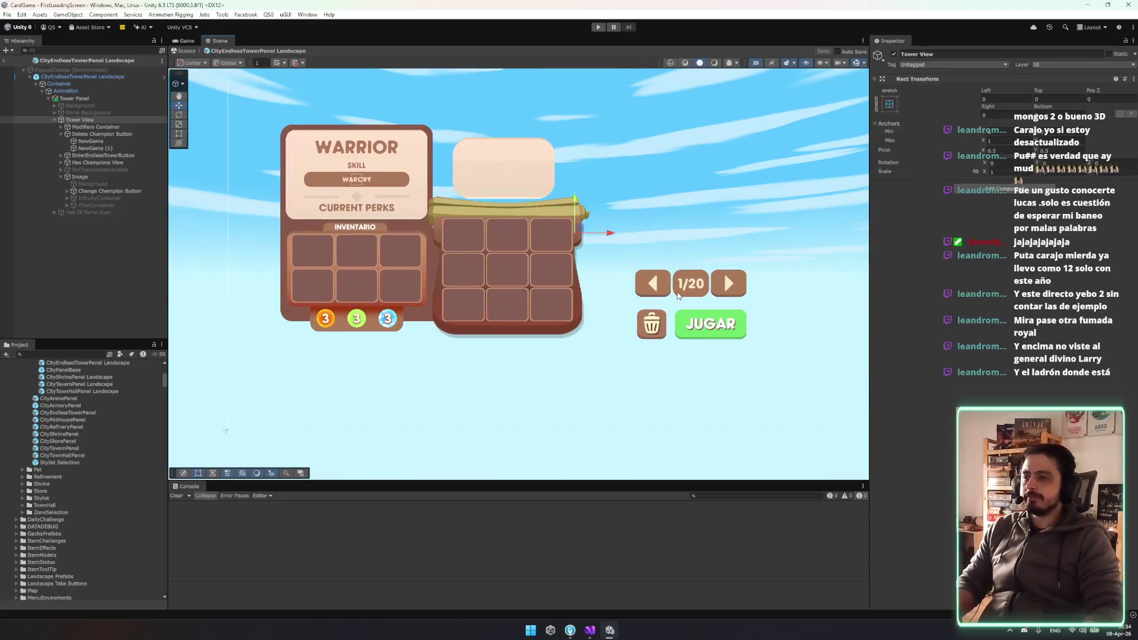
Add a Canvas Group to Has Champions View and test fading its Alpha
left_click(448, 192)
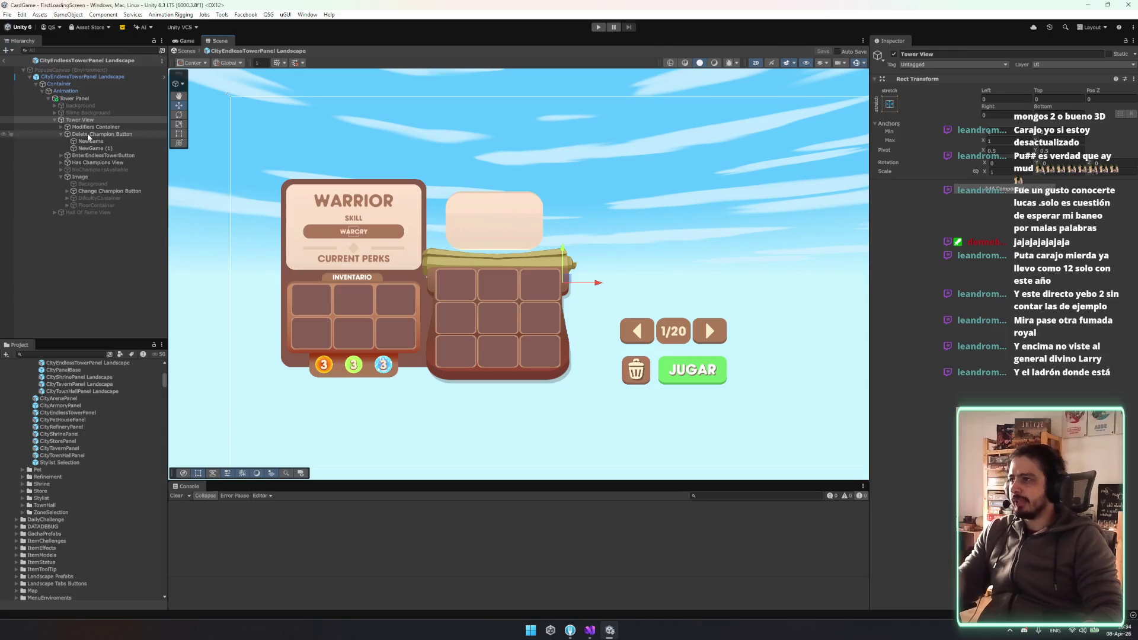
left_click(894, 54)
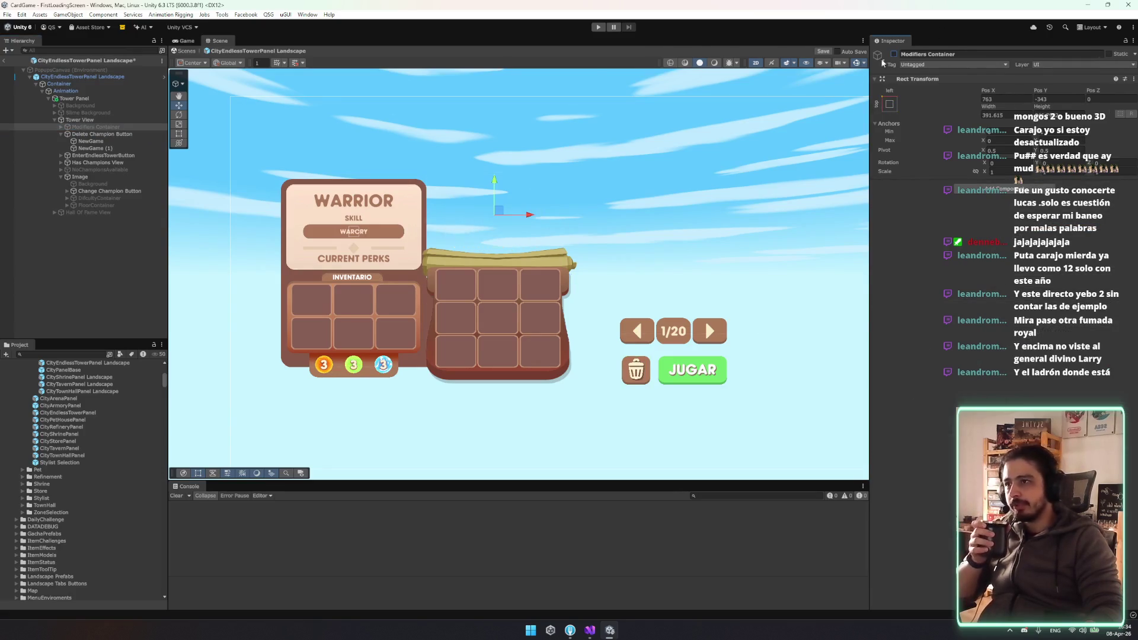
left_click(894, 54)
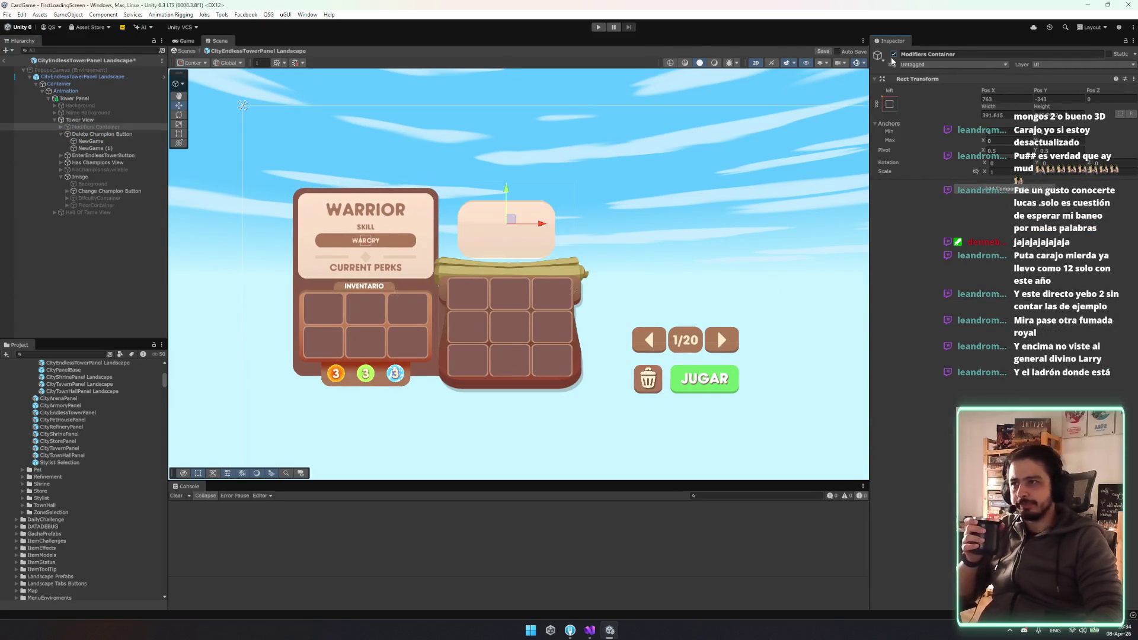
left_click(80, 120)
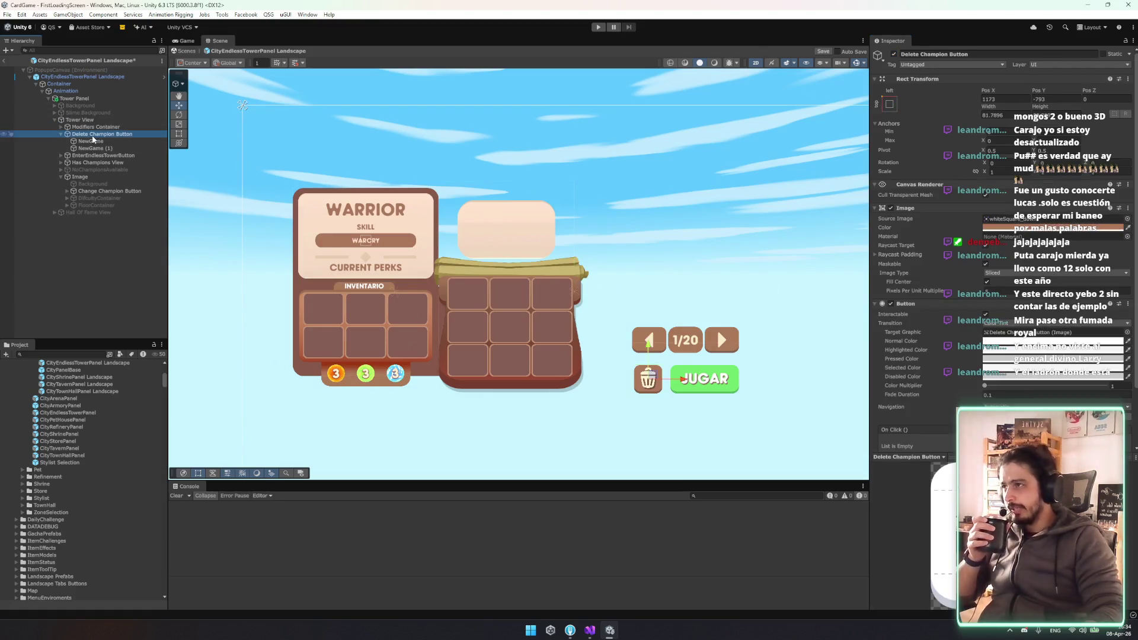
left_click(60, 134)
left_click(95, 148)
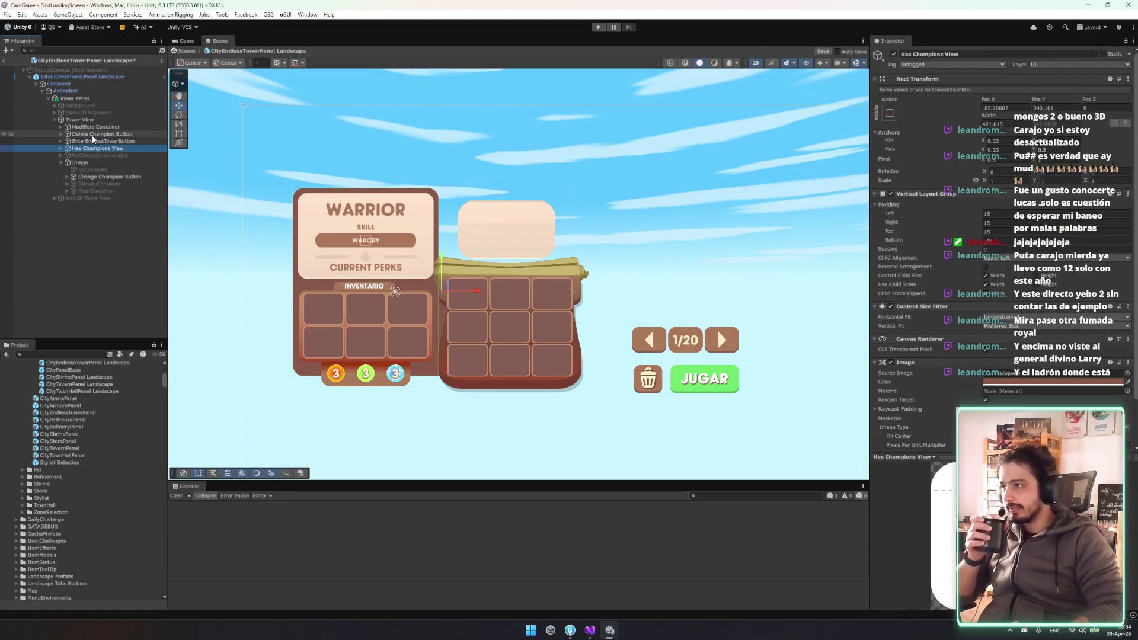
left_click(61, 163)
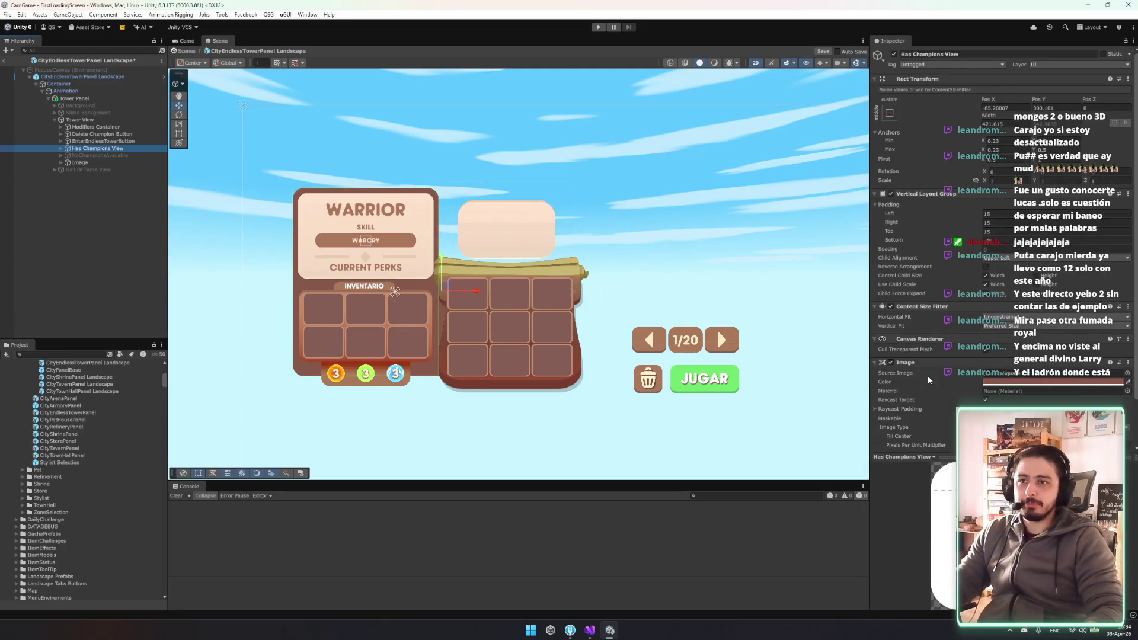
scroll(928, 380, "down", 2)
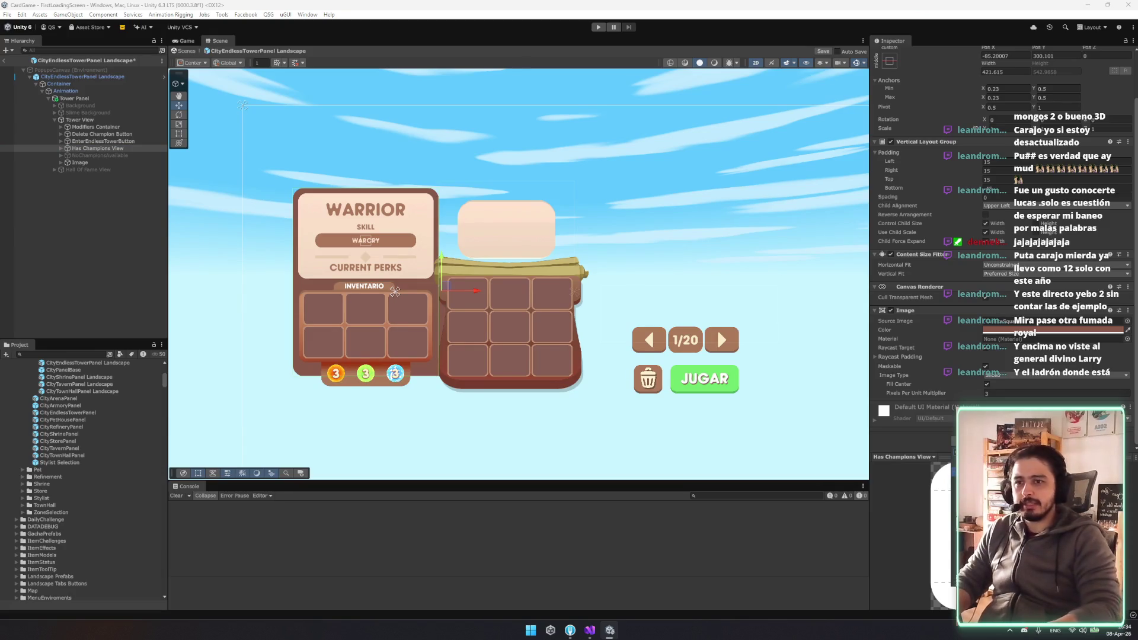
mouse_move(936, 419)
left_mouse_down()
mouse_move(925, 419)
mouse_move(949, 420)
mouse_move(916, 417)
mouse_move(930, 416)
left_mouse_up()
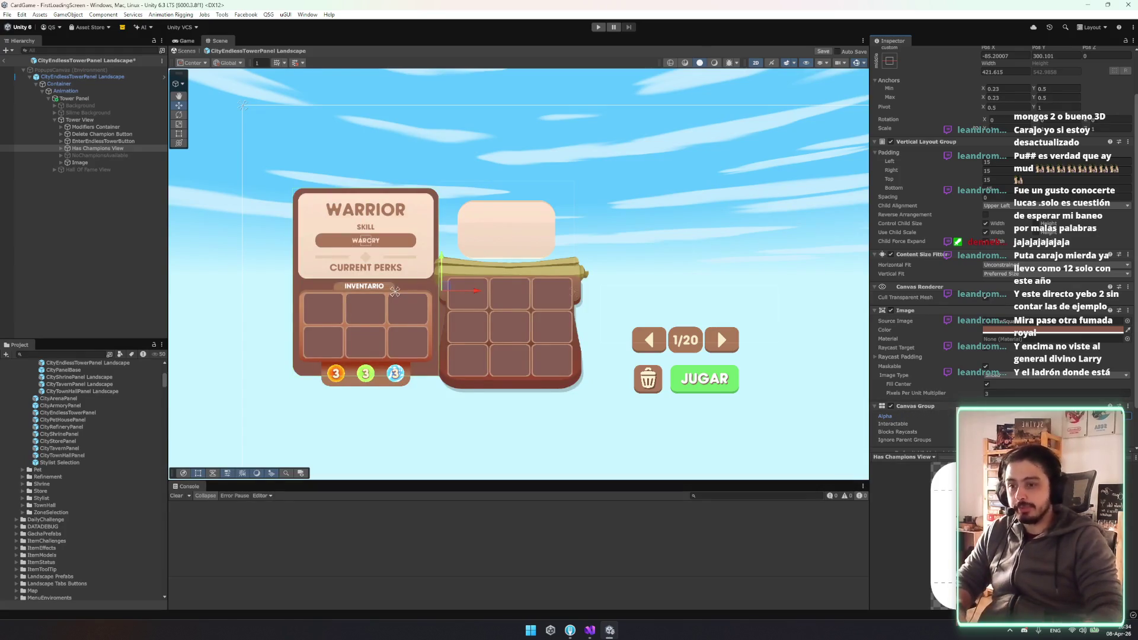
Save the tower panel prefab and open the EndlessTowerUI script
key("ctrl+s")
left_click(82, 76)
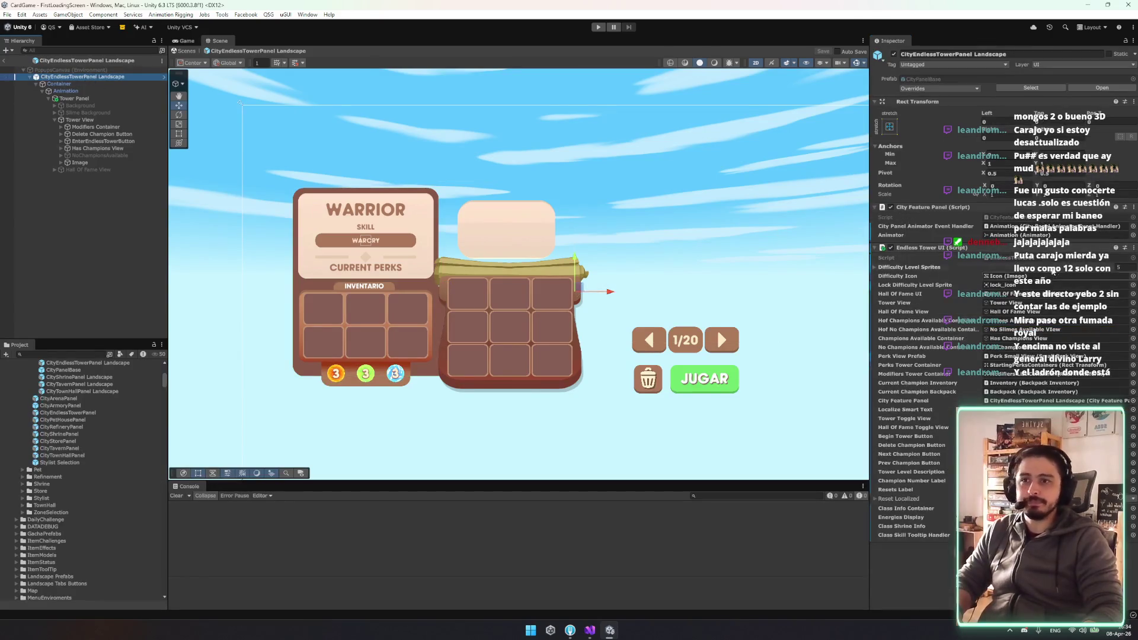
left_click(1013, 260)
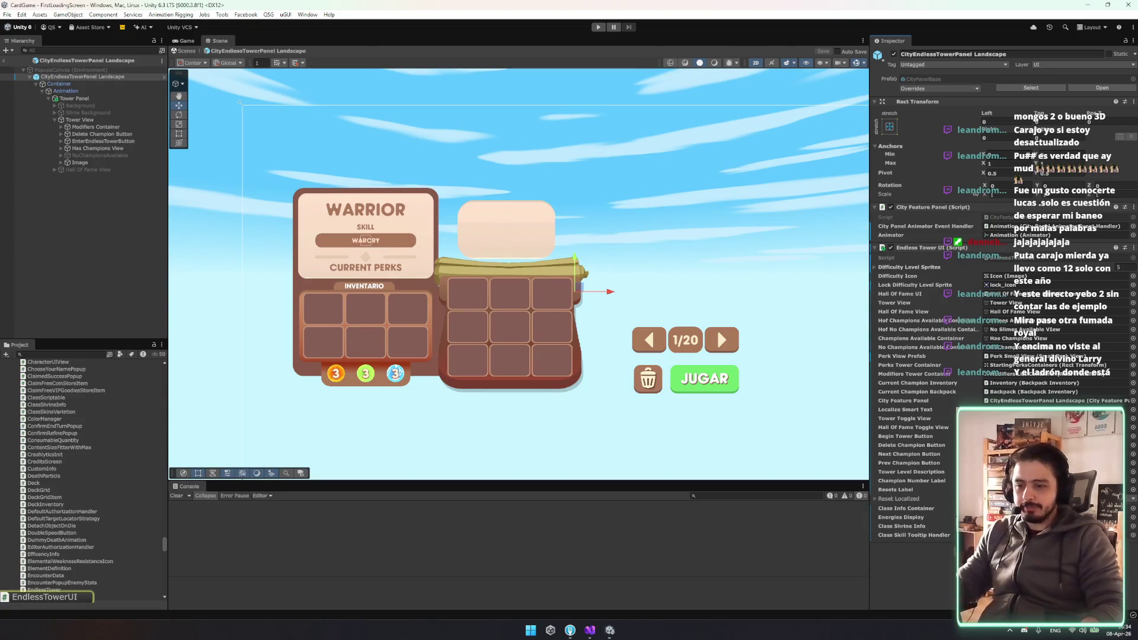
scroll(919, 314, "up", 10)
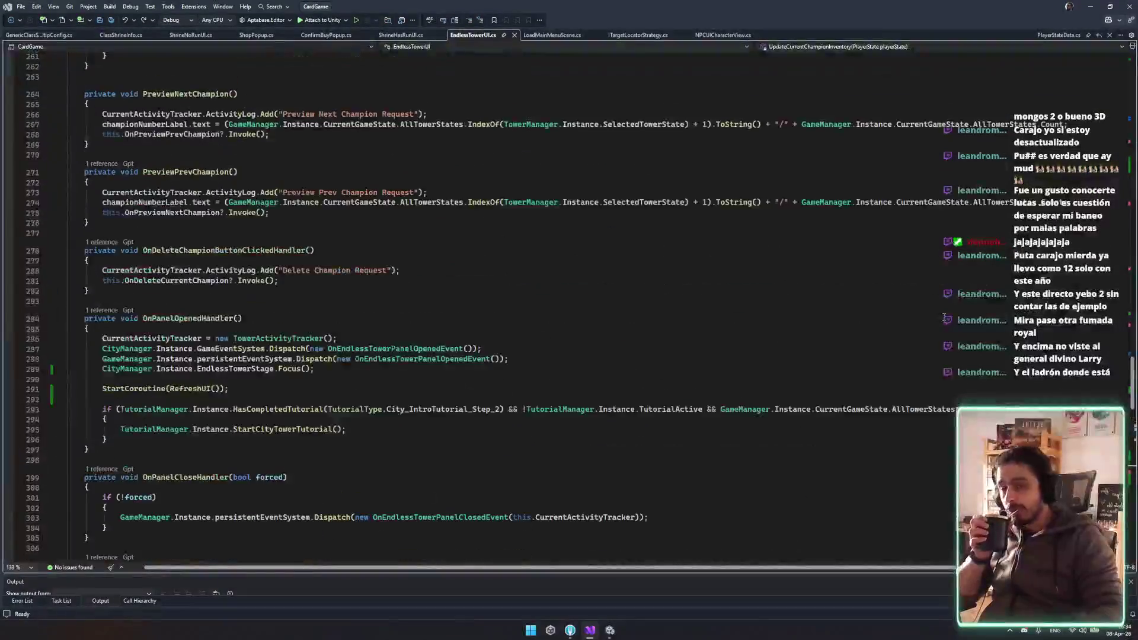
Duplicate the classSkillTooltipHandler field on line 102 and change its type to CanvasGroup
scroll(1119, 171, "up", 20)
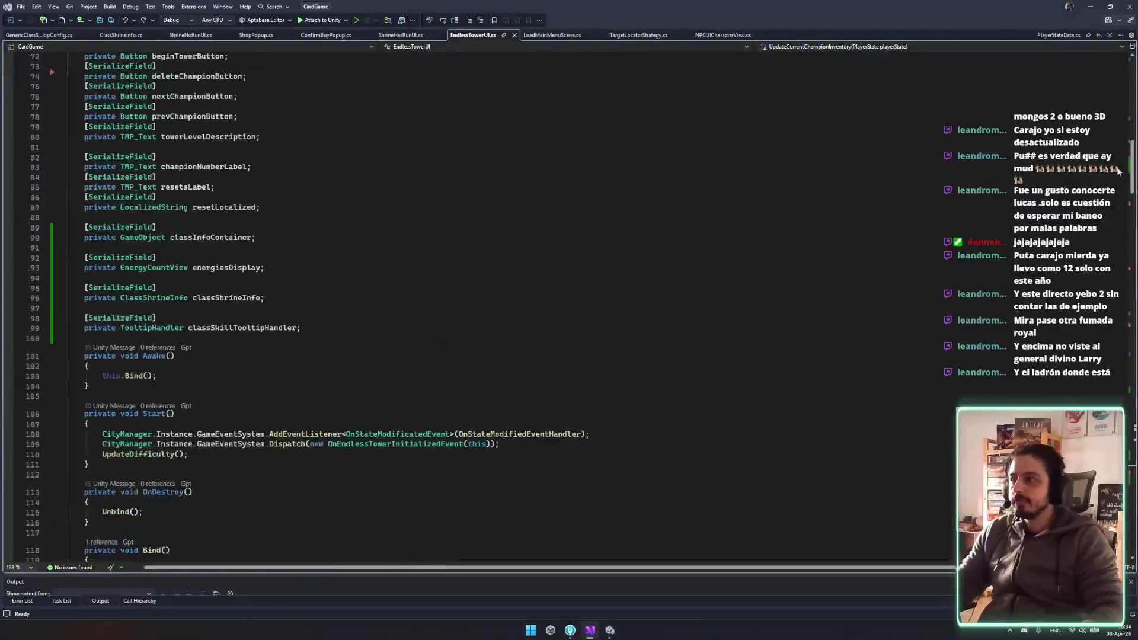
left_click(411, 328)
key("shift+Up")
key("shift+Up")
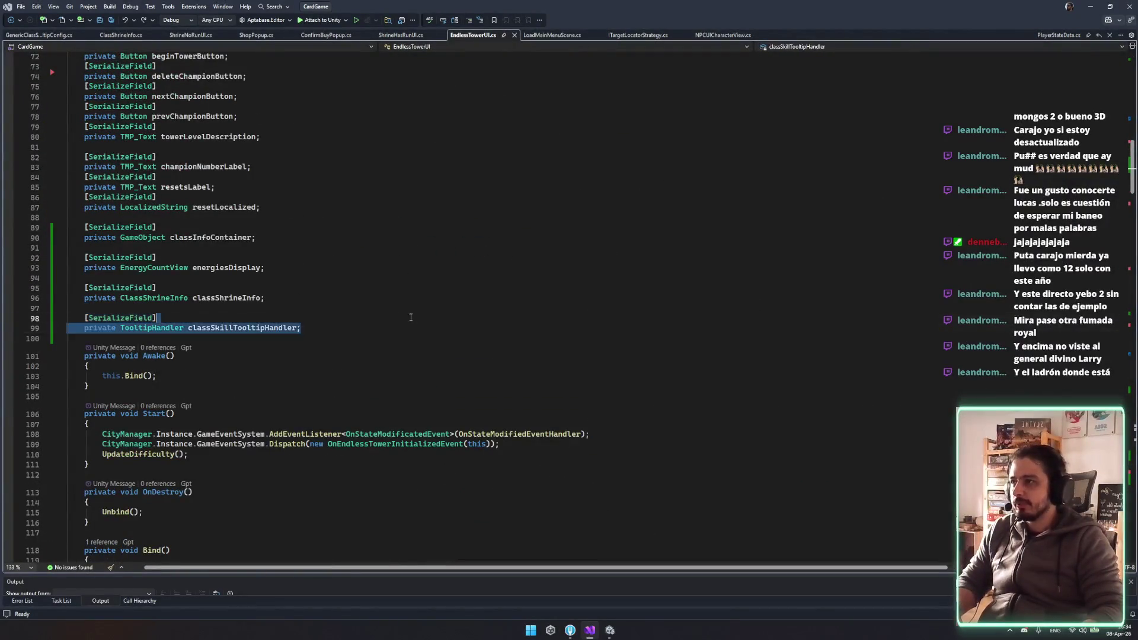
key("ctrl+c")
key("End")
key("Return")
key("ctrl+v")
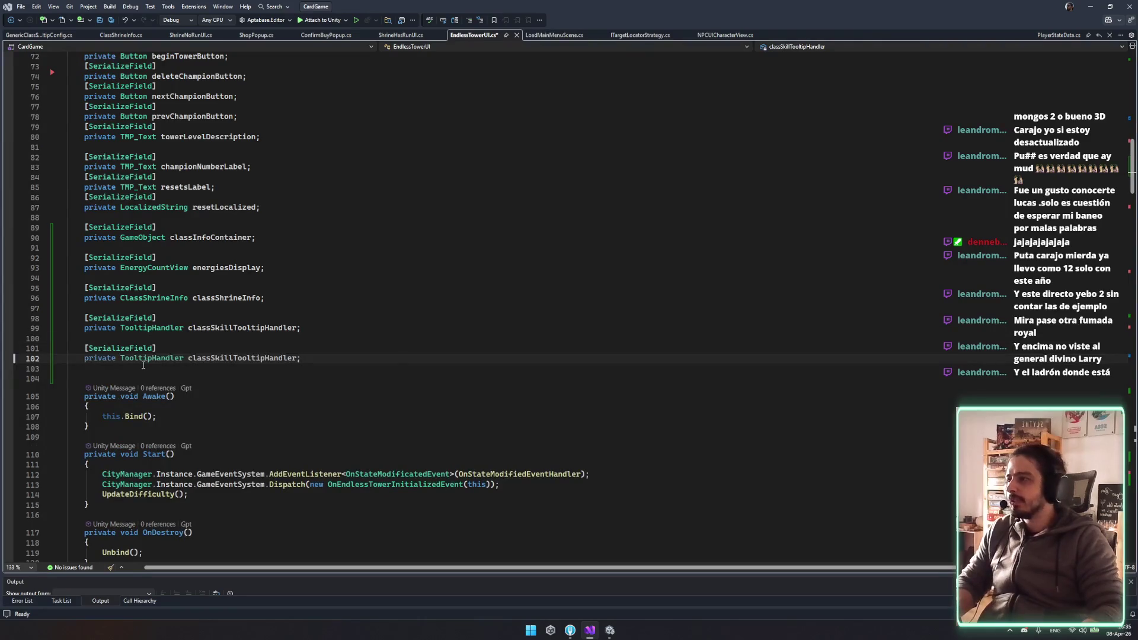
double_click(149, 359)
type("Canvas")
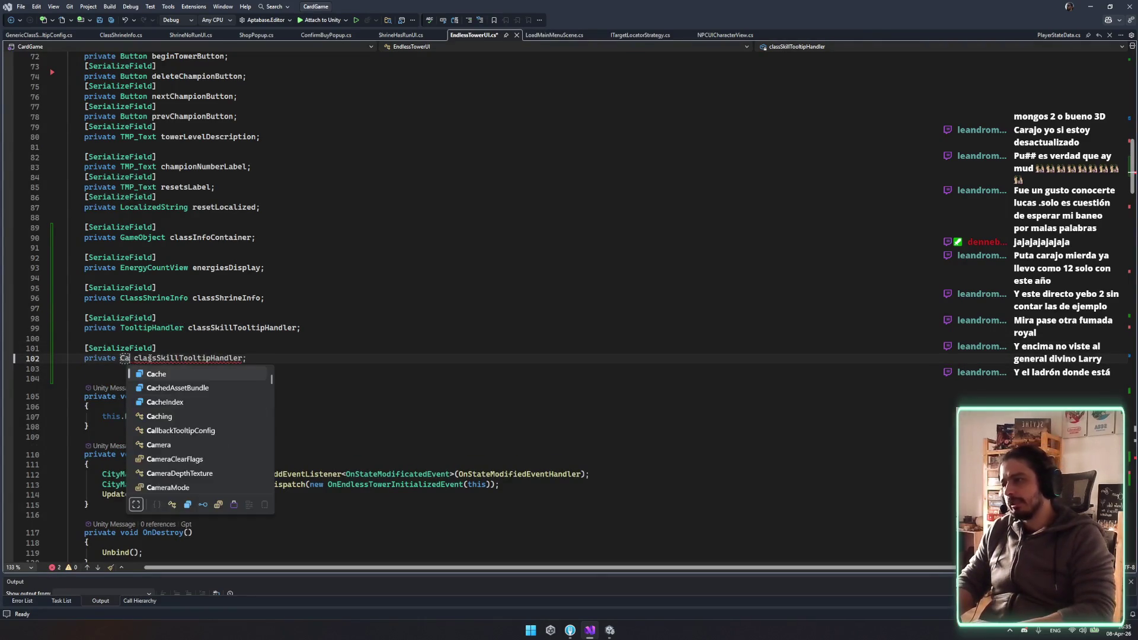
type("G")
key("Tab")
key("ctrl+s")
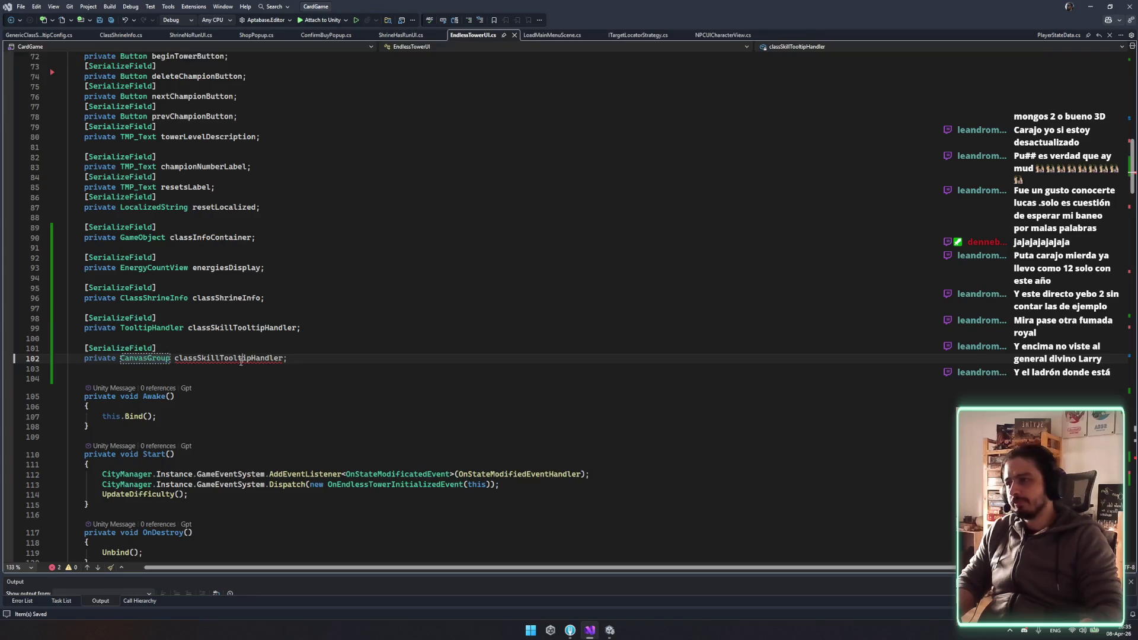
Rename the new CanvasGroup field to ChampionView
double_click(240, 358)
type("champion")
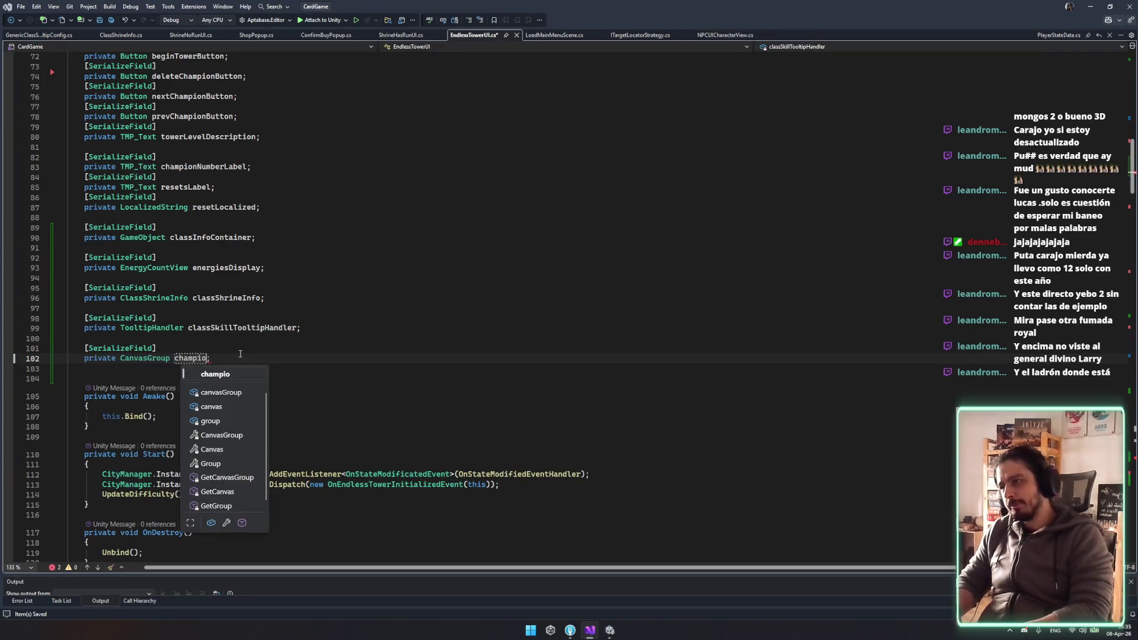
key("BackSpace")
key("BackSpace")
key("BackSpace")
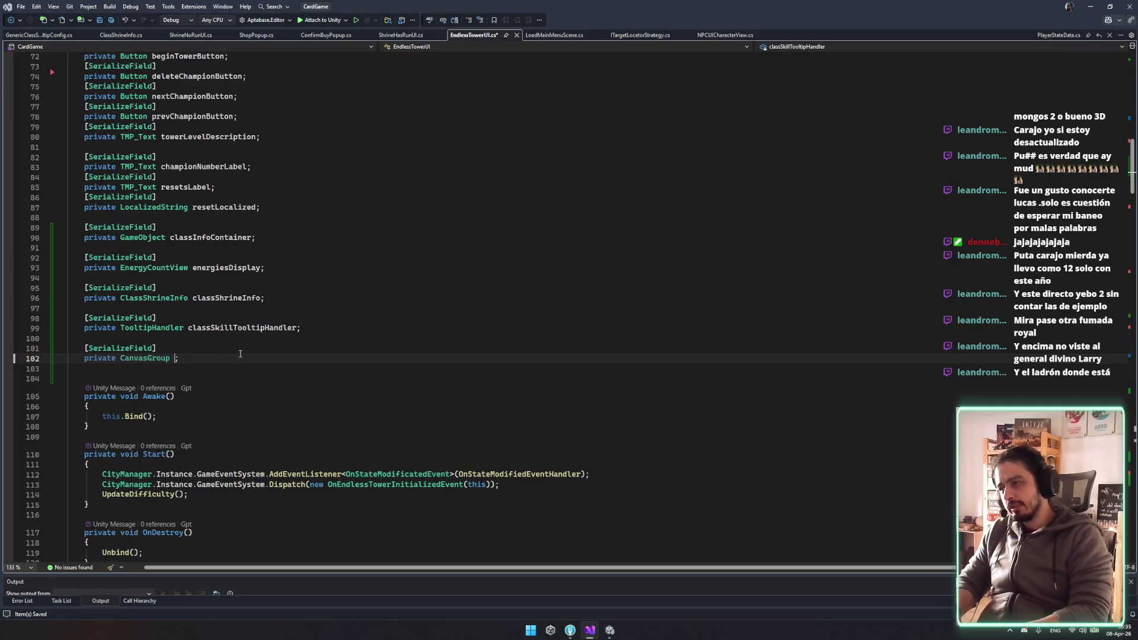
type("CHa")
key("BackSpace")
key("BackSpace")
type("hampion")
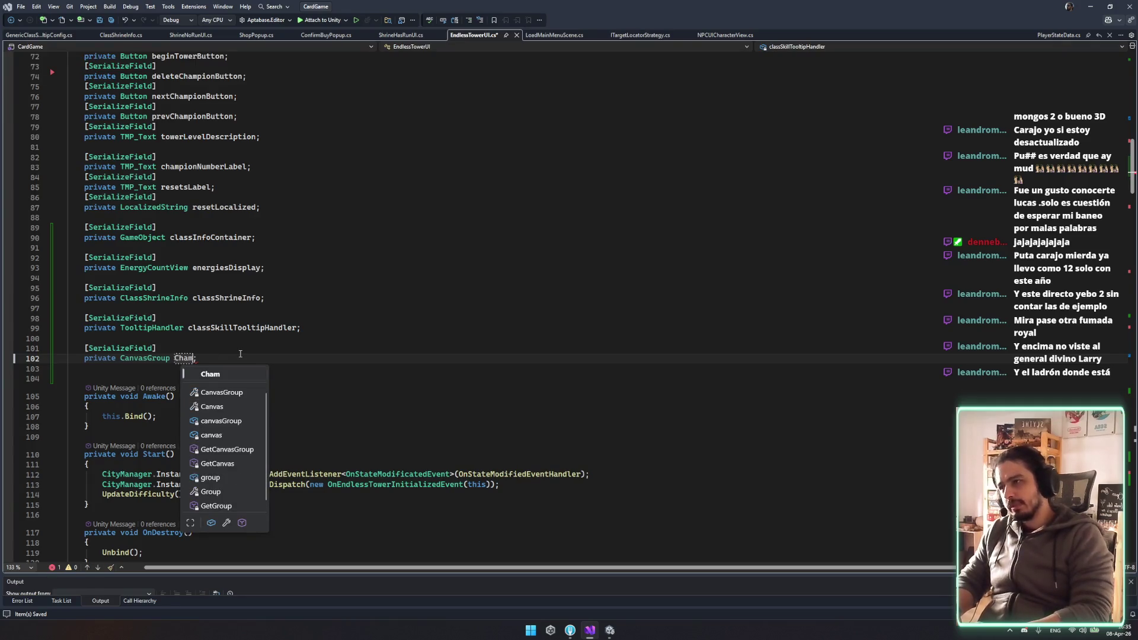
type("View")
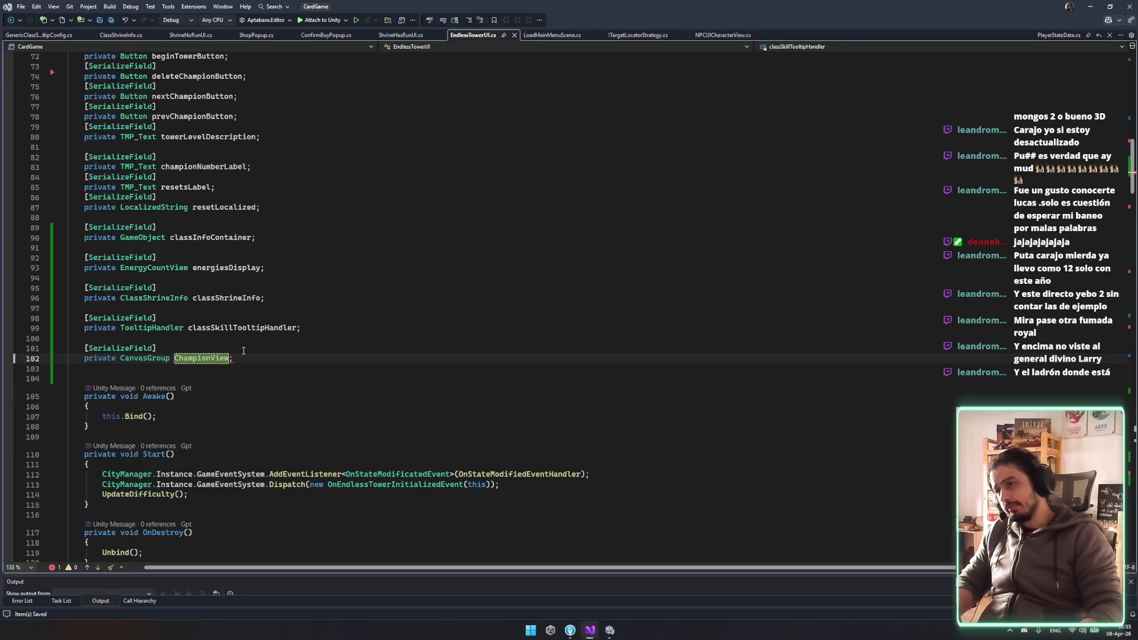
Search the file for the OnPreviewNextChampion event and step through its uses
scroll(244, 351, "up", 7)
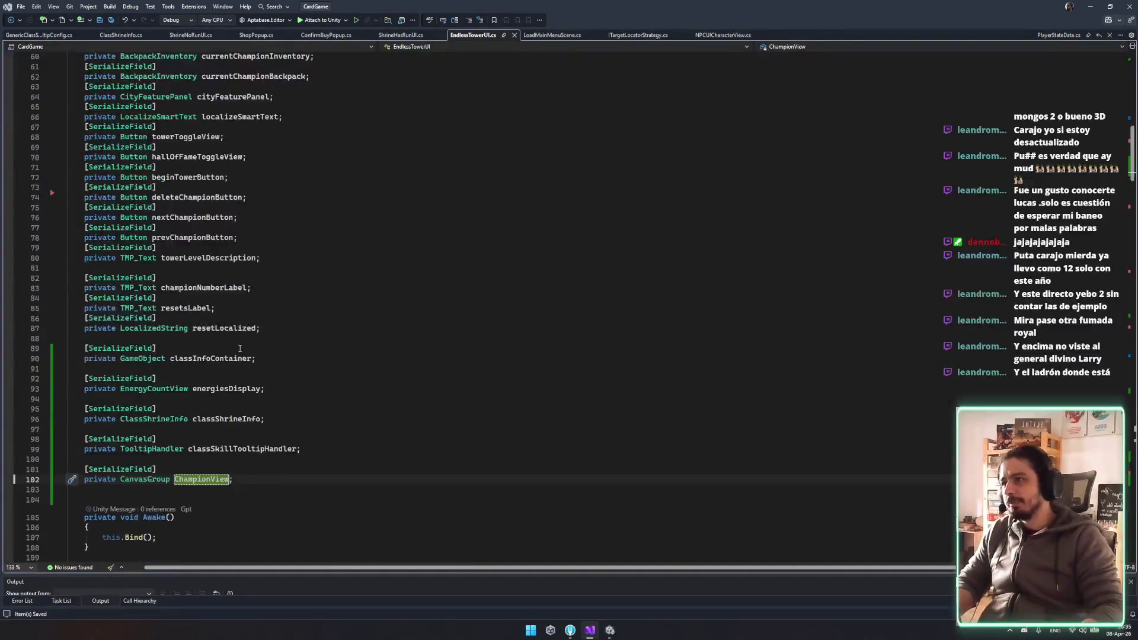
scroll(423, 207, "down", 14)
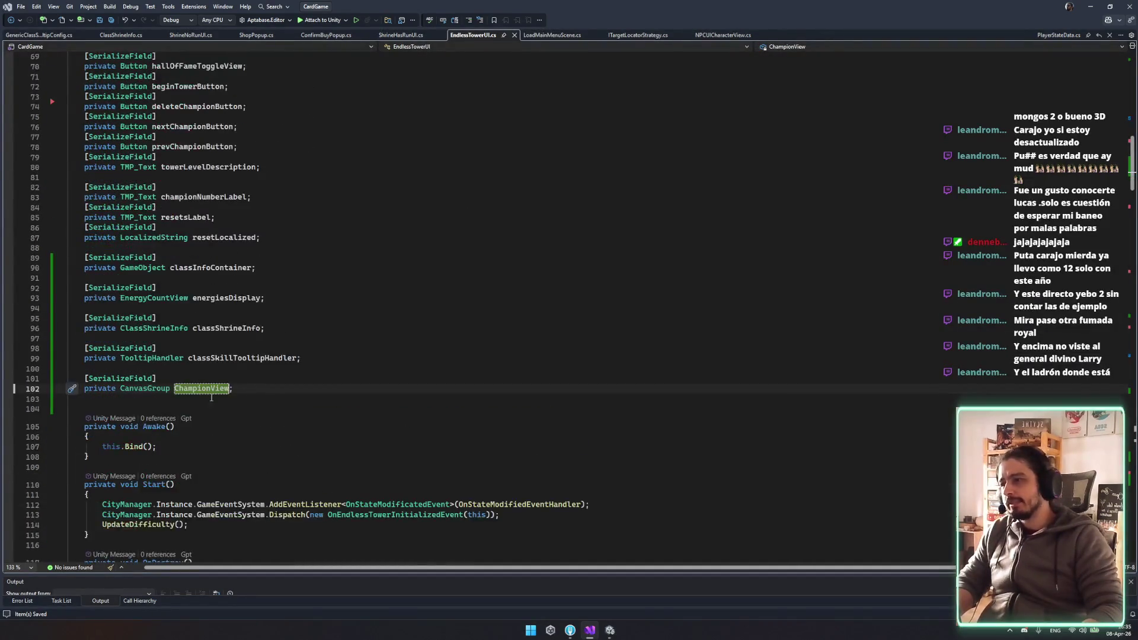
scroll(462, 452, "down", 20)
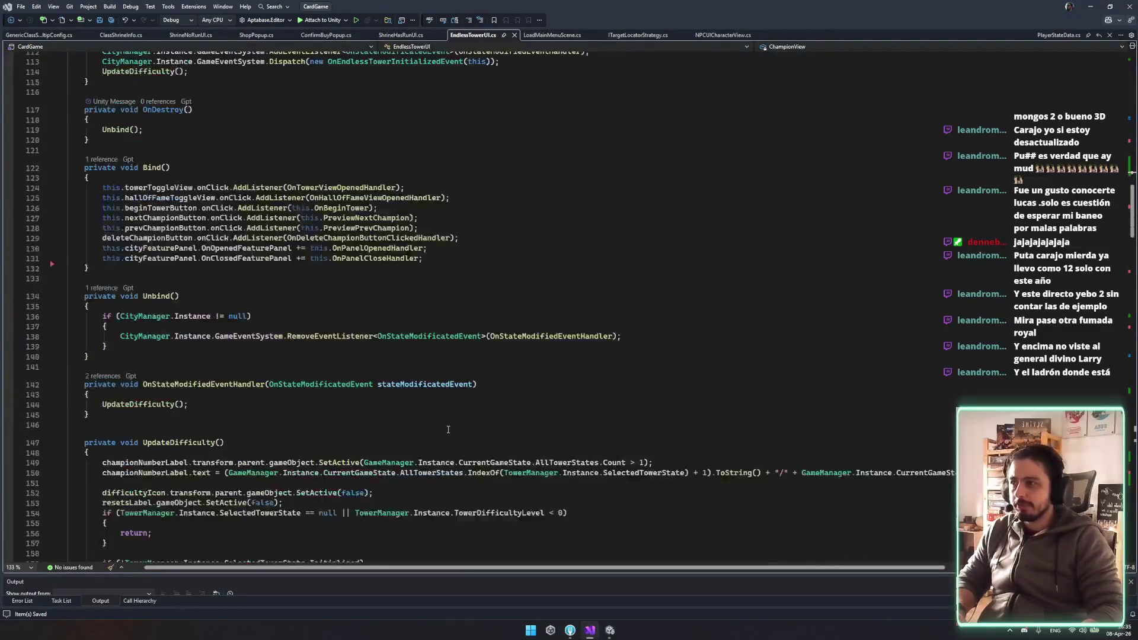
scroll(444, 427, "down", 20)
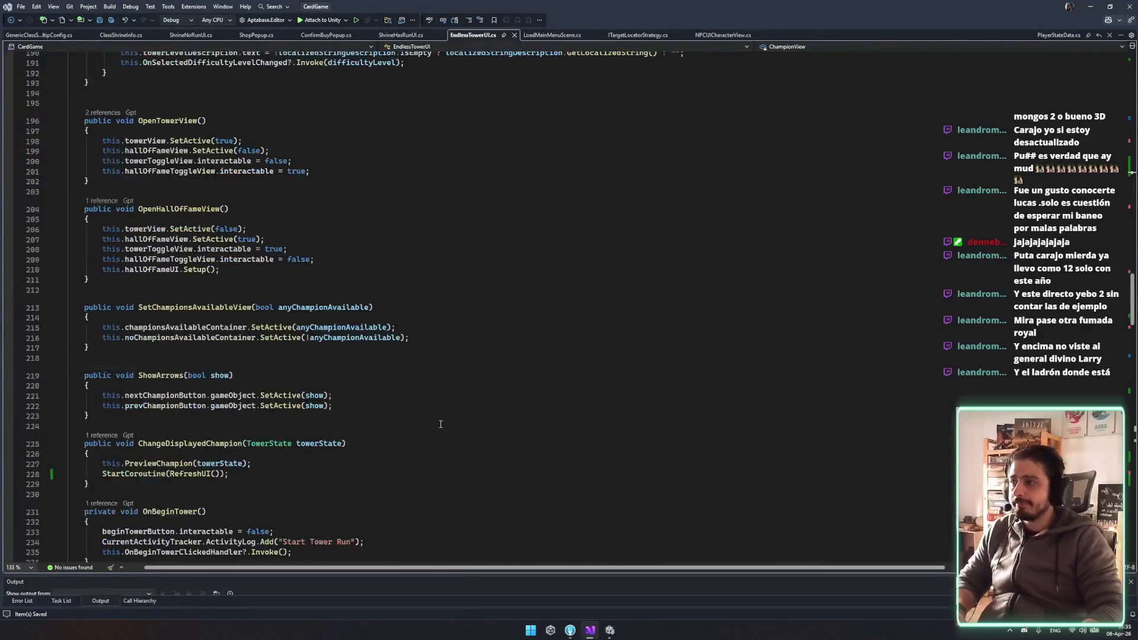
scroll(407, 407, "down", 8)
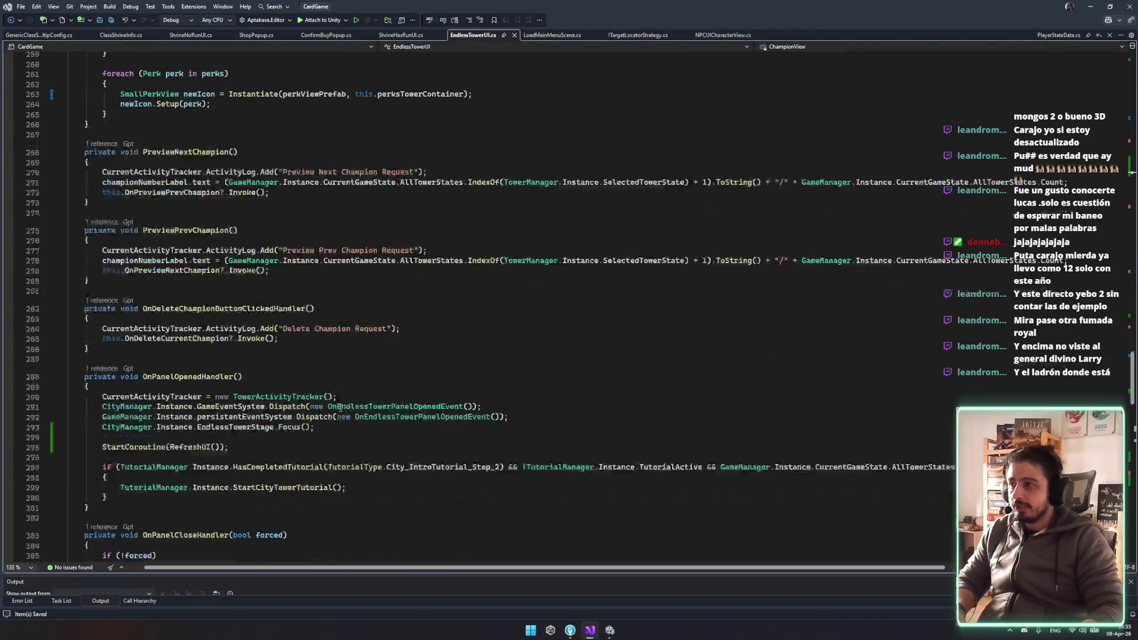
left_click(166, 271)
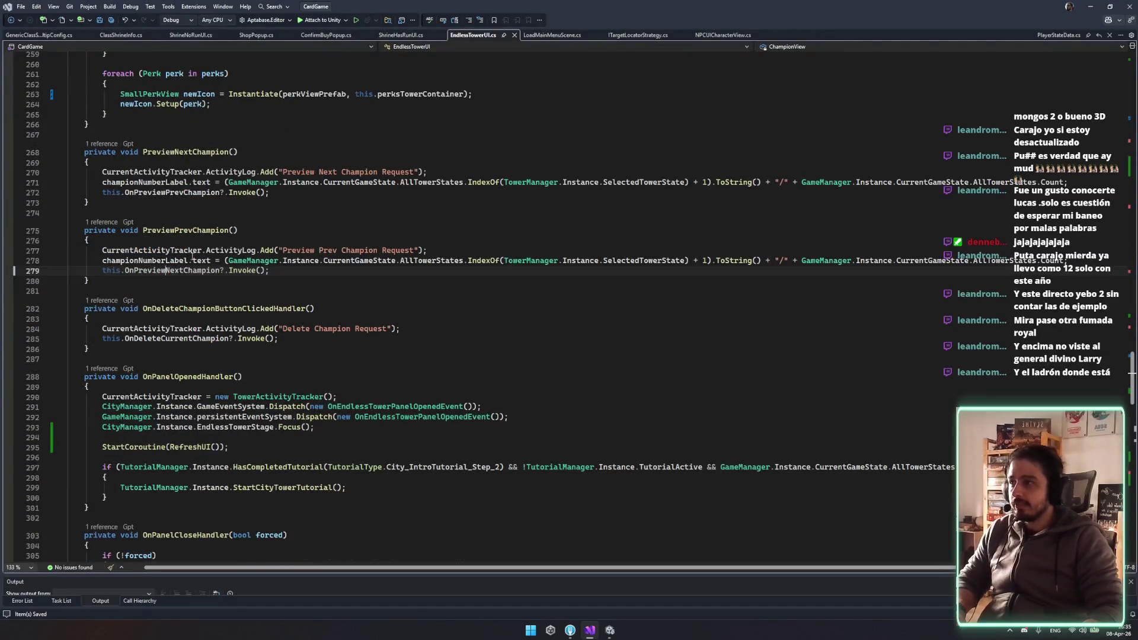
double_click(172, 271)
scroll(172, 270, "up", 2)
left_click(189, 212)
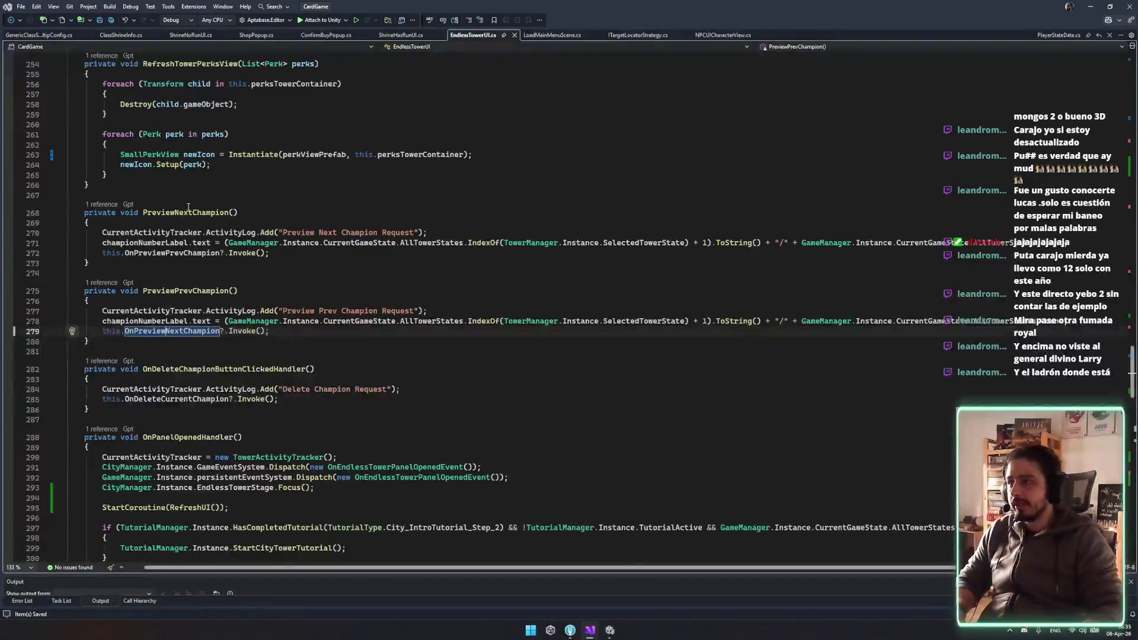
left_click(178, 321)
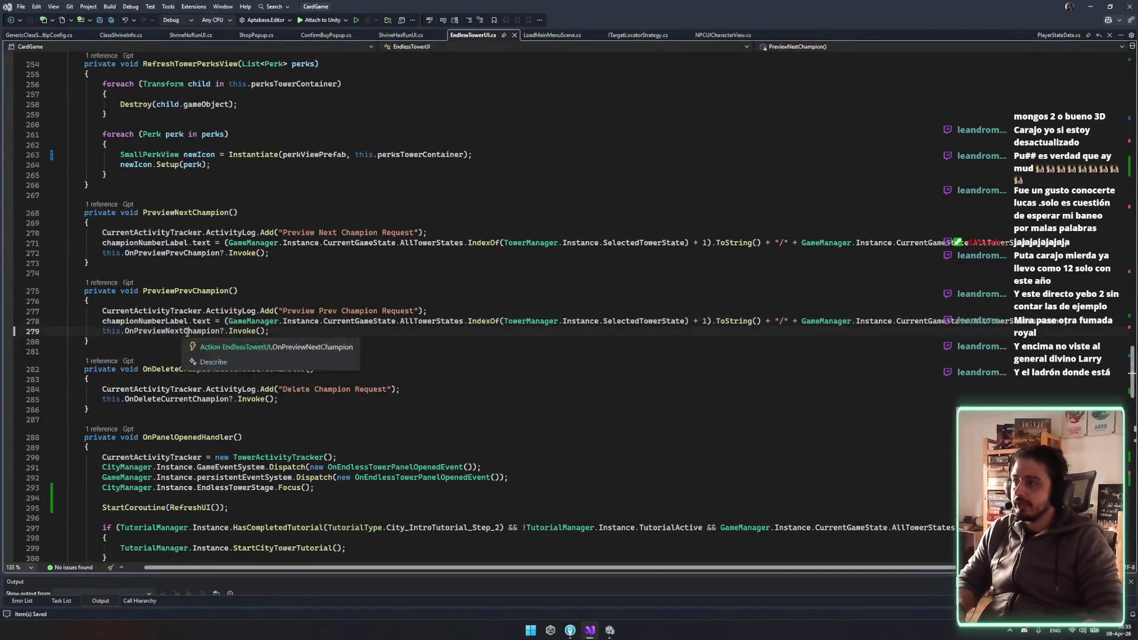
double_click(188, 332)
key("ctrl+f")
key("Return")
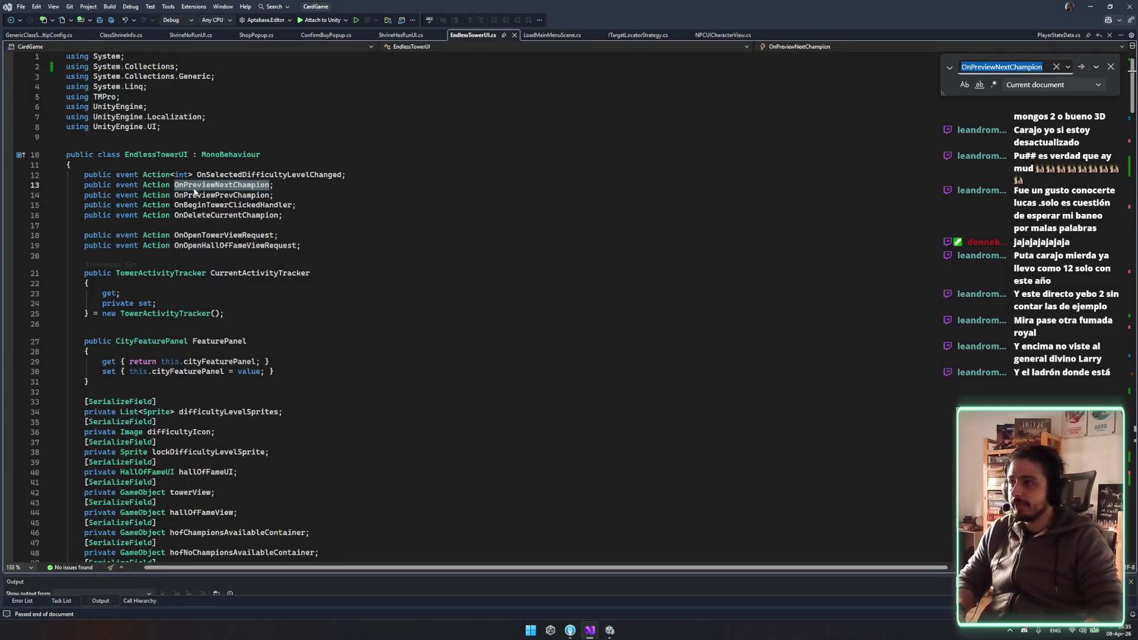
right_click(205, 187)
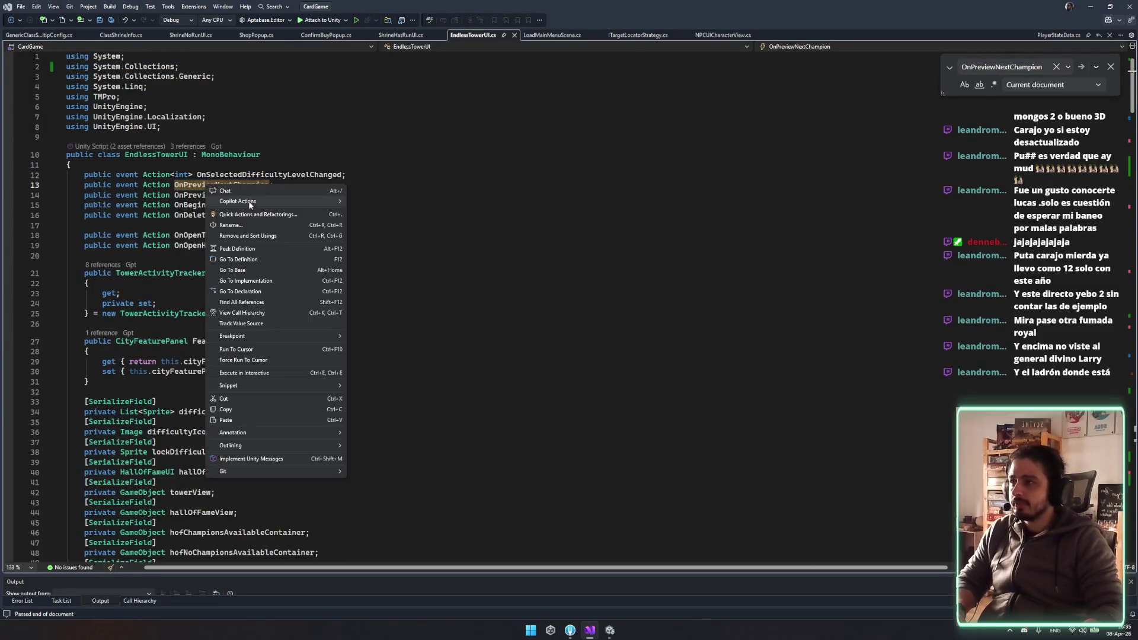
left_click(265, 283)
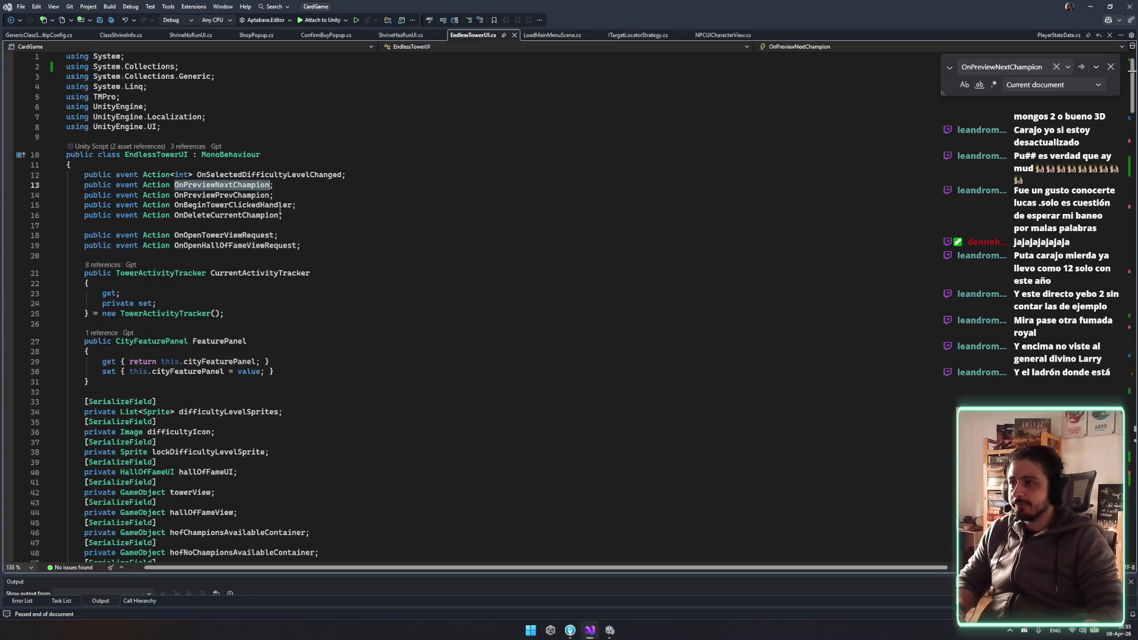
key("ctrl+f")
key("Return")
key("Return")
key("Return")
key("Return")
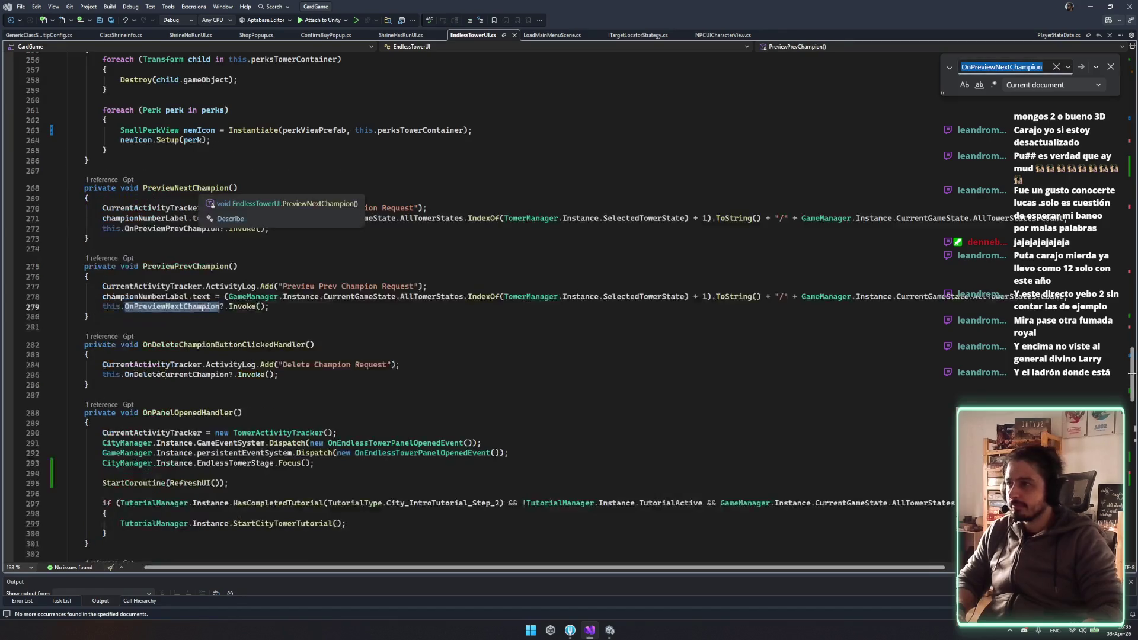
Follow PreviewChampion's references to the ChangeDisplayedChampion method that calls it
left_click(185, 157)
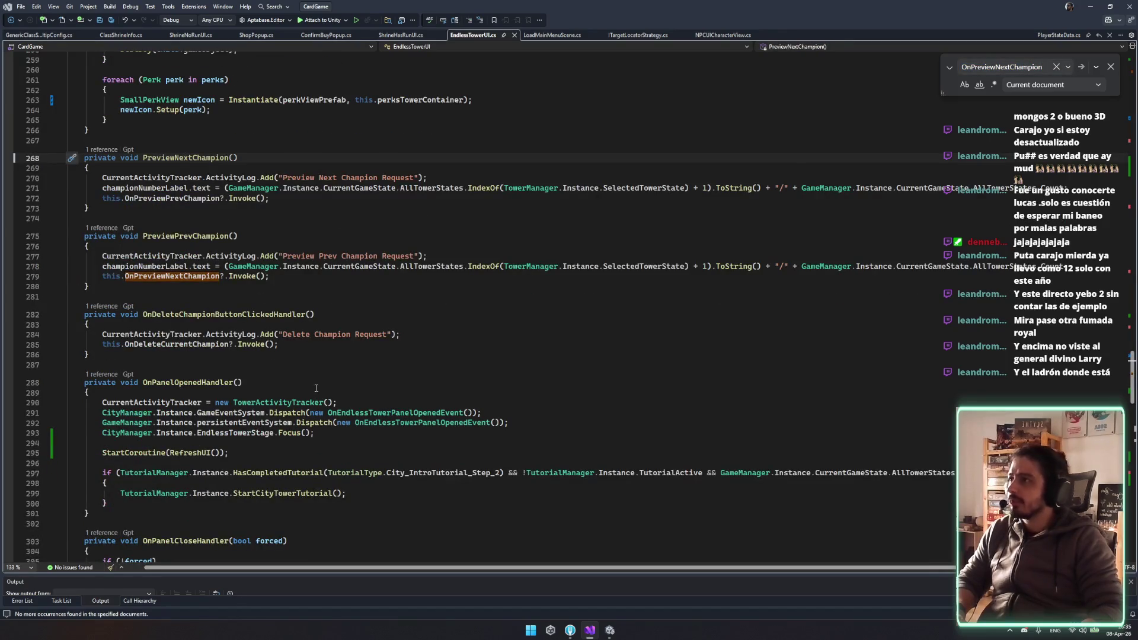
scroll(279, 395, "down", 5)
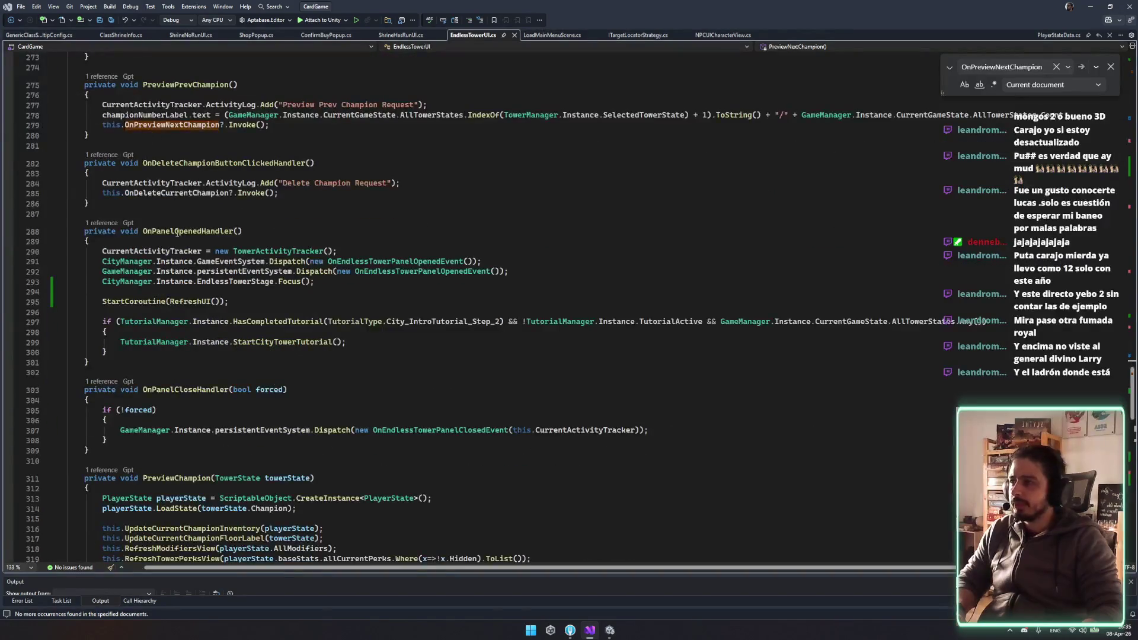
scroll(176, 229, "down", 7)
left_click(175, 247)
double_click(193, 235)
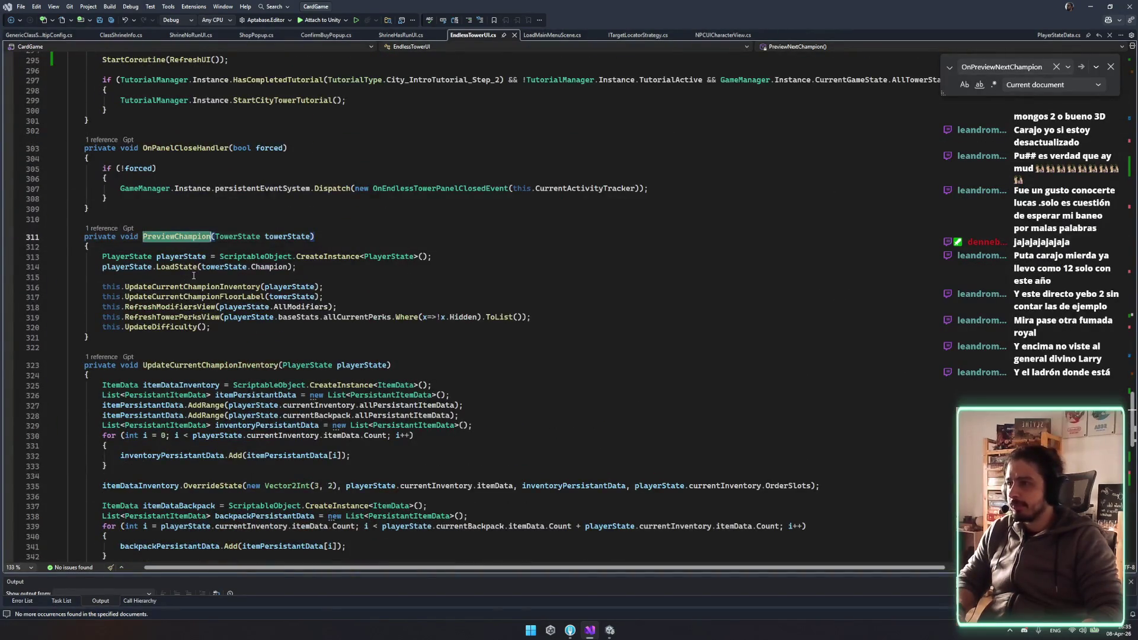
left_click(115, 230)
double_click(210, 195)
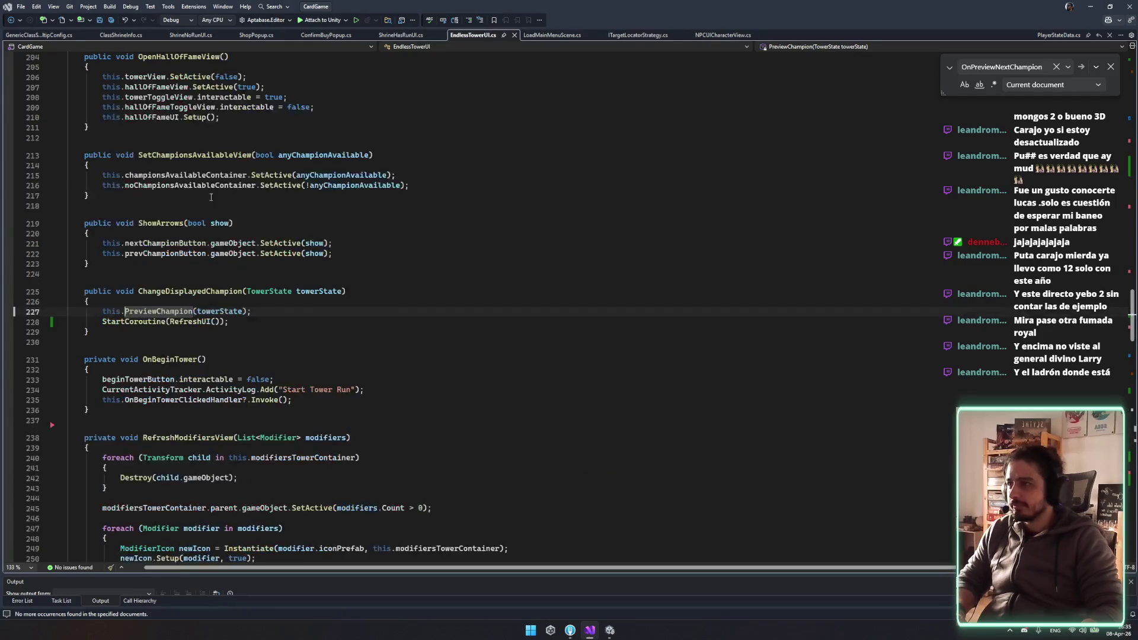
double_click(173, 293)
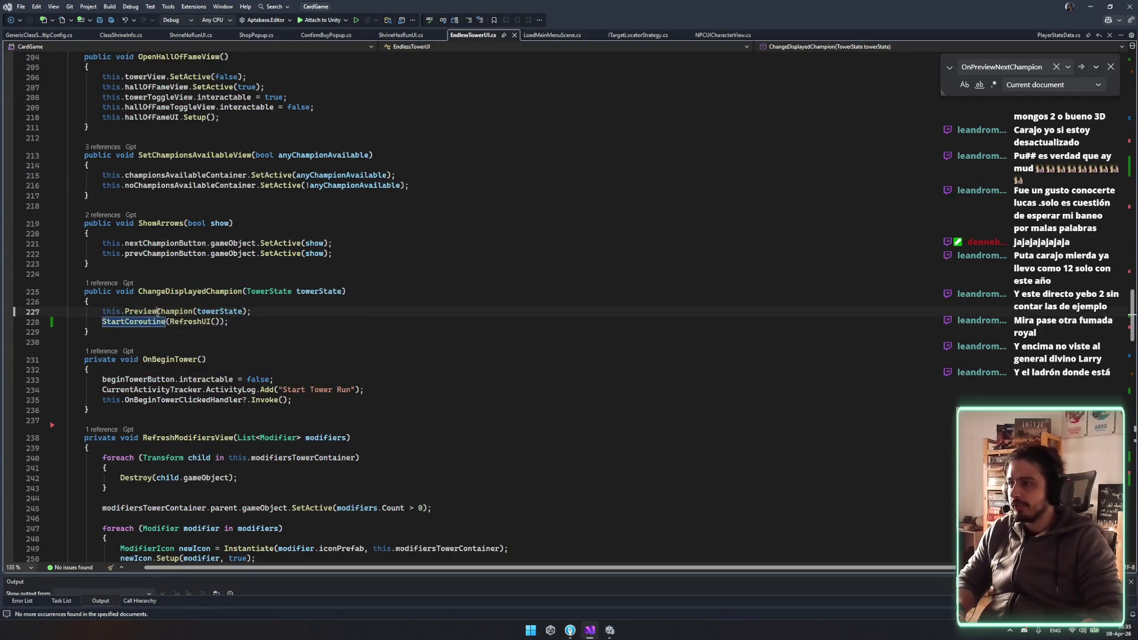
double_click(166, 312)
left_click(374, 292)
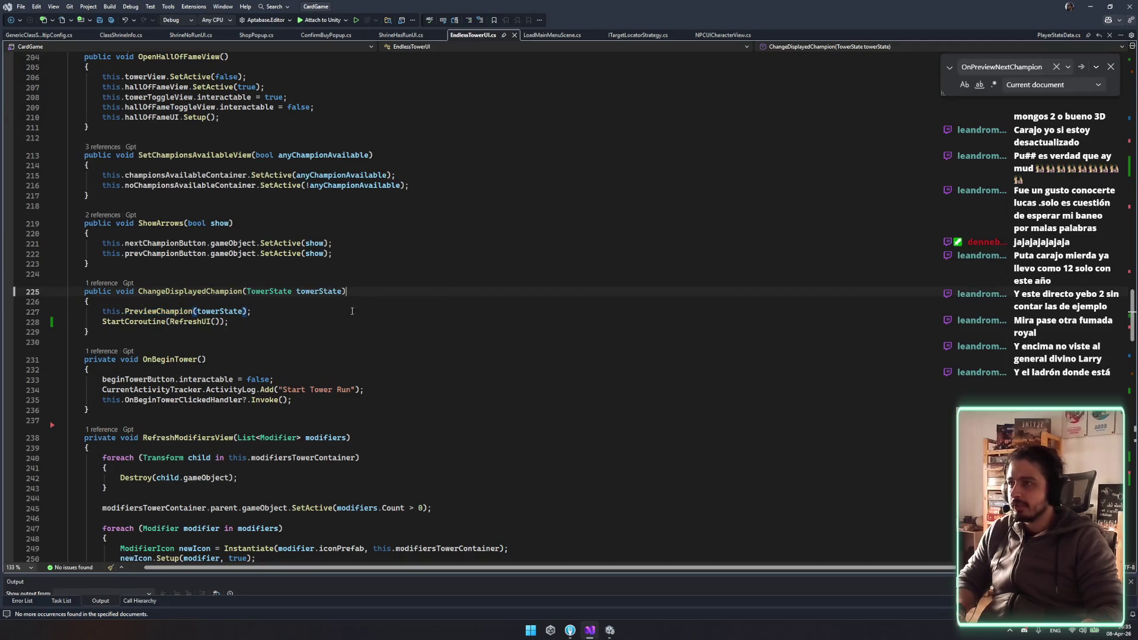
Add ChampionView.DOFade(1, 0.2f).From(0) to the PreviewChampion method
left_click(176, 312, "ctrl")
scroll(363, 381, "down", 10)
left_click(364, 407)
type("ChampionView")
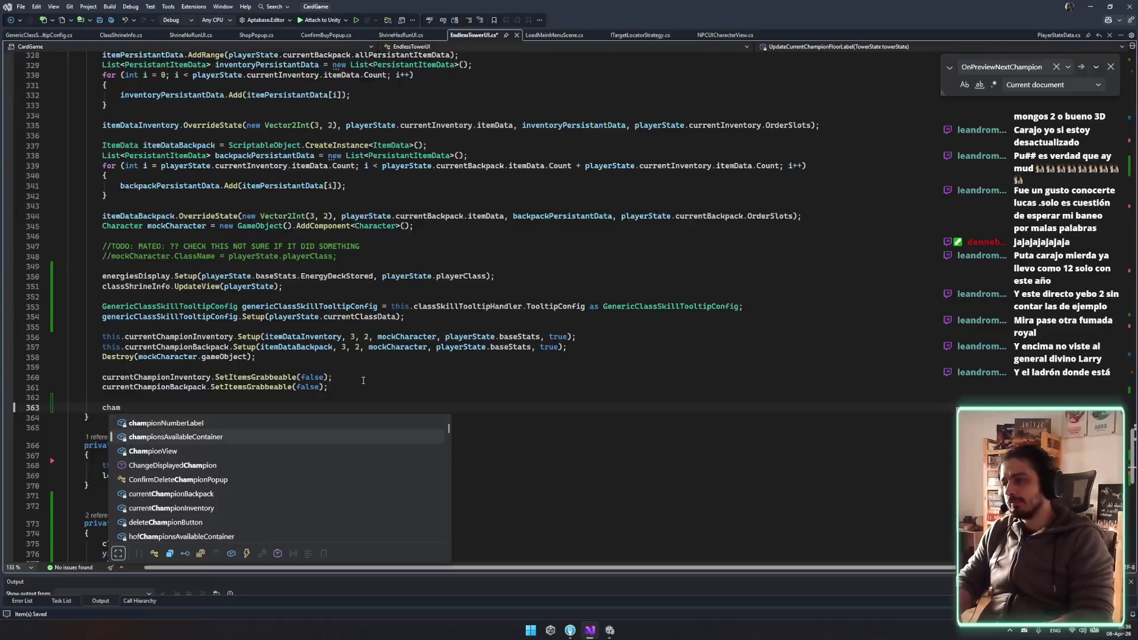
type(".dof")
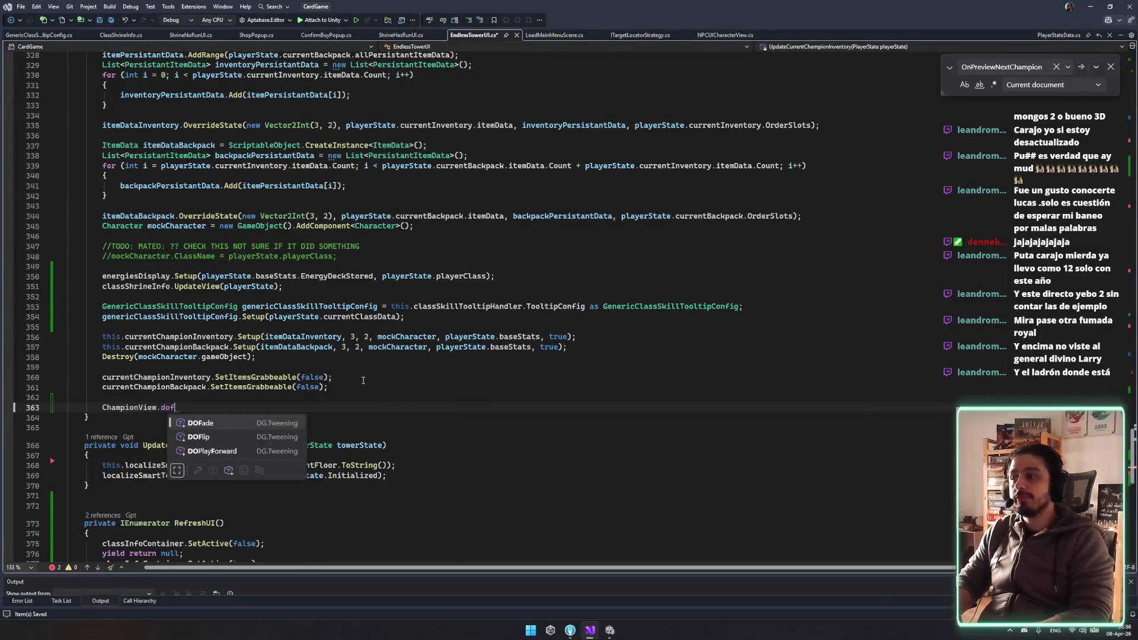
type("(1)")
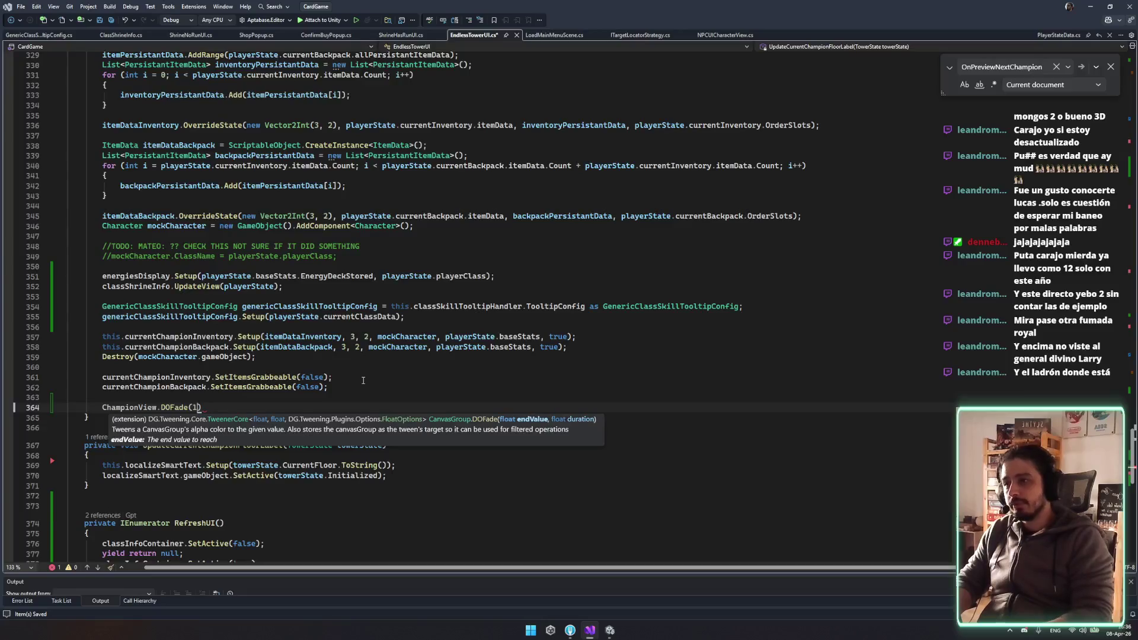
key("Down")
key("Down")
left_click(200, 408)
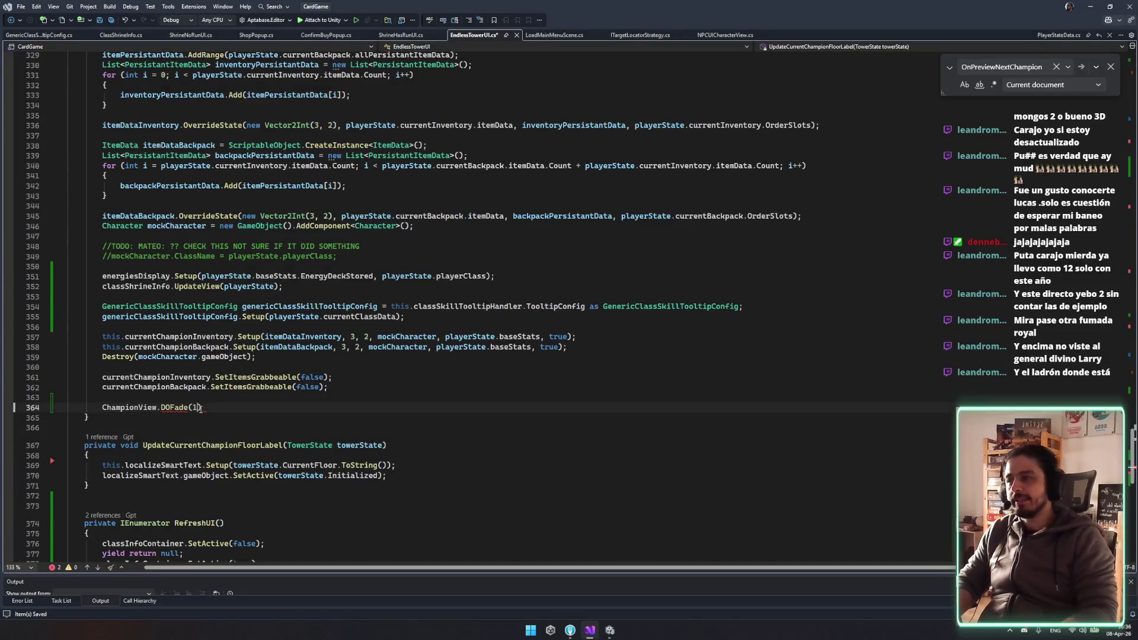
type(", 0.2f).From")
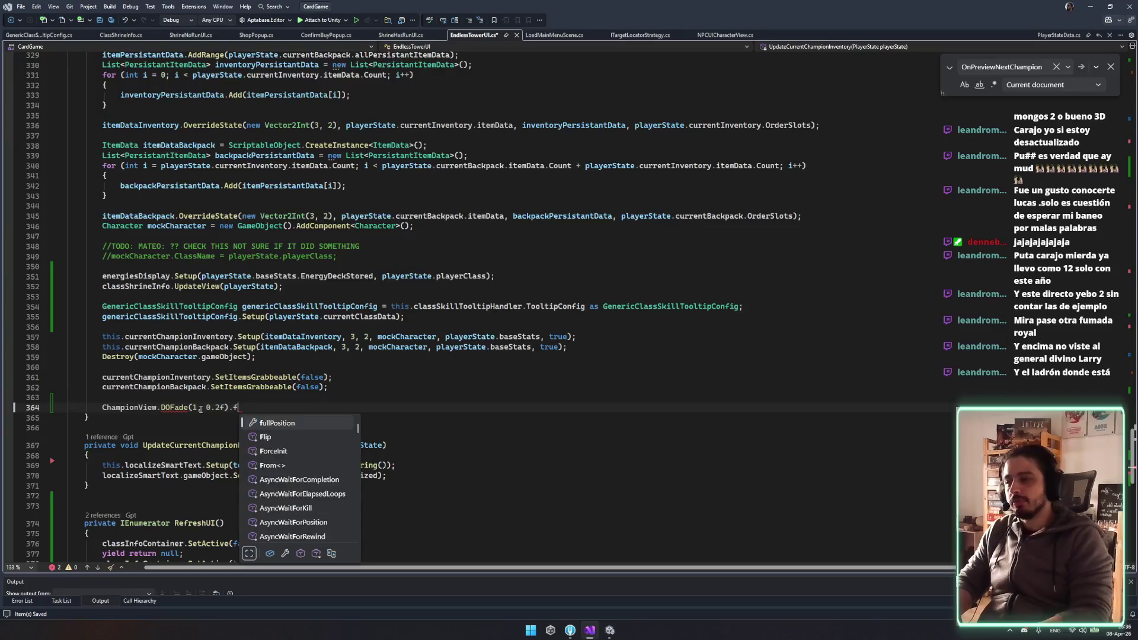
type("(0);")
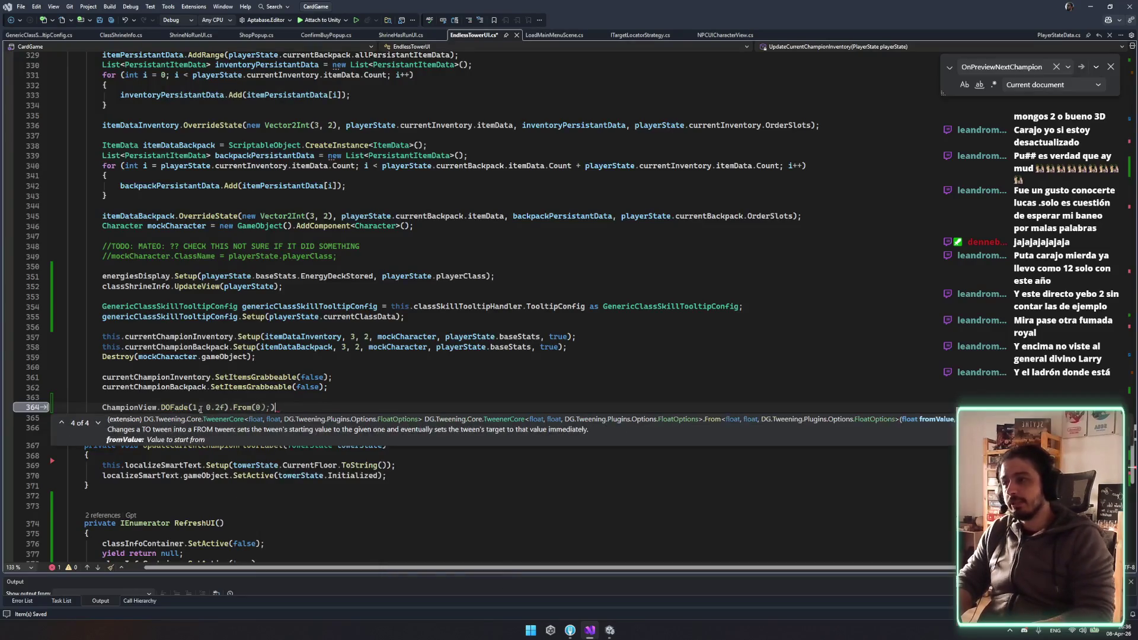
key("BackSpace")
key("BackSpace")
Insert ChampionView.DOKill(true) before the fade call and return to Unity
left_click(167, 398)
key("Return")
type("ChampionView.DOKill(")
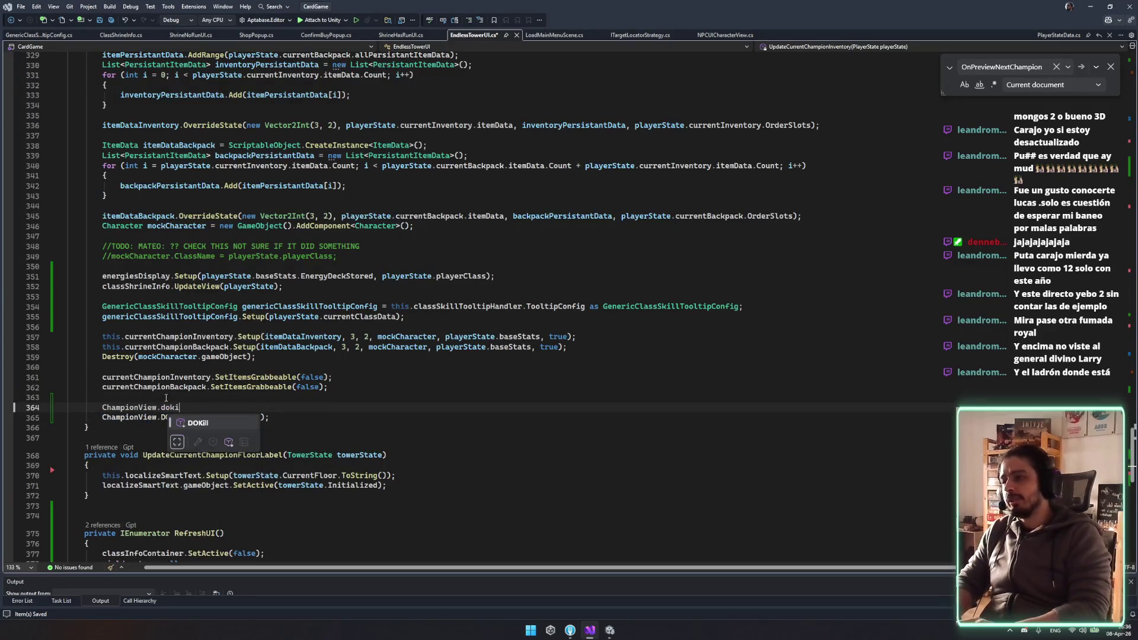
type("true);")
left_click(399, 416)
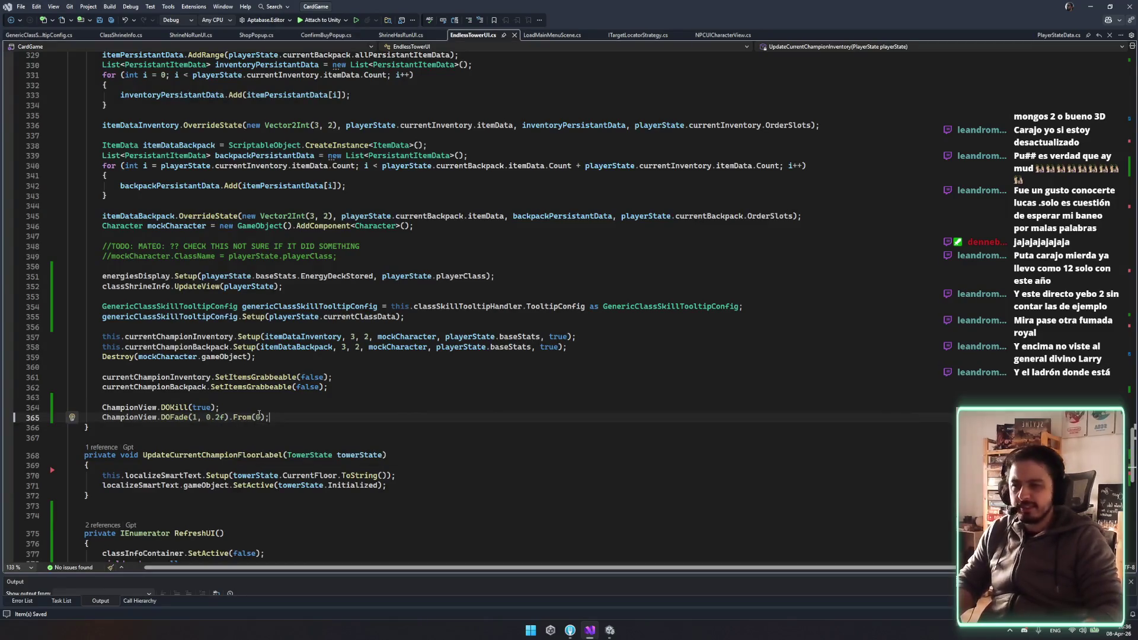
left_click(412, 387)
left_click(173, 417)
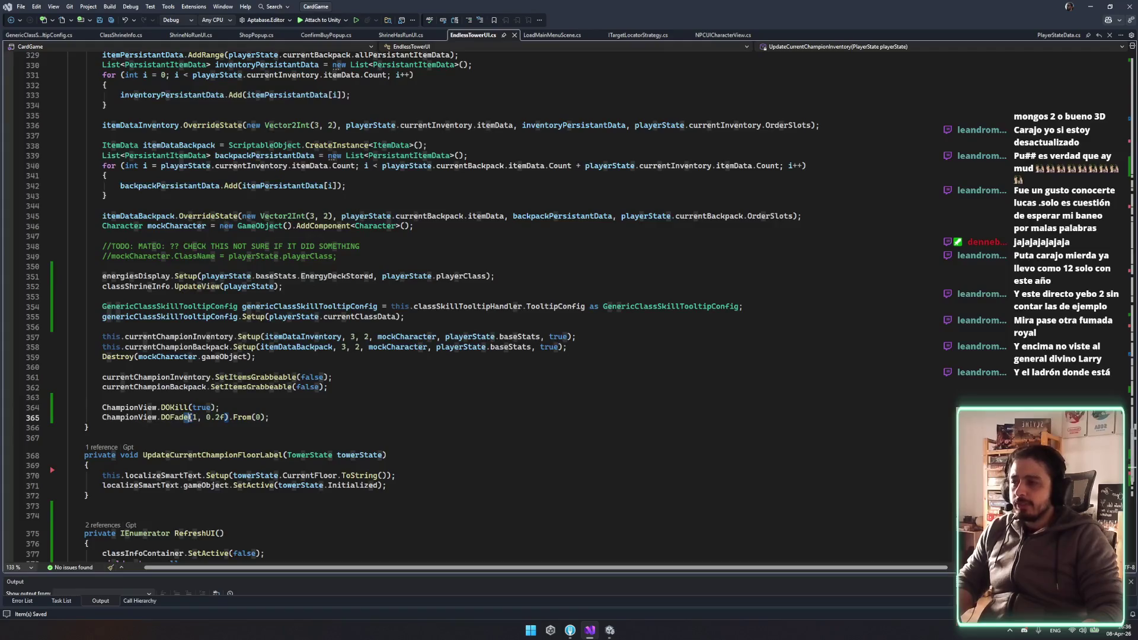
left_click(609, 630)
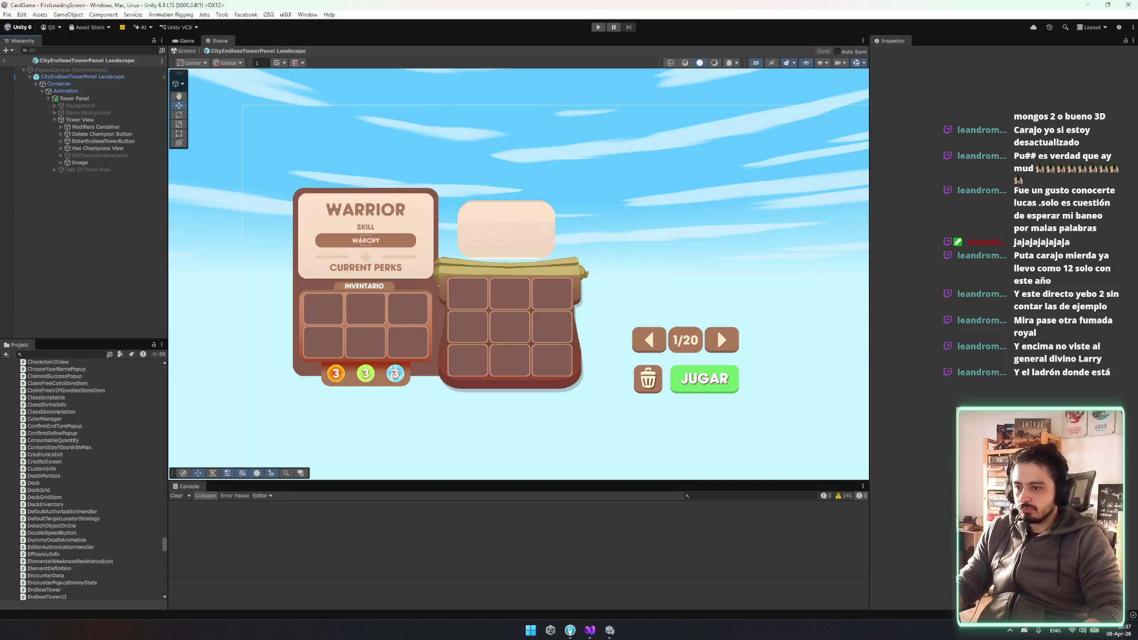
Play-test the game, inspect the unassigned ChampionView error, and stop play mode
key("ctrl+p")
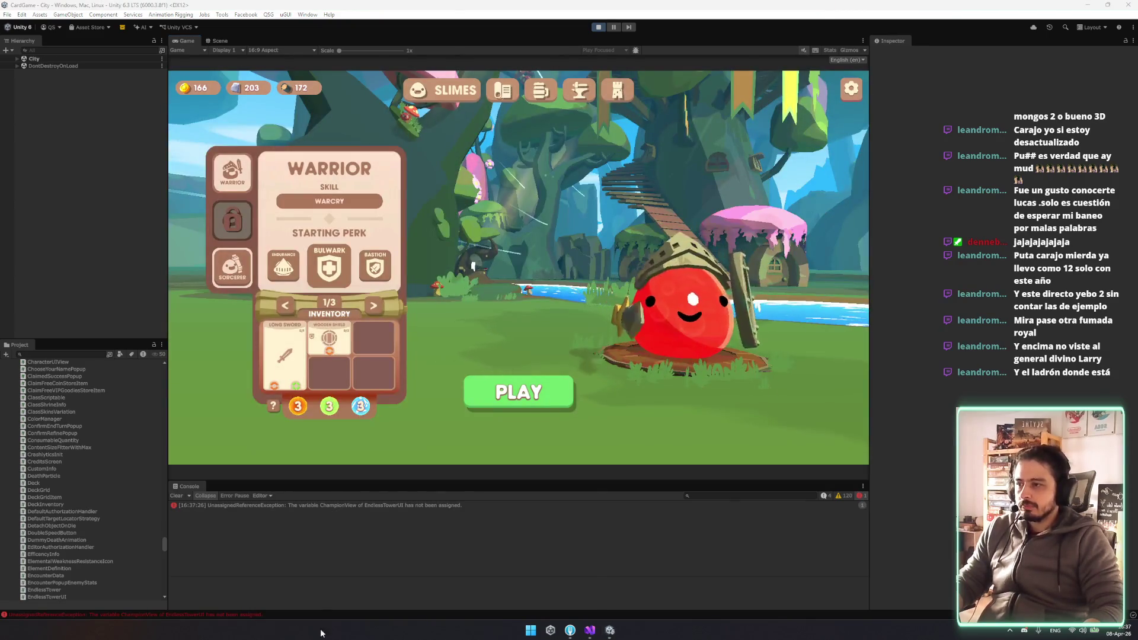
left_click(348, 505)
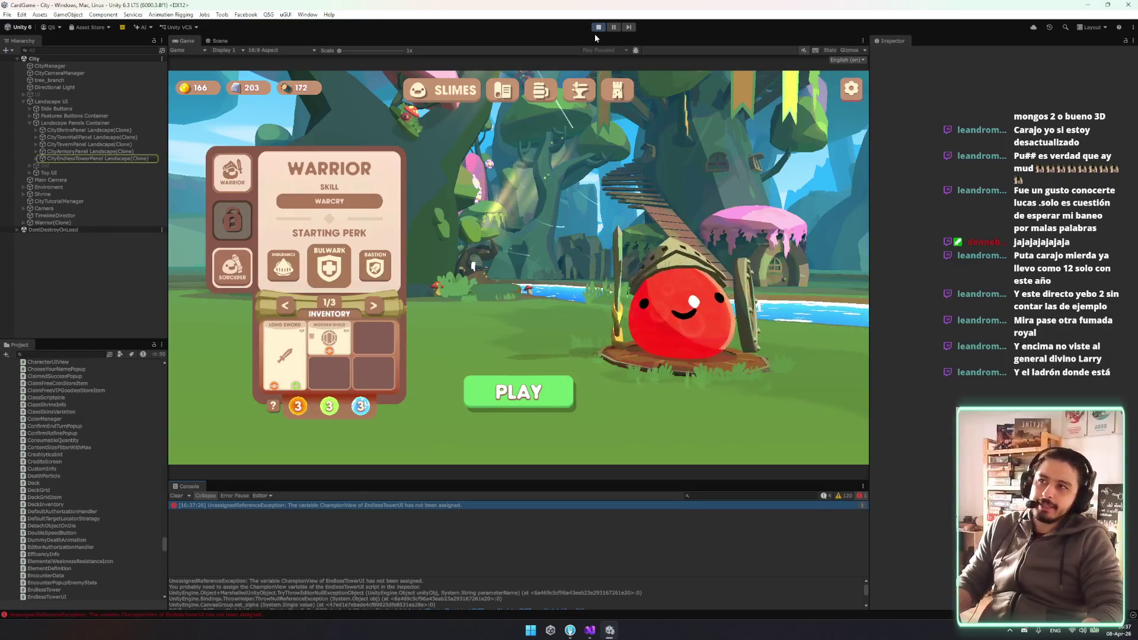
key("ctrl+p")
Find and open the CityEndlessTowerPanel Landscape prefab, assigning Has Champions View to Champion View
left_click(83, 354)
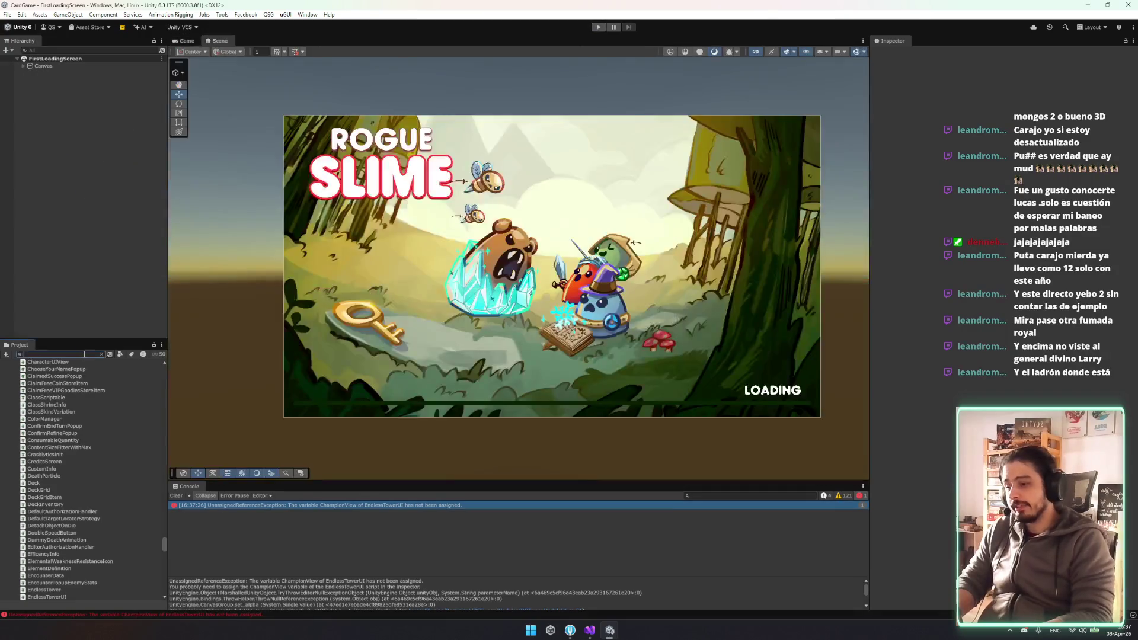
type("la")
scroll(83, 480, "down", 10)
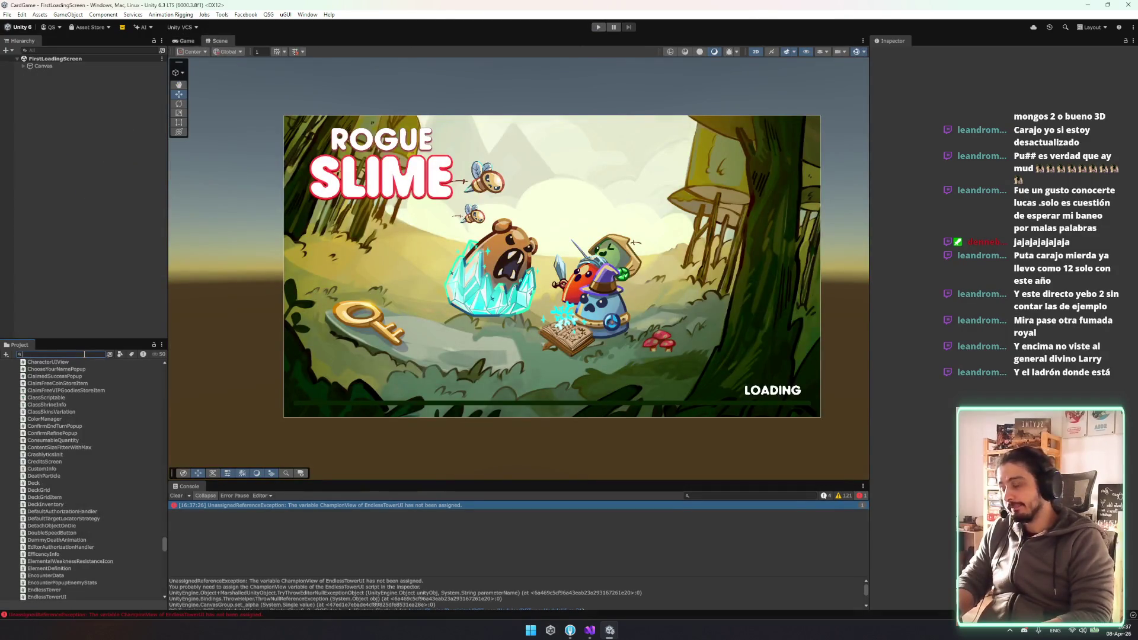
key("BackSpace")
key("BackSpace")
key("BackSpace")
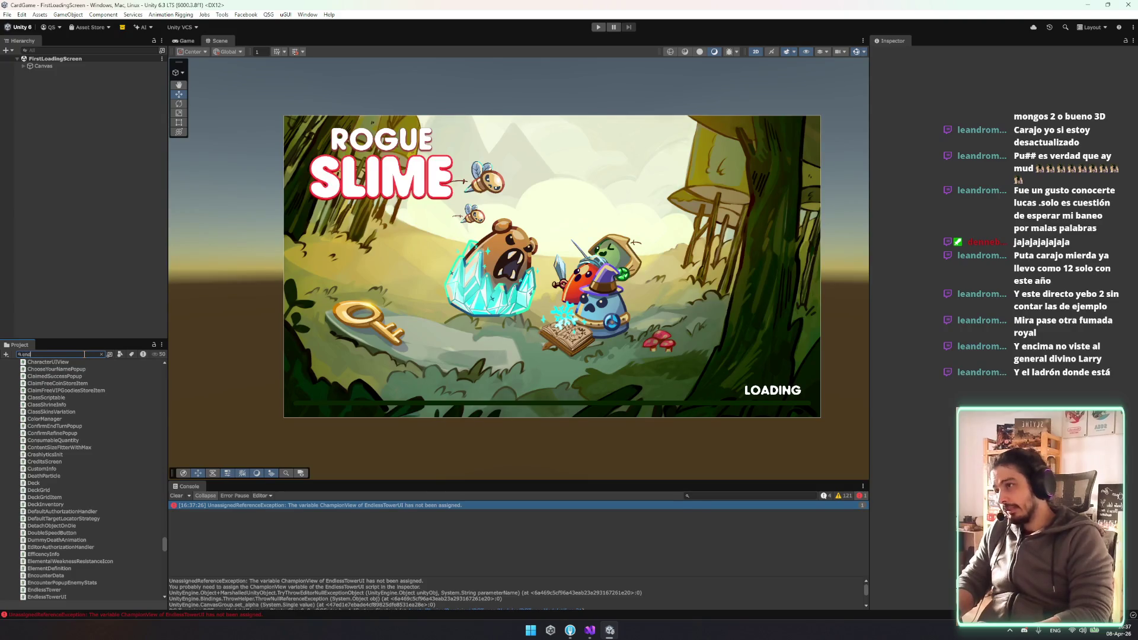
type("less")
left_click(74, 400)
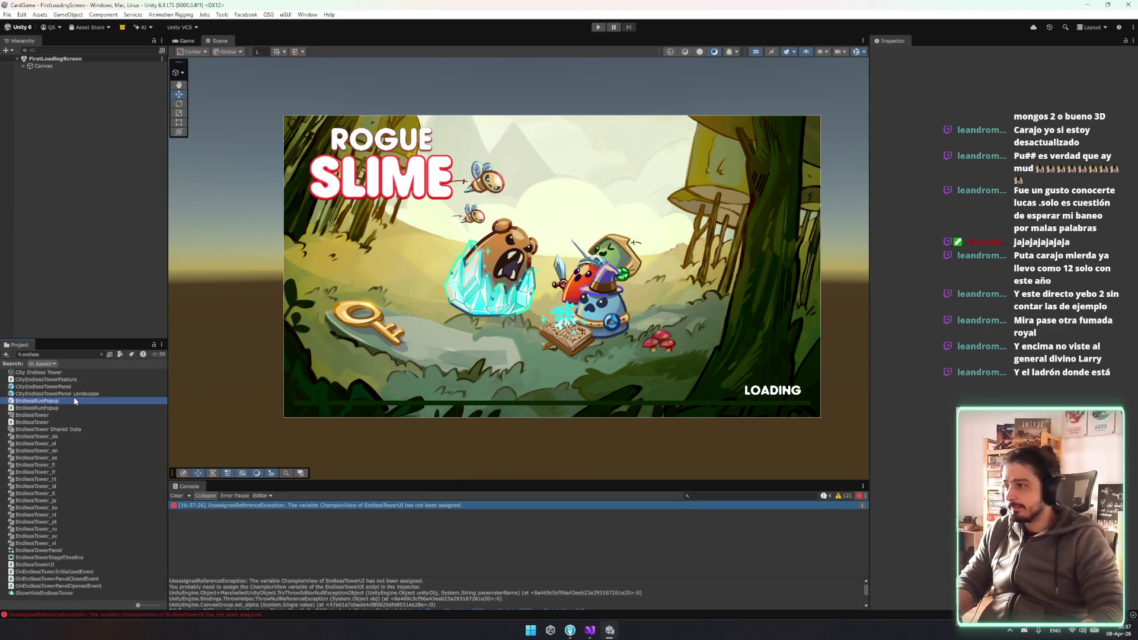
left_click(76, 394)
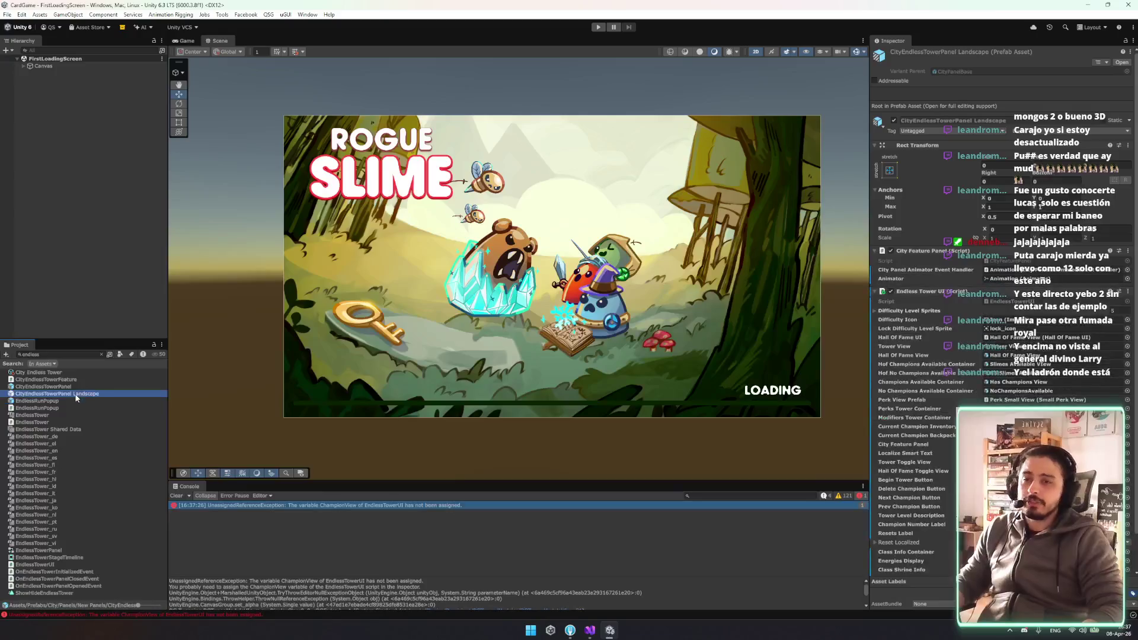
double_click(72, 393)
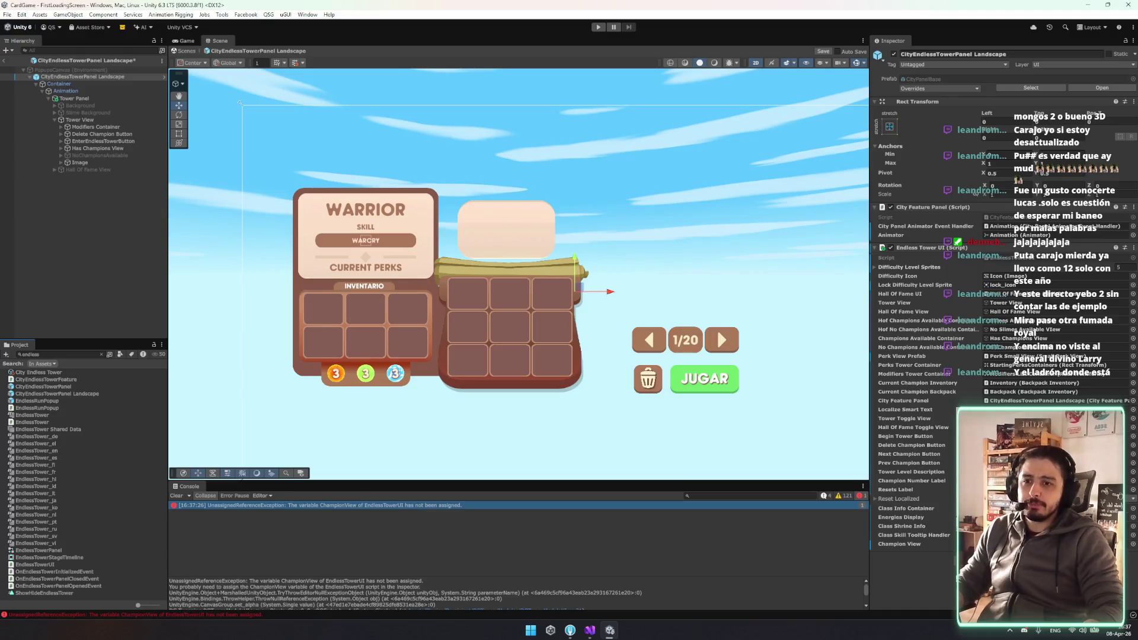
left_click(1133, 544)
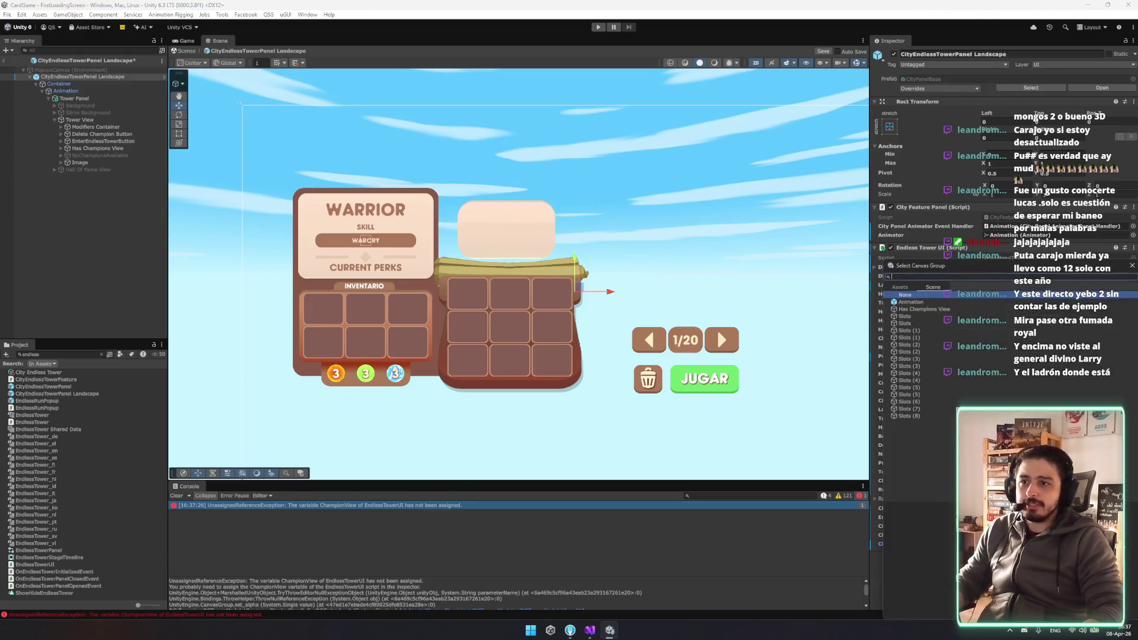
double_click(937, 309)
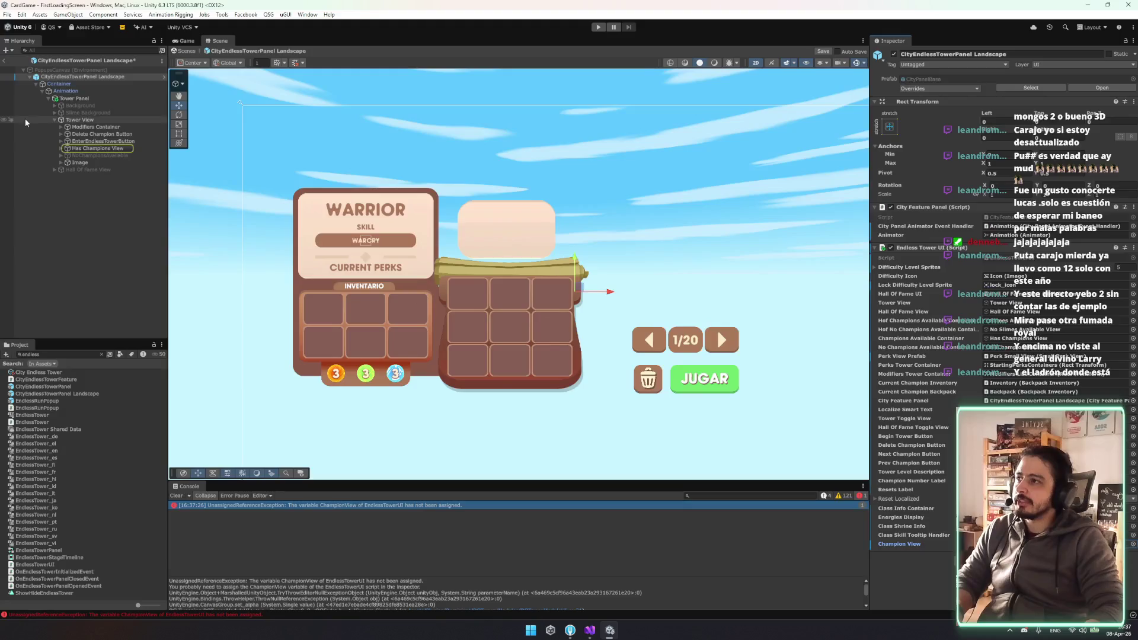
left_click(187, 51)
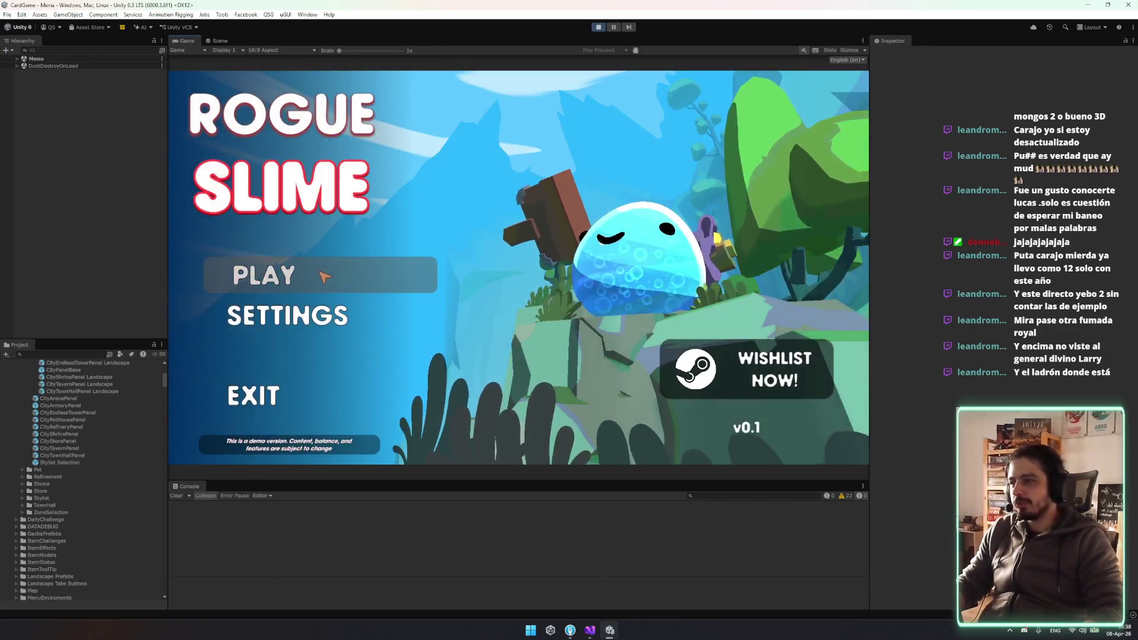
Enter the game, open the Tower panel, and flip repeatedly between Warrior and Sorcerer to watch the fade
left_click(323, 275)
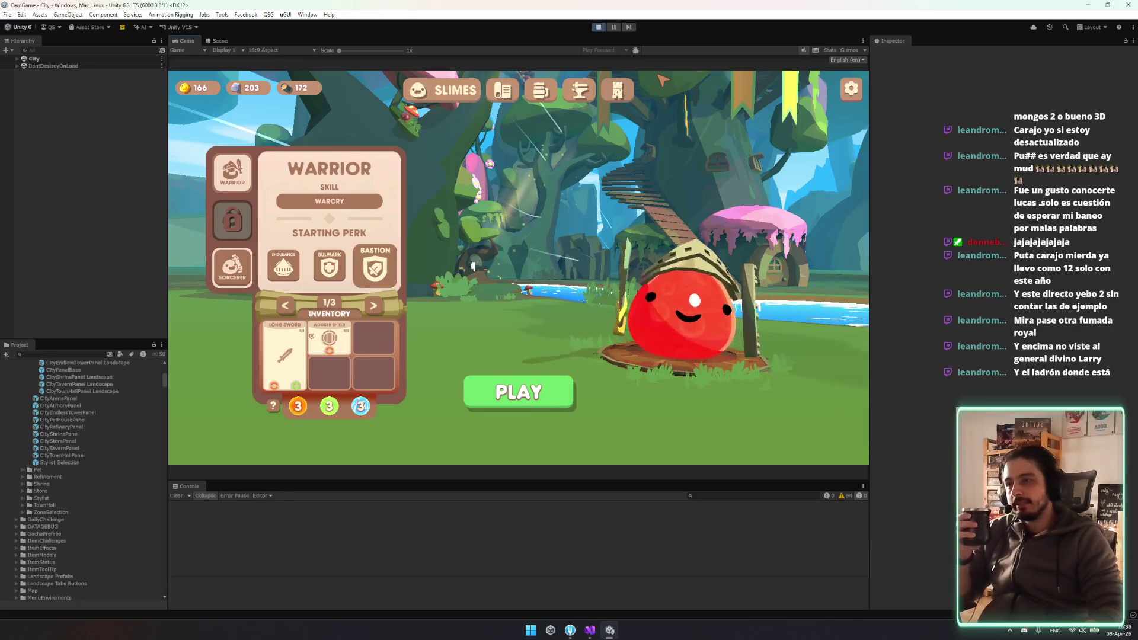
left_click(617, 89)
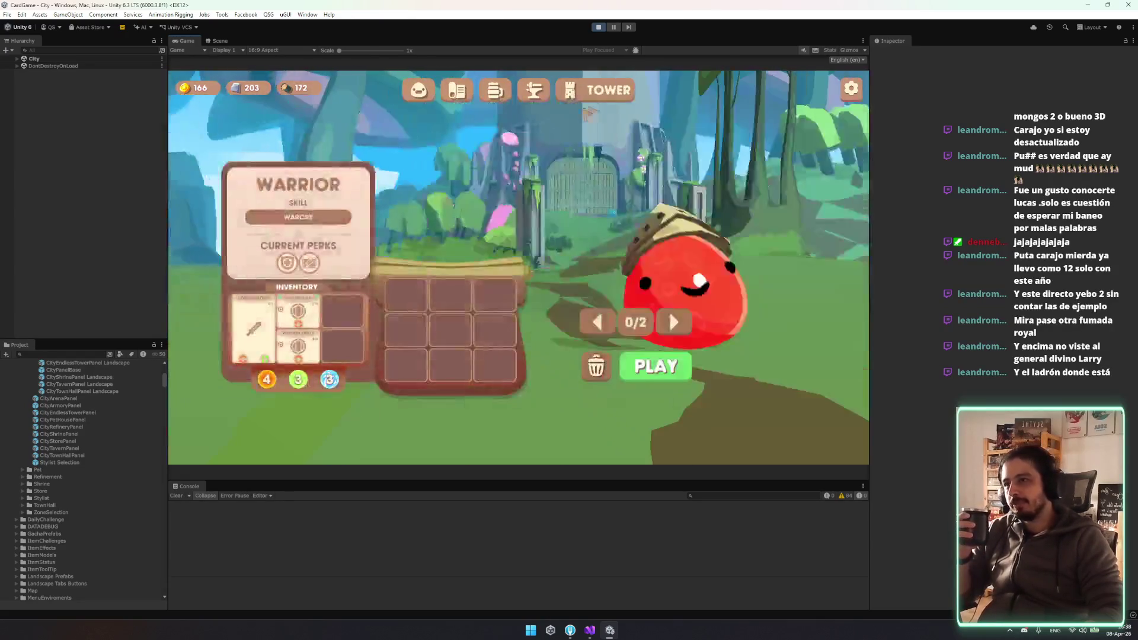
left_click(675, 322)
left_click(600, 321)
left_click(602, 320)
left_click(603, 322)
left_click(602, 322)
left_click(674, 322)
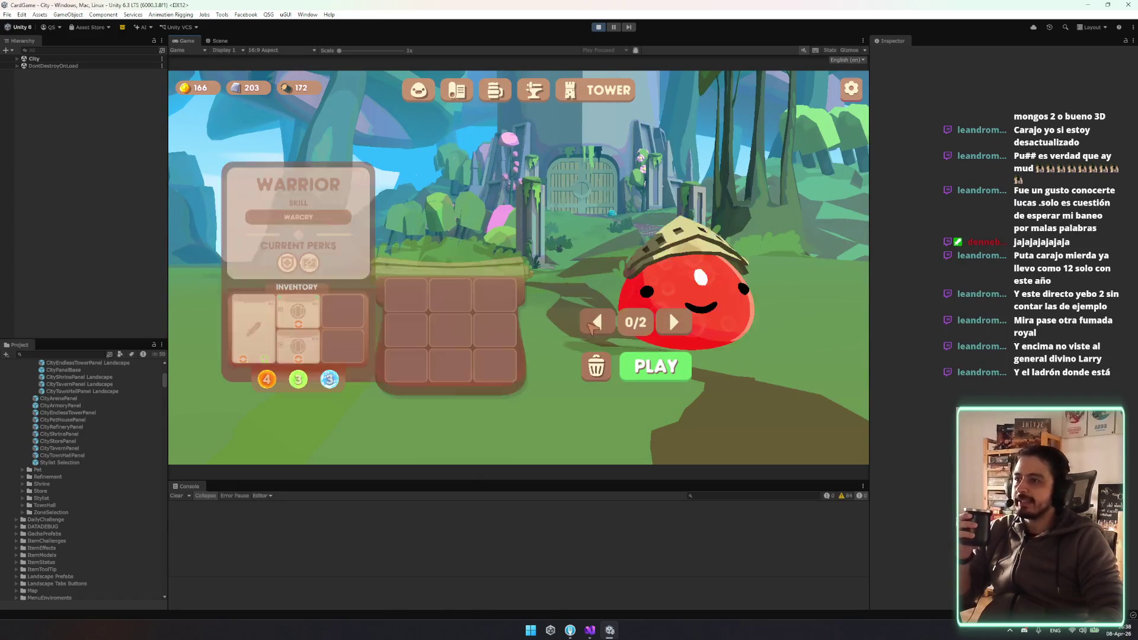
left_click(676, 322)
left_click(600, 322)
left_click(599, 322)
left_click(599, 323)
left_click(599, 323)
left_click(667, 311)
left_click(667, 311)
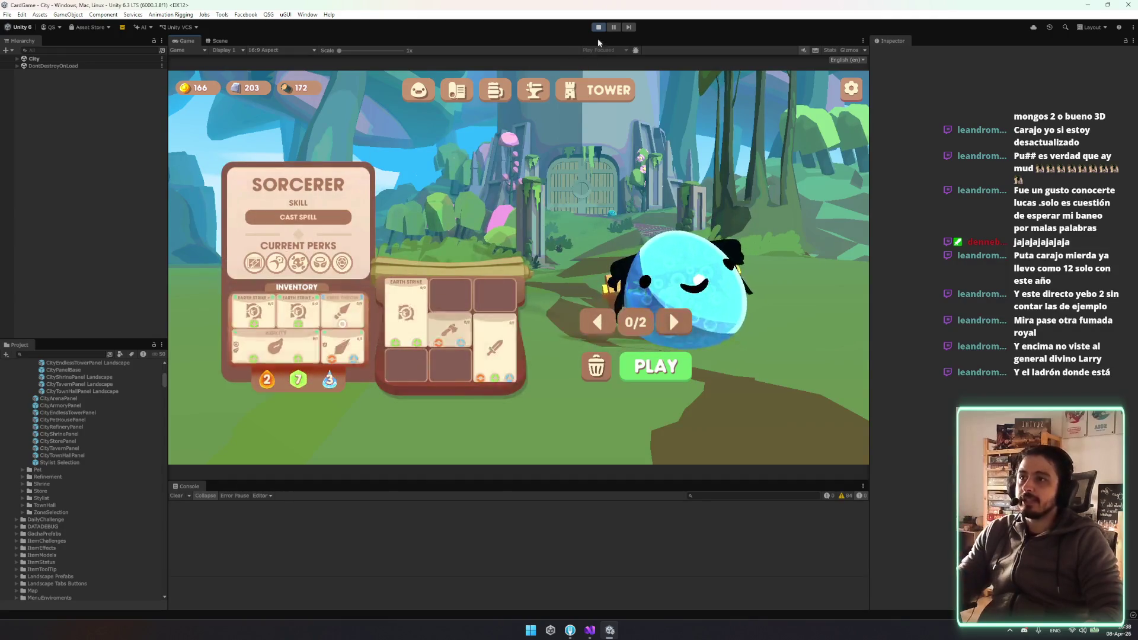
left_click(596, 631)
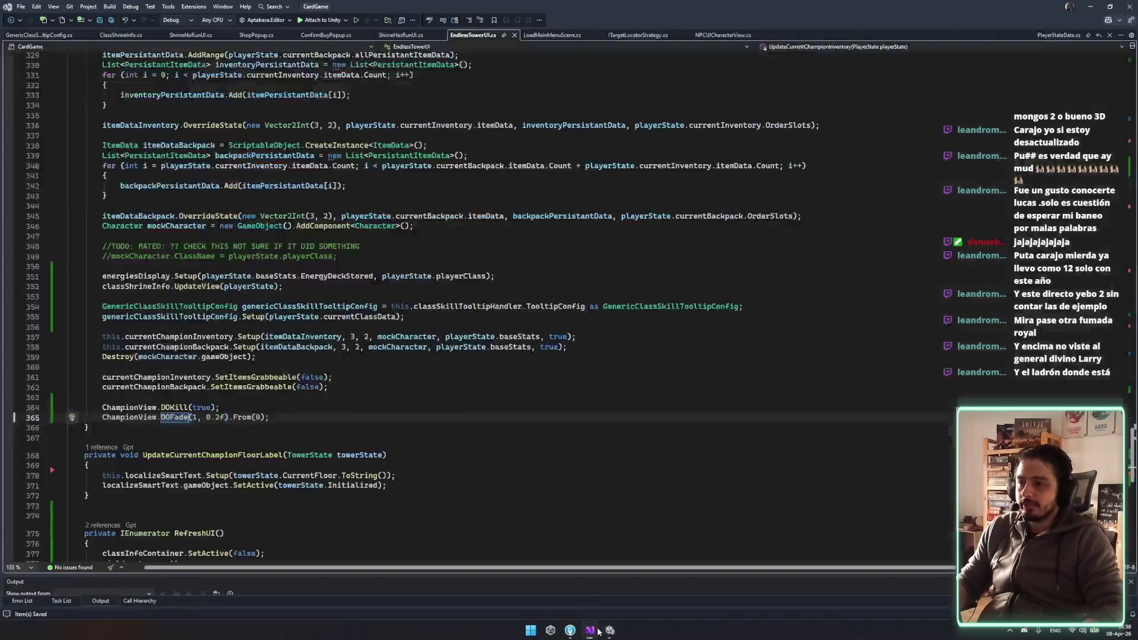
Chain .SetDelay(0.1f) onto the ChampionView fade call and save
key("Left")
type(".")
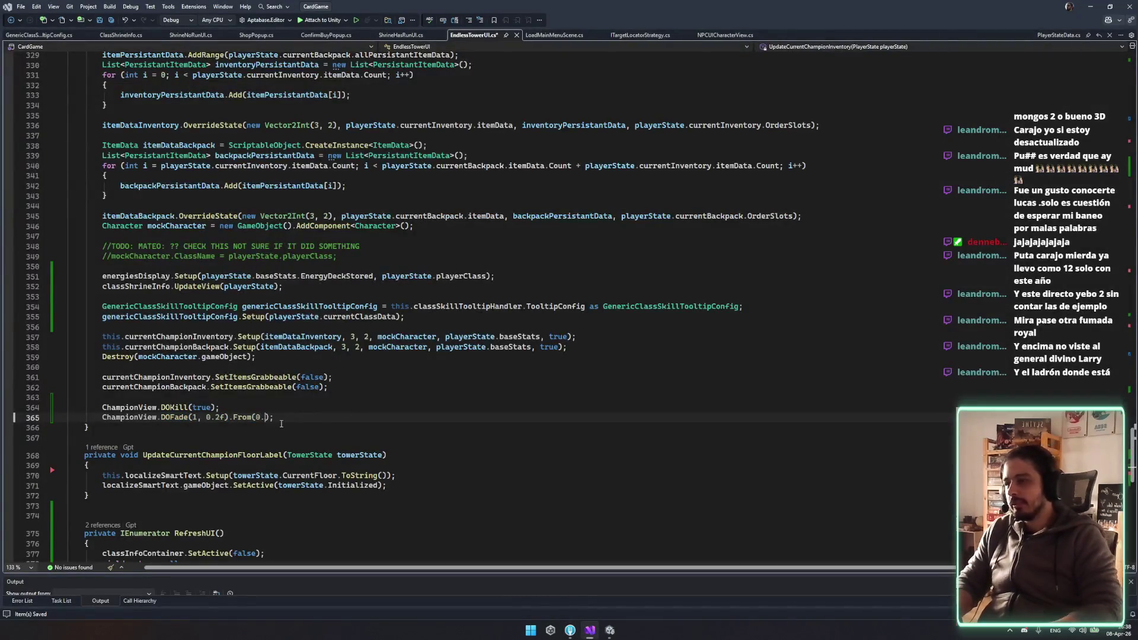
type("SetDelay();")
key("Delete")
key("Delete")
key("Left")
key("Left")
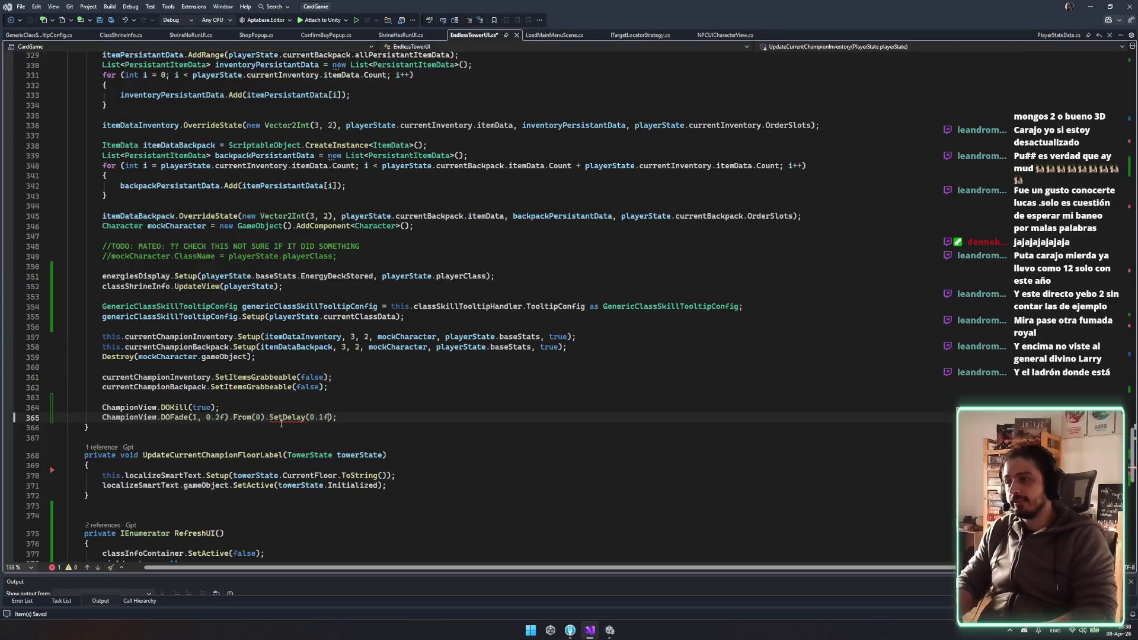
key("ctrl+s")
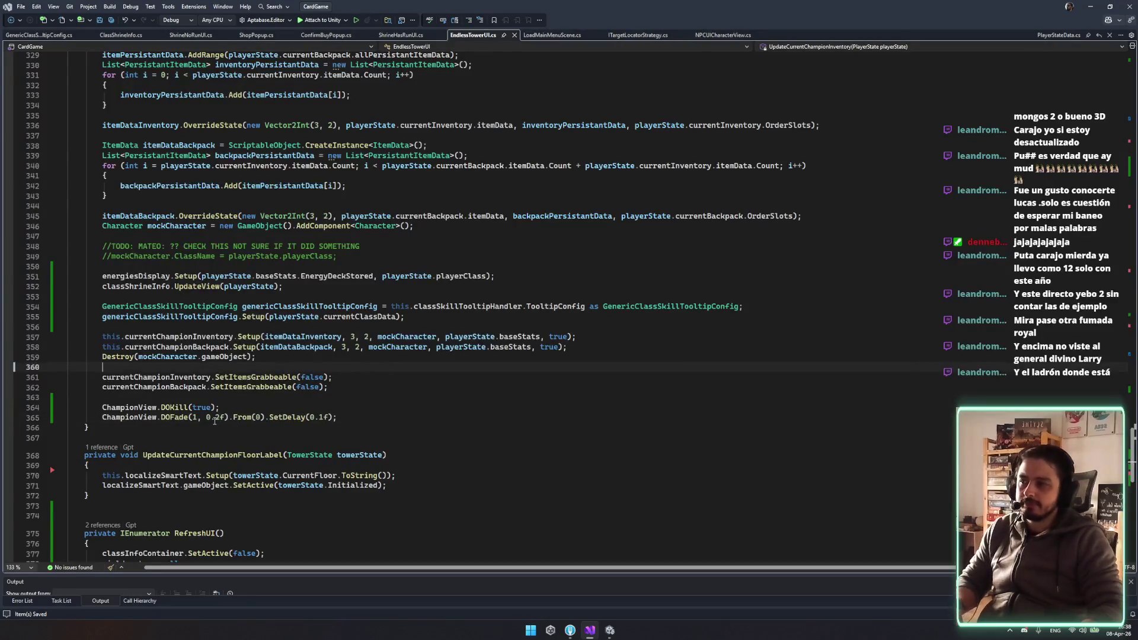
Lengthen the fade duration from 0.2f to 0.24f and return to Unity
left_click(385, 439)
type("3")
key("BackSpace")
type("2")
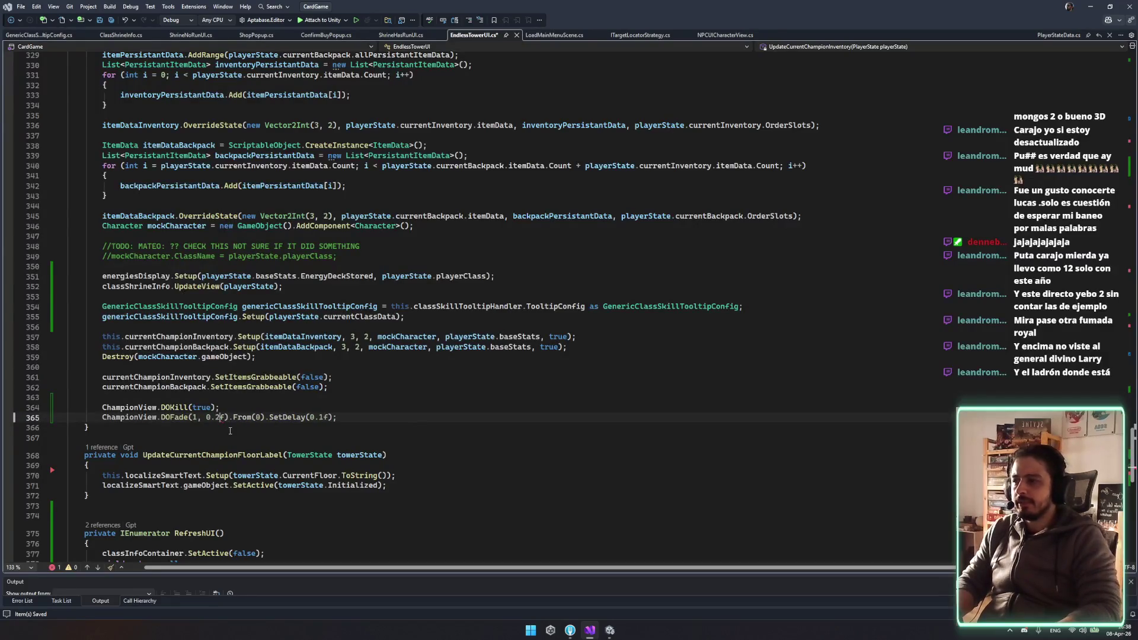
type("4")
left_click(394, 396)
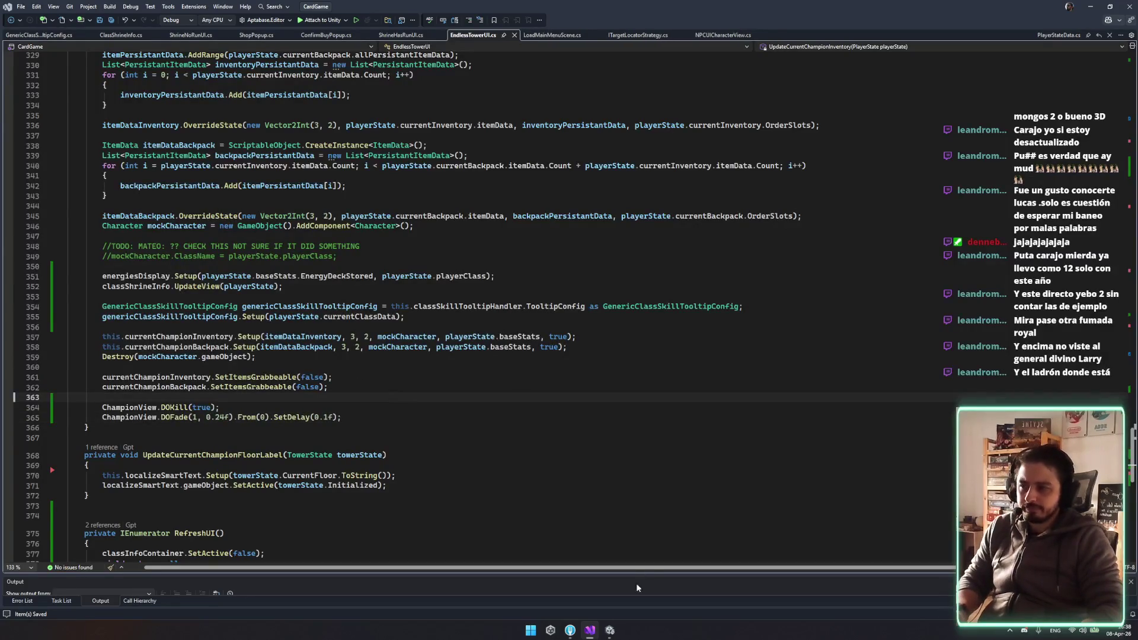
left_click(610, 631)
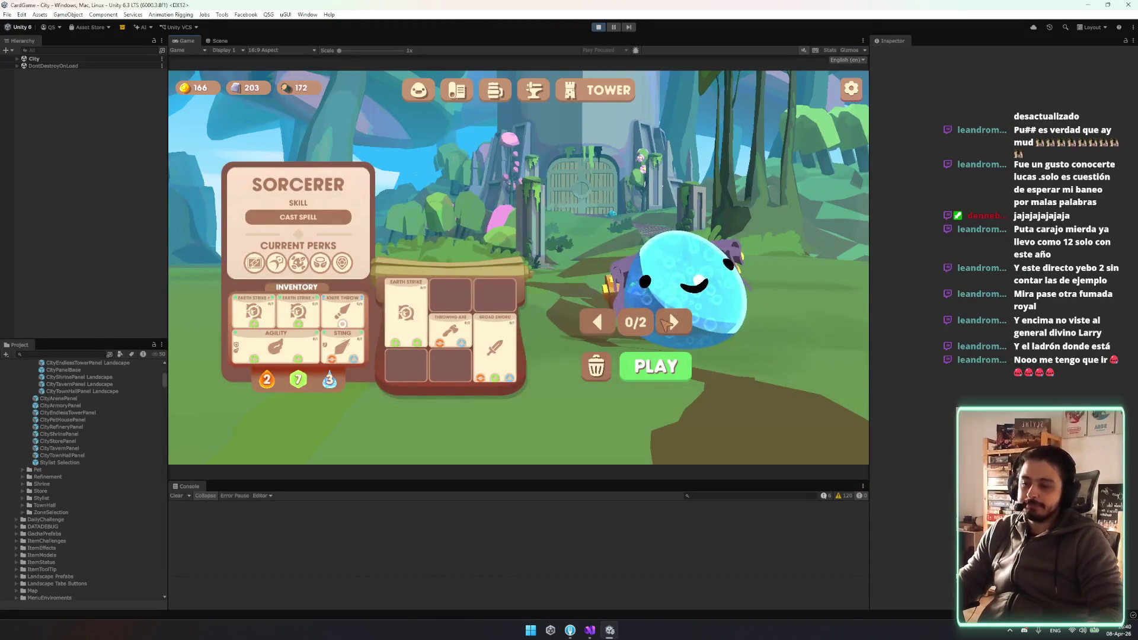
Toggle repeatedly between Warrior and Sorcerer in the Game view to watch the delayed fade-in
left_click(670, 323)
left_click(604, 332)
left_click(604, 332)
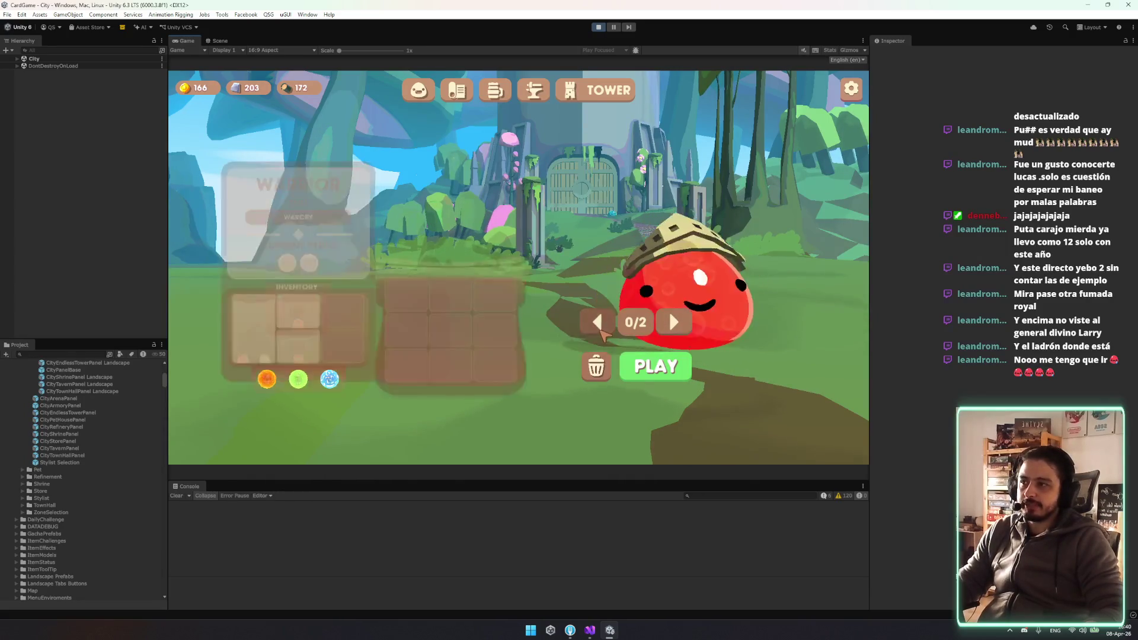
left_click(598, 332)
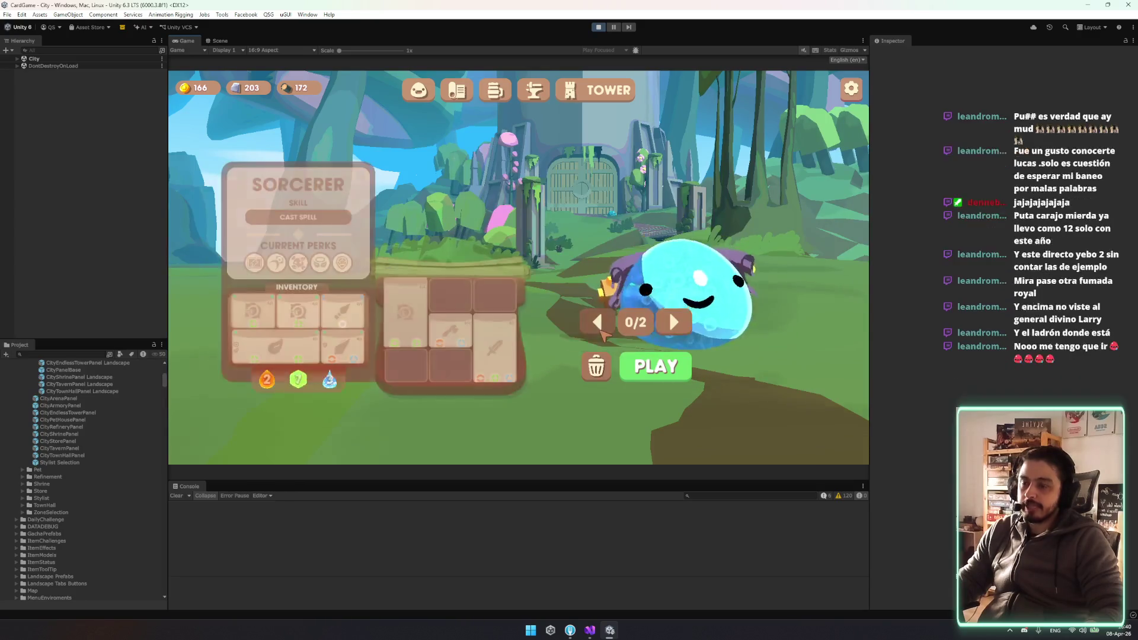
left_click(597, 333)
left_click(599, 332)
left_click(610, 330)
left_click(669, 312)
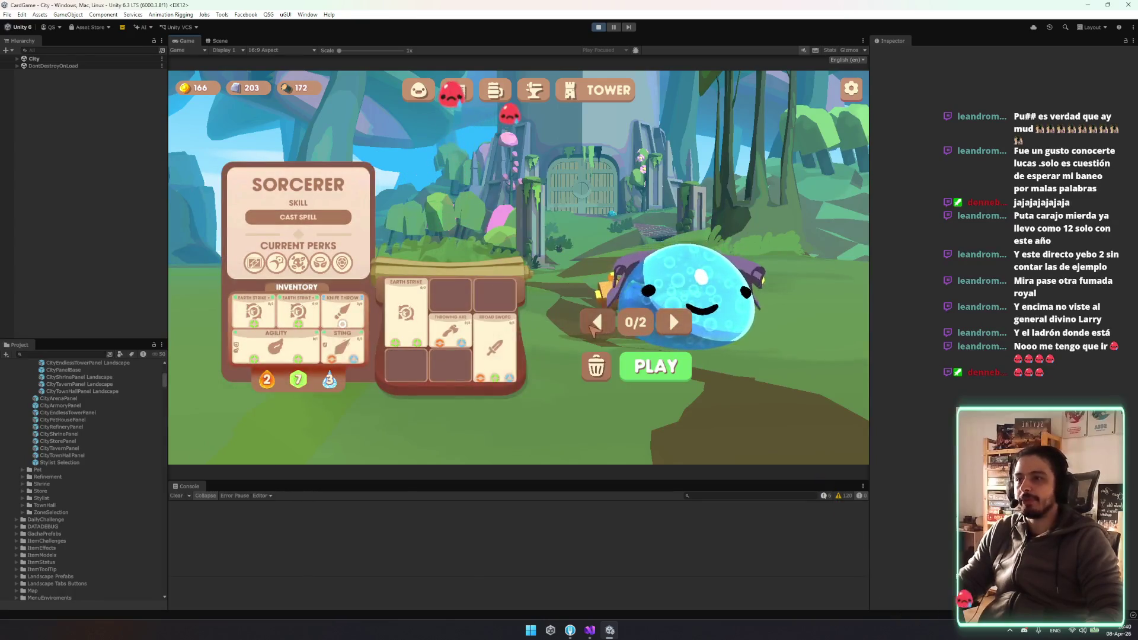
Switch champions a few more times, ending on Warrior, then go back to EndlessTowerUI in Visual Studio
left_click(598, 325)
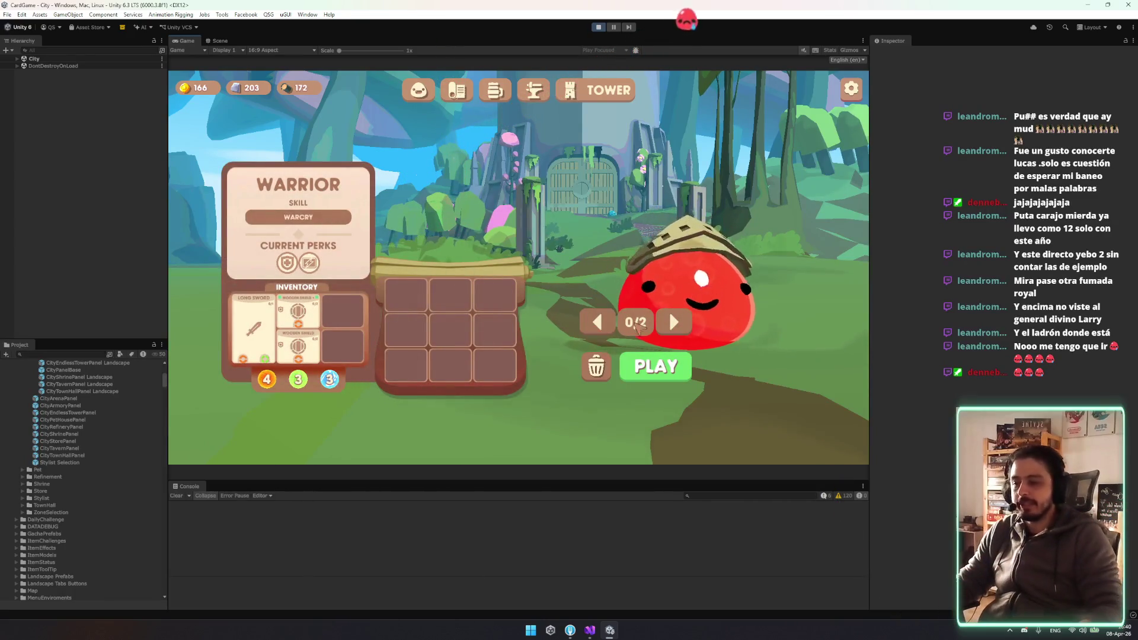
left_click(670, 311)
left_click(670, 311)
left_click(598, 321)
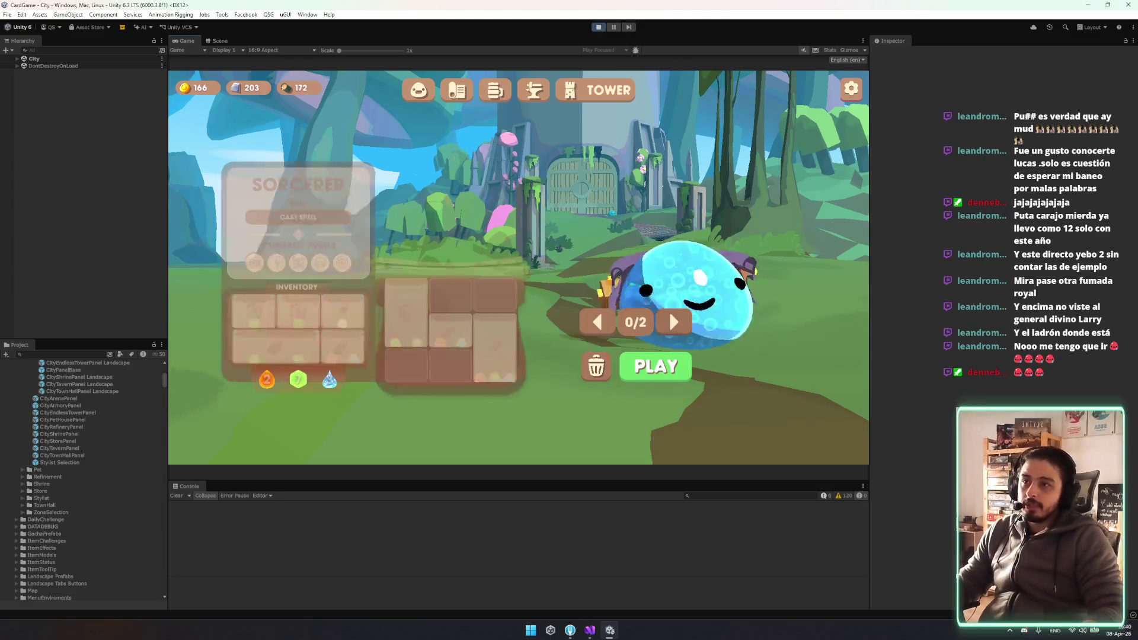
left_click(597, 322)
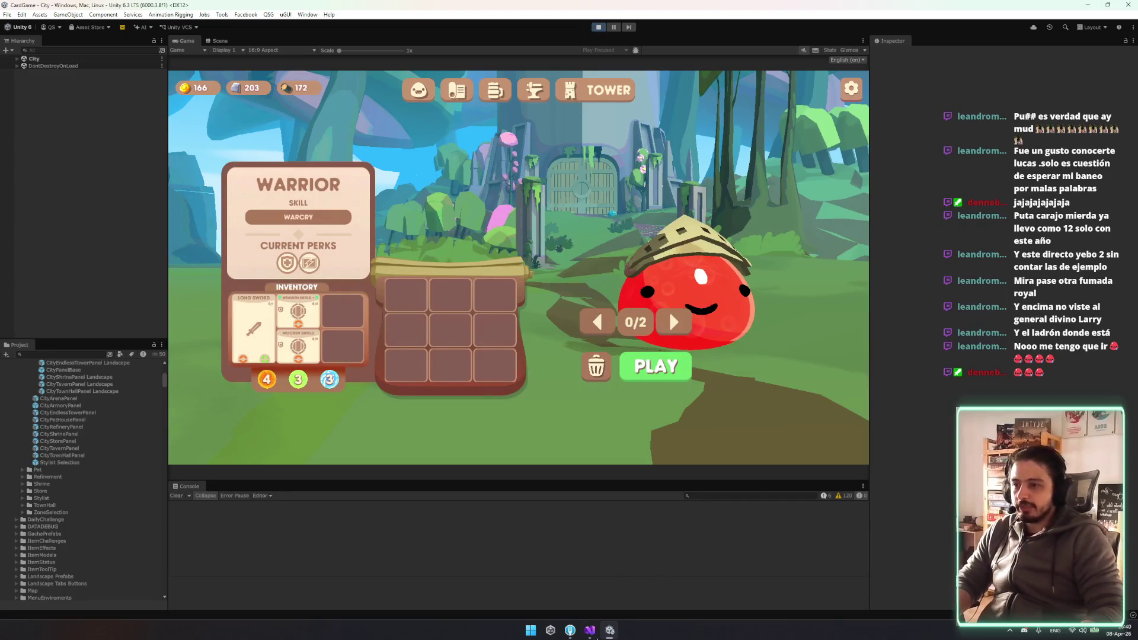
left_click(591, 632)
scroll(371, 240, "up", 2)
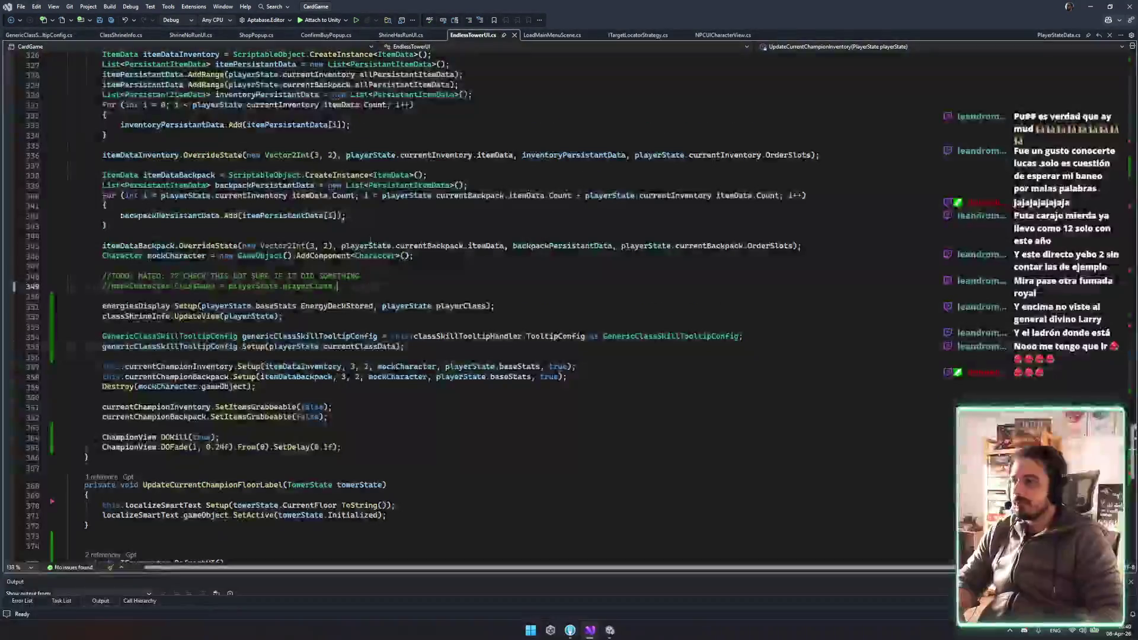
Review the champion backpack and class shrine setup lines in EndlessTowerUI
scroll(371, 240, "up", 3)
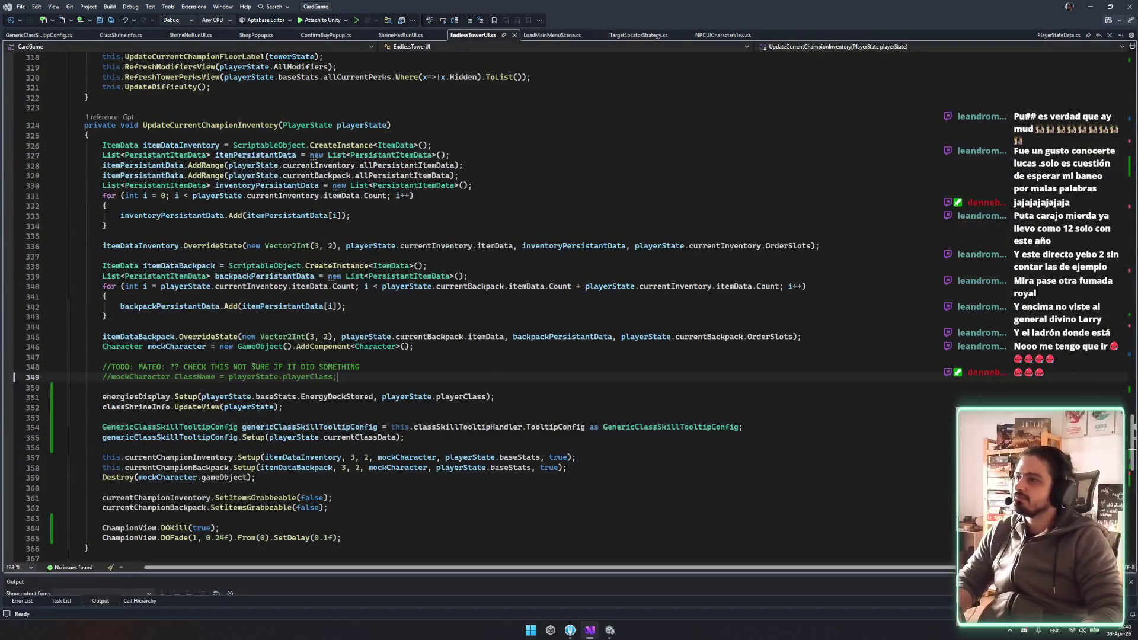
scroll(254, 367, "down", 7)
scroll(218, 304, "up", 2)
left_click(218, 305)
left_click(148, 256)
left_click(148, 236)
scroll(229, 256, "up", 4)
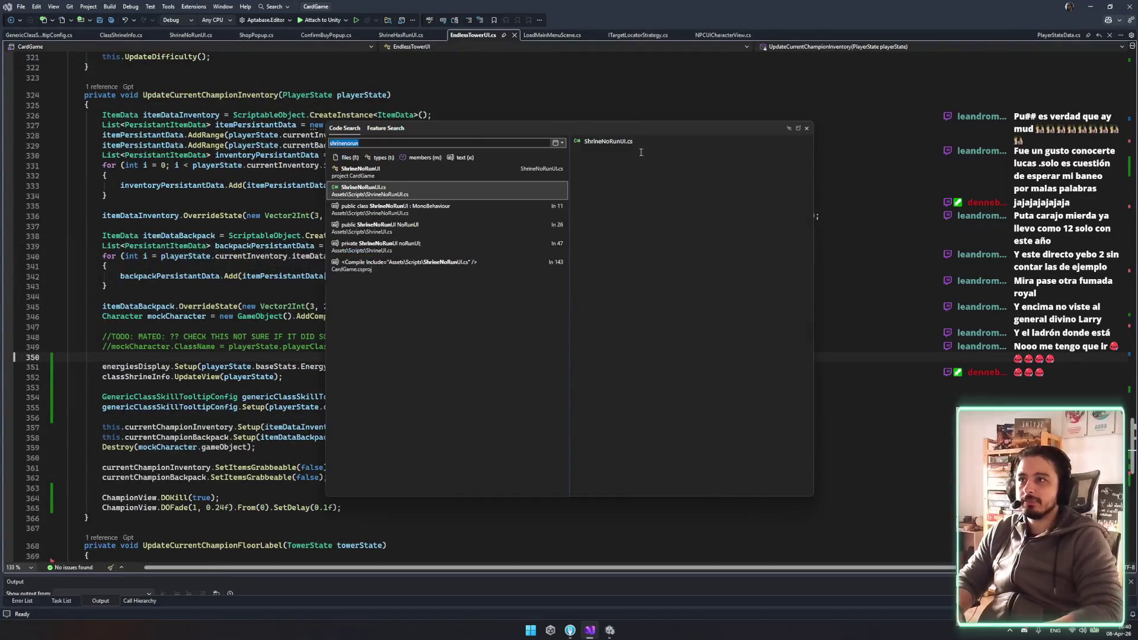
Open EndlessTower.cs via Code Search and find where playerUICharacterViewPrefab is used
key("ctrl+t")
type("endlesstower")
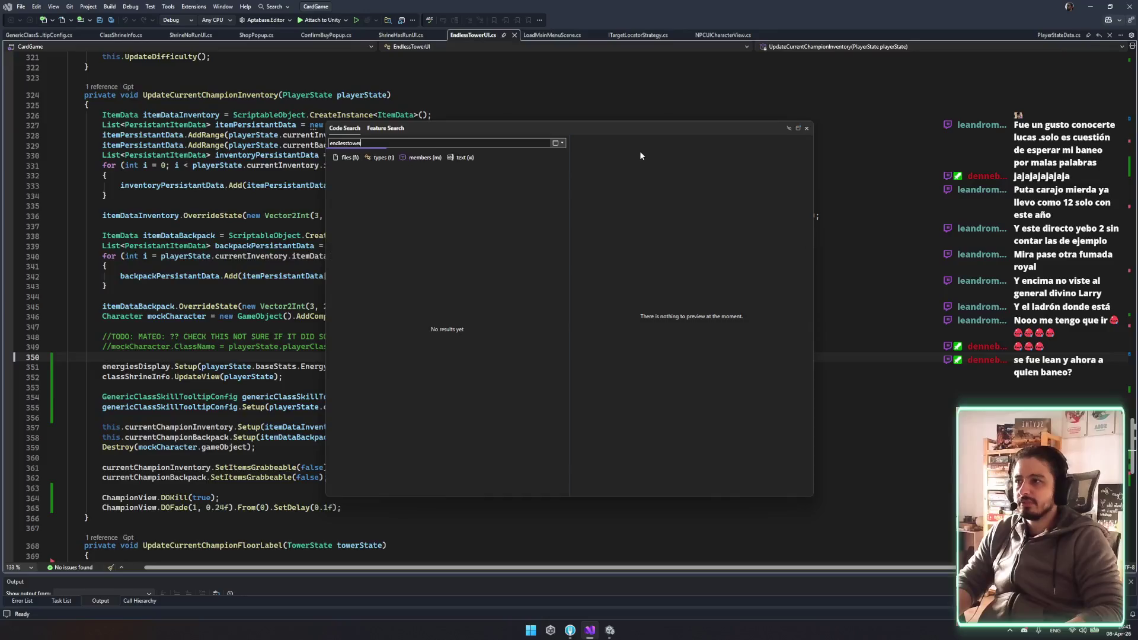
left_click(396, 212)
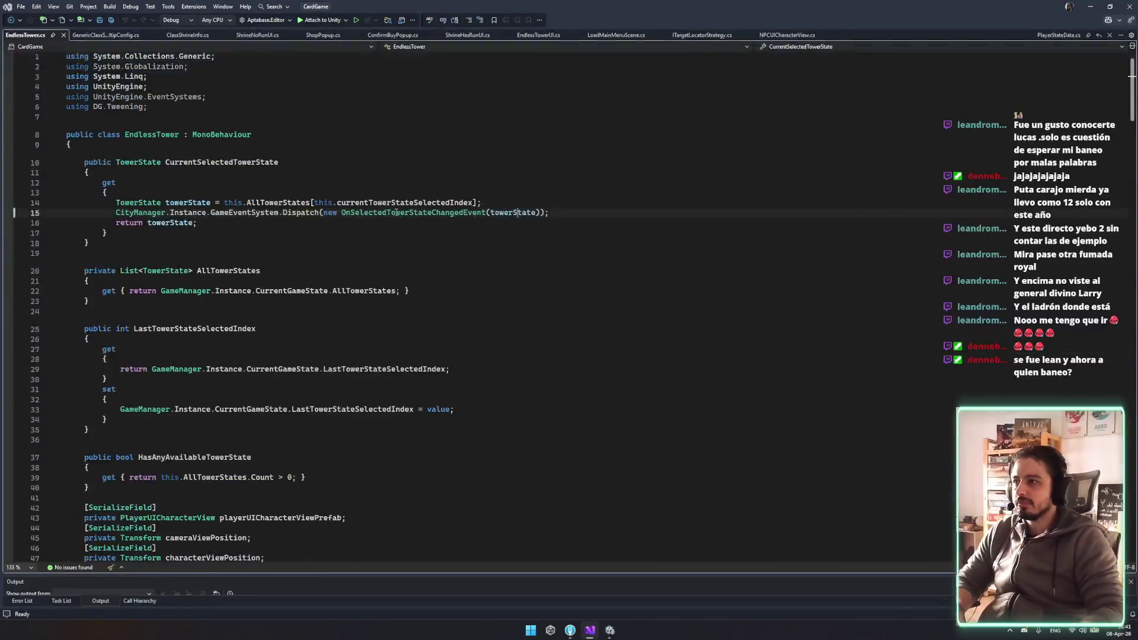
scroll(302, 345, "down", 5)
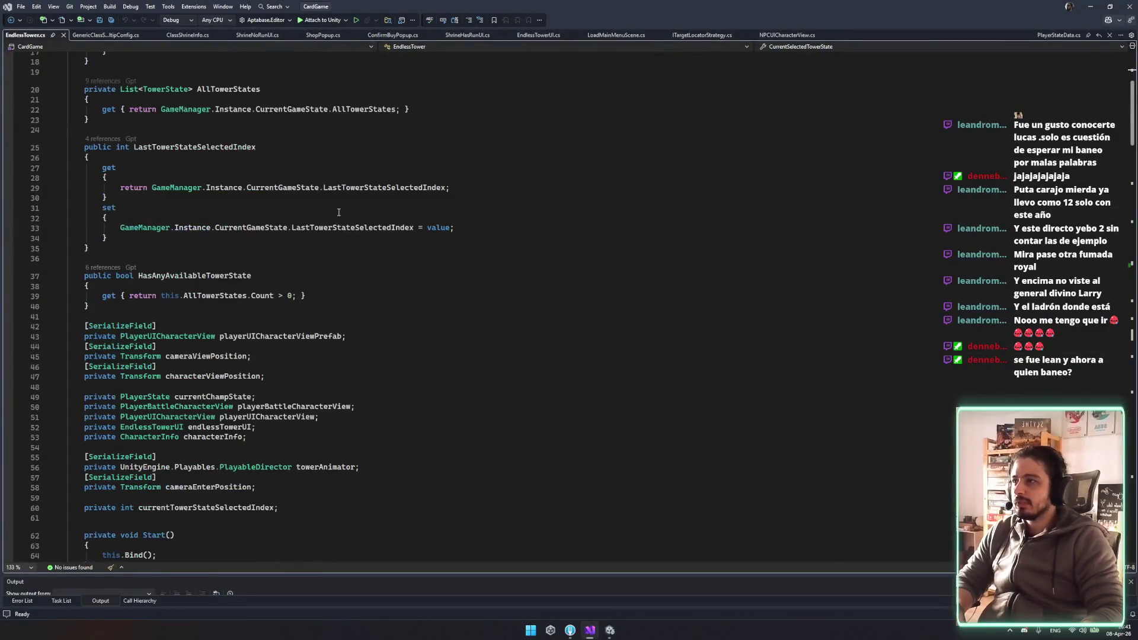
double_click(294, 340)
key("ctrl+f")
key("Return")
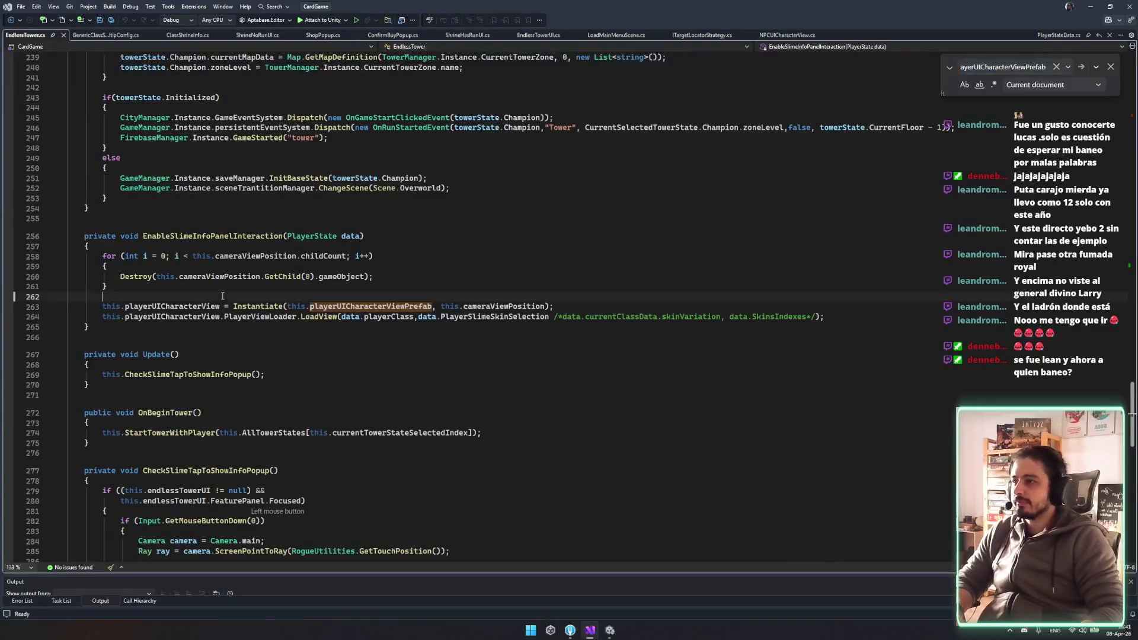
Inspect EnableSlimeInfoPanelInteraction's old-view cleanup and Instantiate code, ending at the LoadView line
double_click(172, 306)
double_click(213, 236)
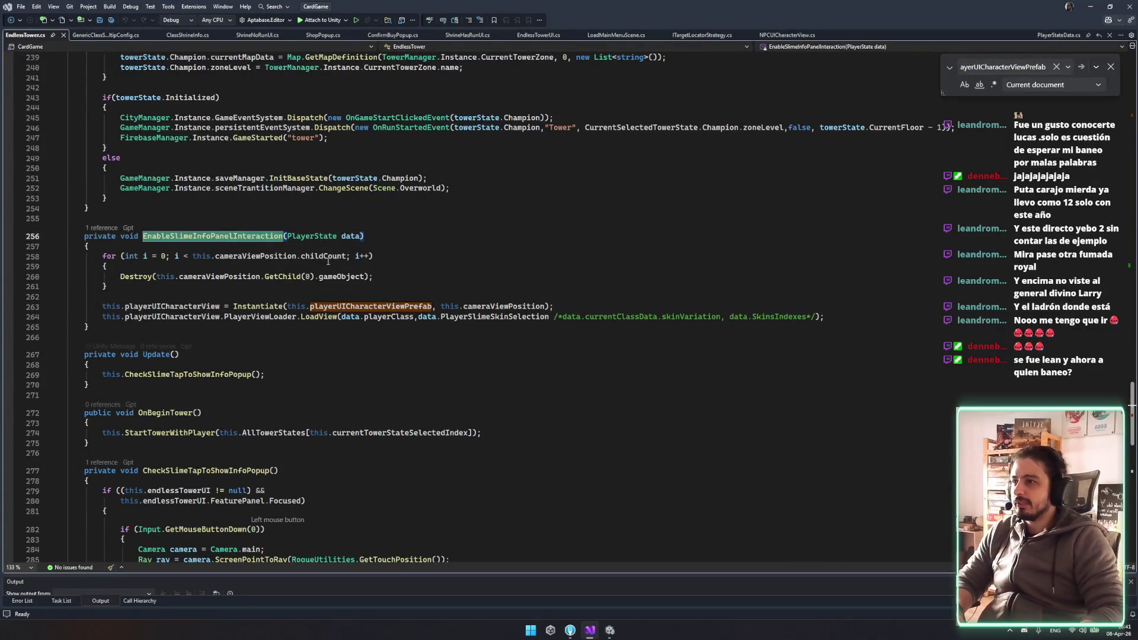
left_click(153, 276)
left_click_drag(153, 276, 102, 266)
left_click(235, 279)
double_click(172, 306)
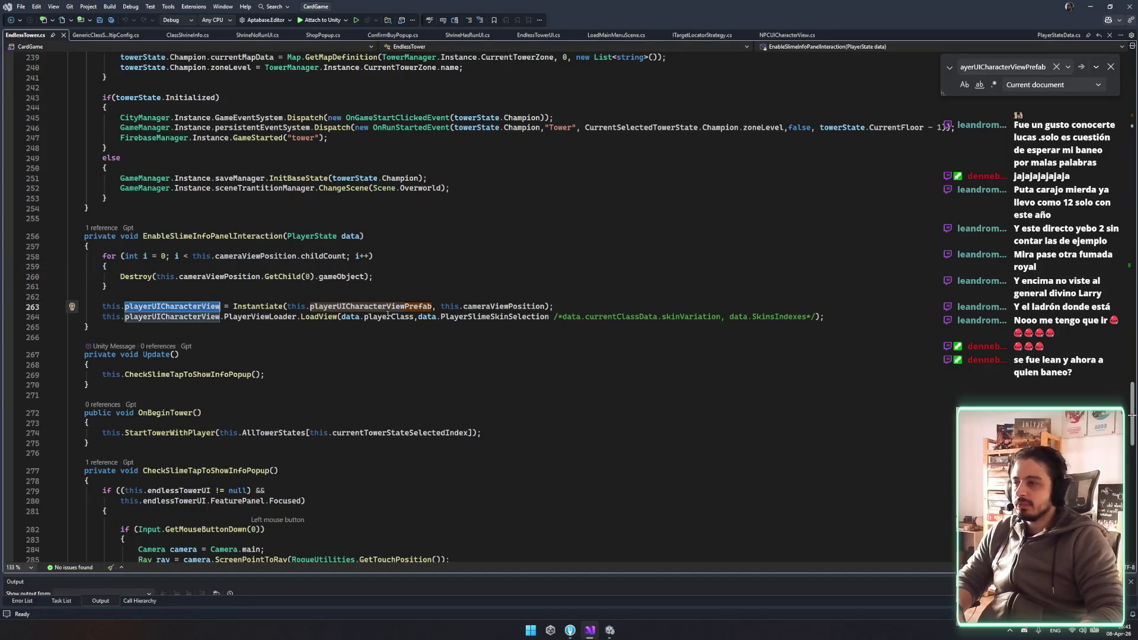
scroll(415, 320, "down", 6)
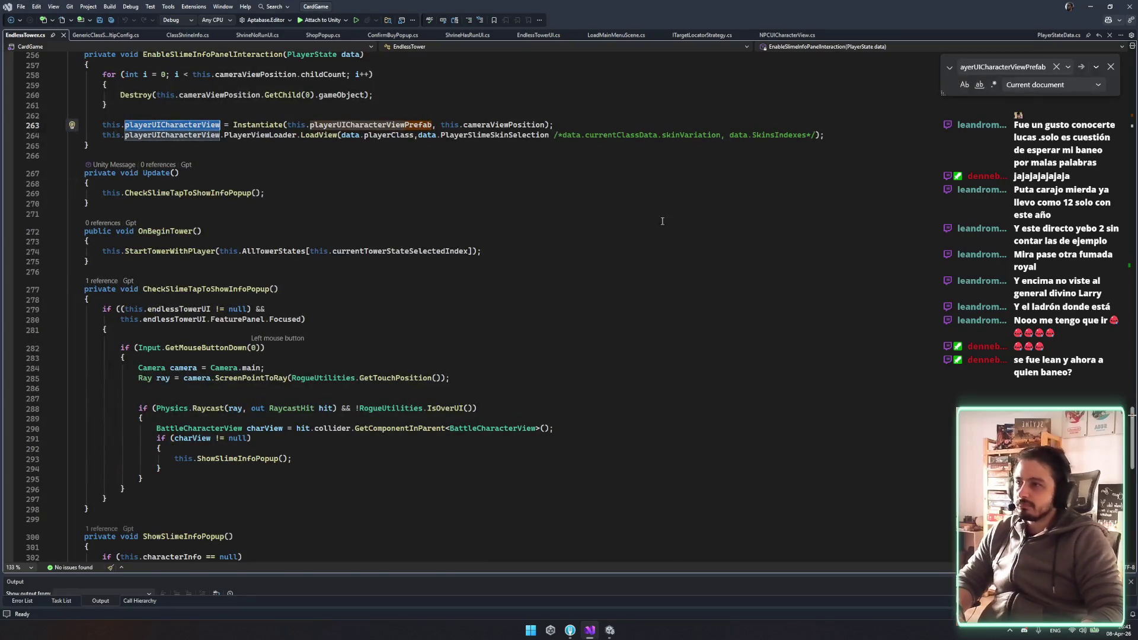
left_click(838, 135)
After LoadView, add playerUICharacterView.transform.DOScale(Vector3.one, 0.2f).SetEase(Ease.OutBack) and save
key("Return")
key("Return")
type("this.")
key("Tab")
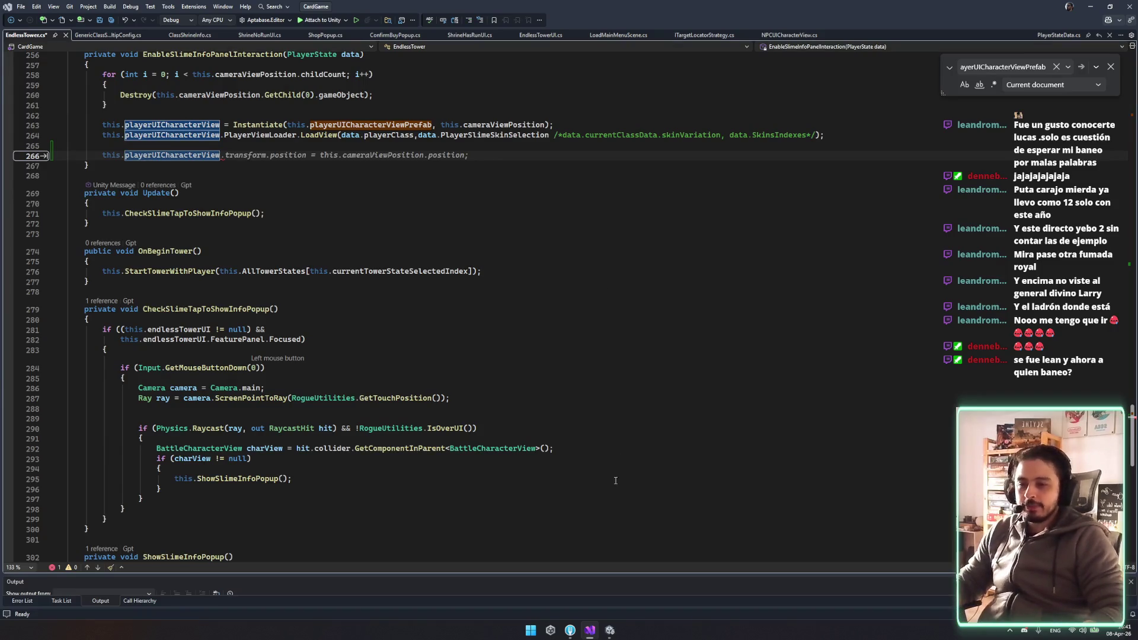
key("Escape")
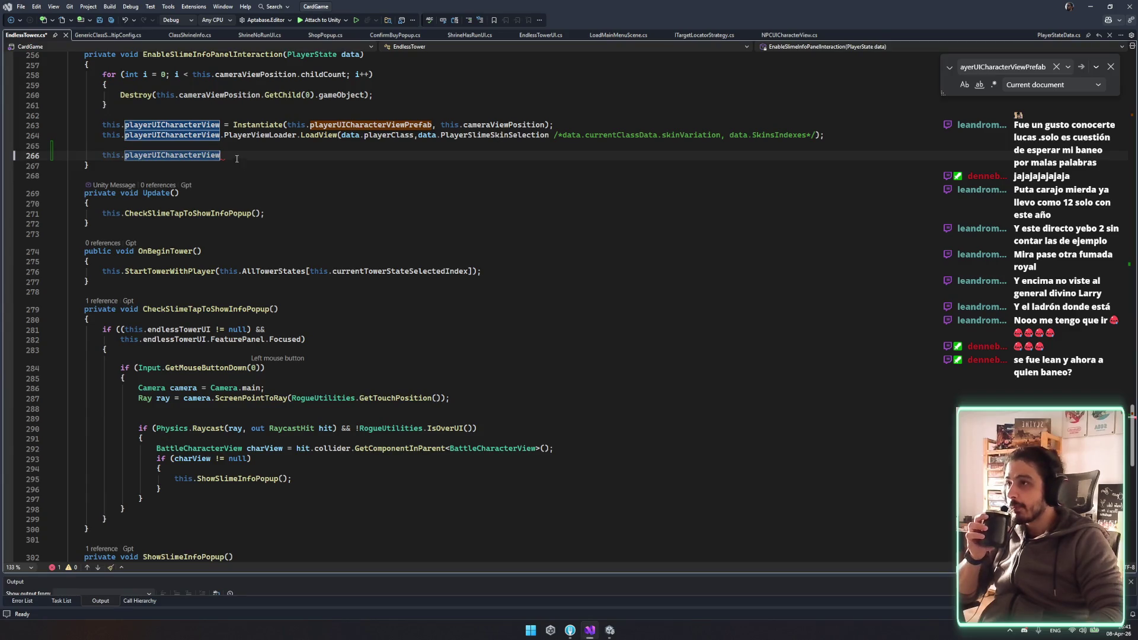
type(".tr")
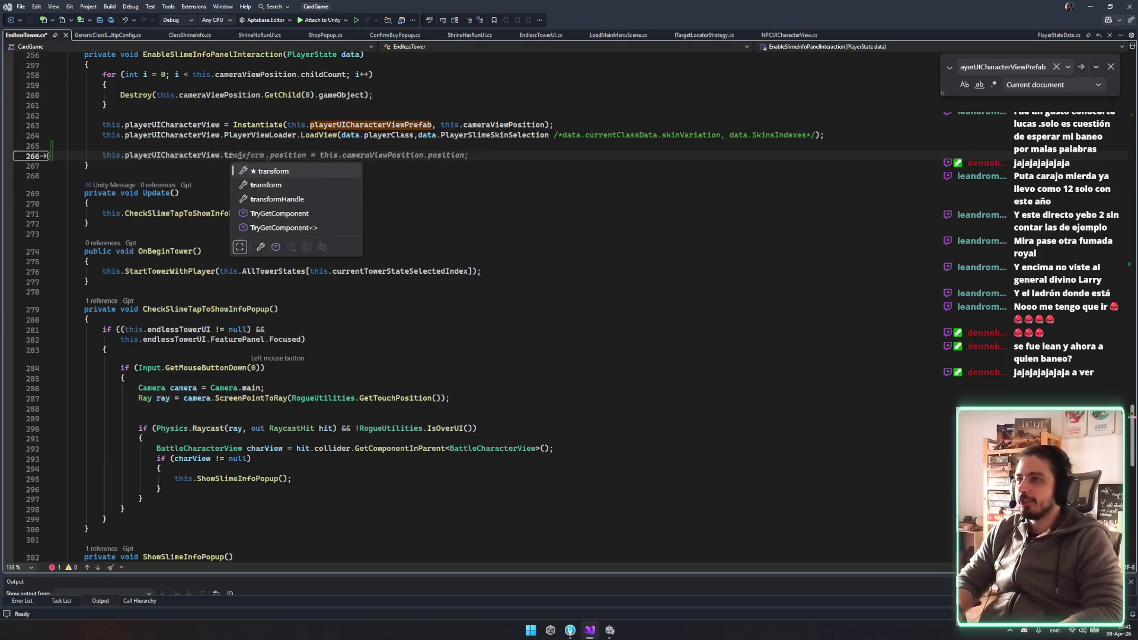
key("Tab")
type(".")
key("BackSpace")
key("BackSpace")
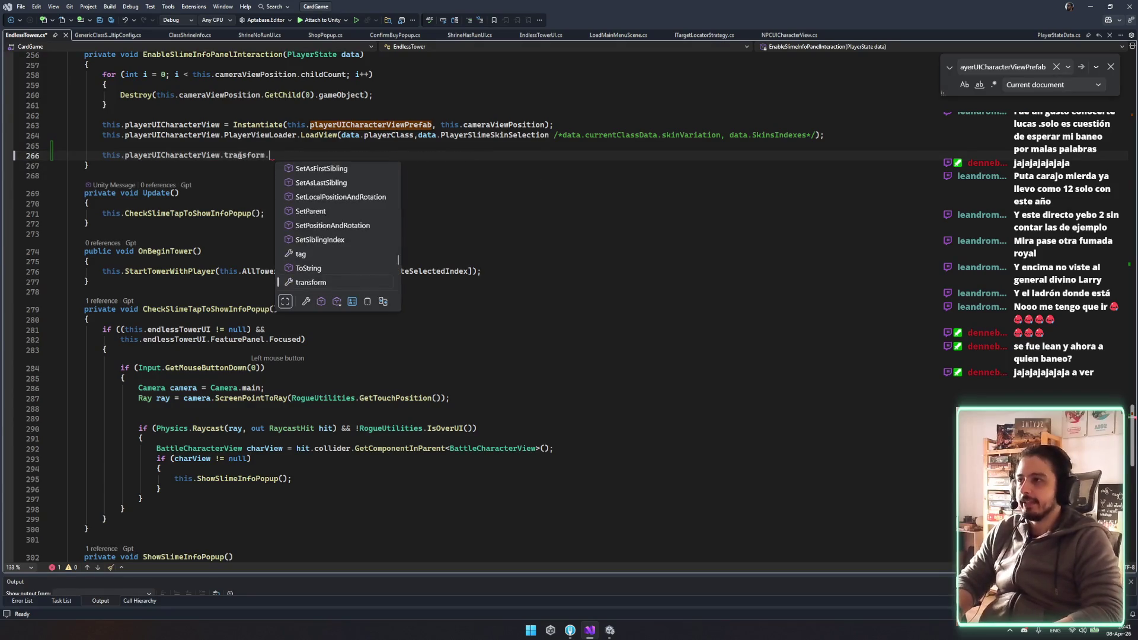
type(".dos")
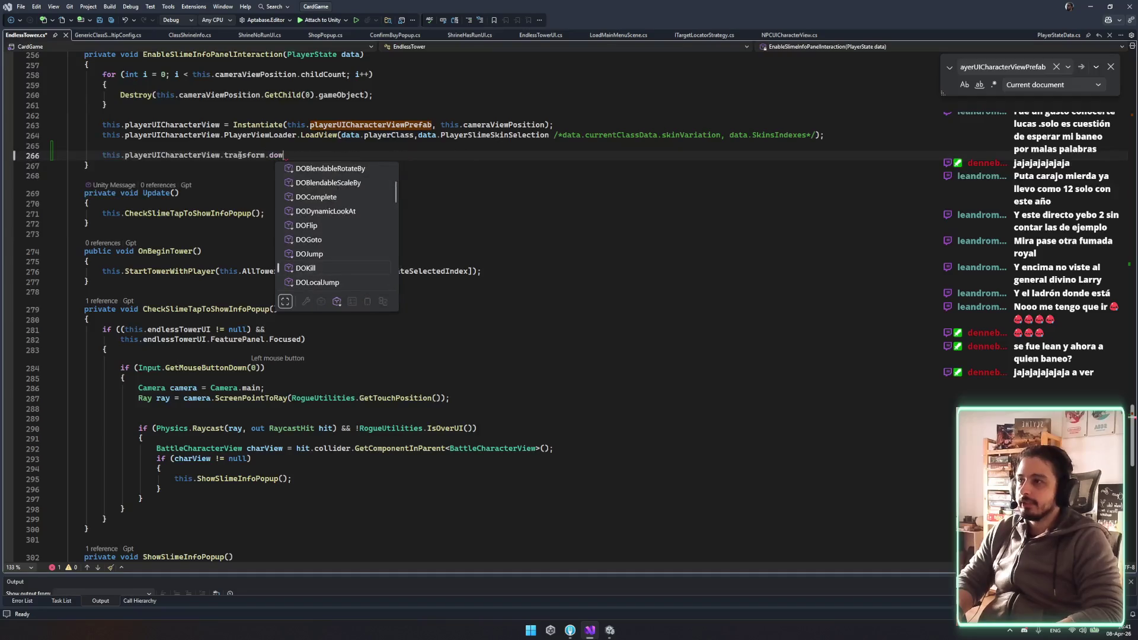
type("c(")
key("Tab")
key("ctrl+s")
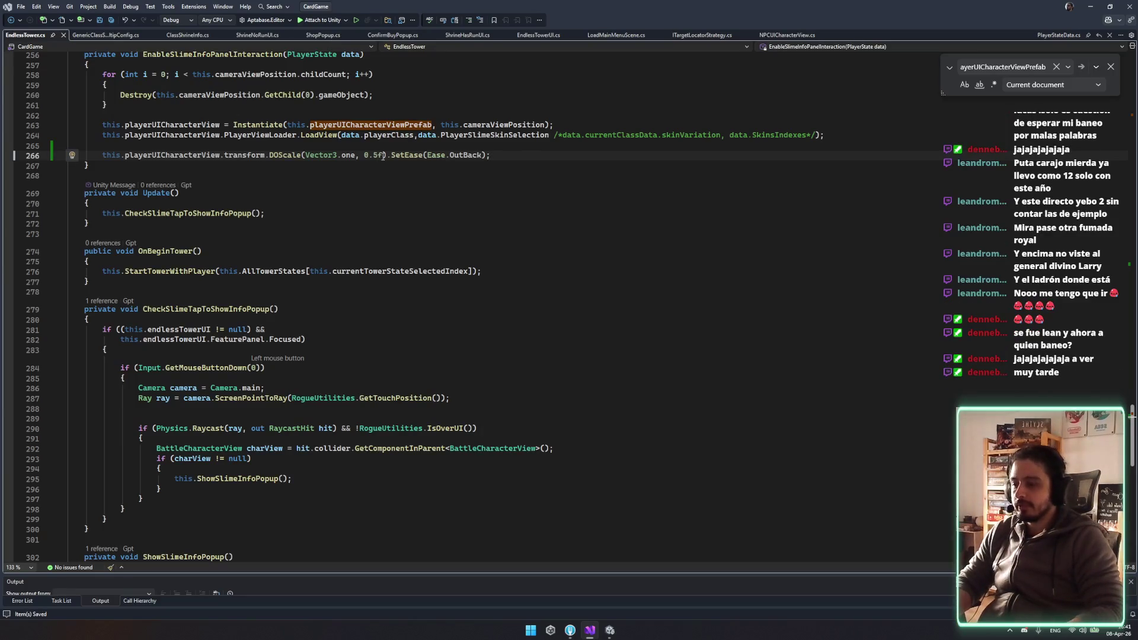
Restore the 0.2f scale duration, save, then cut the new tween lines out of the method
scroll(383, 155, "up", 2)
key("ctrl+z")
key("ctrl+s")
key("Return")
type("this.")
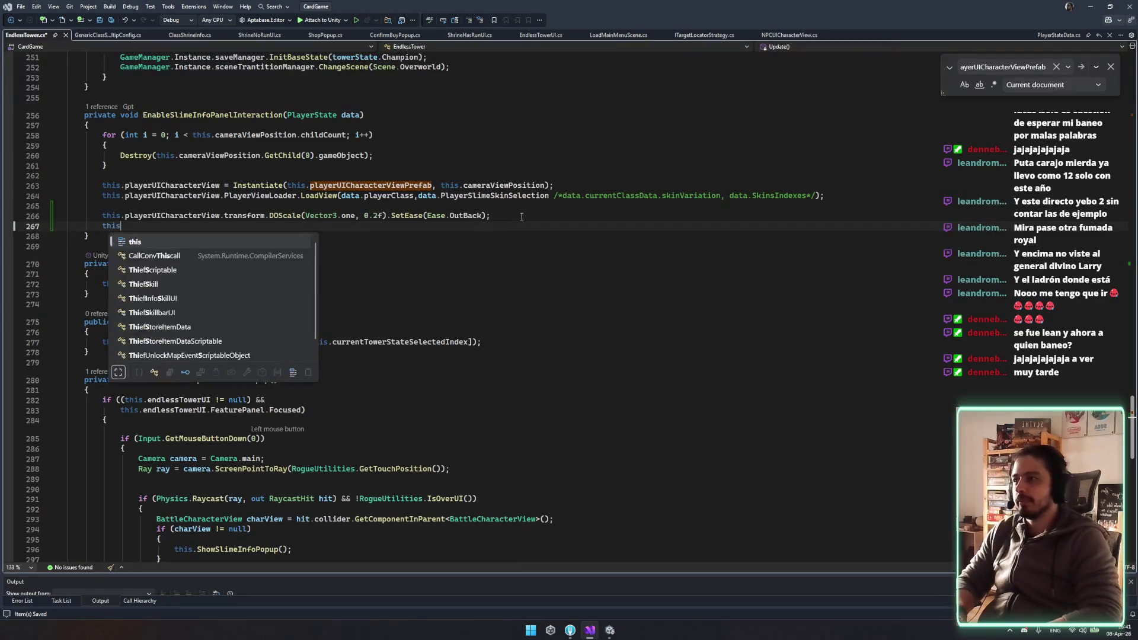
key("Escape")
type("playerUICharacterView.")
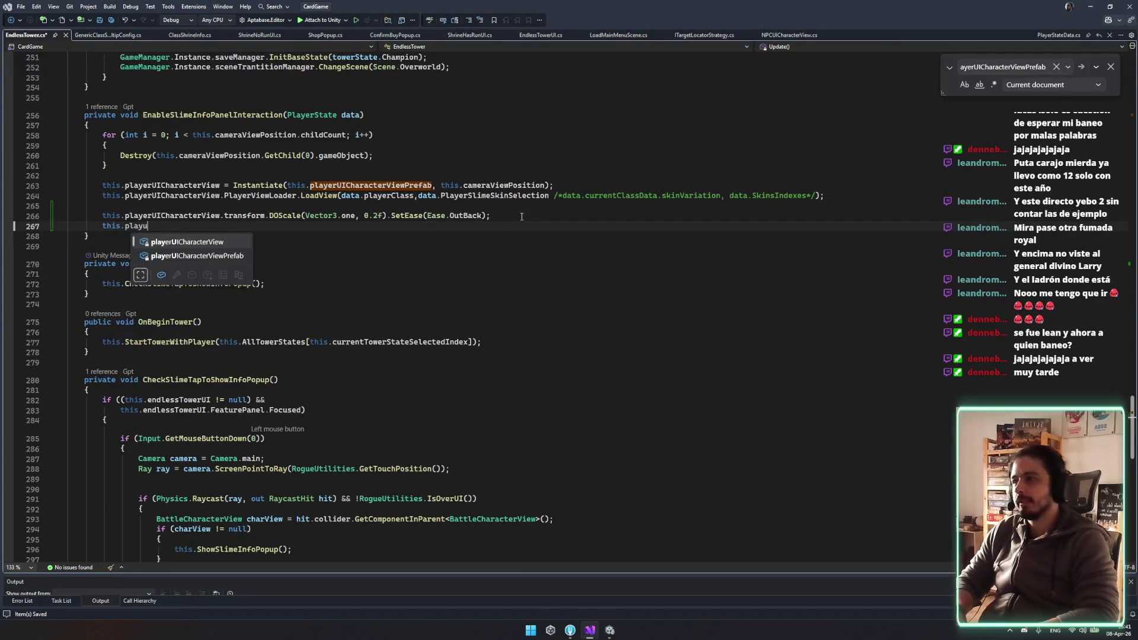
key("ctrl+shift+l")
key("ctrl+shift+l")
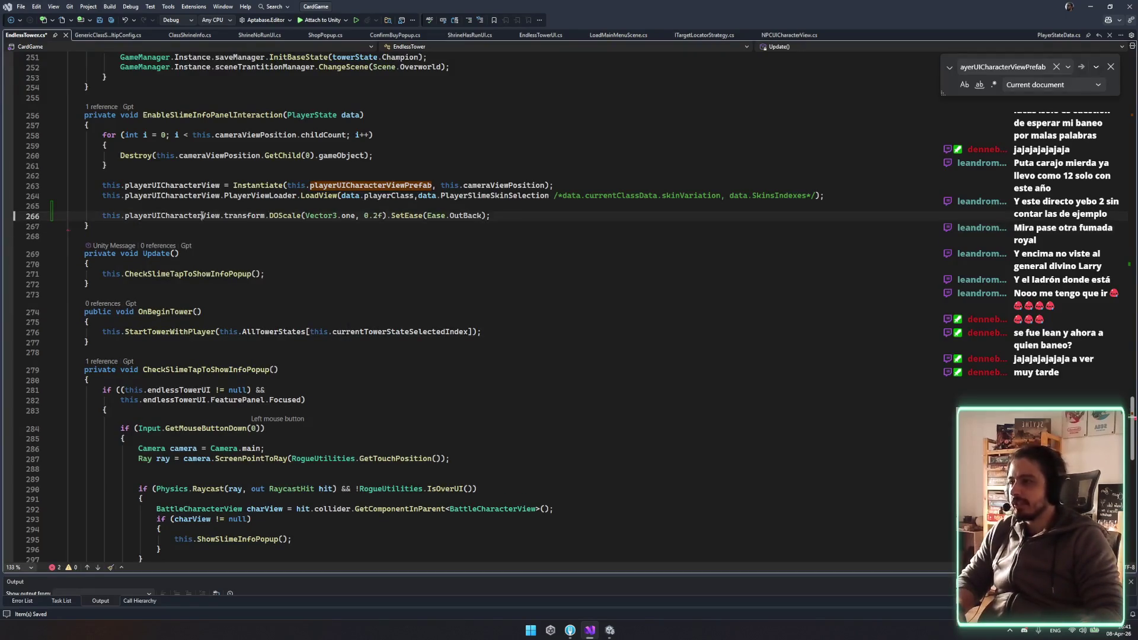
Inspect the tap raycast code and the uses of charView
scroll(249, 194, "down", 7)
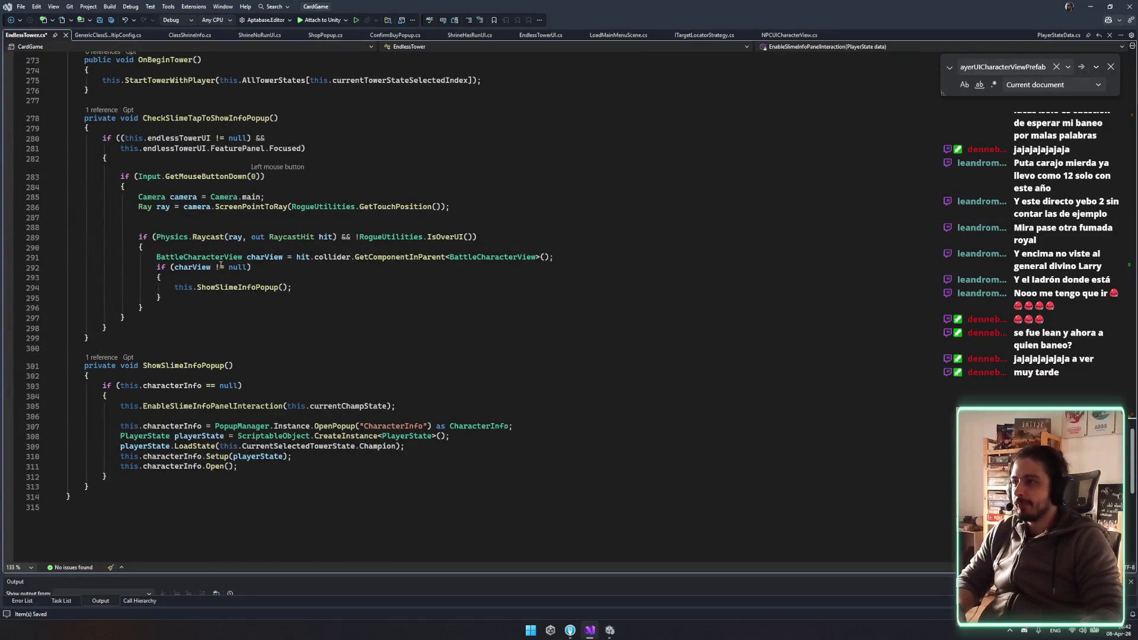
left_click(222, 261)
double_click(265, 257)
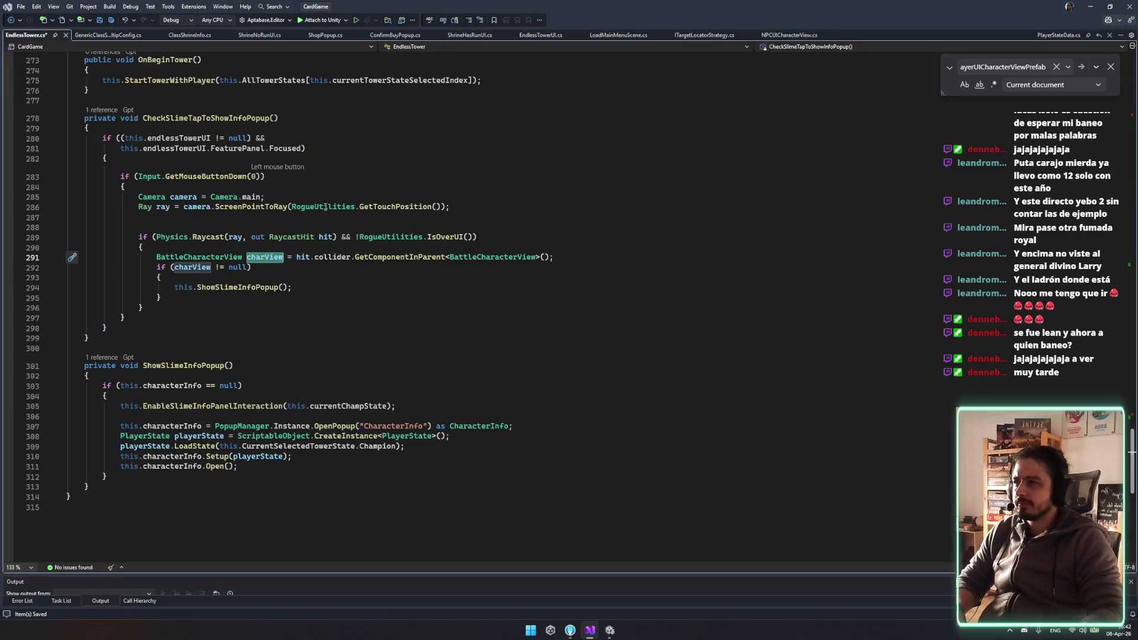
scroll(349, 361, "down", 1)
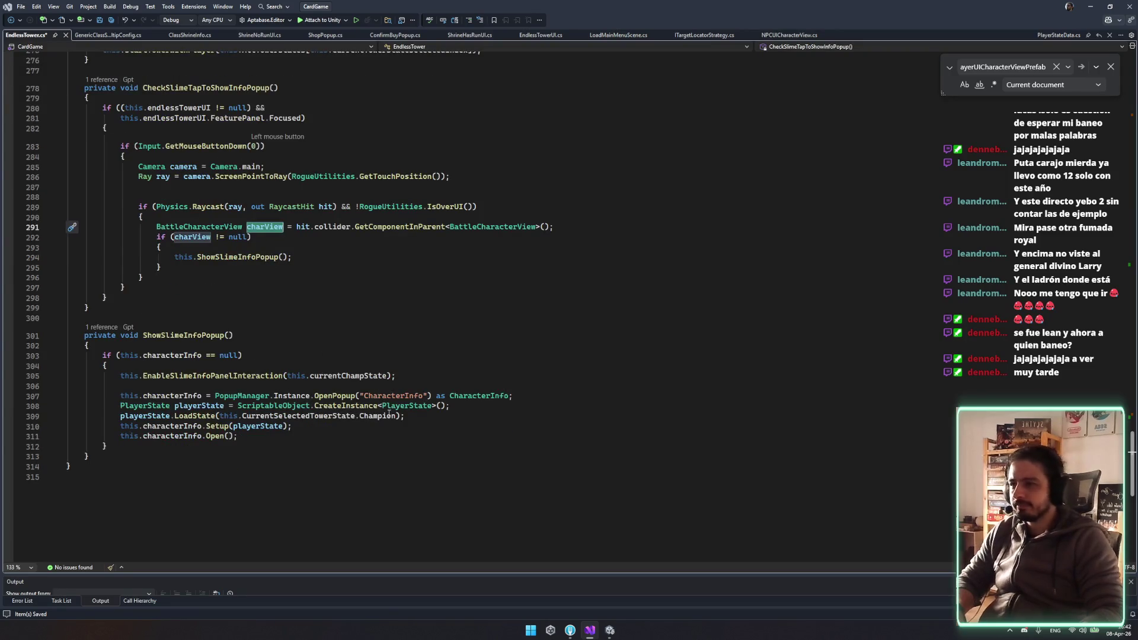
scroll(283, 415, "up", 20)
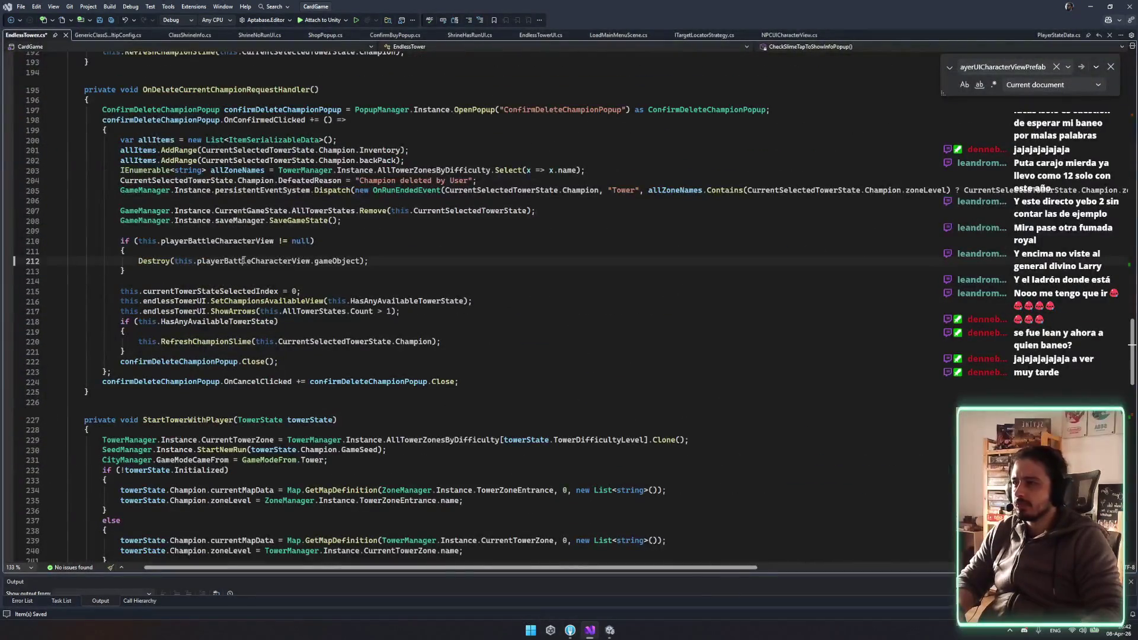
Trace playerBattleCharacterView uses and go to the RefreshChampionSlime definition
double_click(254, 261)
key("ctrl+shift+Up")
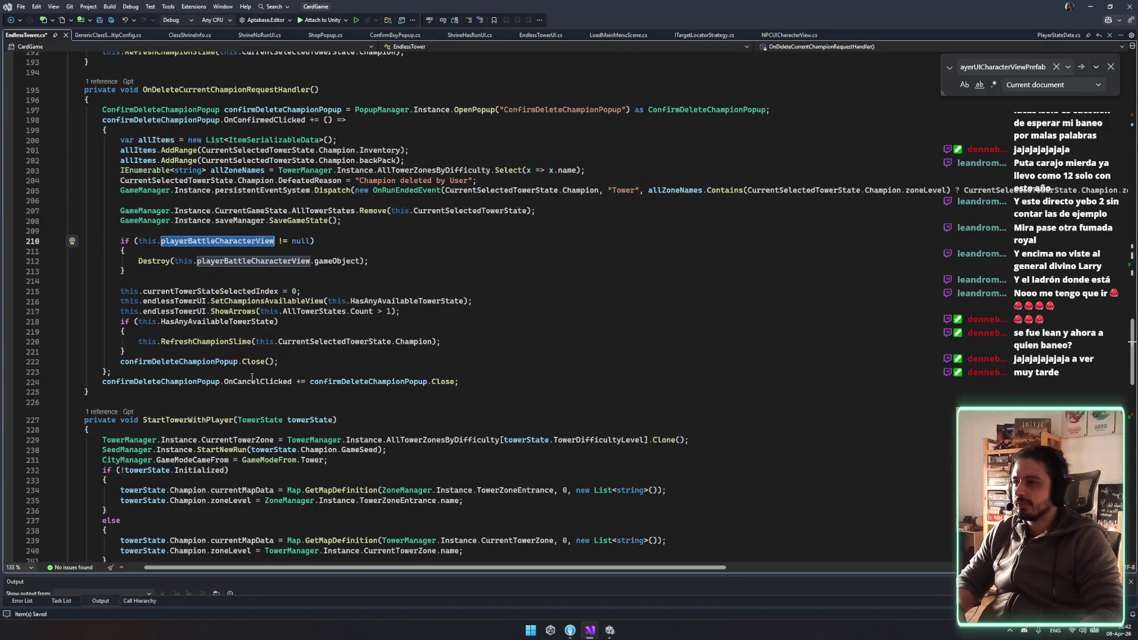
scroll(296, 308, "up", 4)
left_click(205, 210)
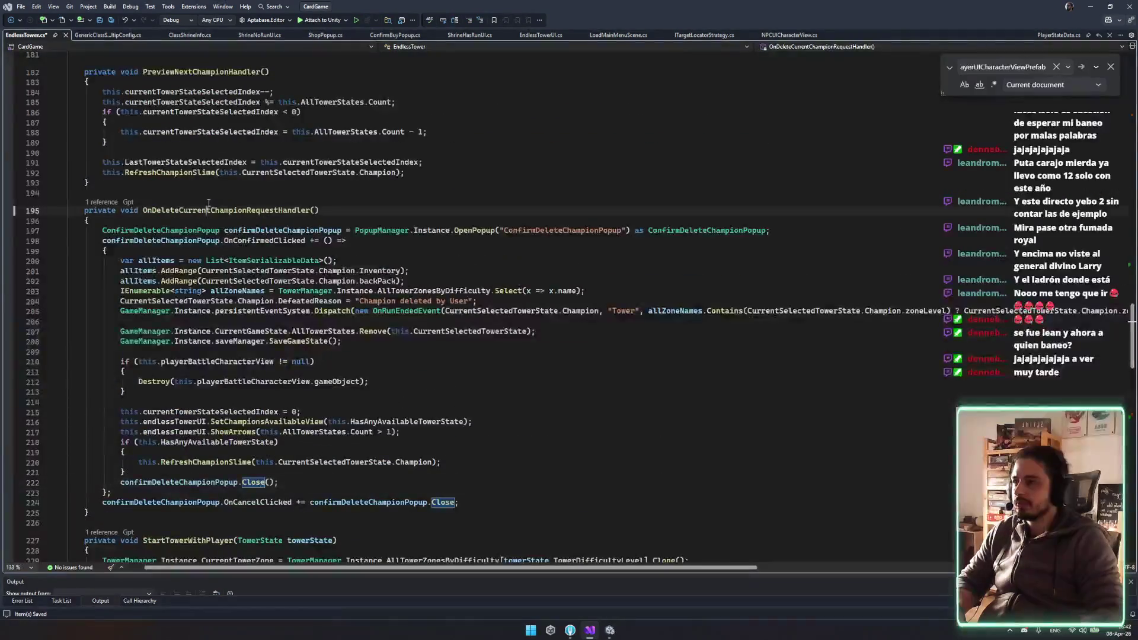
scroll(339, 251, "up", 7)
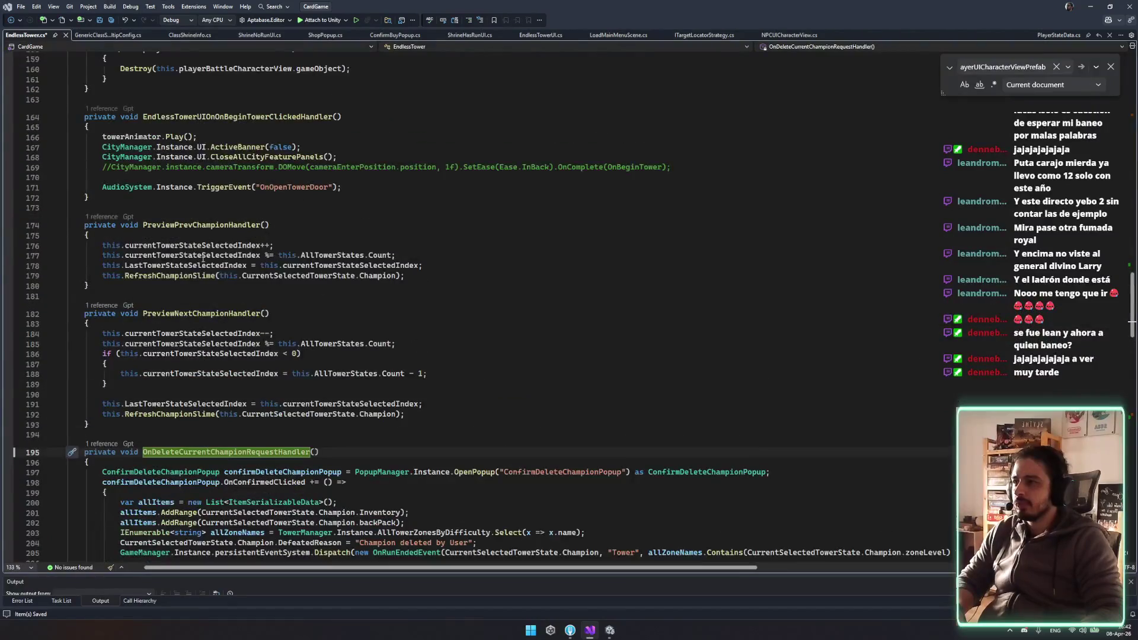
left_click(195, 276)
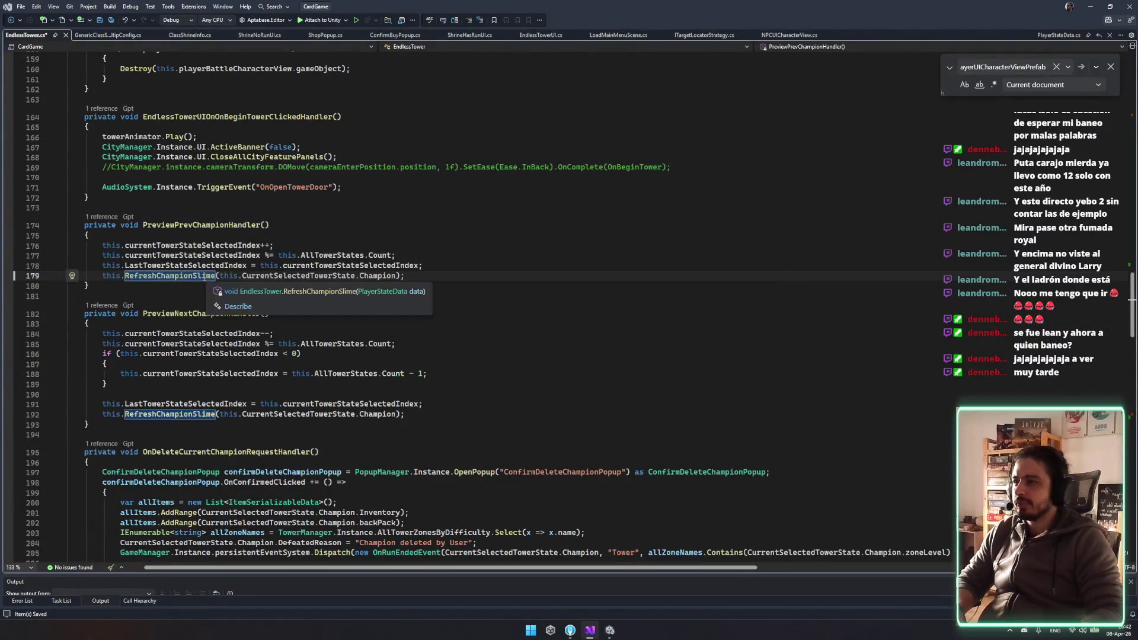
key("F12")
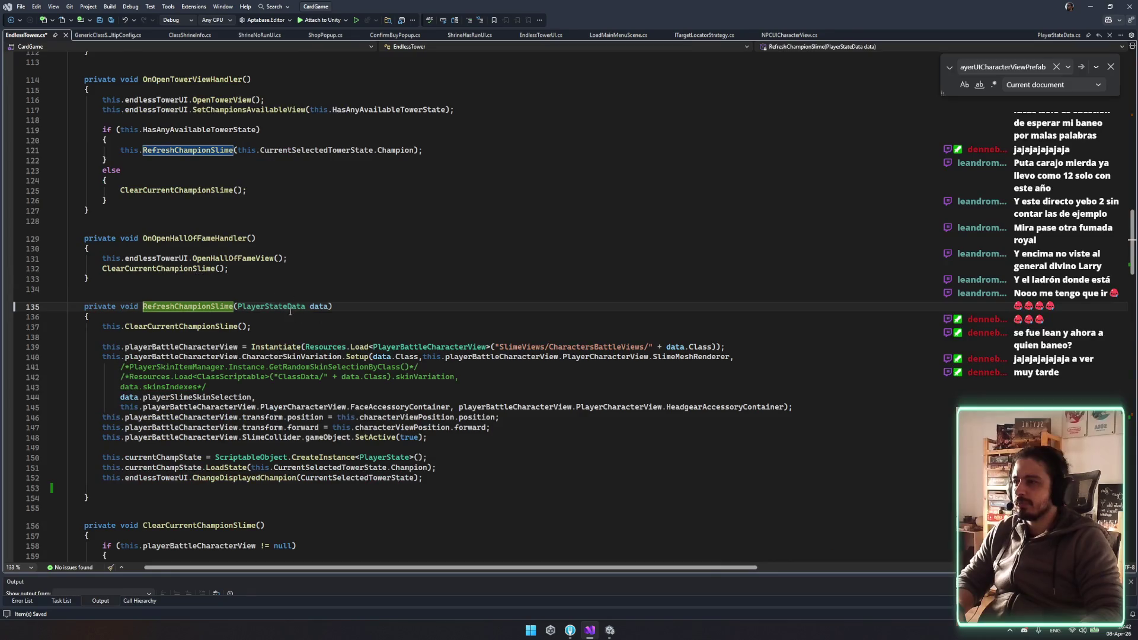
Paste the DOScale tween into RefreshChampionSlime after the currentChampState creation
scroll(315, 306, "down", 2)
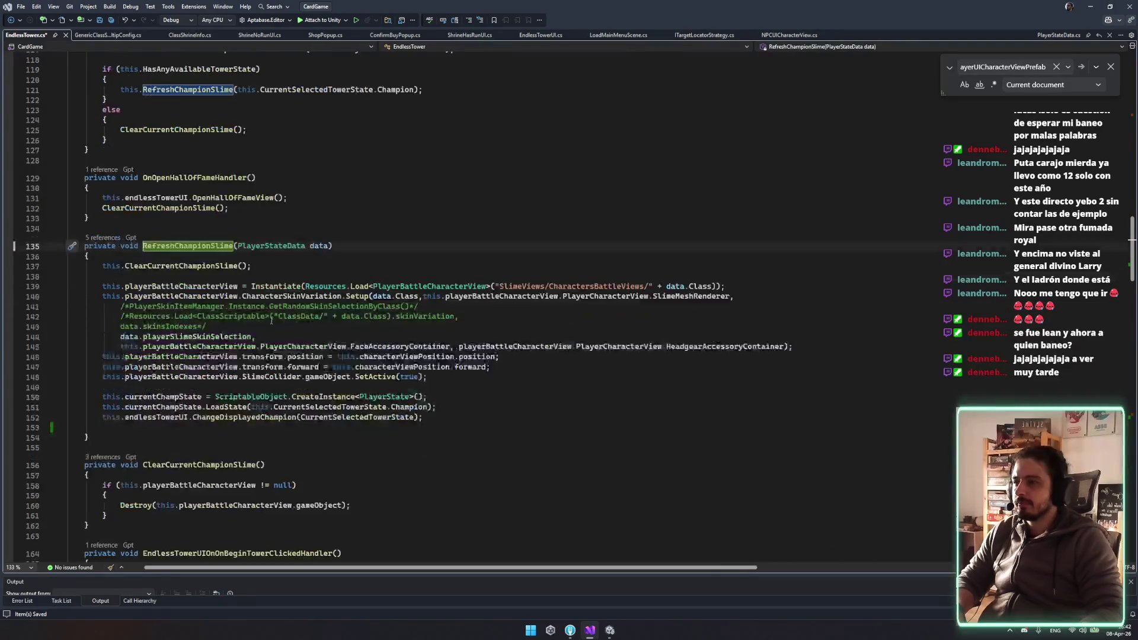
left_click(300, 283)
left_click(470, 367)
key("Down")
key("Down")
key("Down")
left_click(464, 399)
key("Return")
key("Return")
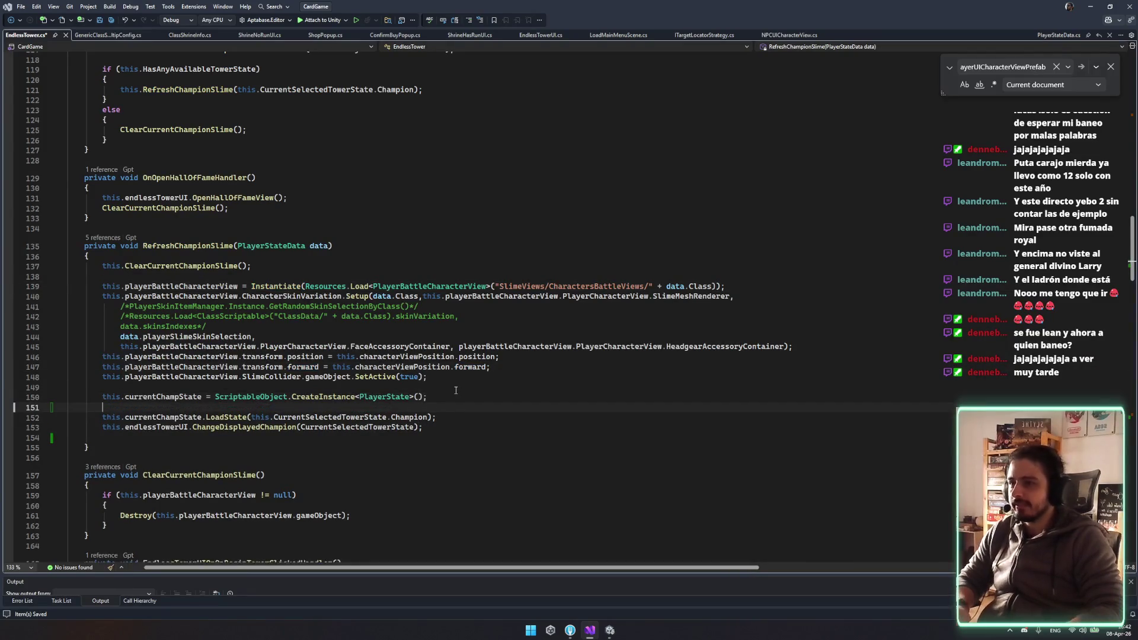
type("this.playerUICharacterView.transform.DOScale(Vector3.one, 0.2f).SetEase(Ease.OutBack);")
Retarget the pasted tween to playerBattleCharacterView and duplicate the line
double_click(178, 287)
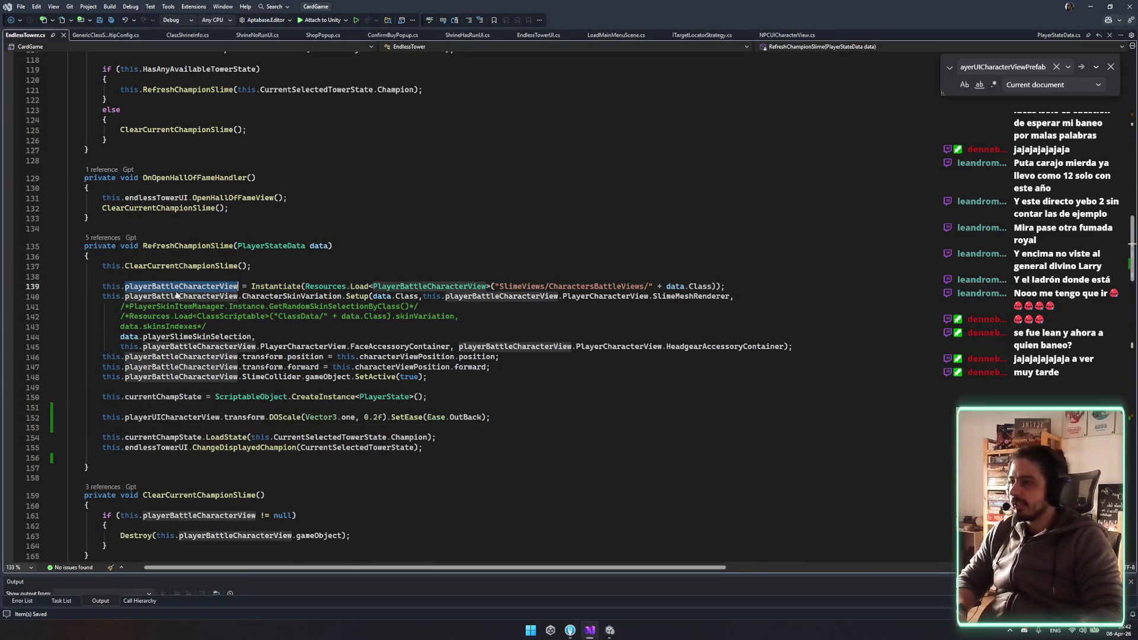
key("ctrl+c")
double_click(181, 417)
key("ctrl+v")
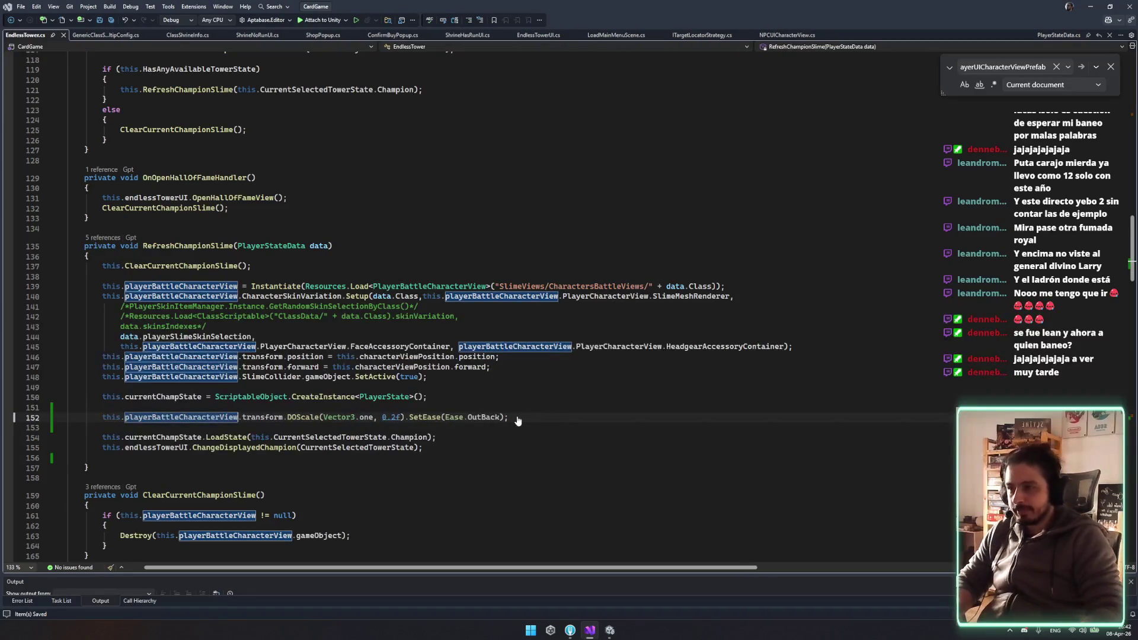
left_click(556, 422)
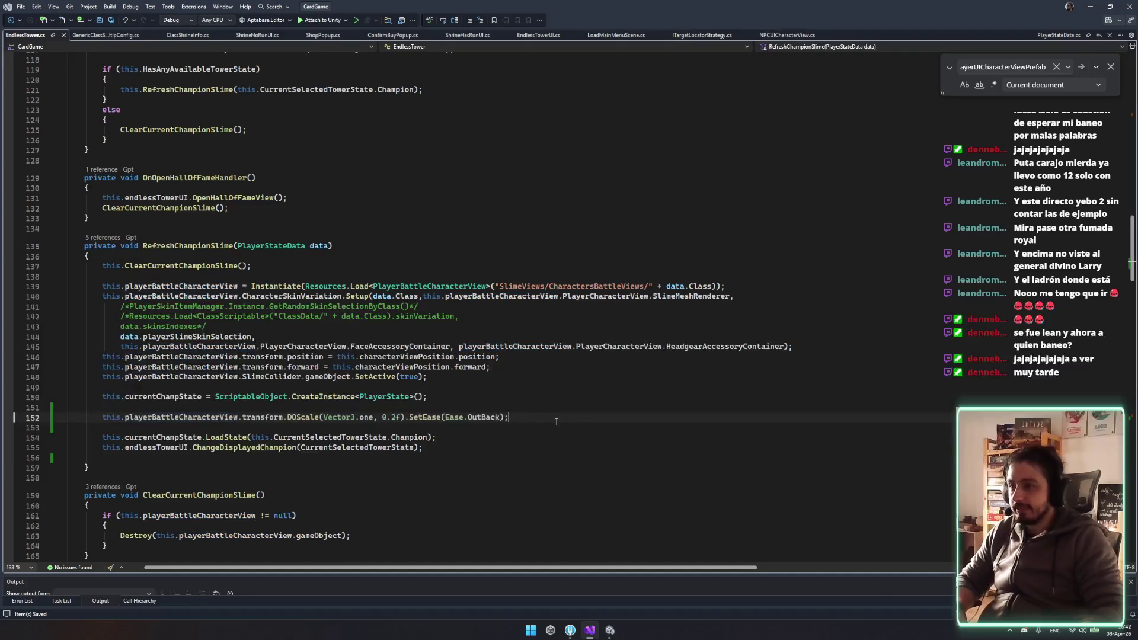
key("ctrl+d")
Change the duplicate to DOJump(transform.position, 1, 1, 0.5f)
double_click(294, 428)
type("d")
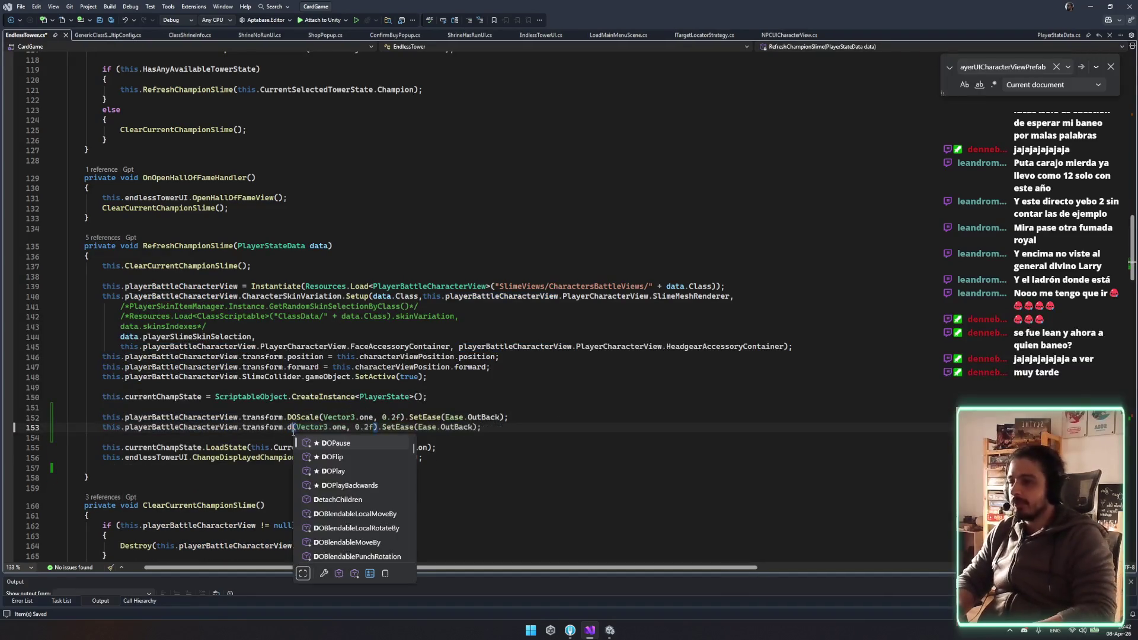
type("os")
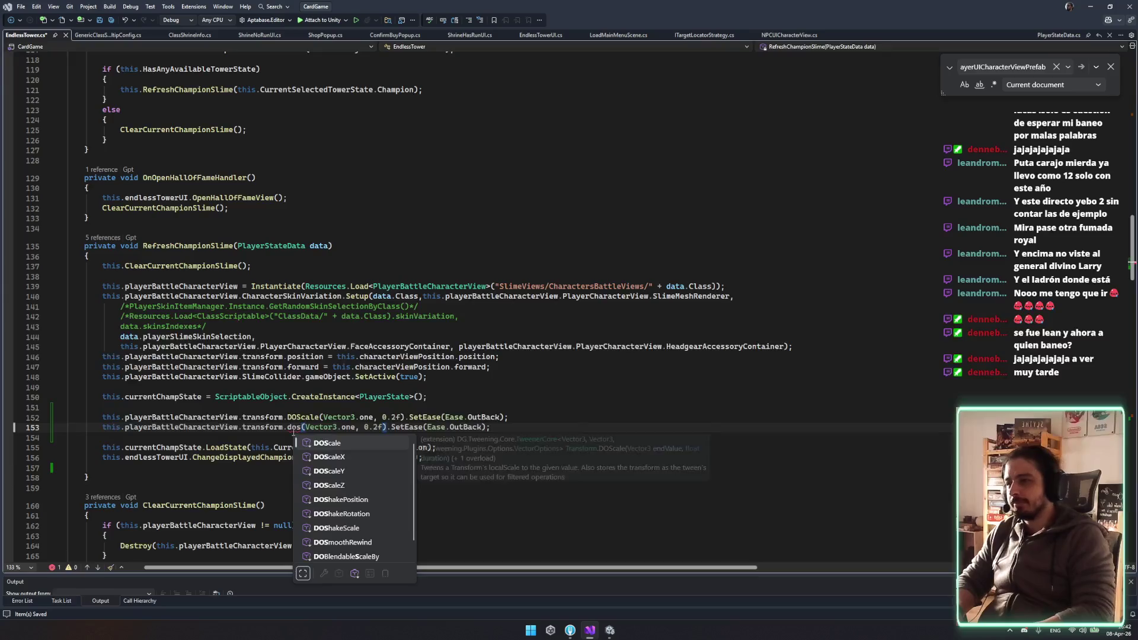
key("BackSpace")
type("j")
key("Tab")
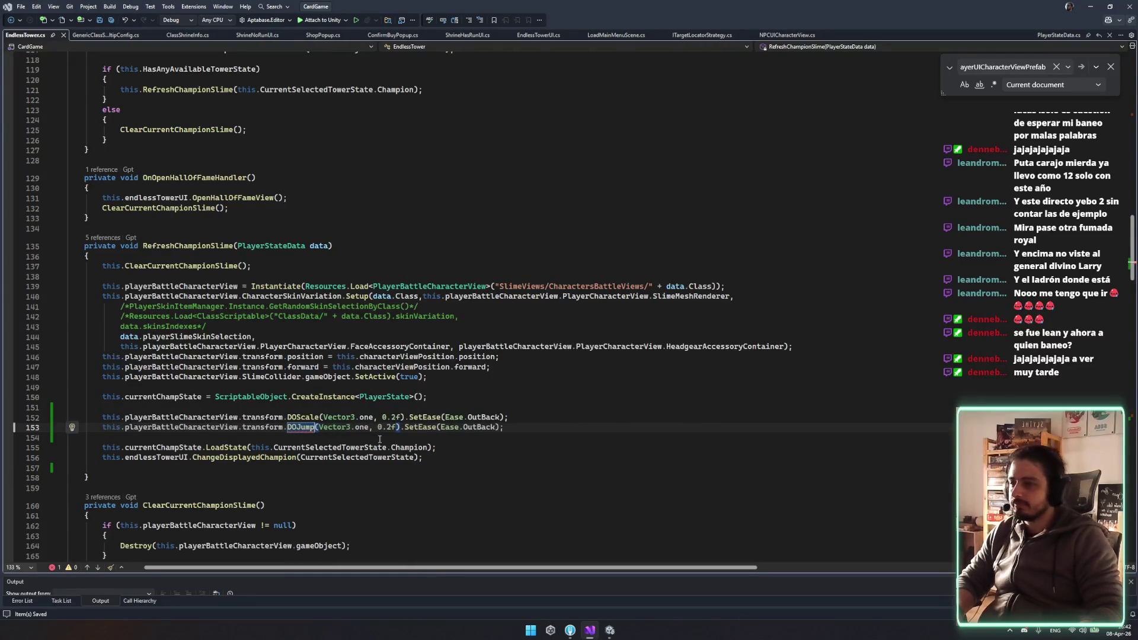
left_click_drag(533, 432, 316, 430)
key("BackSpace")
type("(")
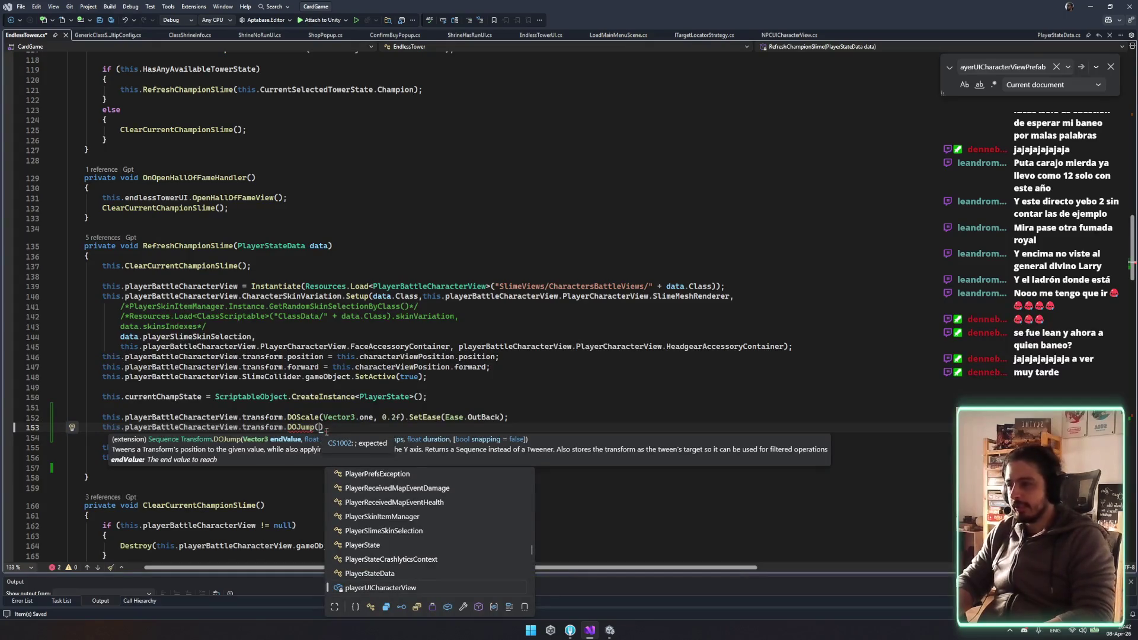
type("transform.position,")
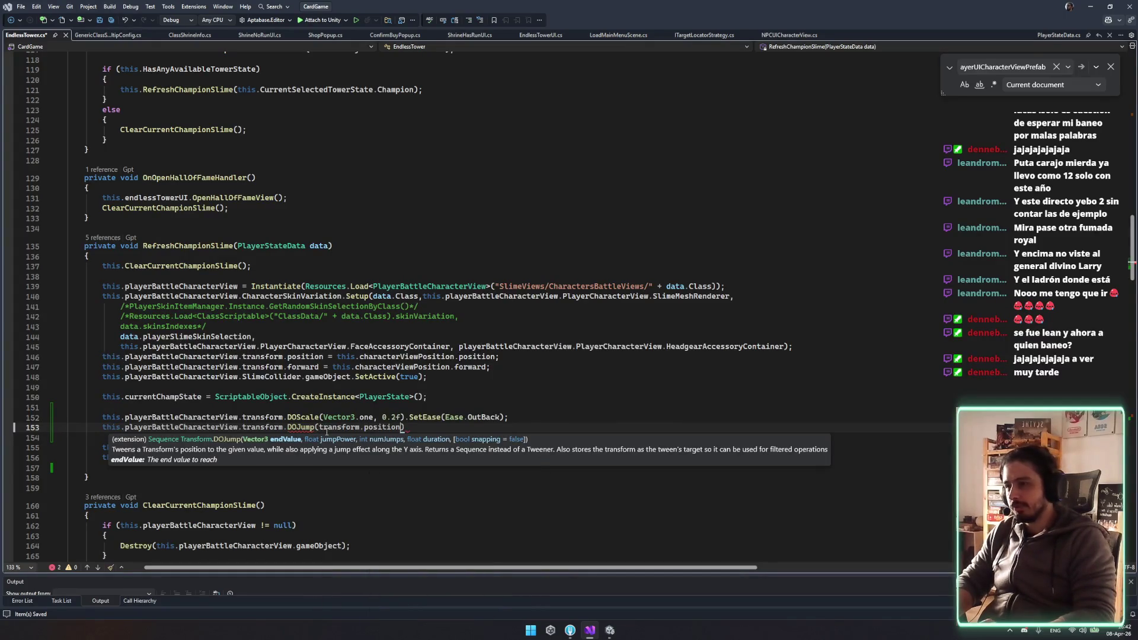
type(" 0")
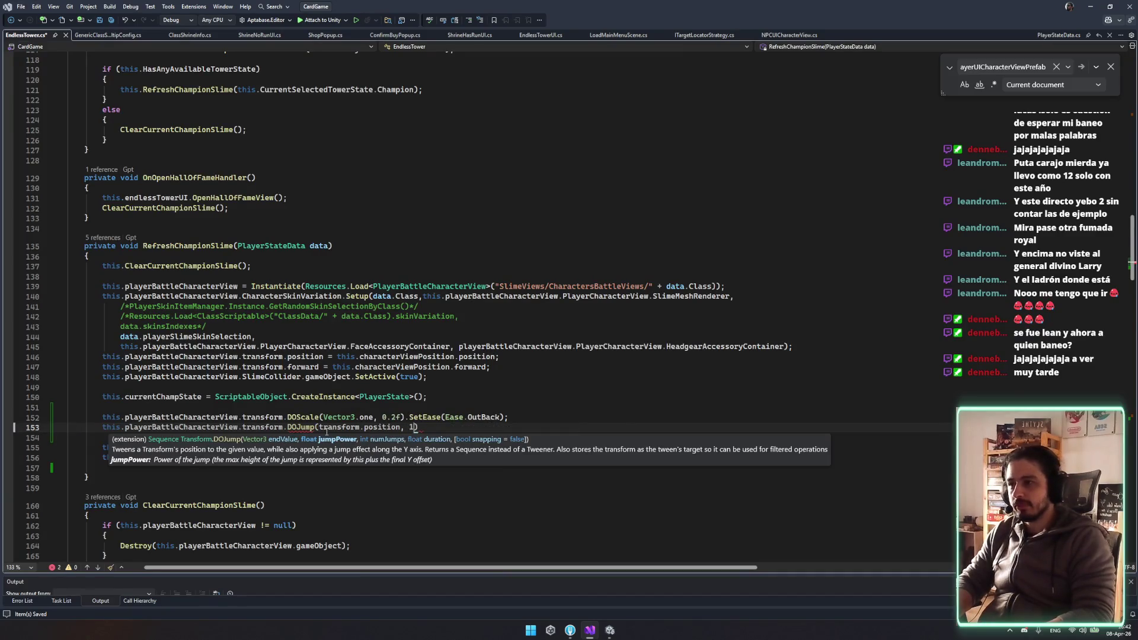
type(",1,0.2")
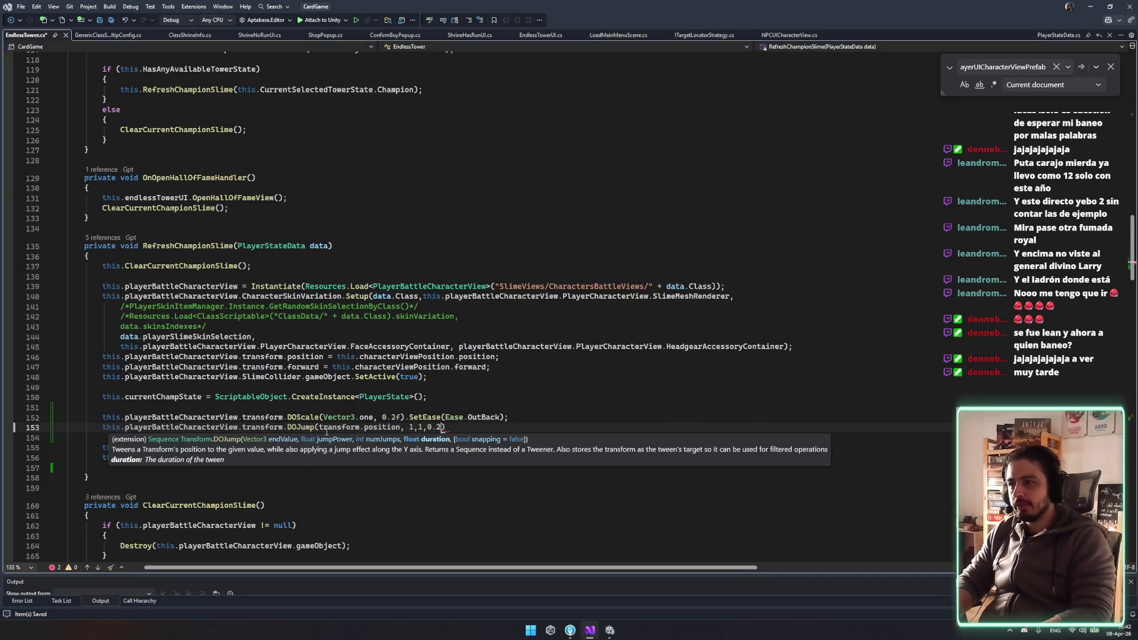
type("f")
key("End")
Remove the stray text and give the jump tween SetEase(Ease.OutBack)
type(".")
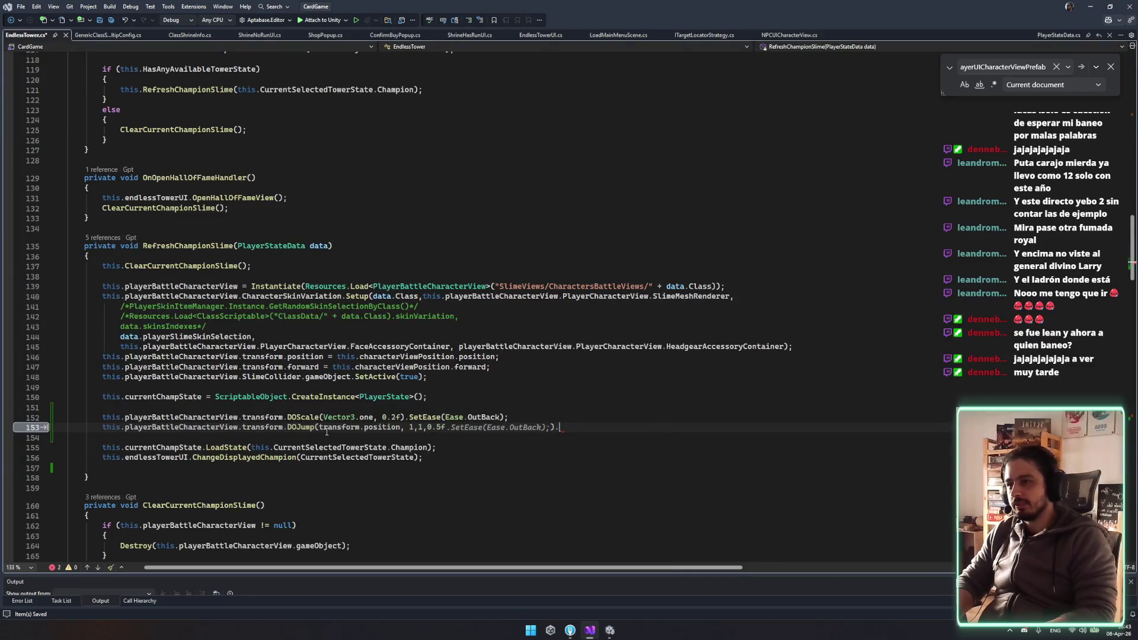
type("idid")
key("ctrl+shift+Left")
key("Right")
key("ctrl+space")
key("Escape")
key("Down")
key("ctrl+space")
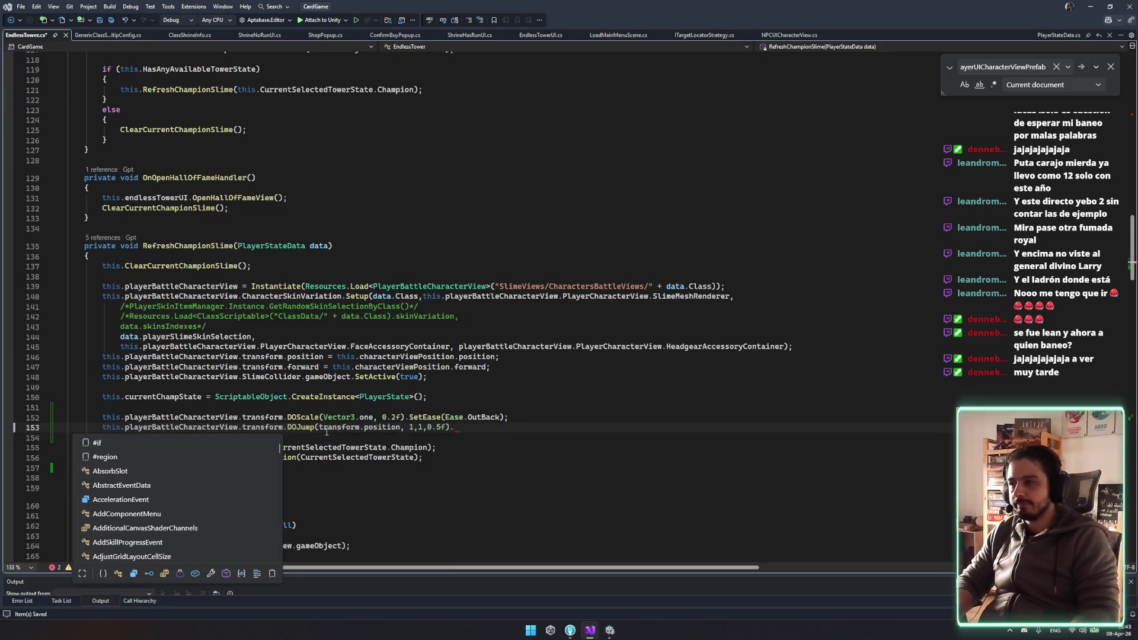
left_click(327, 432)
left_click(515, 427)
type("se")
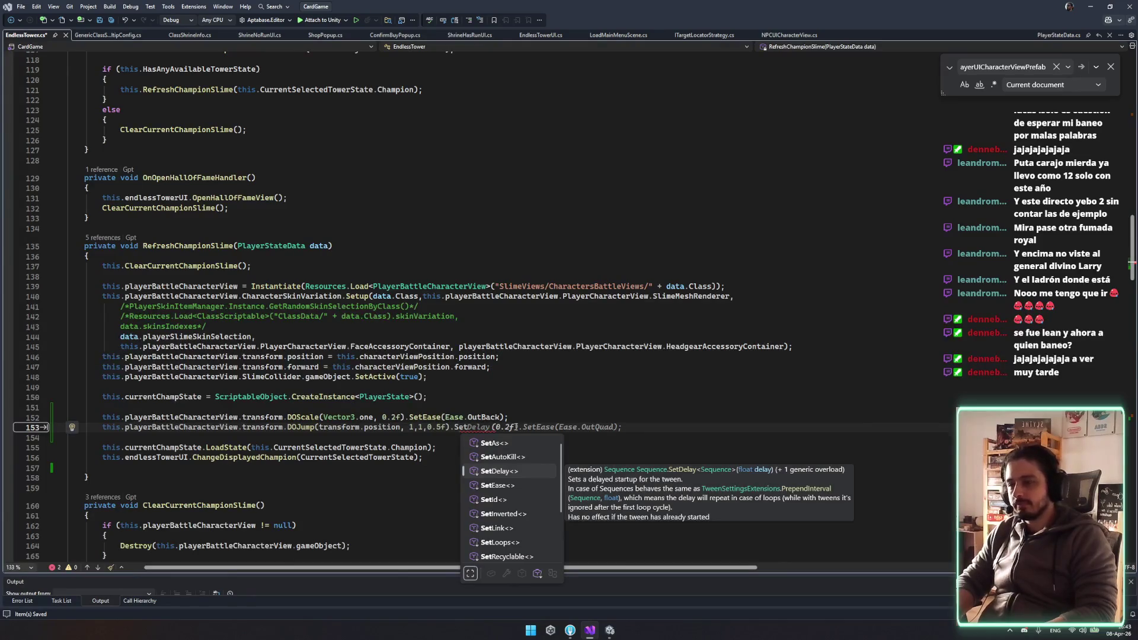
type("tEas")
key("Tab")
key("Tab")
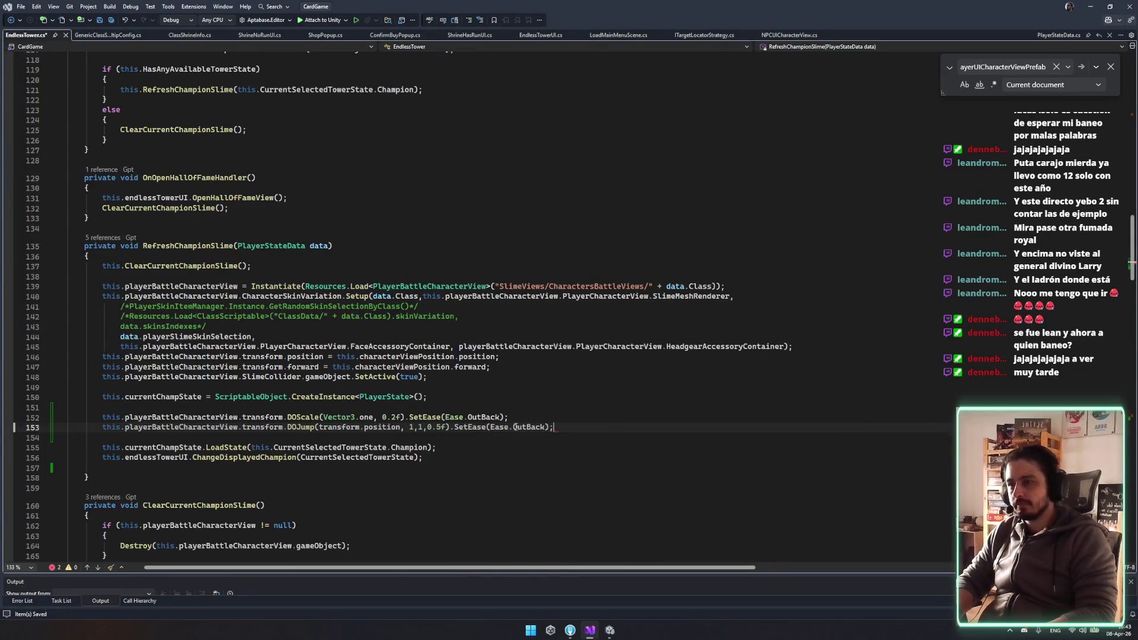
Review both tween lines and playerBattleCharacterView uses, then switch to the Unity editor
mouse_move(178, 422)
left_mouse_down()
mouse_move(136, 418)
mouse_move(237, 428)
mouse_move(126, 413)
left_mouse_up()
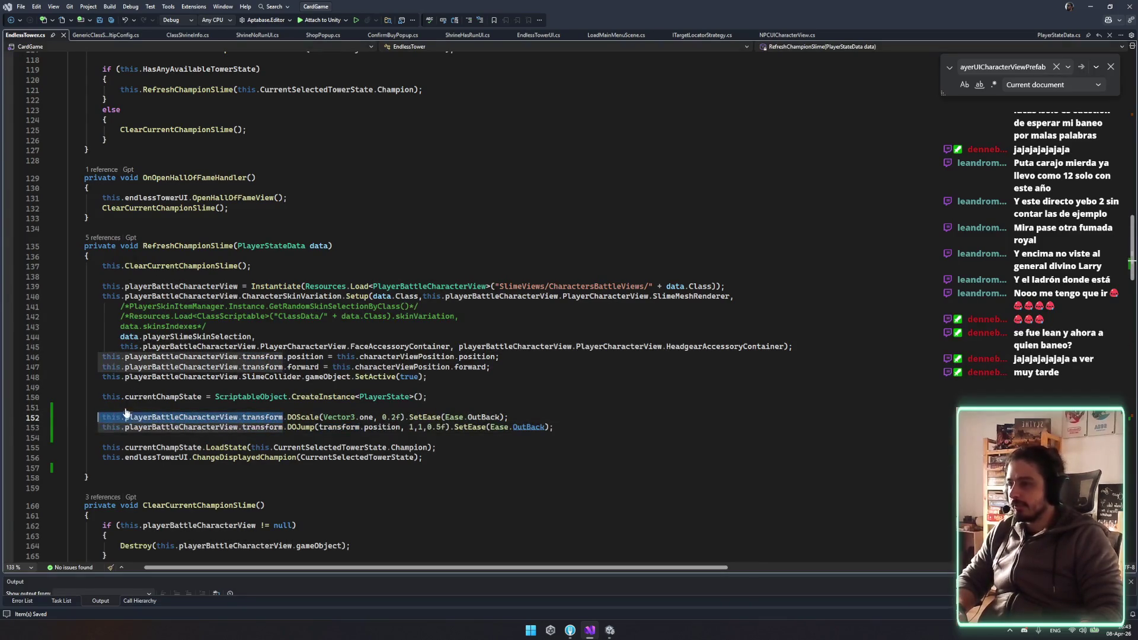
left_click(126, 414)
double_click(206, 287)
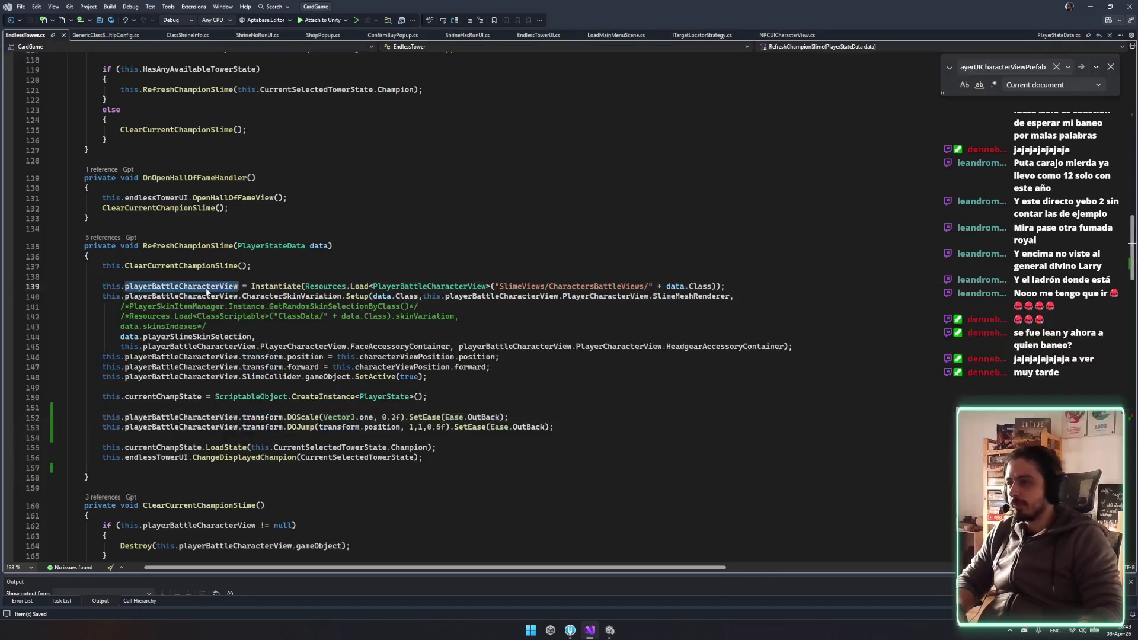
left_click(597, 439)
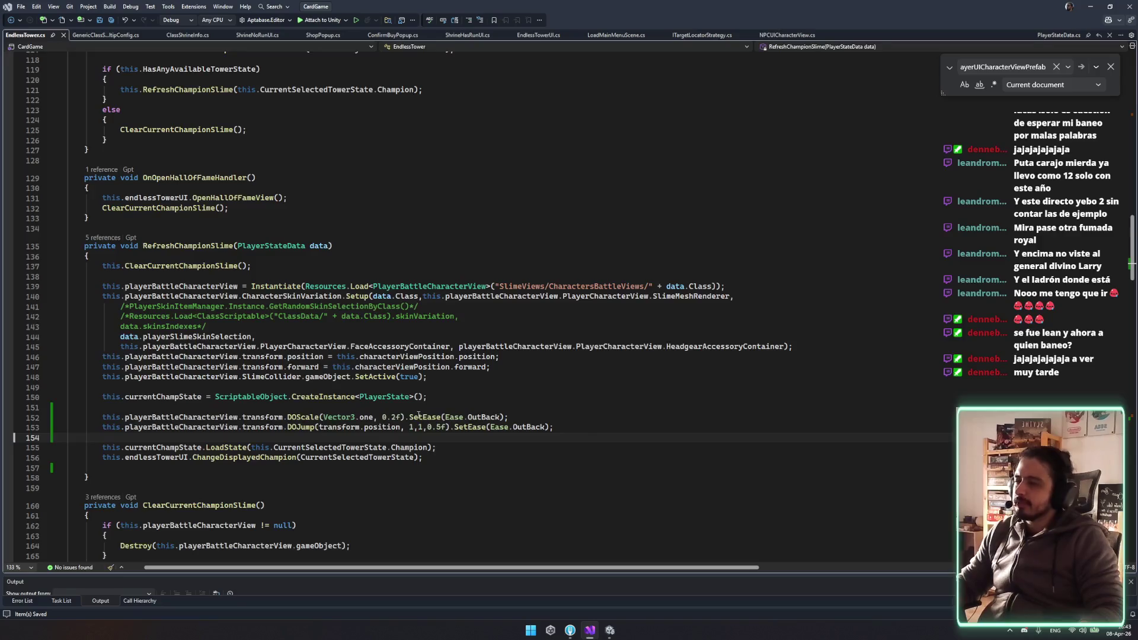
key("Down")
key("Down")
key("Down")
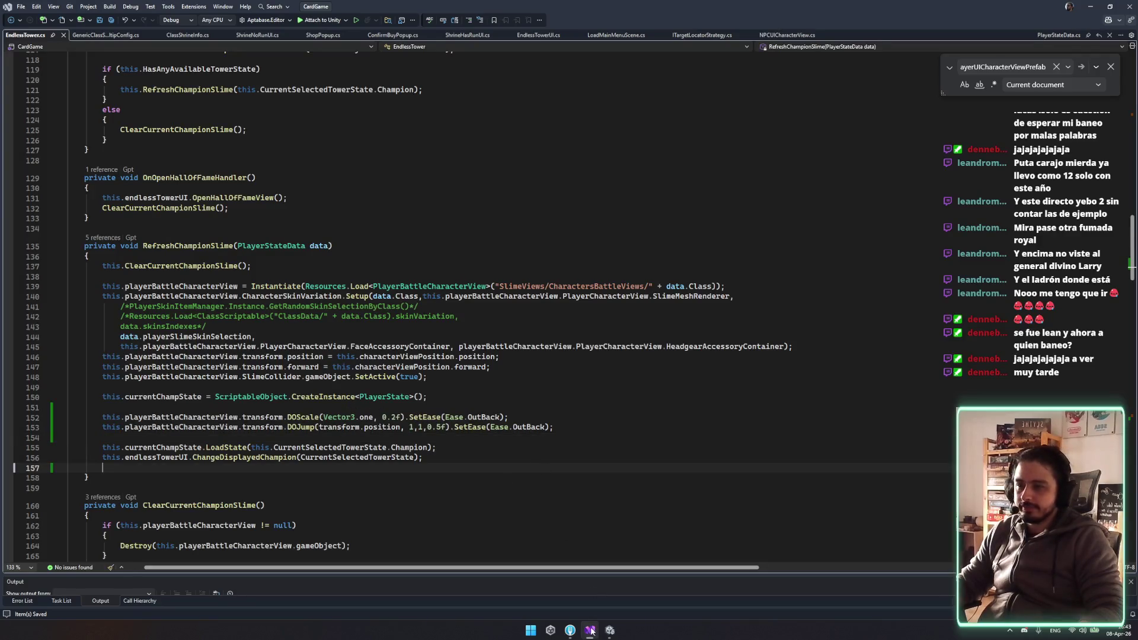
mouse_move(609, 631)
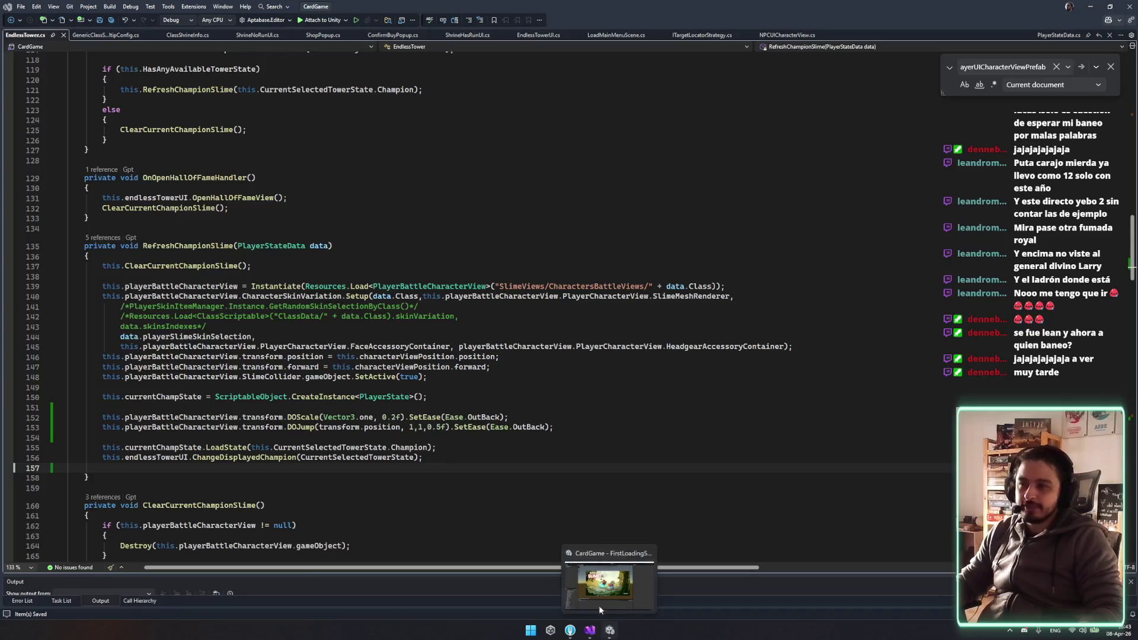
left_click(597, 575)
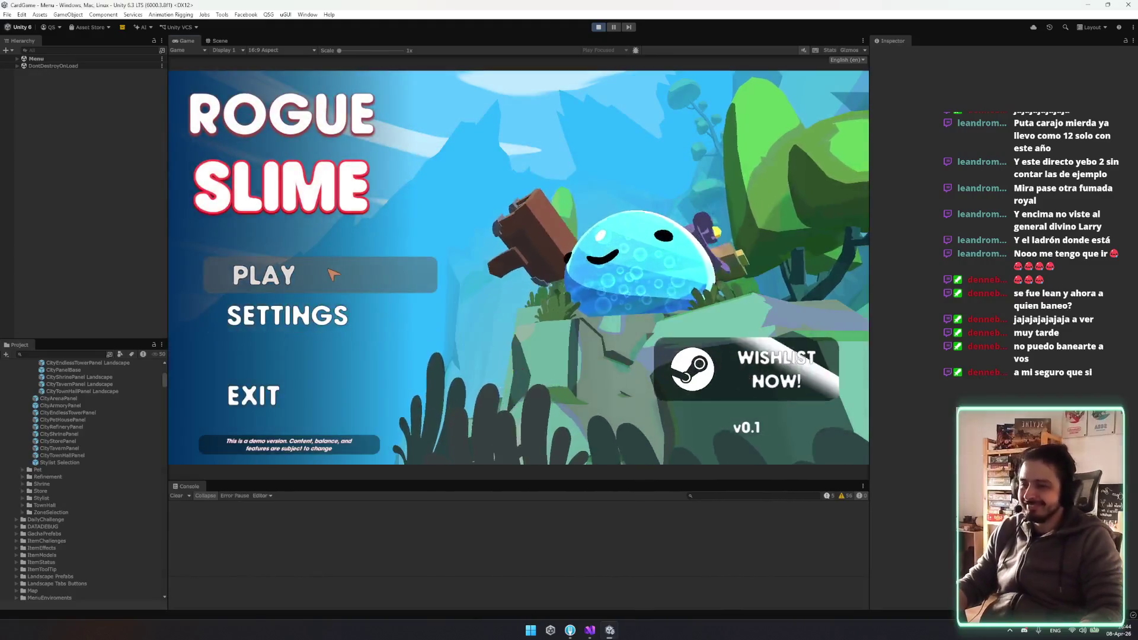
Enter Play mode, open TOWER, cycle Warrior and Sorcerer, then start a Hierarchy search in Scene view
left_click(333, 274)
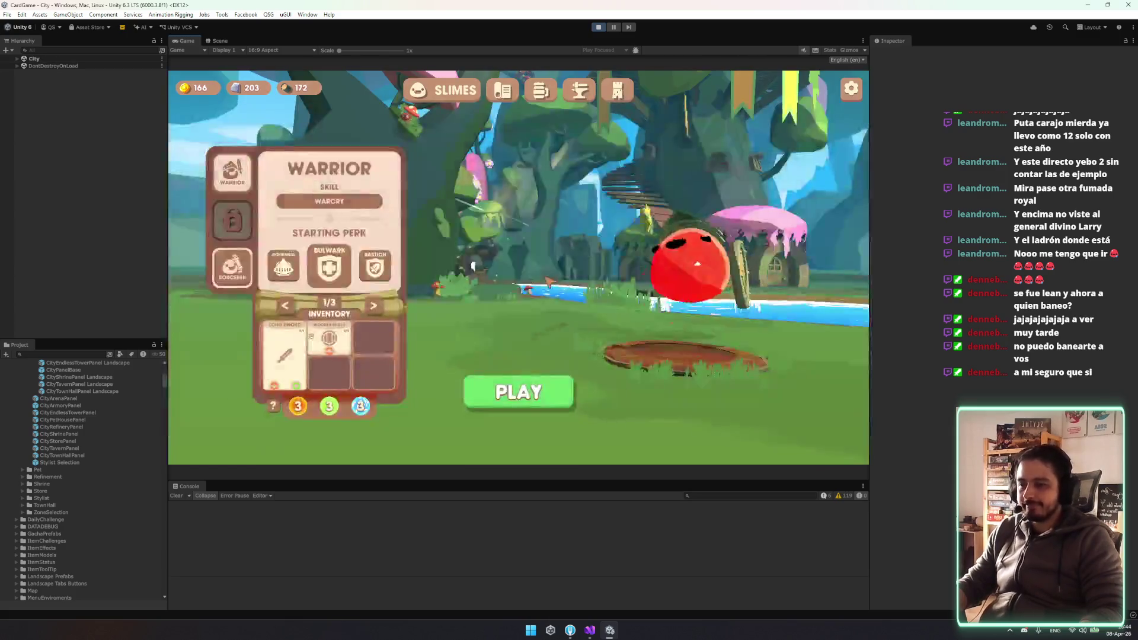
left_click(519, 392)
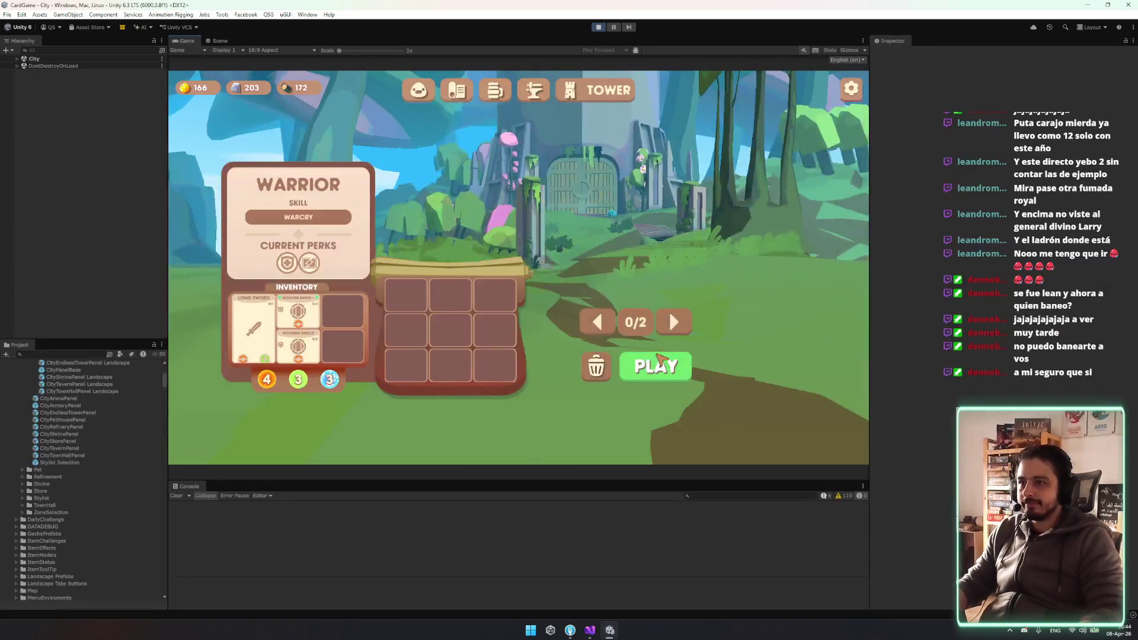
left_click(597, 322)
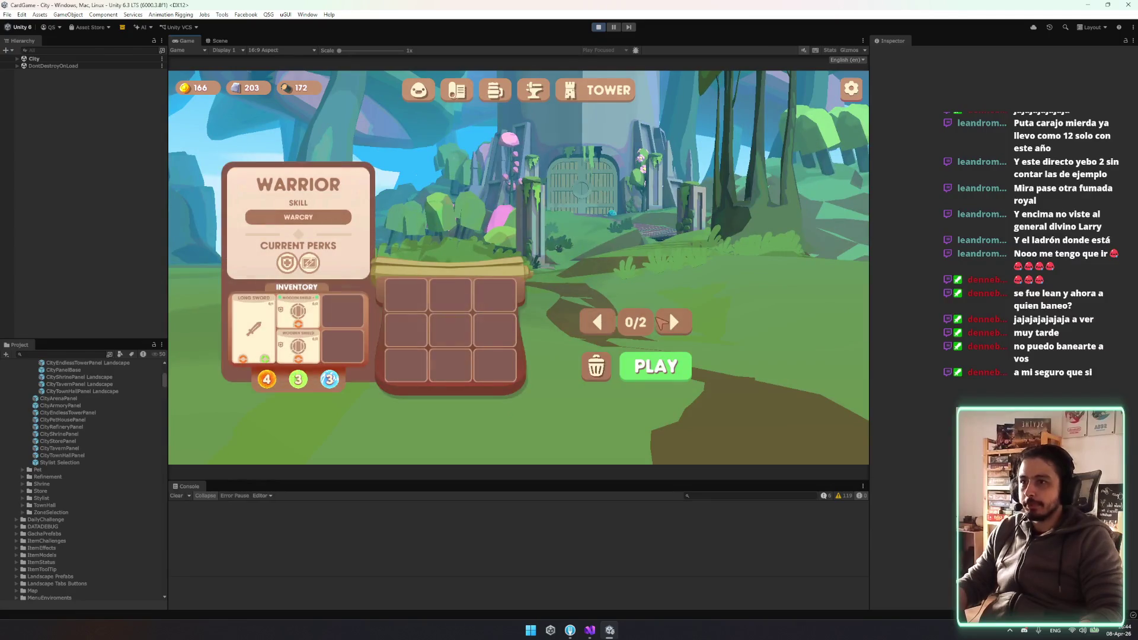
left_click(674, 322)
left_click(597, 328)
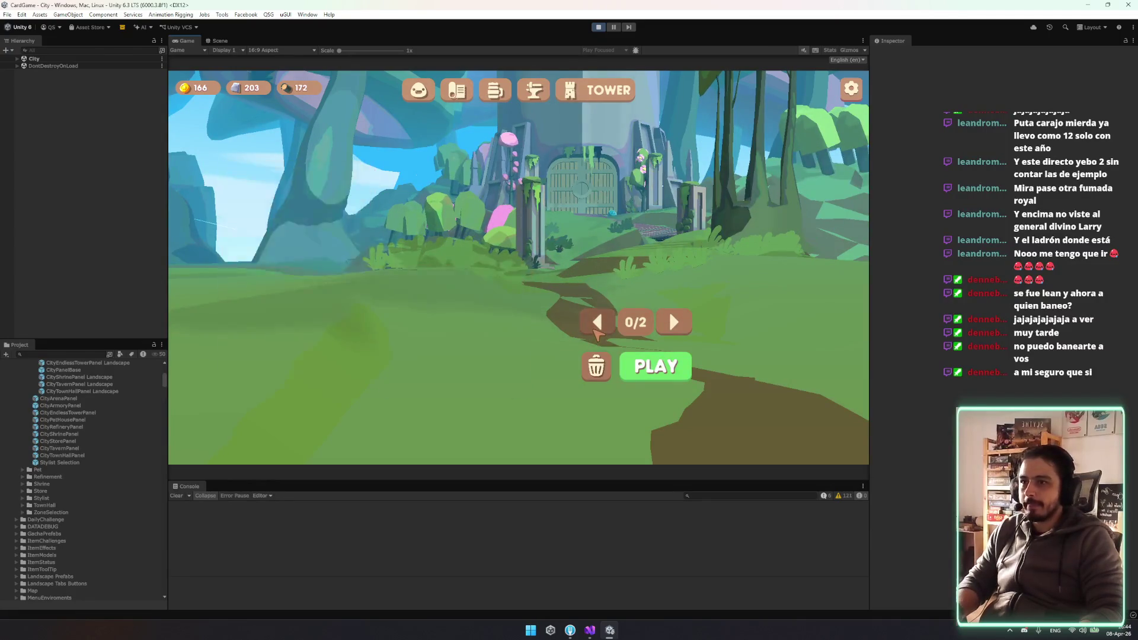
left_click(676, 328)
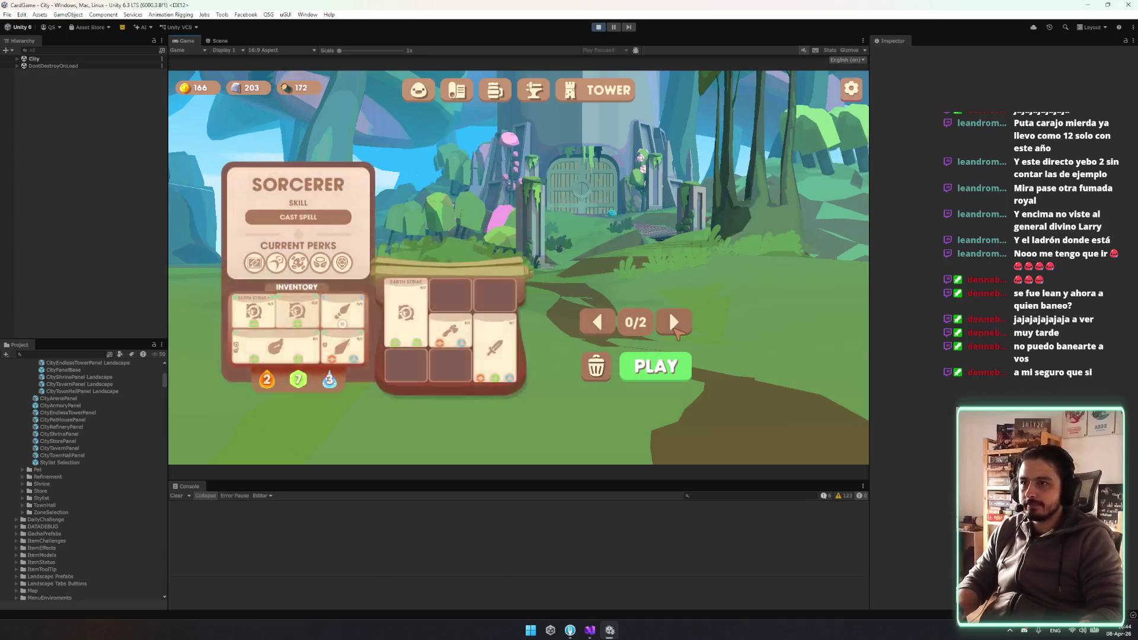
left_click(674, 323)
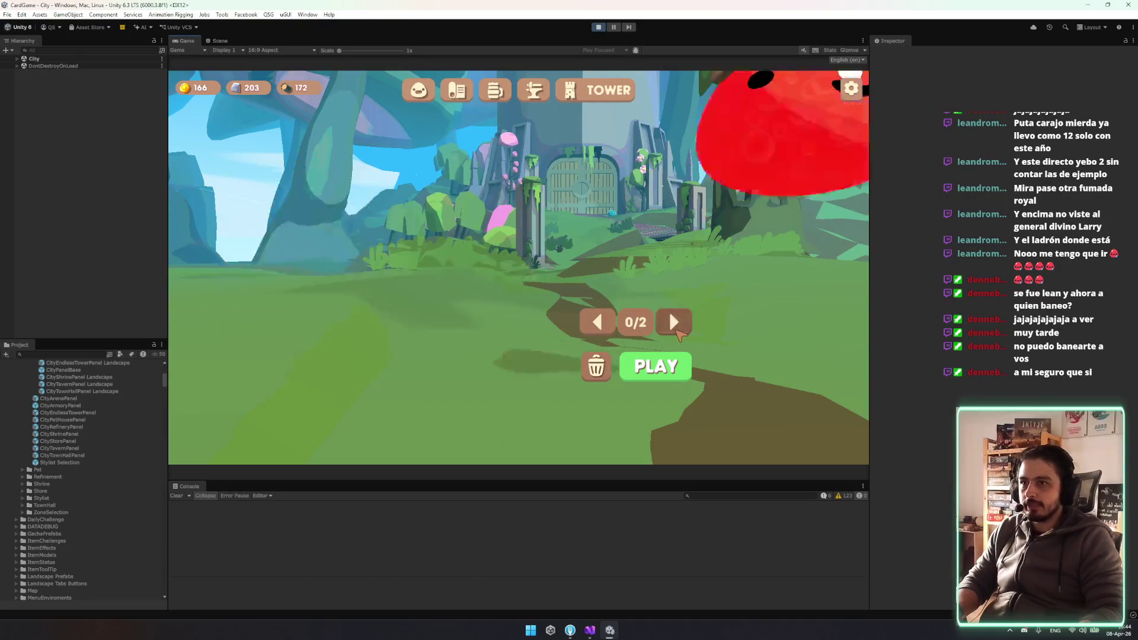
left_click(220, 41)
left_click(71, 51)
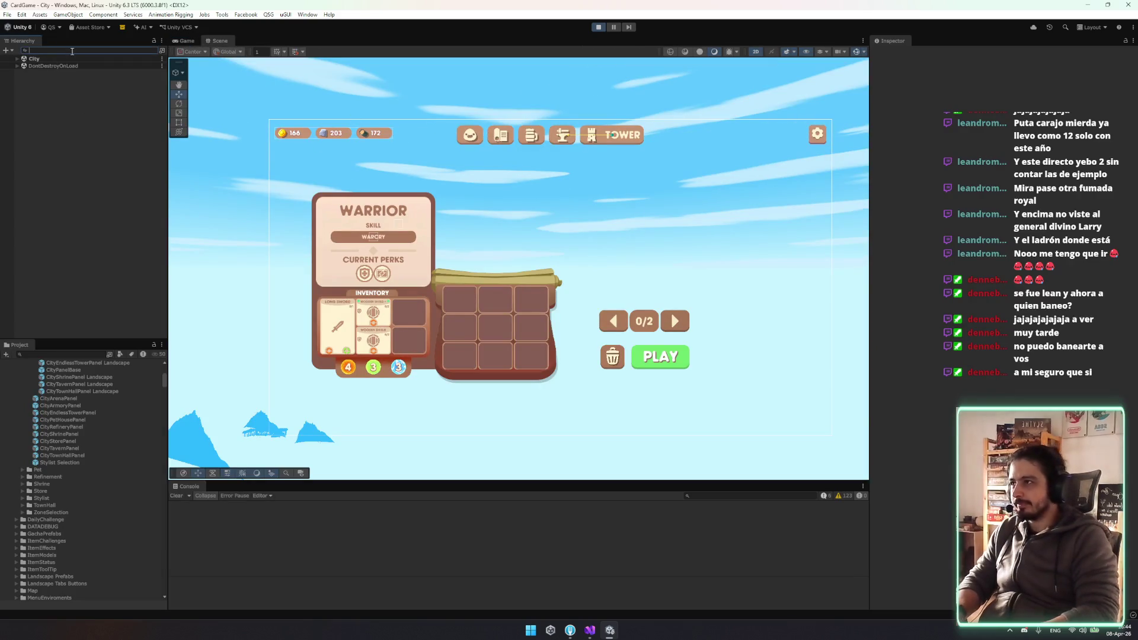
Search the Hierarchy for (clone) and frame the Warrior(Clone) slime in the Scene view
type("(clone)")
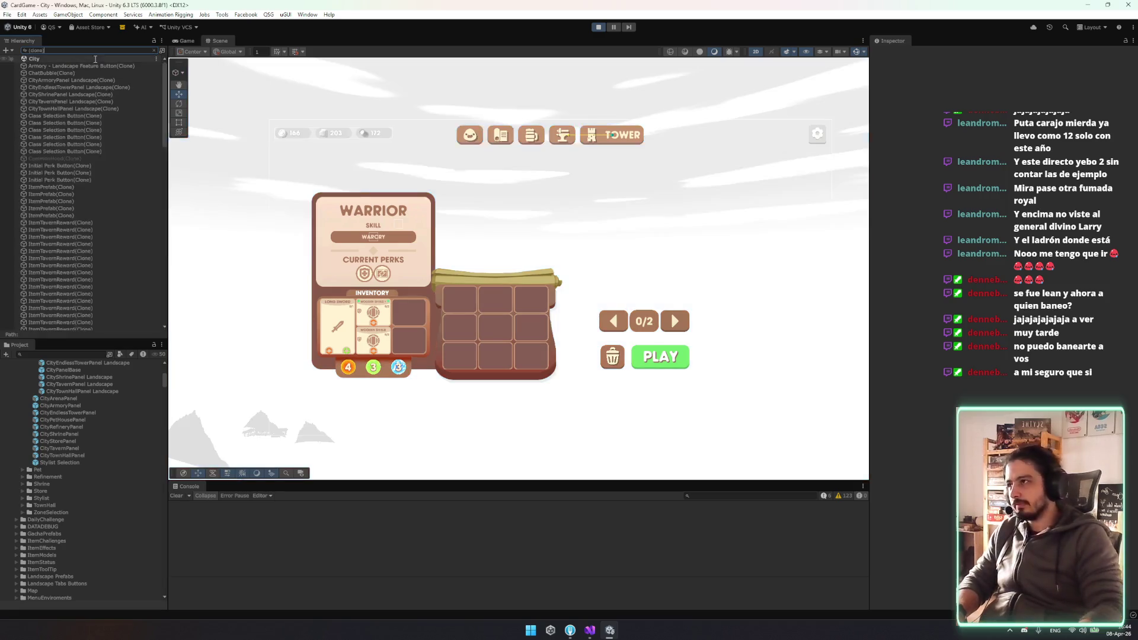
scroll(94, 218, "down", 10)
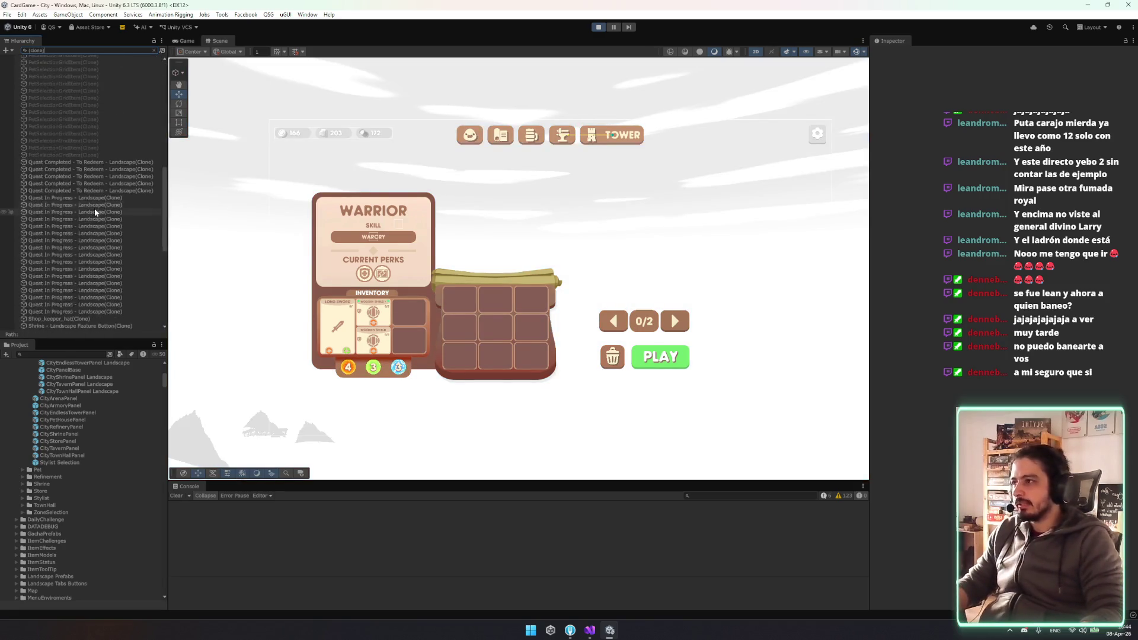
scroll(94, 210, "down", 5)
double_click(80, 231)
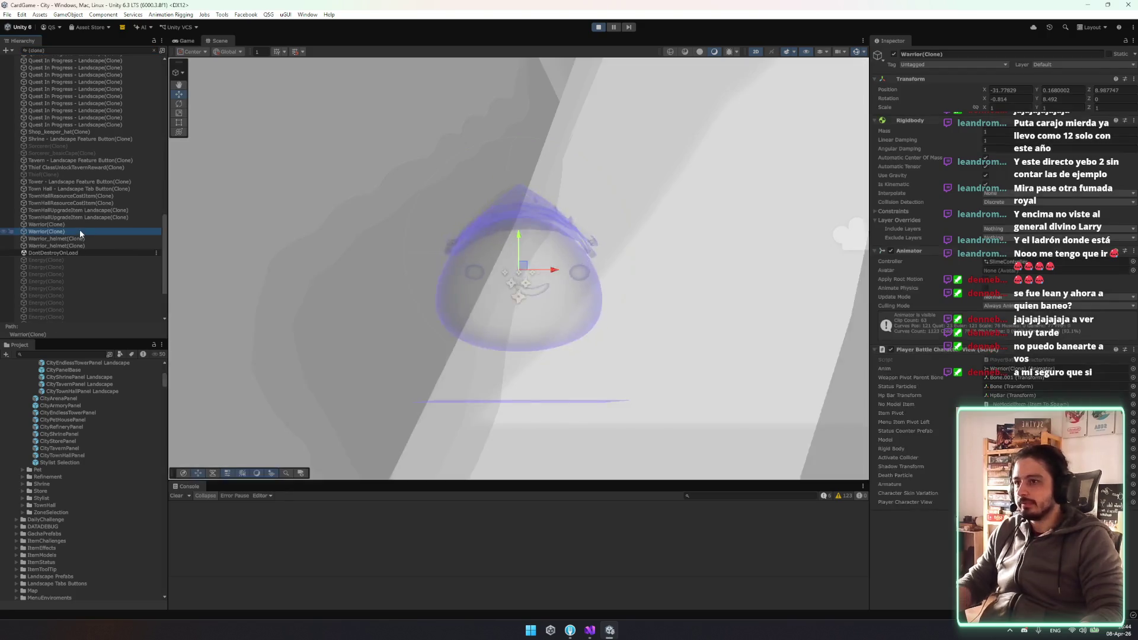
mouse_move(649, 269)
left_mouse_down()
mouse_move(614, 312)
mouse_move(564, 333)
mouse_move(596, 323)
mouse_move(551, 279)
left_mouse_up()
scroll(552, 278, "up", 2)
Dock the Game view below Scene, toggle champions ending on Warrior, then return to Visual Studio
left_click(193, 38)
mouse_move(194, 41)
left_mouse_down()
mouse_move(511, 140)
mouse_move(472, 217)
left_mouse_up()
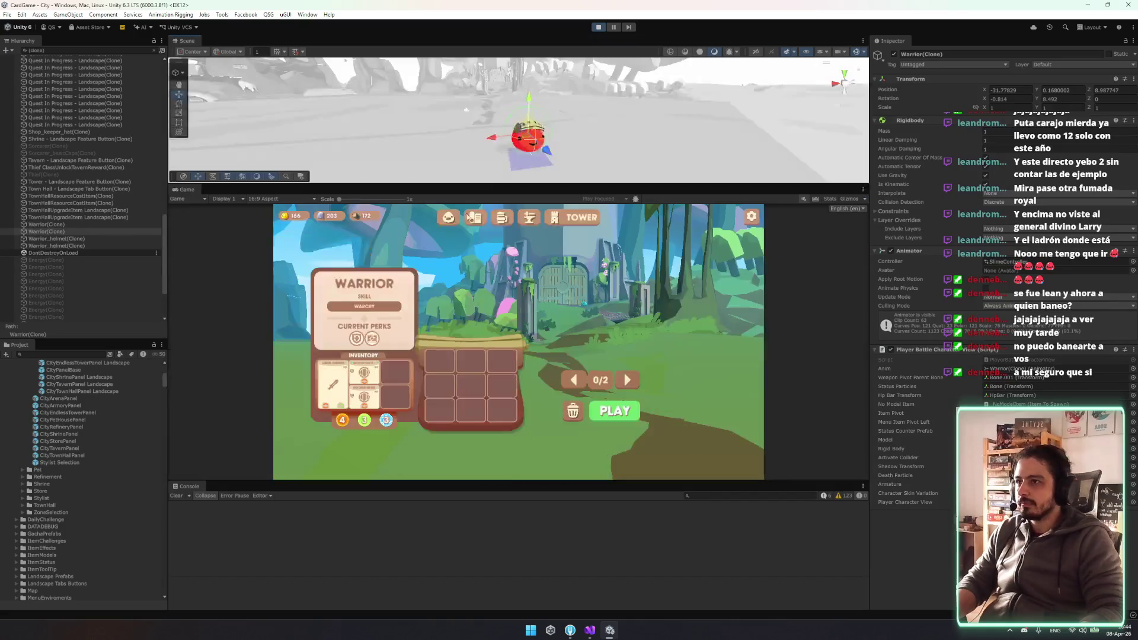
left_click(628, 378)
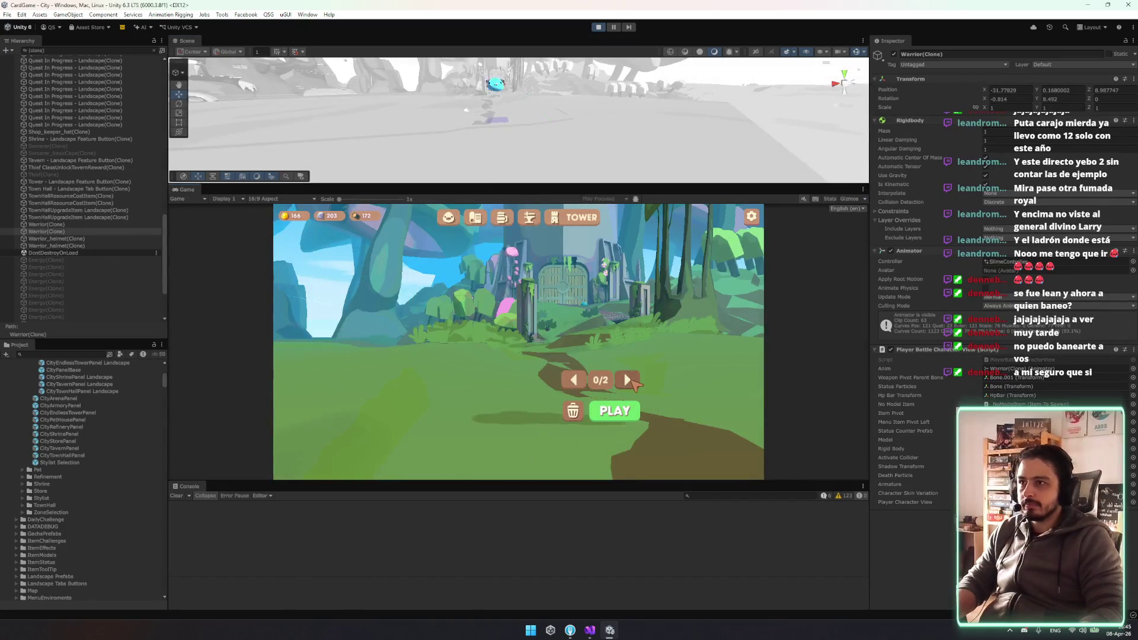
left_click(628, 379)
left_click(628, 378)
left_click(628, 379)
left_click(628, 380)
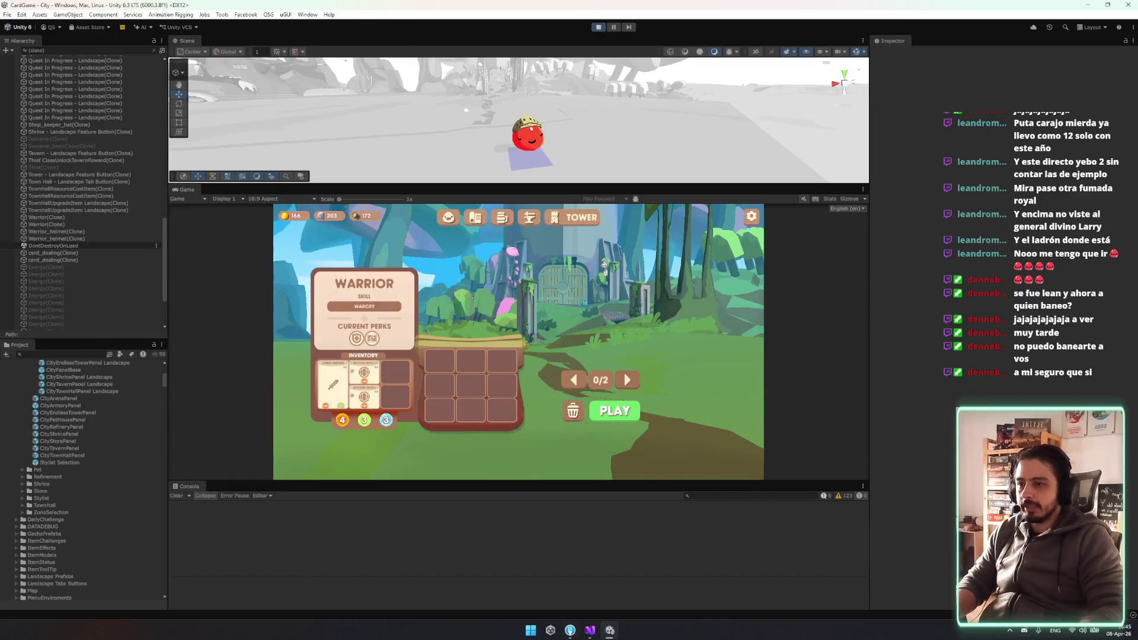
left_click(590, 630)
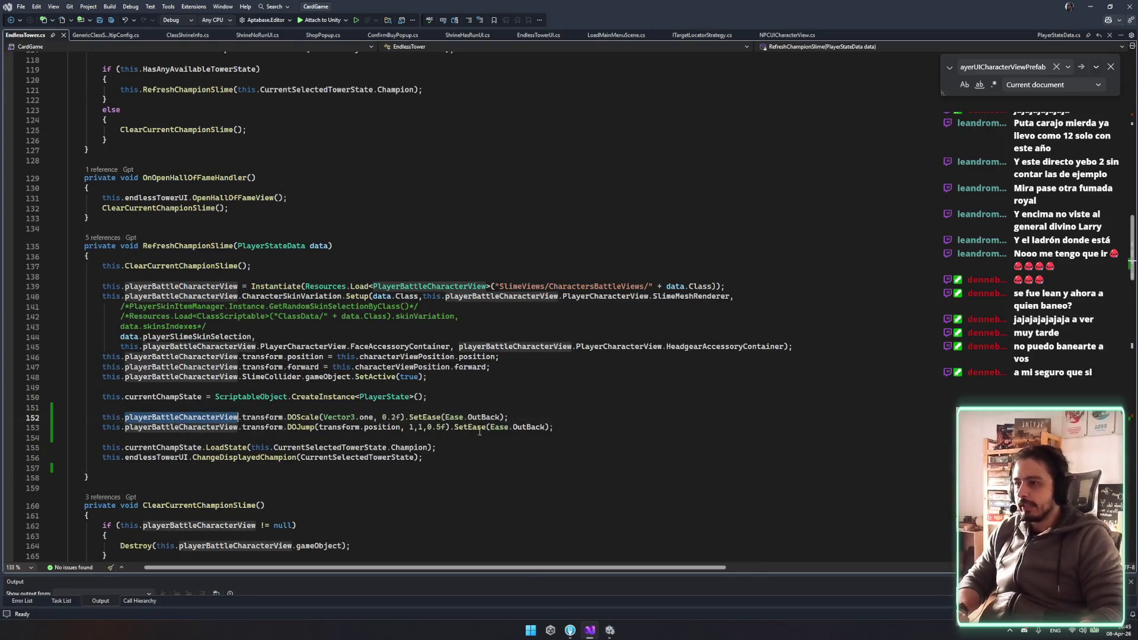
Make the DOJump call target playerBattleCharacterView.transform and save the script
double_click(345, 427)
type("playerBattleCharacterView")
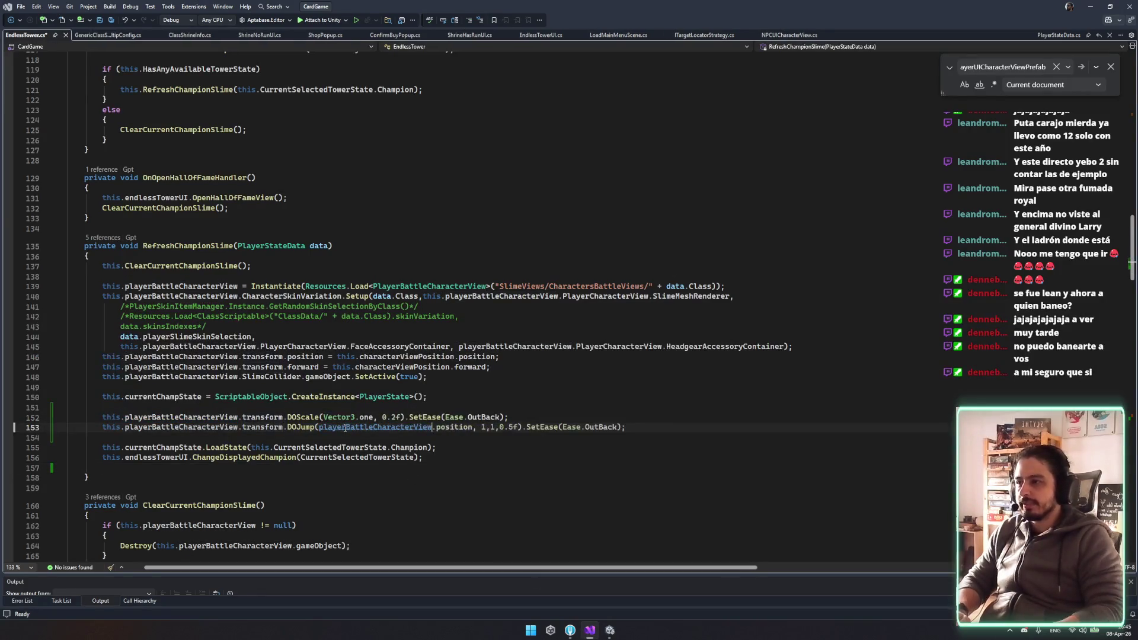
type(".transform")
key("ctrl+s")
End the DOJump line with a semicolon, check the OutBack scale line, then return to Unity
left_click(612, 398)
key("Down")
key("Down")
key("Down")
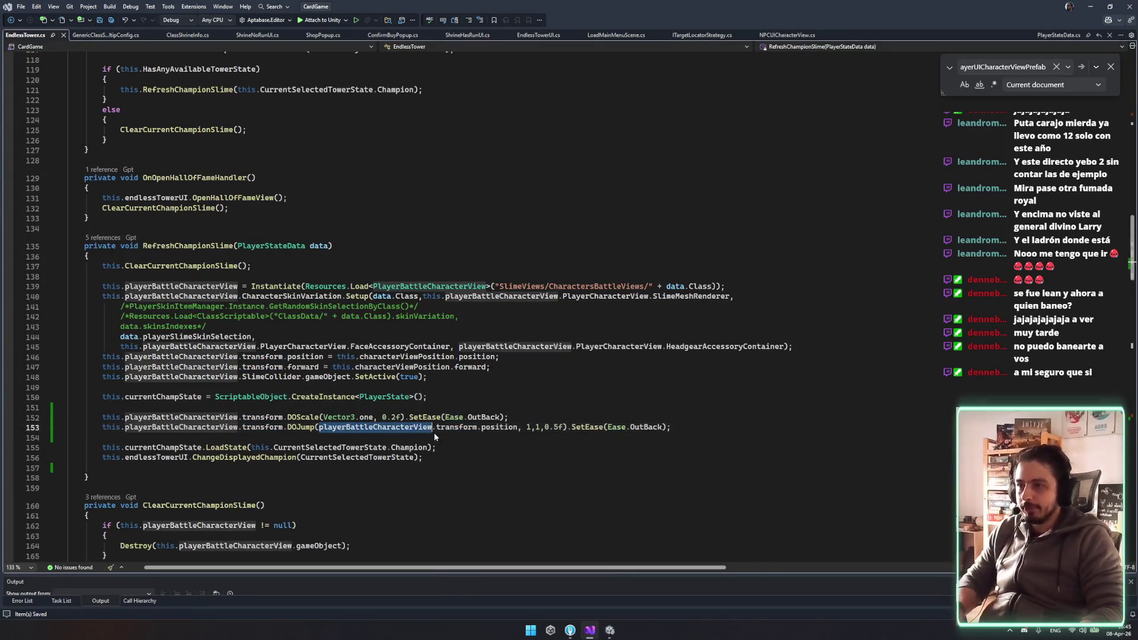
left_click(735, 427)
key("BackSpace")
type(";")
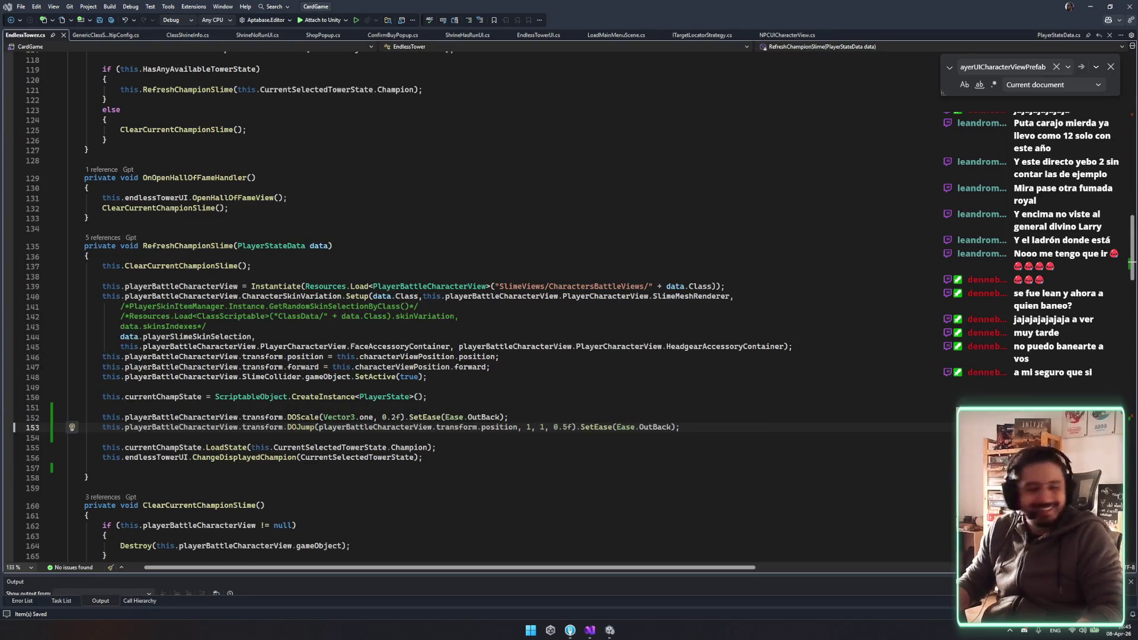
key("Down")
key("Up")
left_click(485, 418)
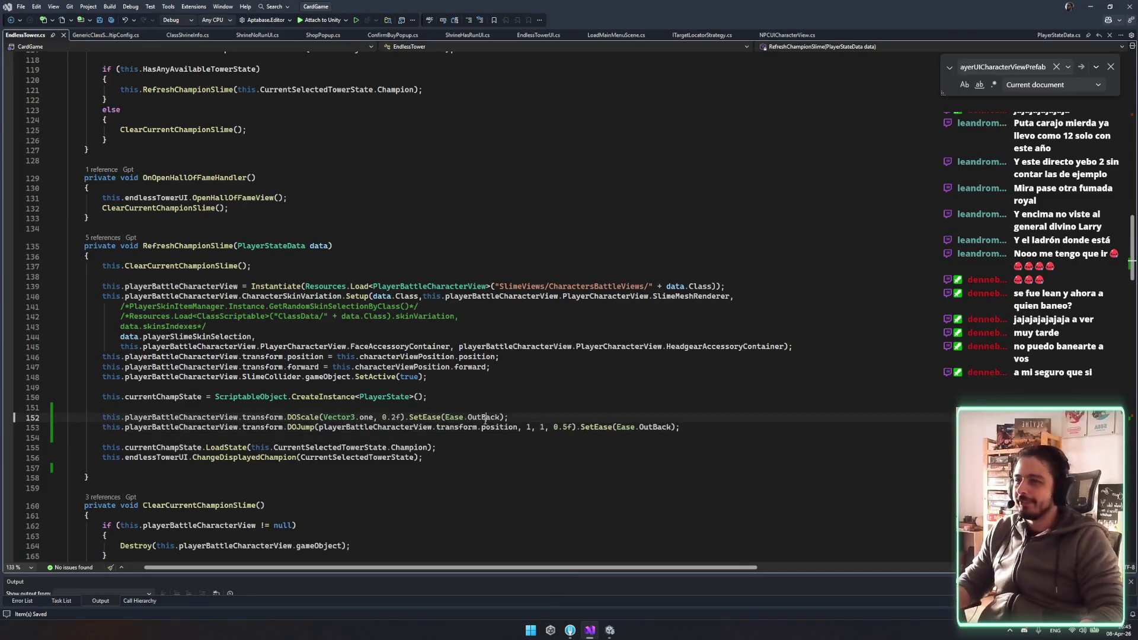
left_click(610, 630)
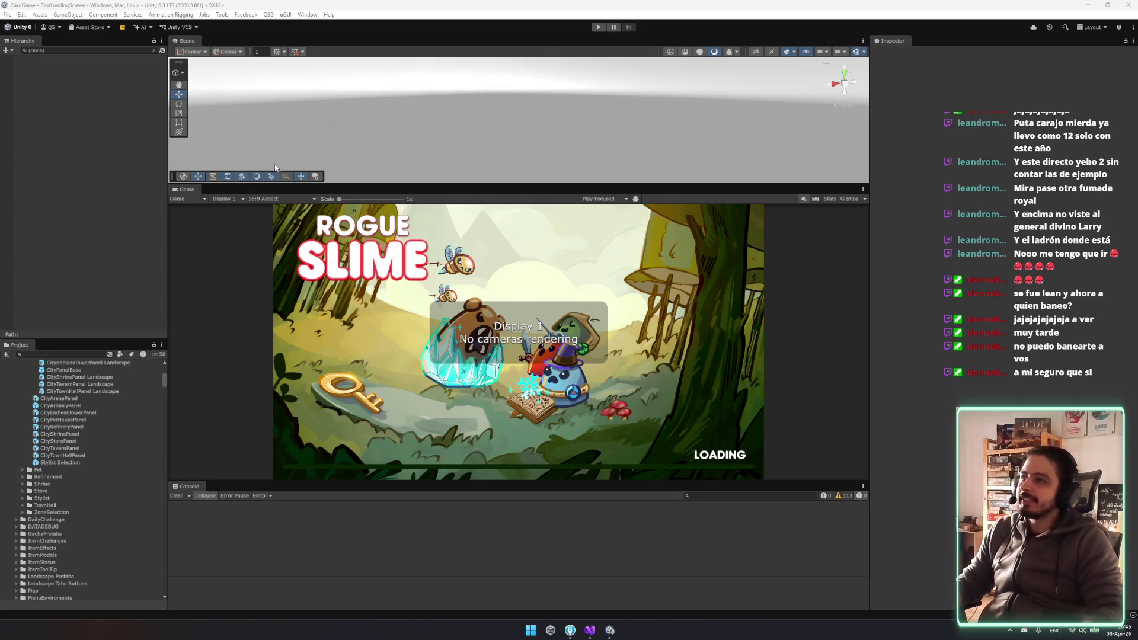
Enlarge the Game preview, enter Play mode and click PLAY to reach the city's Warrior panel
mouse_move(201, 189)
left_mouse_down()
mouse_move(264, 42)
mouse_move(237, 41)
left_mouse_up()
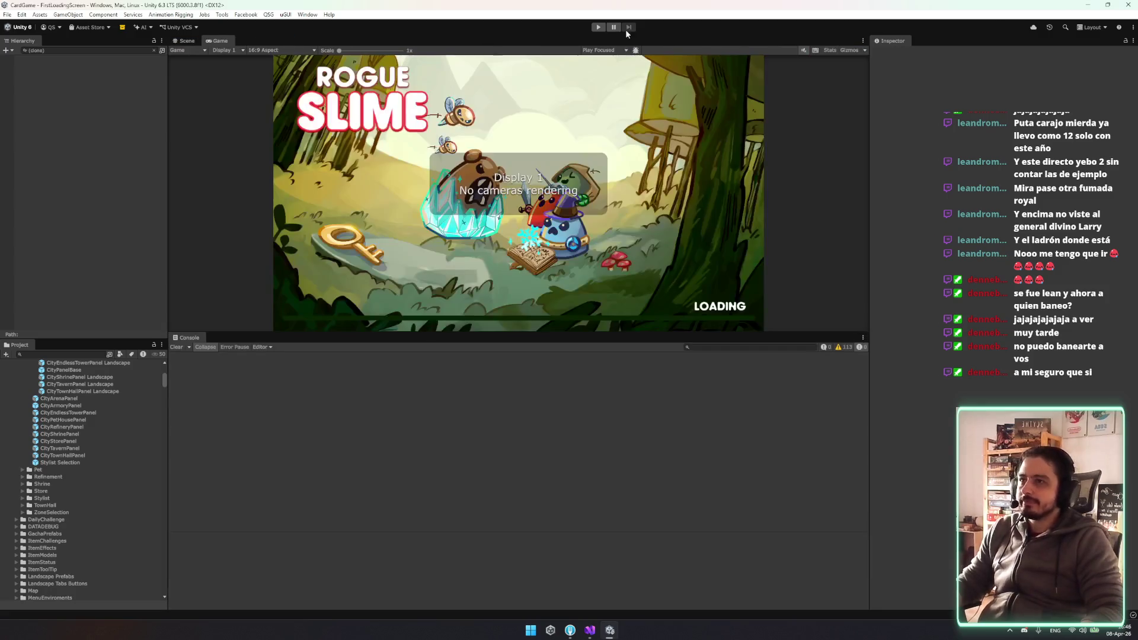
left_click(597, 28)
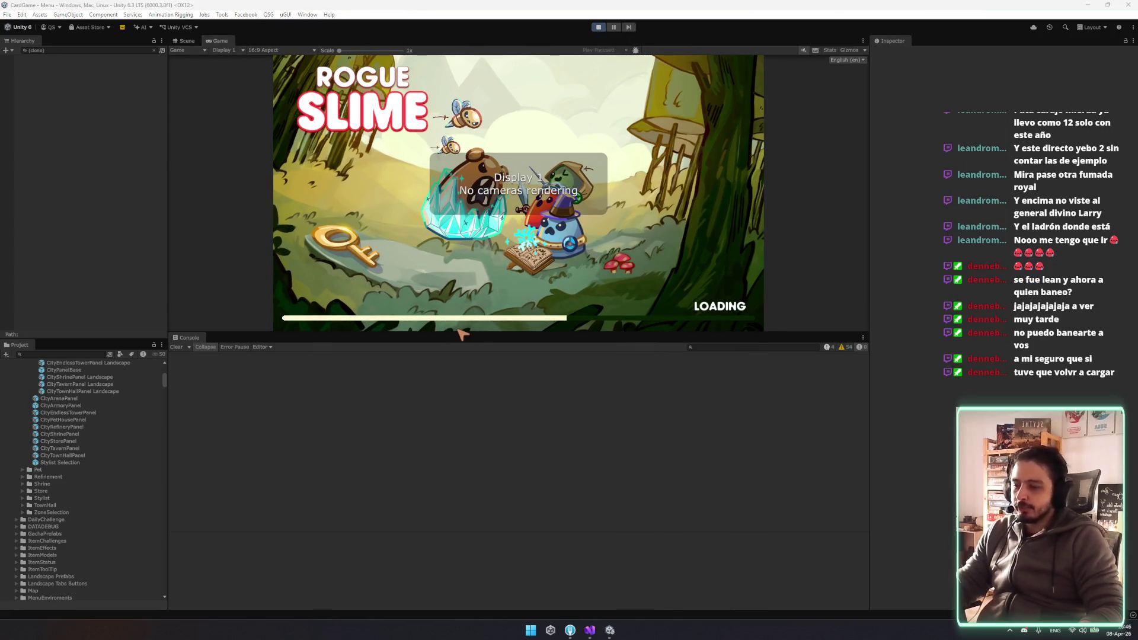
left_click_drag(460, 332, 480, 431)
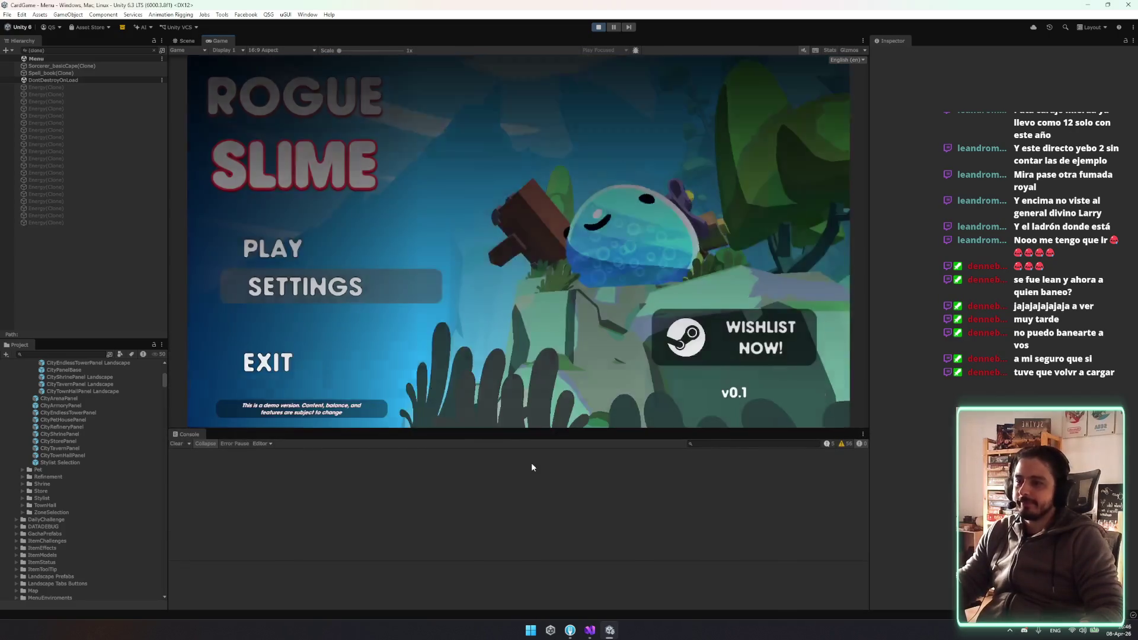
left_click(409, 249)
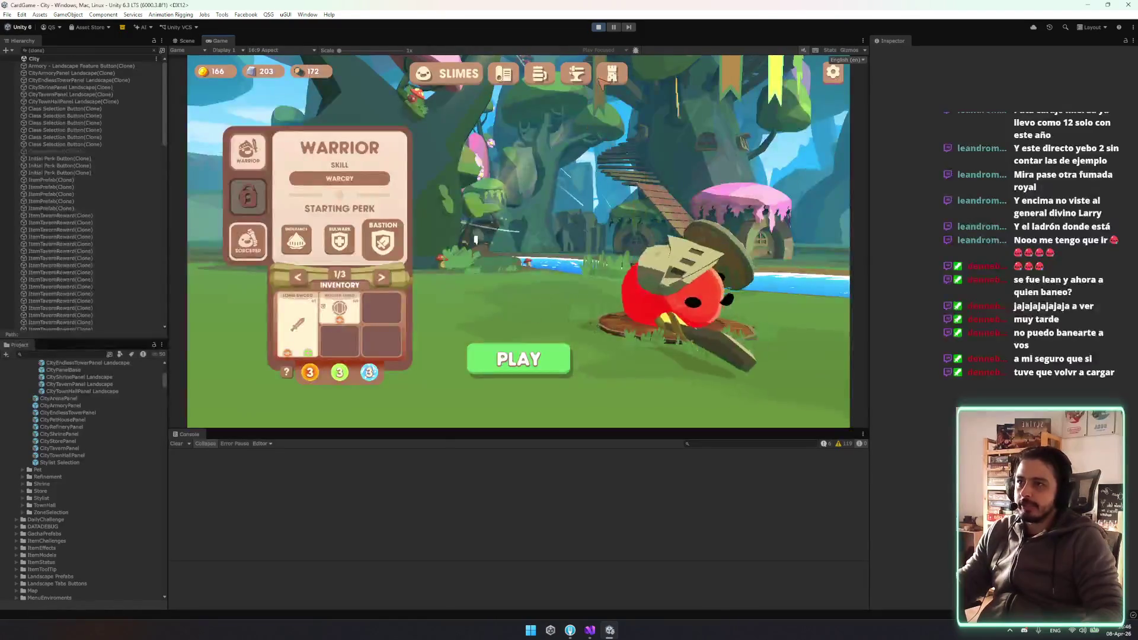
Open the TOWER view and flip the champion between Warrior and Sorcerer repeatedly, then return to Visual Studio
left_click(613, 86)
left_click(664, 294)
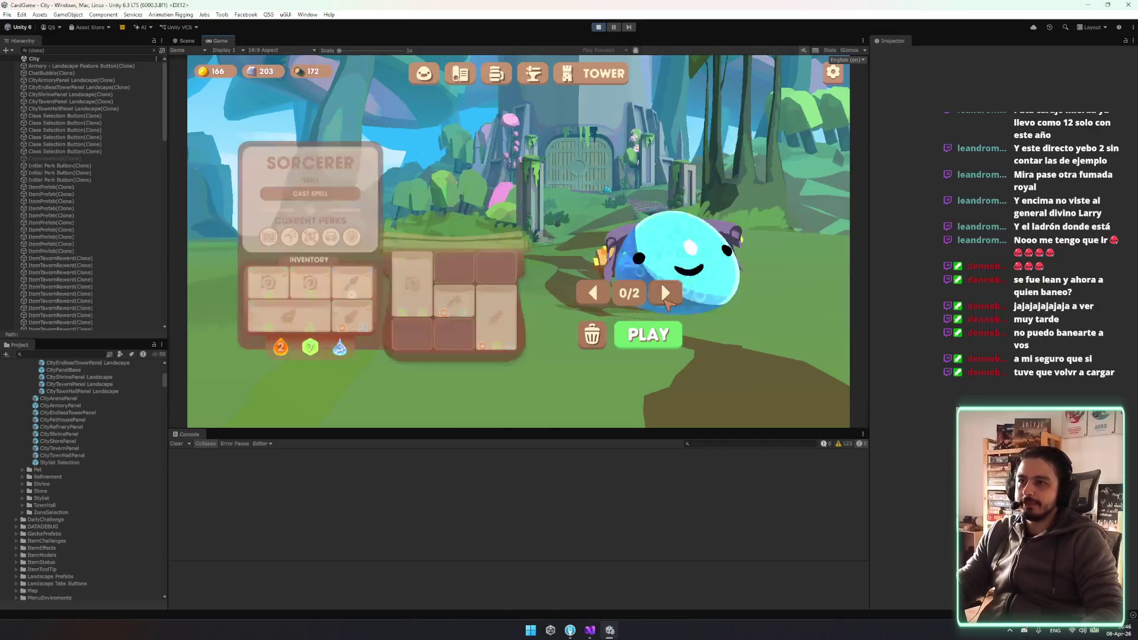
left_click(666, 299)
left_click(666, 299)
left_click(666, 300)
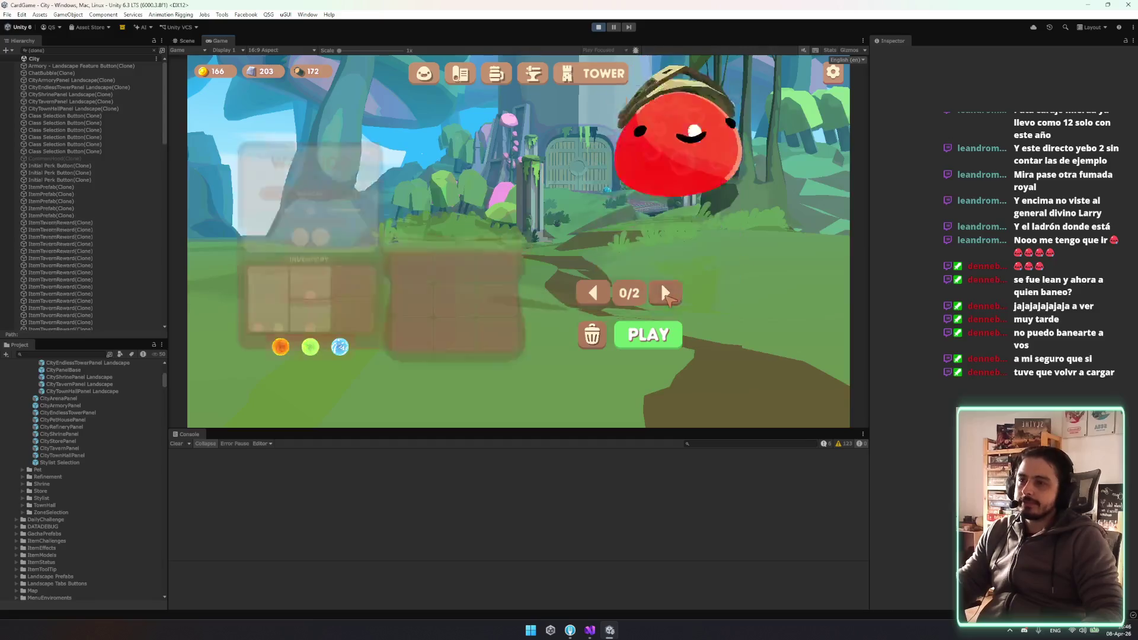
left_click(665, 295)
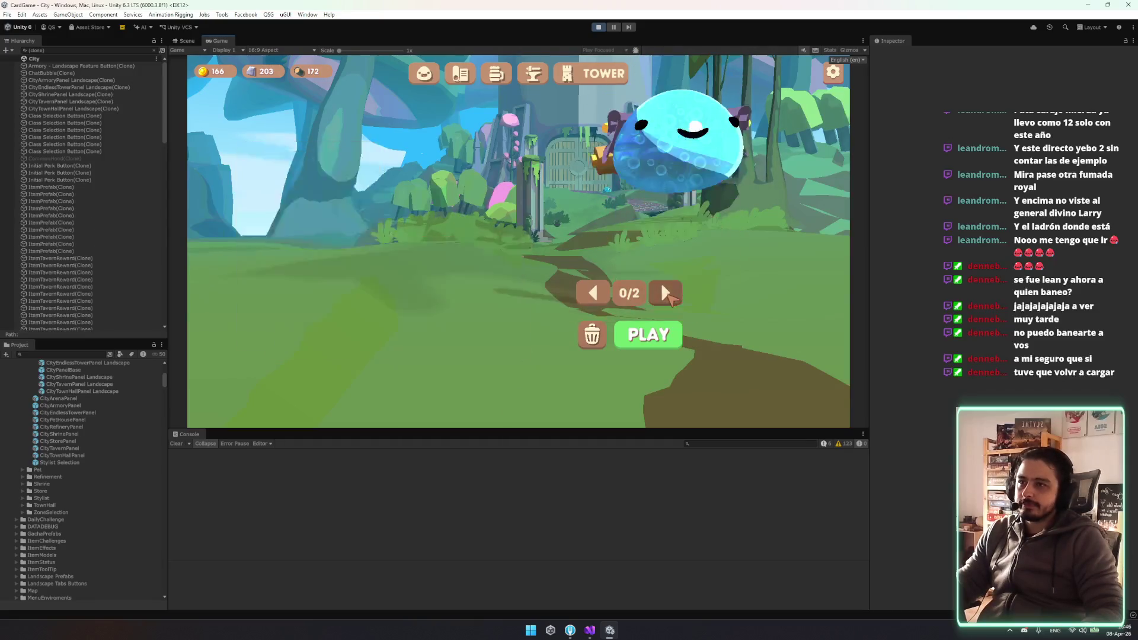
left_click(665, 294)
left_click(665, 295)
left_click(665, 294)
left_click(665, 295)
left_click(673, 295)
left_click(604, 295)
left_click(605, 295)
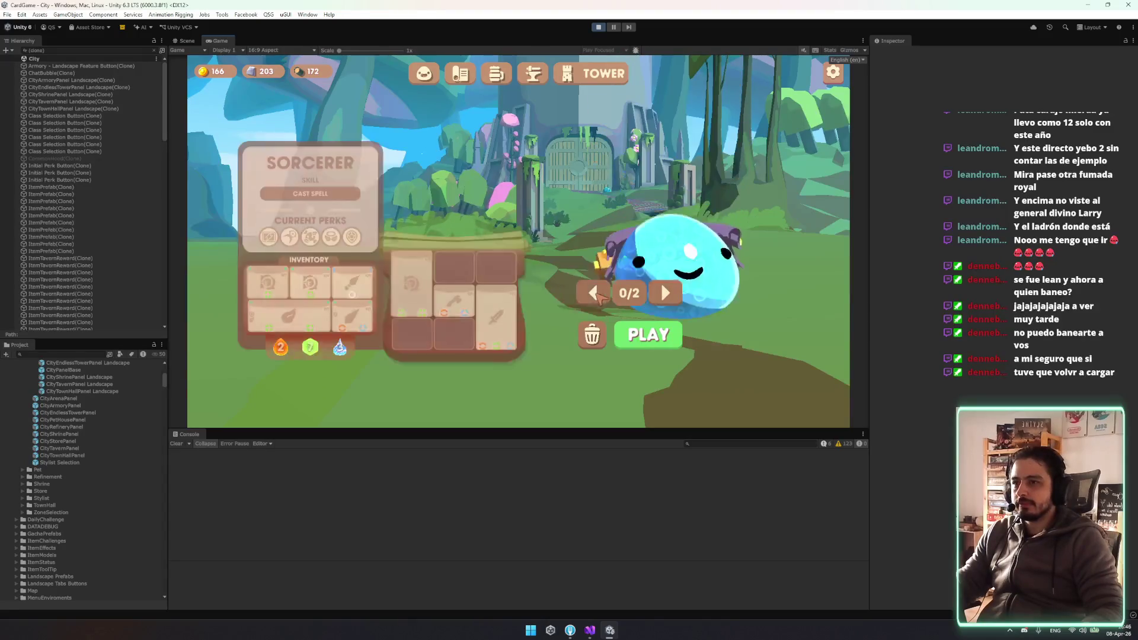
left_click(598, 295)
left_click(596, 293)
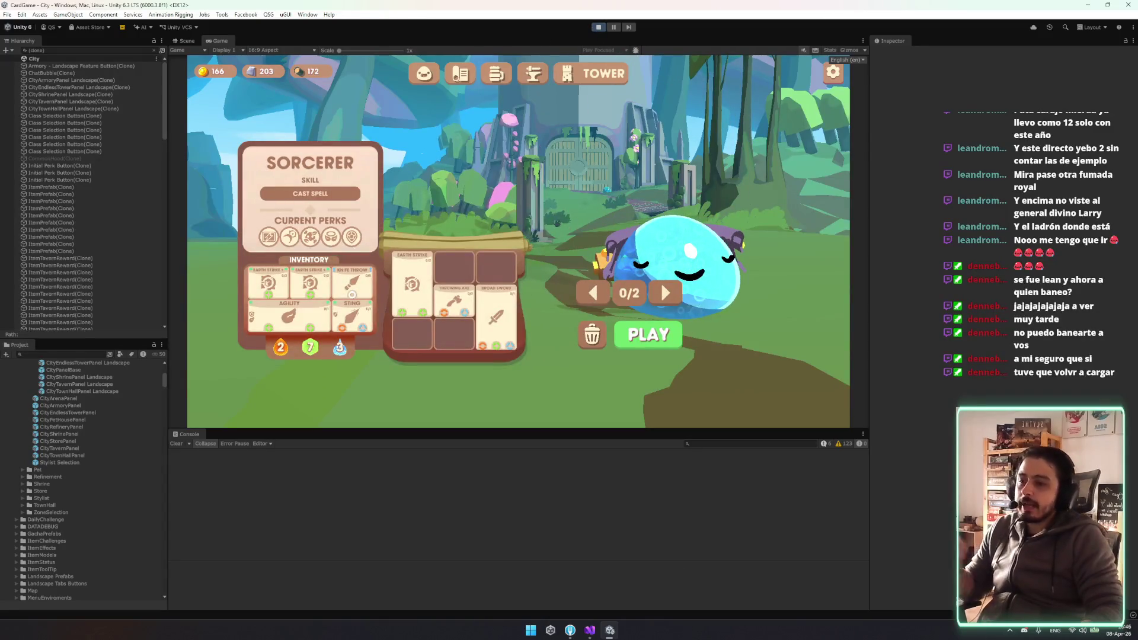
left_click(591, 632)
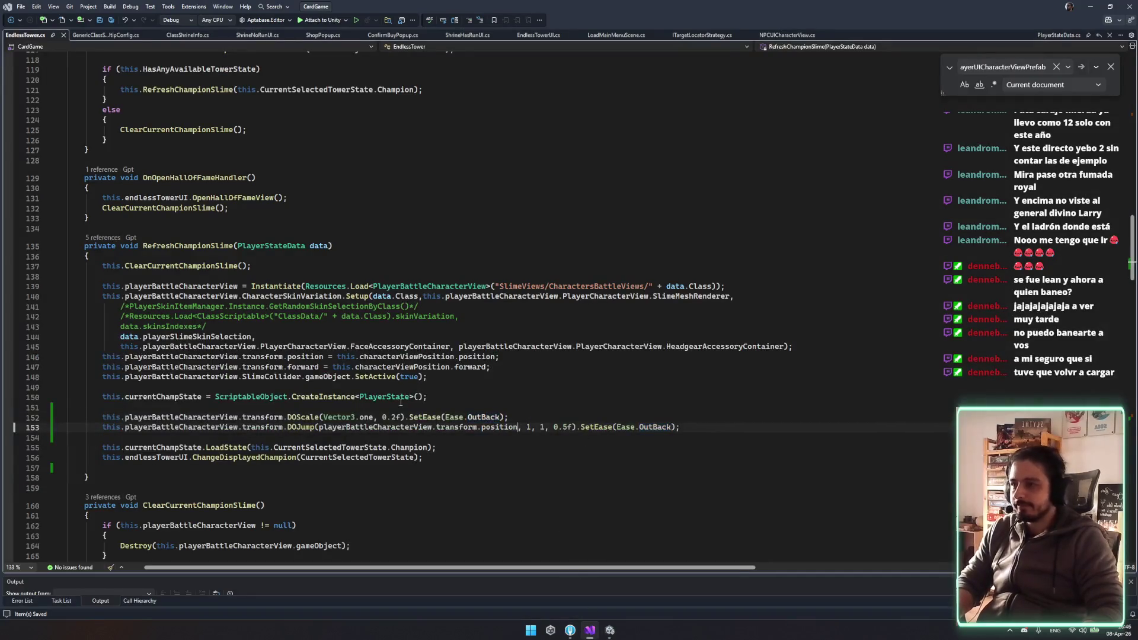
Make the DOScale tween grow From(0) and lengthen its duration from 0.2f to 0.5f
double_click(305, 418)
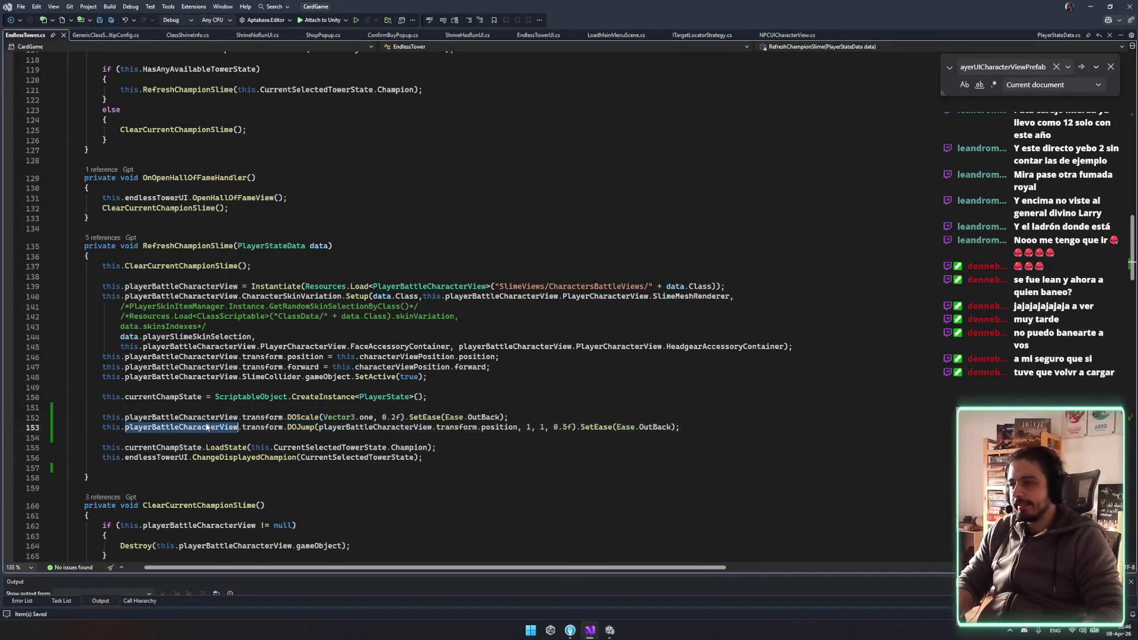
left_click(506, 418)
type(".fr")
key("Tab")
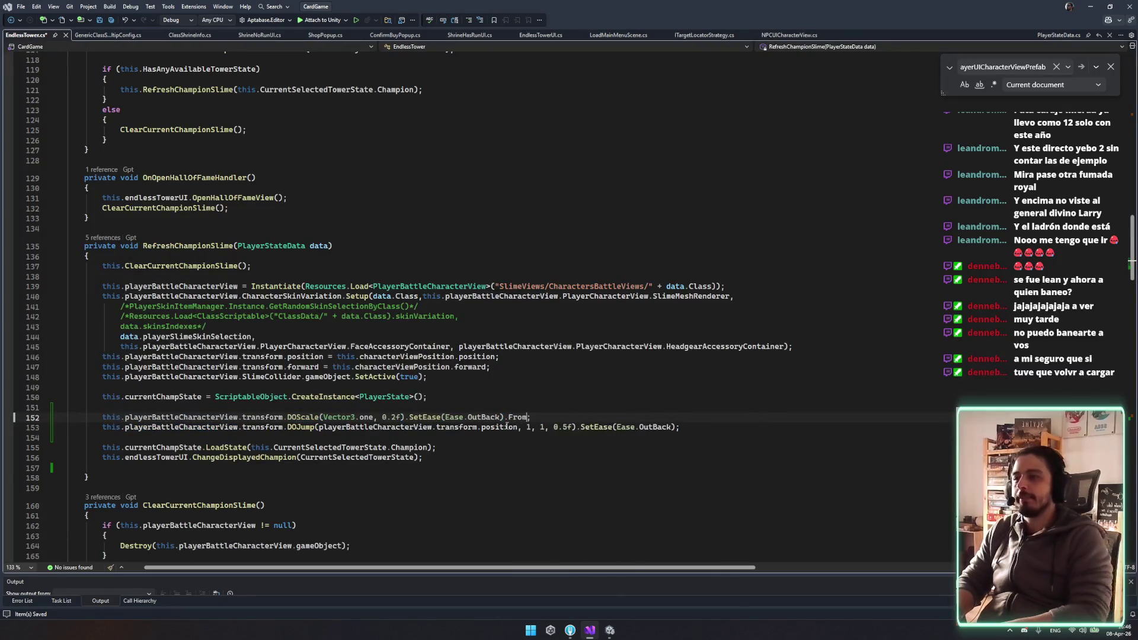
type("(0)")
key("Escape")
key("ctrl+s")
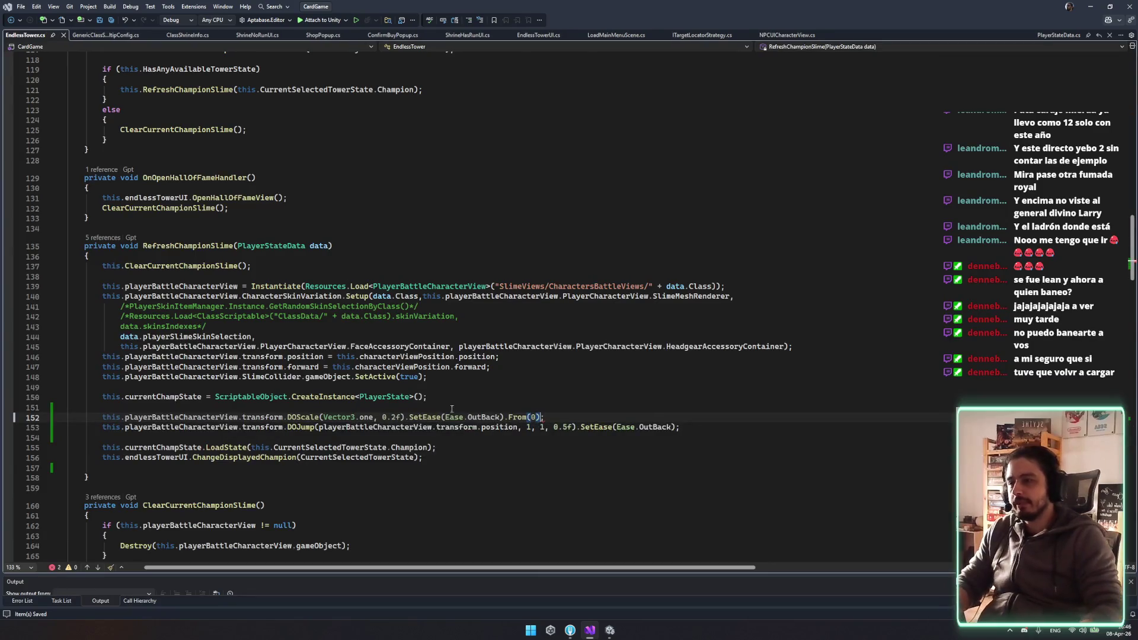
left_click(393, 418)
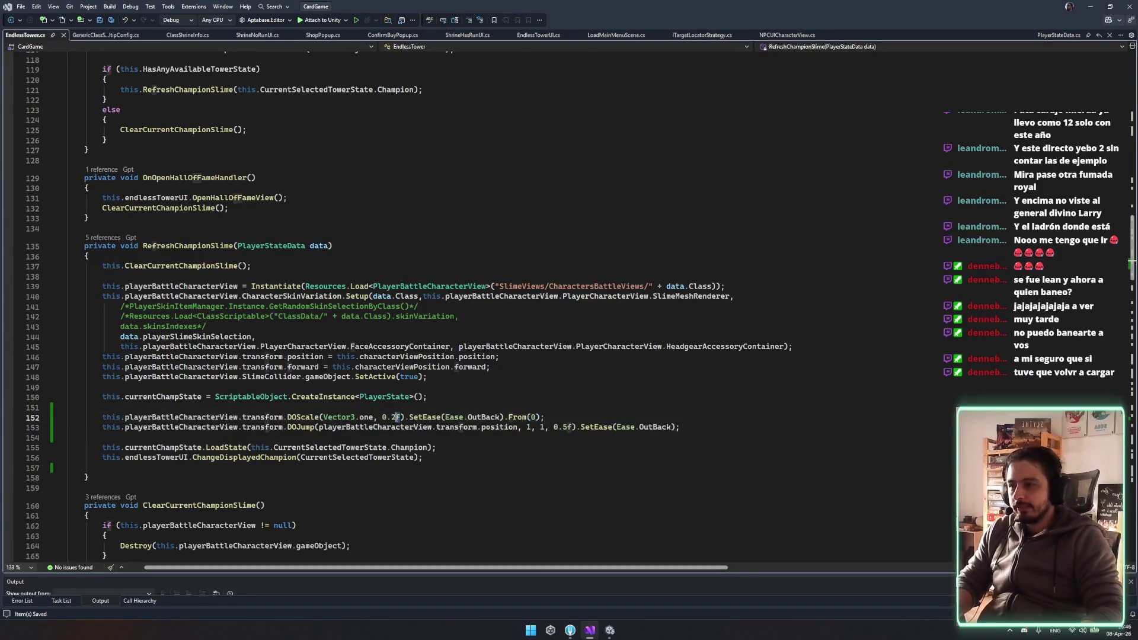
key("BackSpace")
type("5")
Add .SetDelay(0.1f) to both the scale and jump tweens, then switch to Unity
left_click(547, 411)
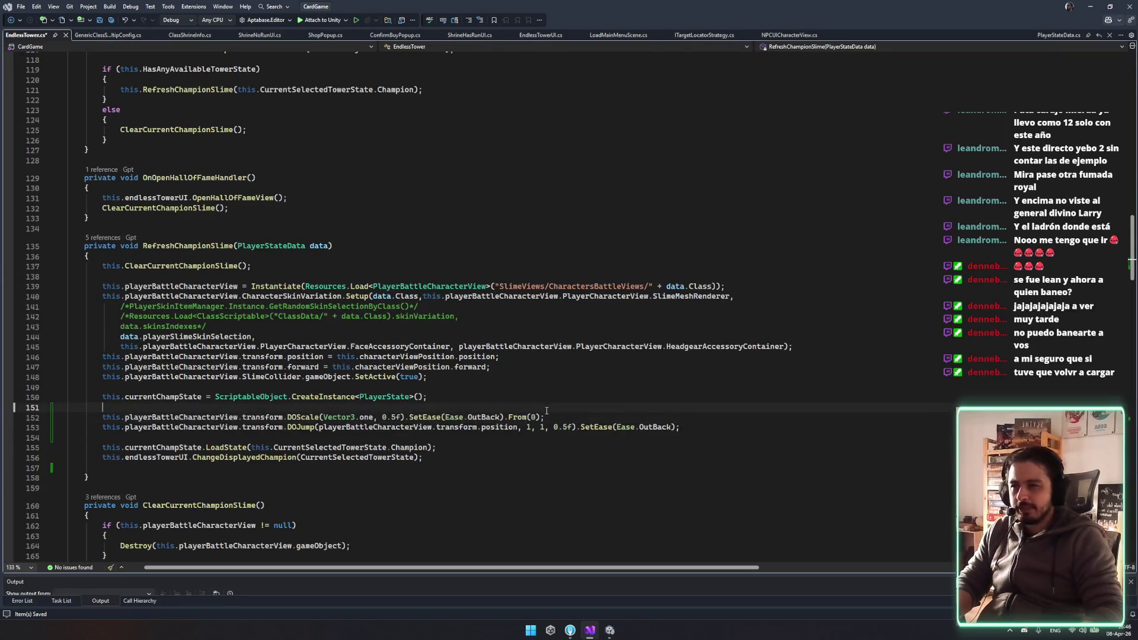
left_click(548, 417)
type(".SetDelay")
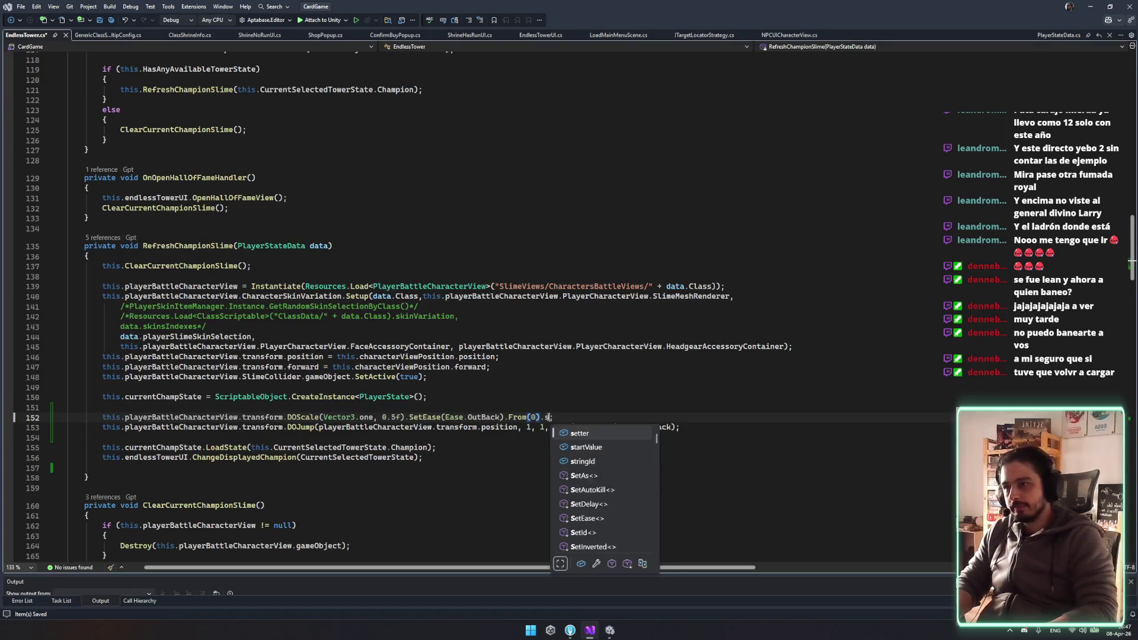
type("(0.1")
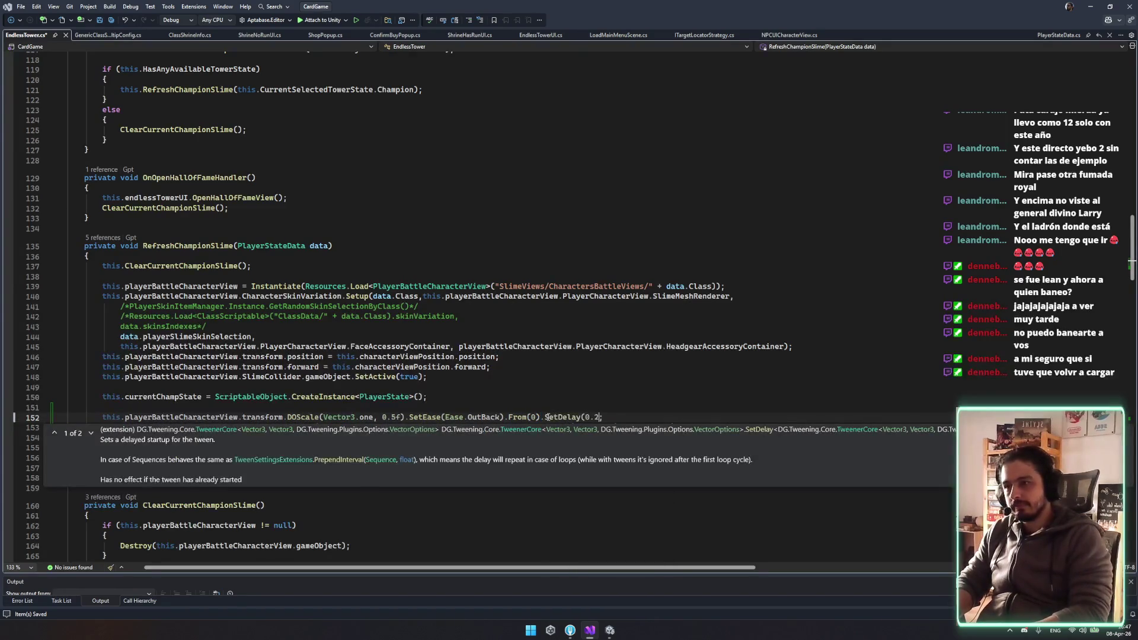
type("f")
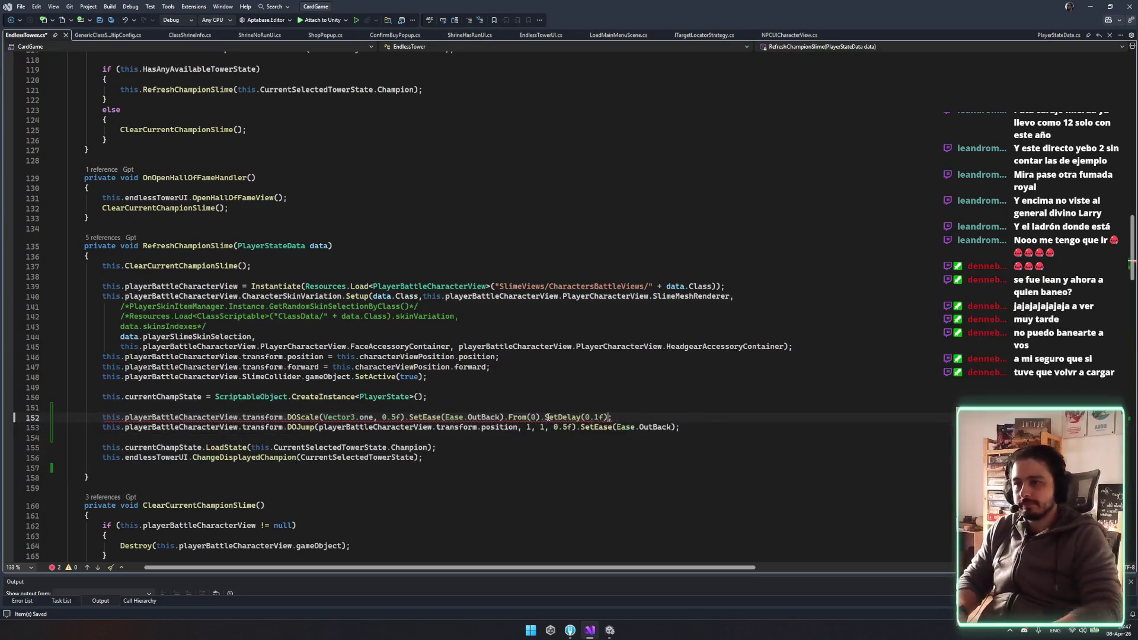
left_click_drag(591, 419, 544, 418)
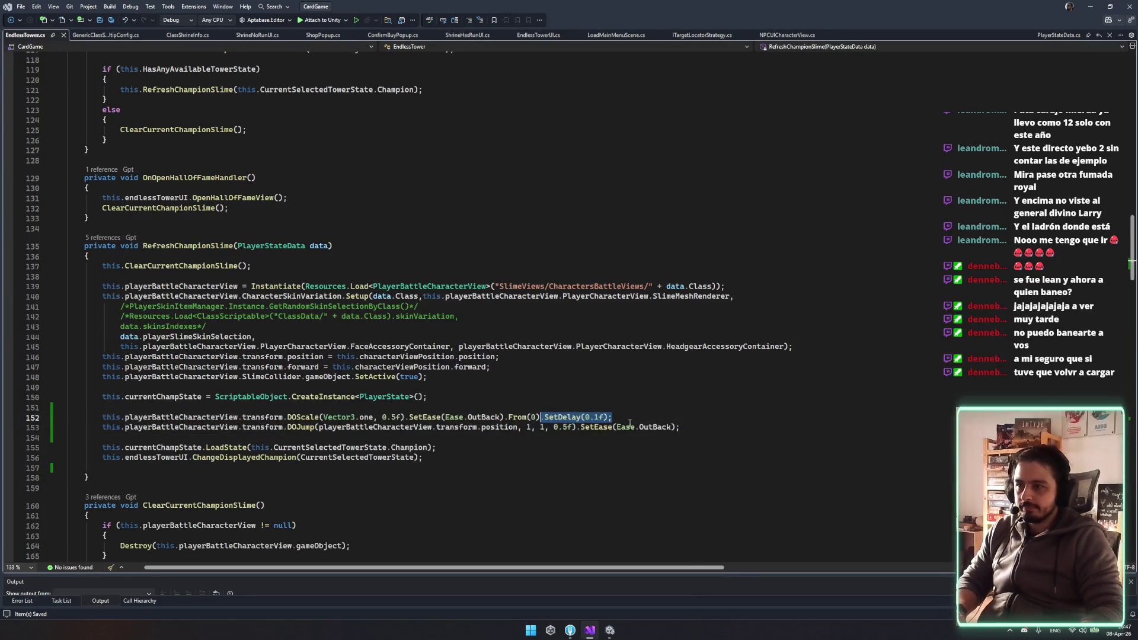
key("ctrl+c")
left_click(699, 427)
key("BackSpace")
key("ctrl+v")
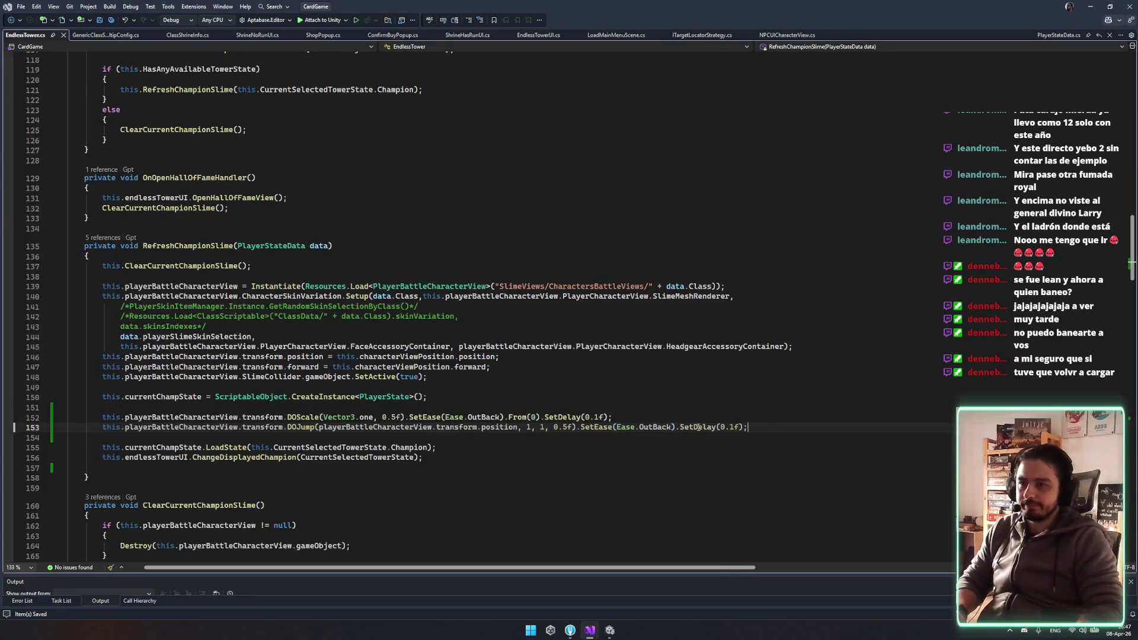
left_click(819, 436)
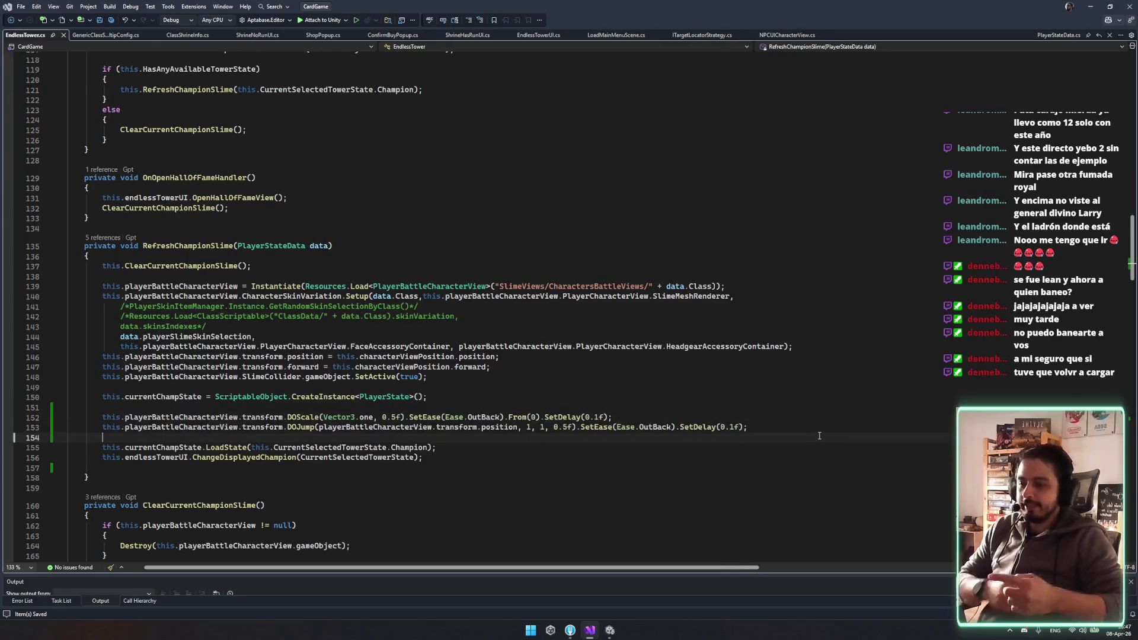
key("Up")
key("Up")
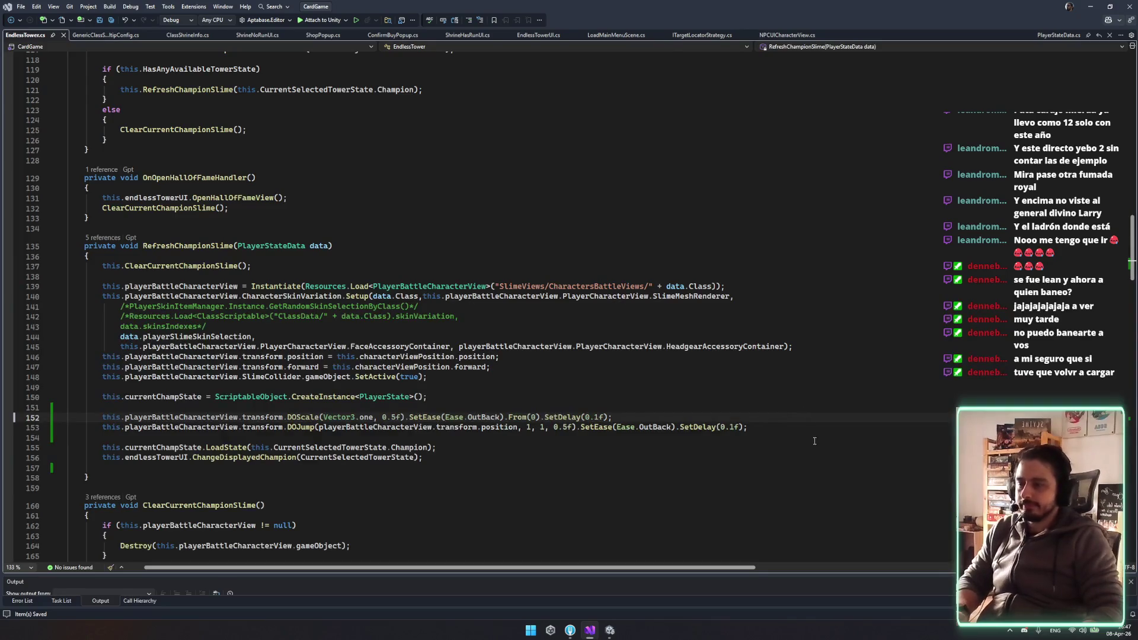
left_click(800, 428)
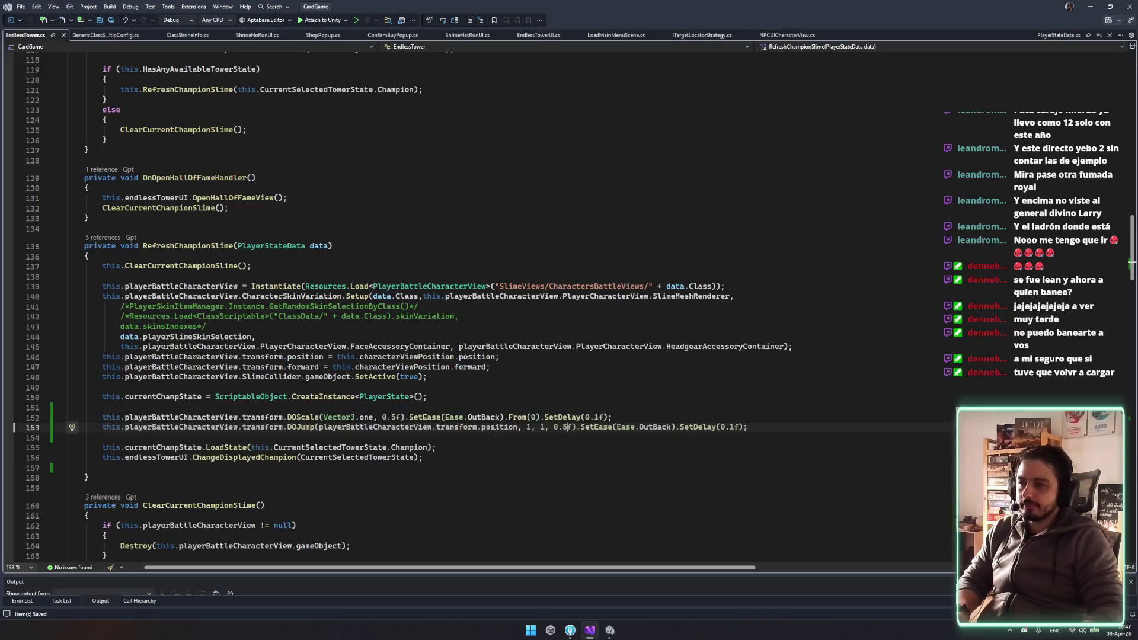
left_click(347, 427)
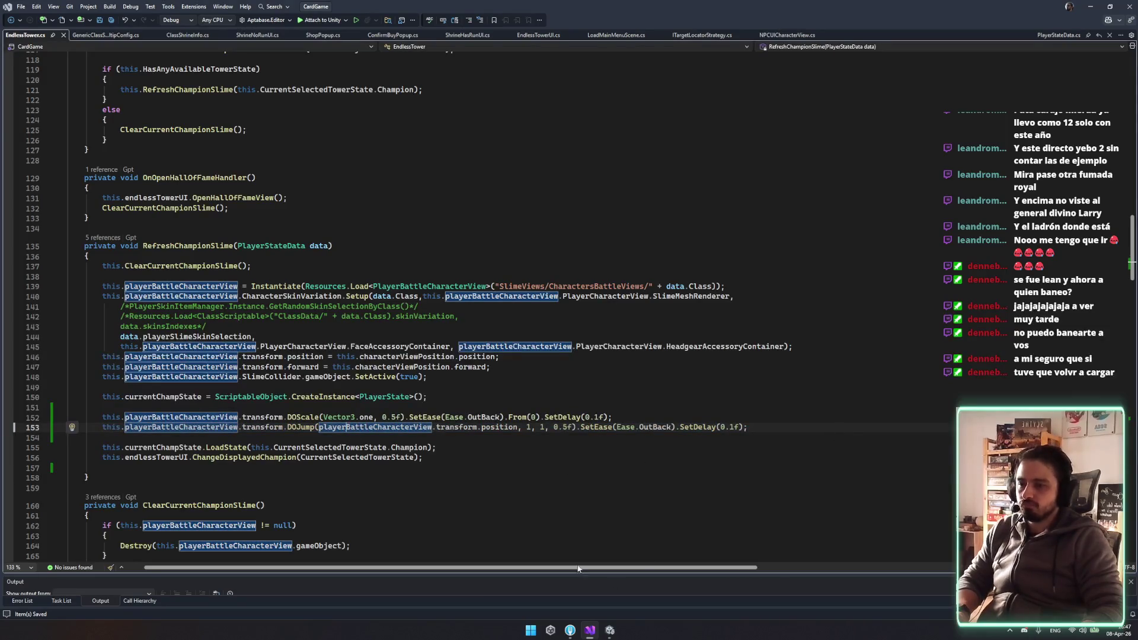
left_click(610, 630)
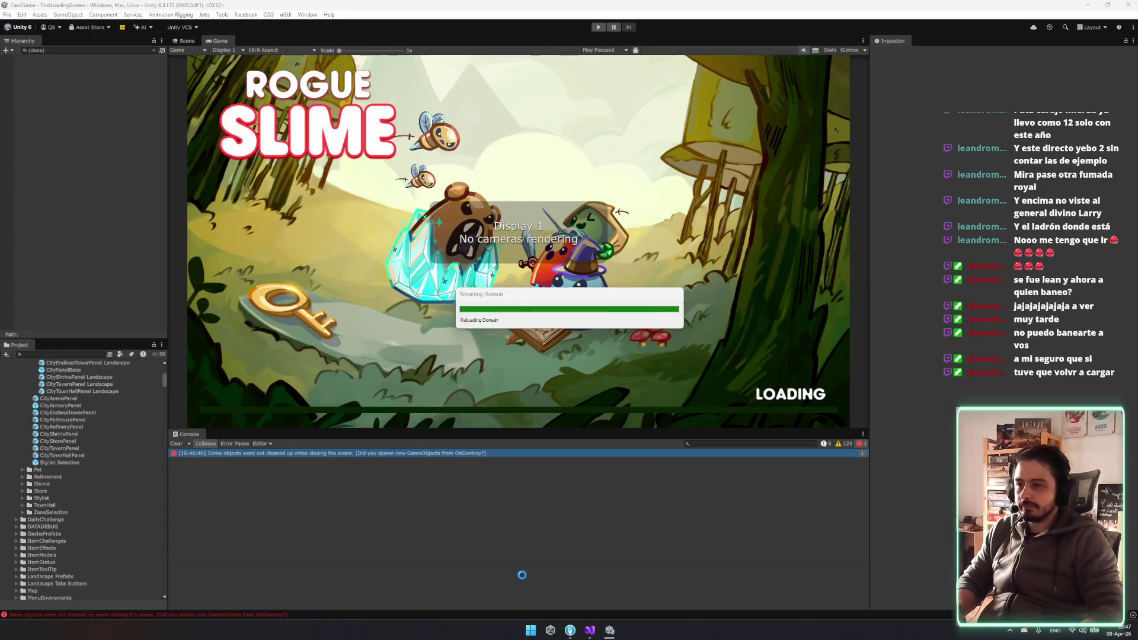
Look over the scale and jump tween lines in Visual Studio, then return to Unity
key("alt+Tab")
key("shift+Up")
key("shift+Up")
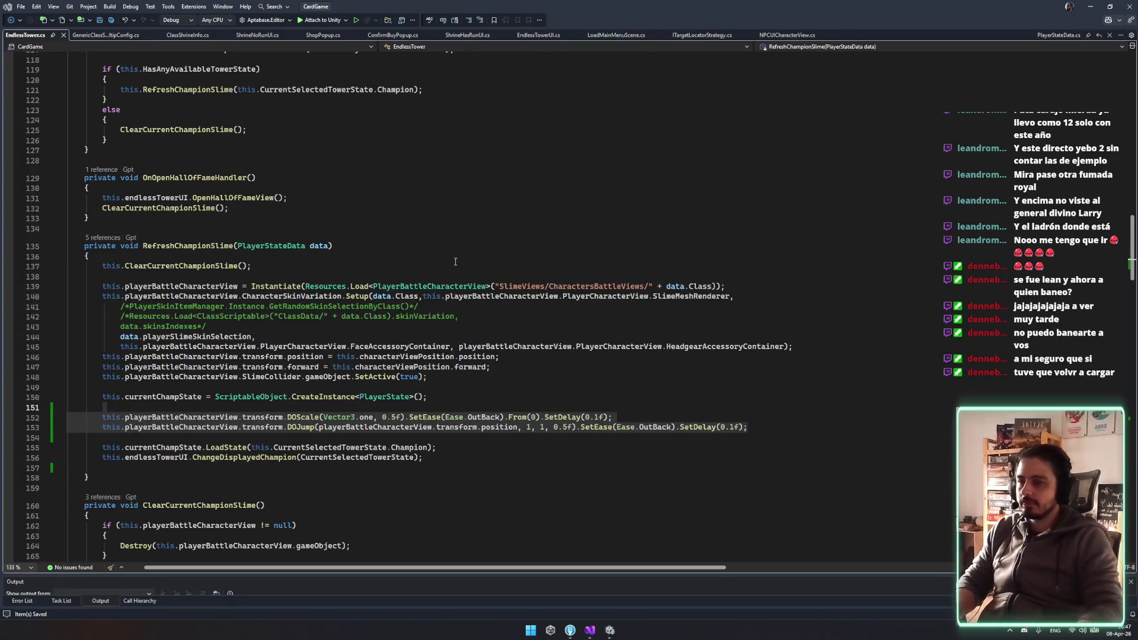
left_click(459, 286)
left_click(610, 630)
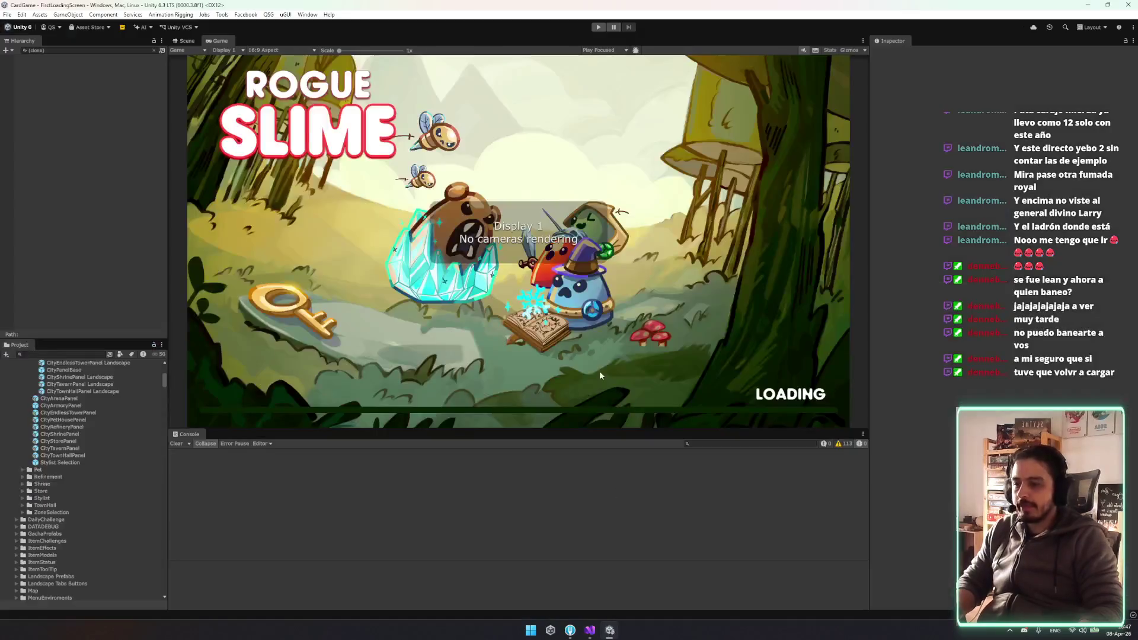
Play from the title menu, open the tower panel and cycle champions, ending on Sorcerer
left_click(599, 27)
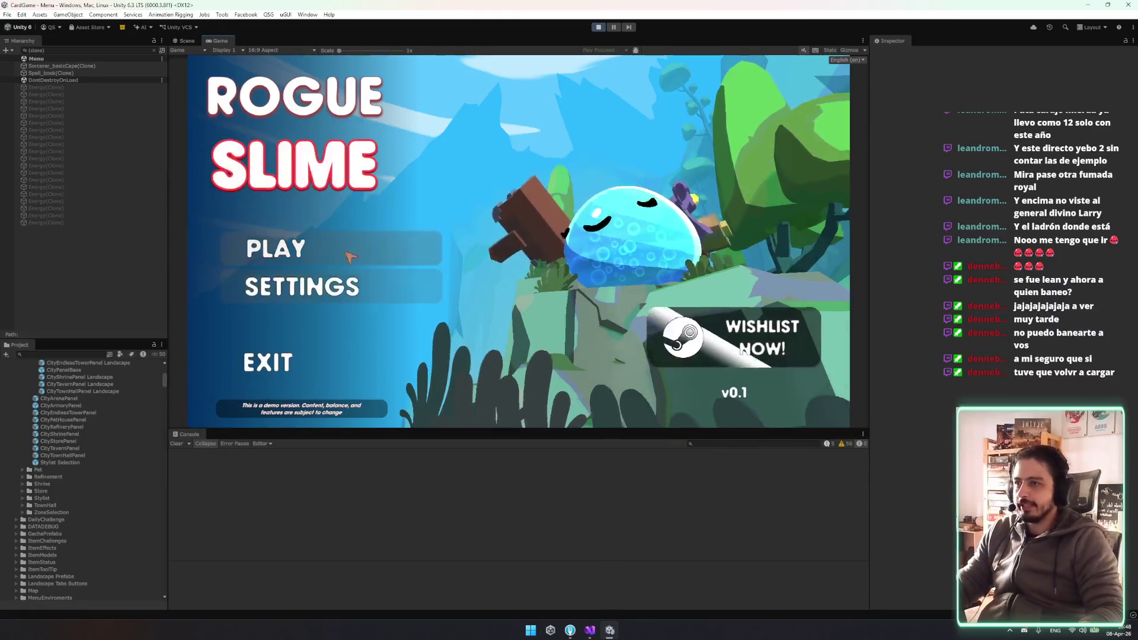
left_click(332, 260)
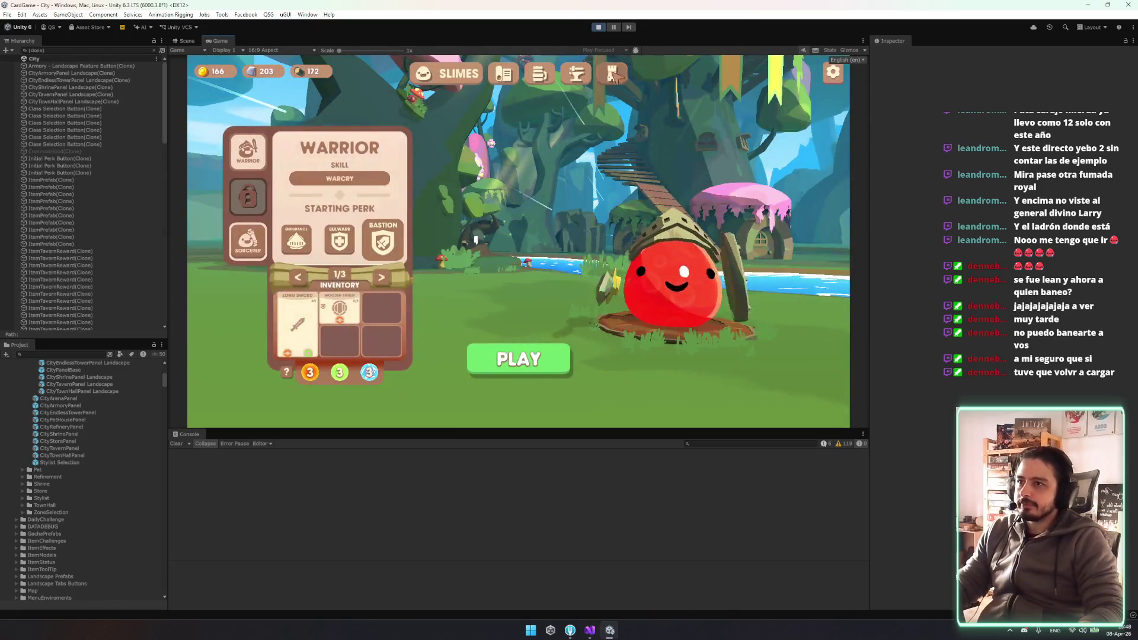
left_click(614, 74)
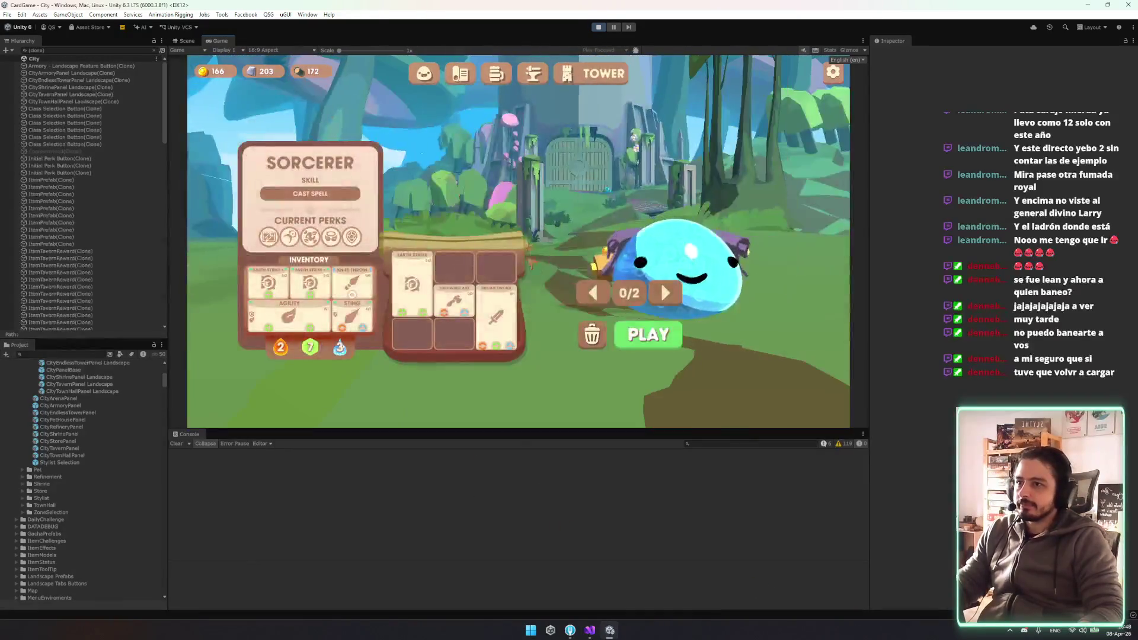
left_click(663, 293)
left_click(664, 293)
left_click(664, 293)
left_click(664, 292)
left_click(664, 293)
left_click(664, 293)
left_click(664, 293)
left_click(664, 293)
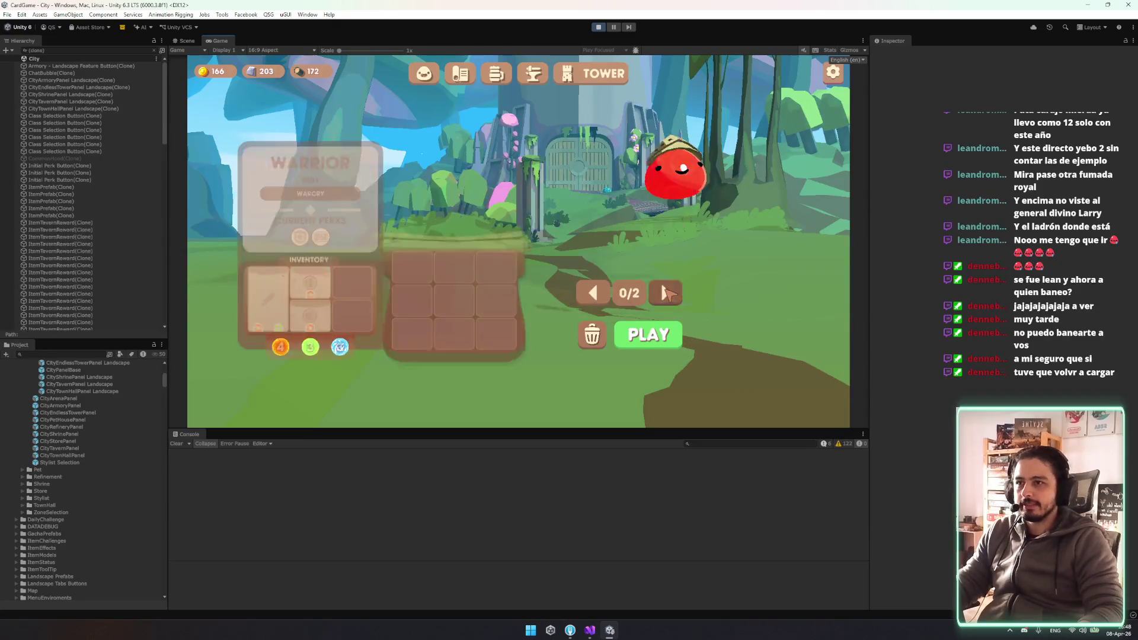
left_click(667, 293)
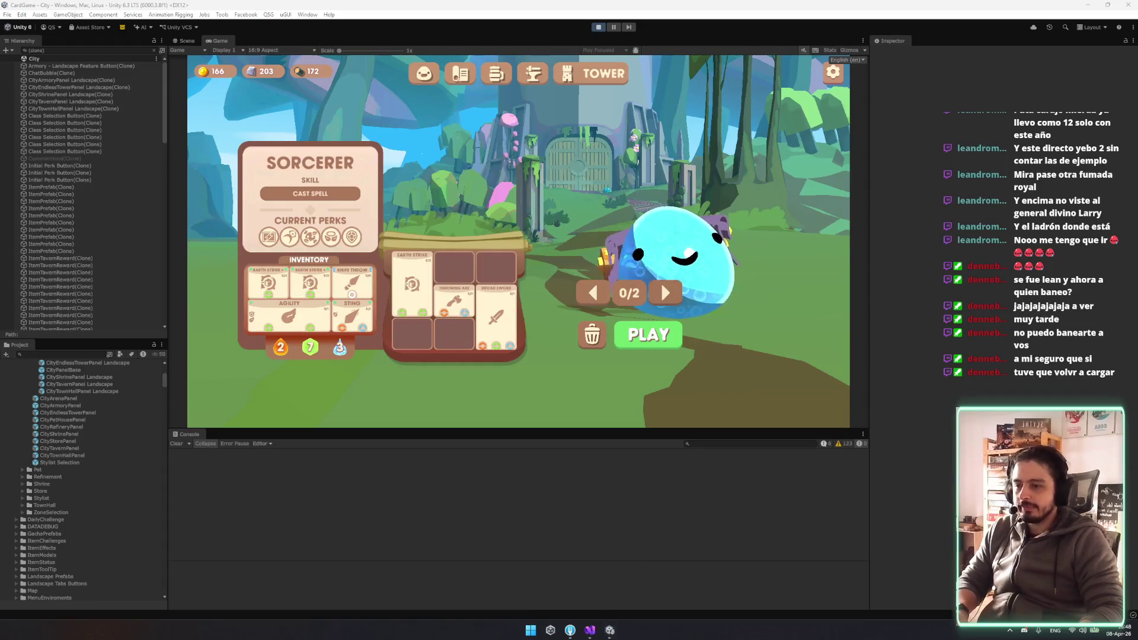
key("alt+Tab")
Paste the DOTween Sequence block over the old scale and jump lines, removing its opening comments
left_click_drag(102, 416, 749, 427)
key("ctrl+v")
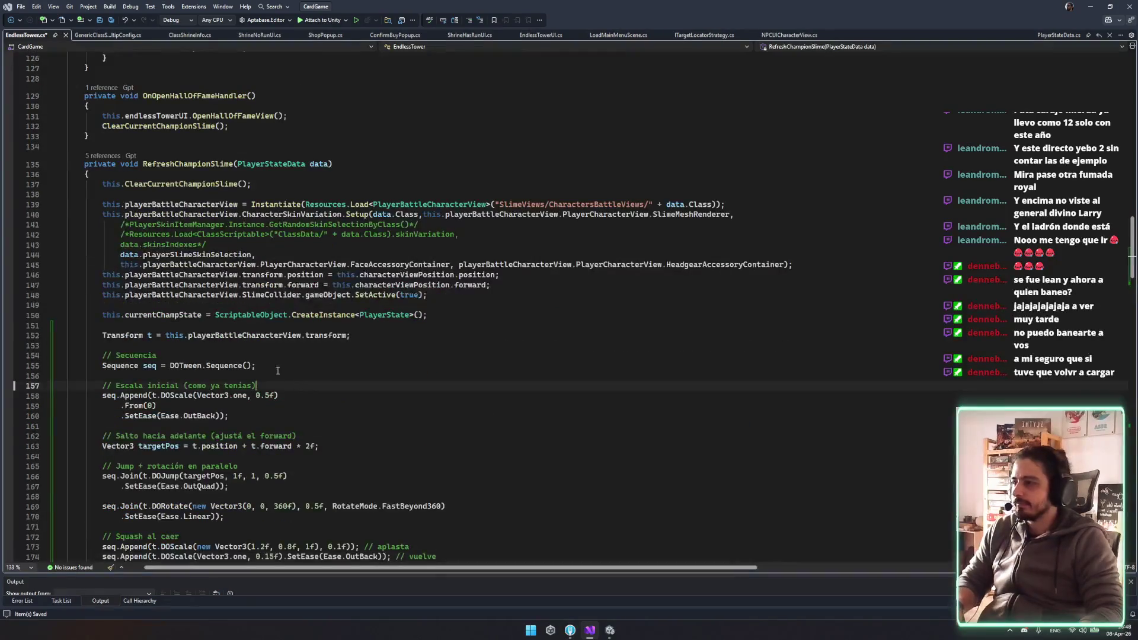
key("ctrl+l")
key("Up")
key("Up")
key("Up")
key("ctrl+l")
key("Up")
key("ctrl+l")
Remove the blank lines and the jump and rotation comments inside the sequence
key("Down")
key("ctrl+l")
key("Down")
key("Down")
key("Down")
key("ctrl+l")
key("ctrl+l")
key("Down")
key("Down")
key("ctrl+l")
key("Up")
key("ctrl+l")
key("Down")
key("Down")
key("Down")
key("Down")
key("ctrl+l")
key("ctrl+l")
Delete the trailing squash comment and the blank line before the spin, then stop Unity's running game
left_click(526, 499)
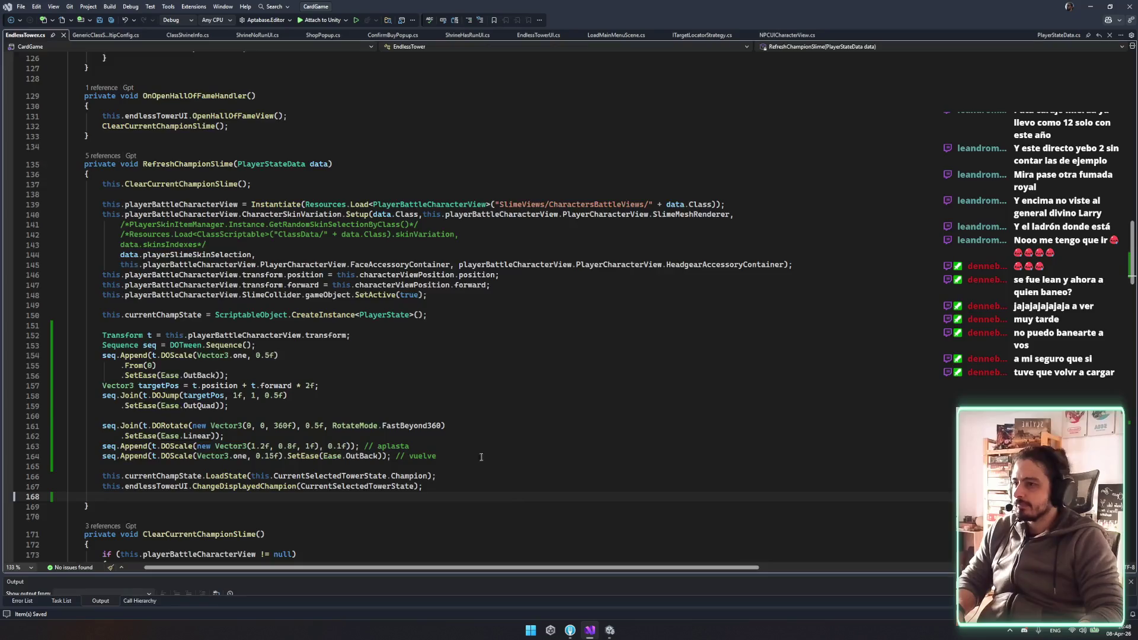
left_click_drag(456, 457, 367, 446)
key("BackSpace")
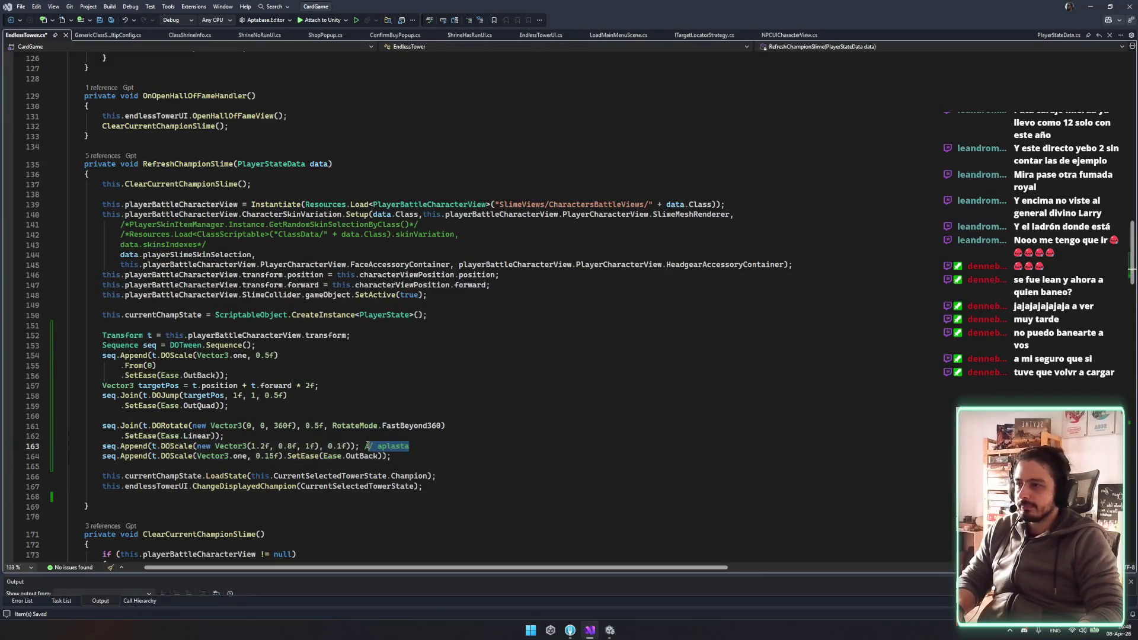
key("Up")
key("Up")
key("Up")
key("ctrl+l")
key("Up")
key("Up")
key("Up")
left_click(412, 453)
left_click(469, 389)
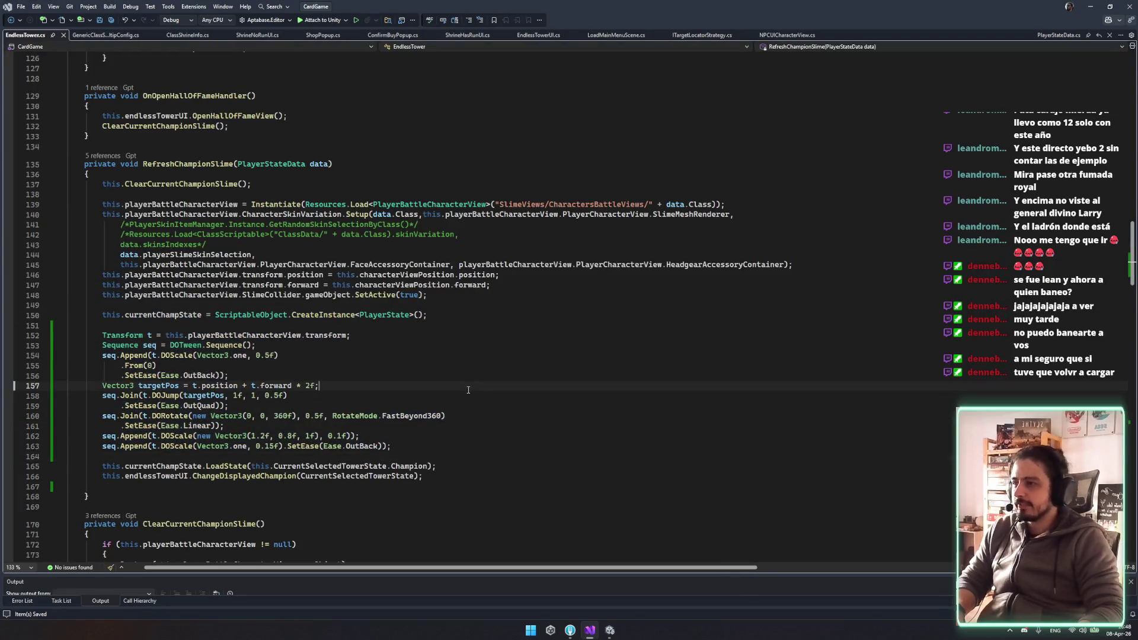
left_click(597, 633)
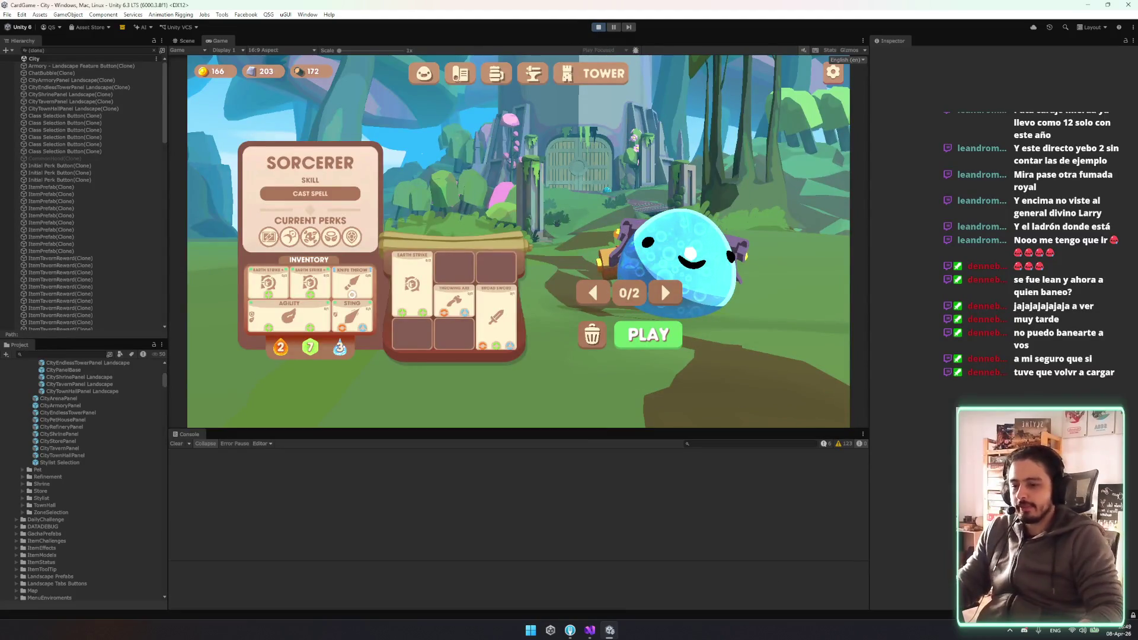
left_click(598, 26)
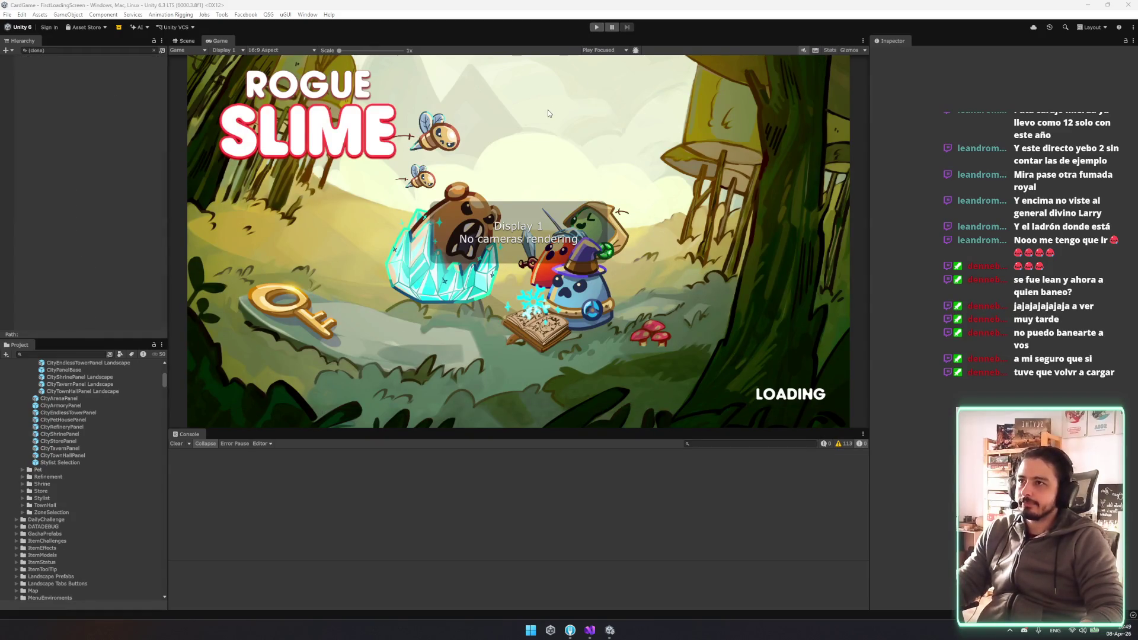
Replay from the main menu, open the tower panel, advance to Sorcerer and check the Scene view
left_click(597, 27)
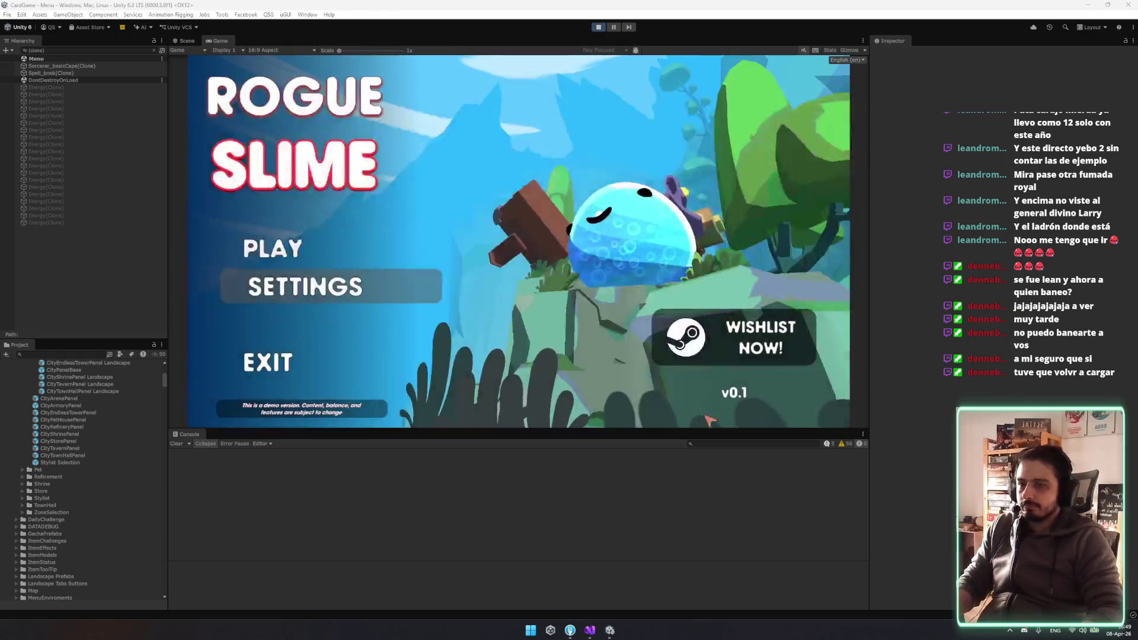
left_click(330, 261)
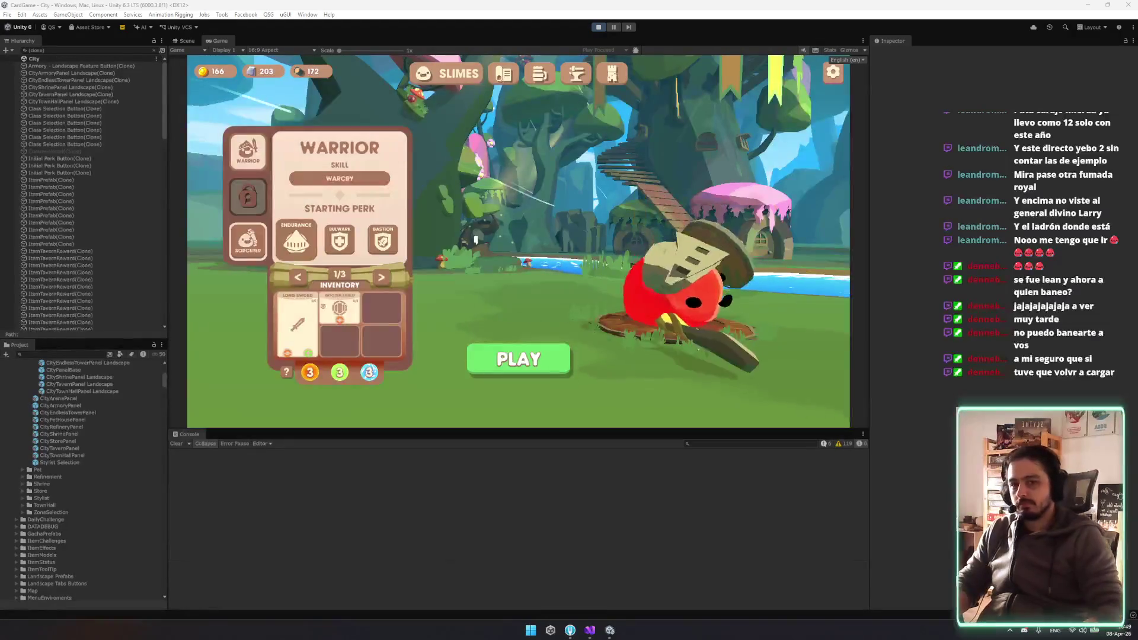
left_click(612, 75)
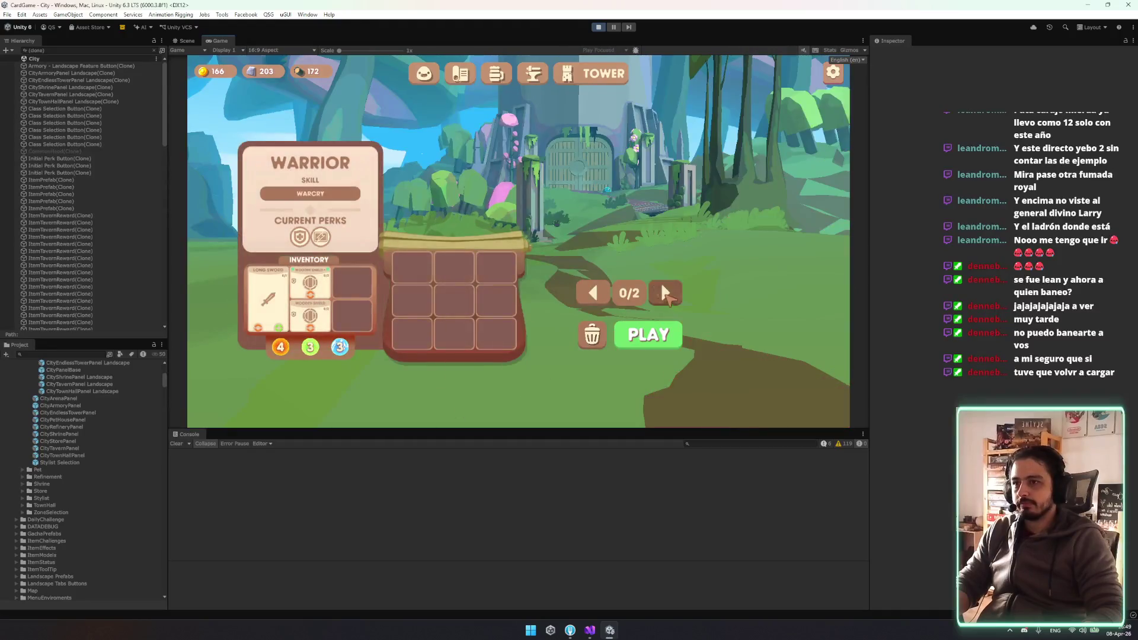
left_click(662, 286)
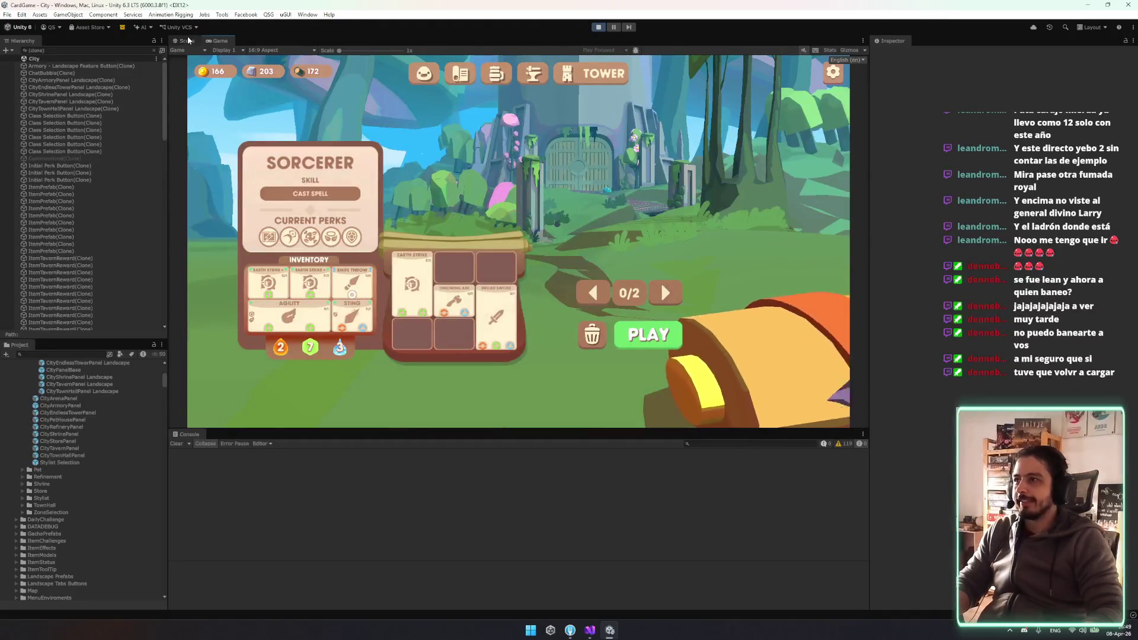
key("ctrl+1")
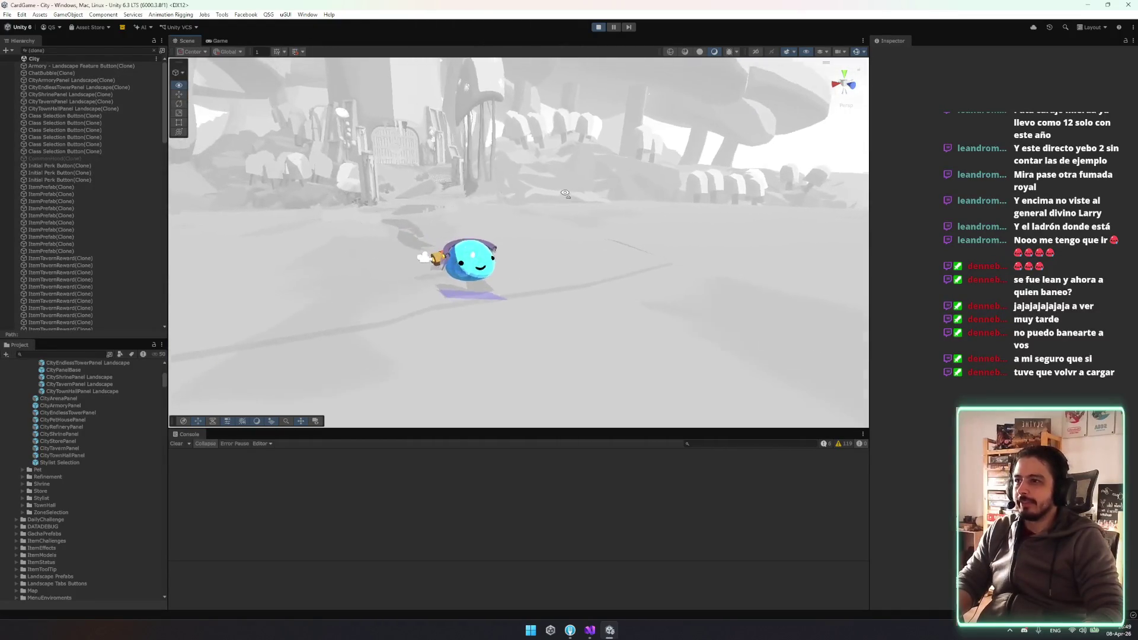
left_click(221, 40)
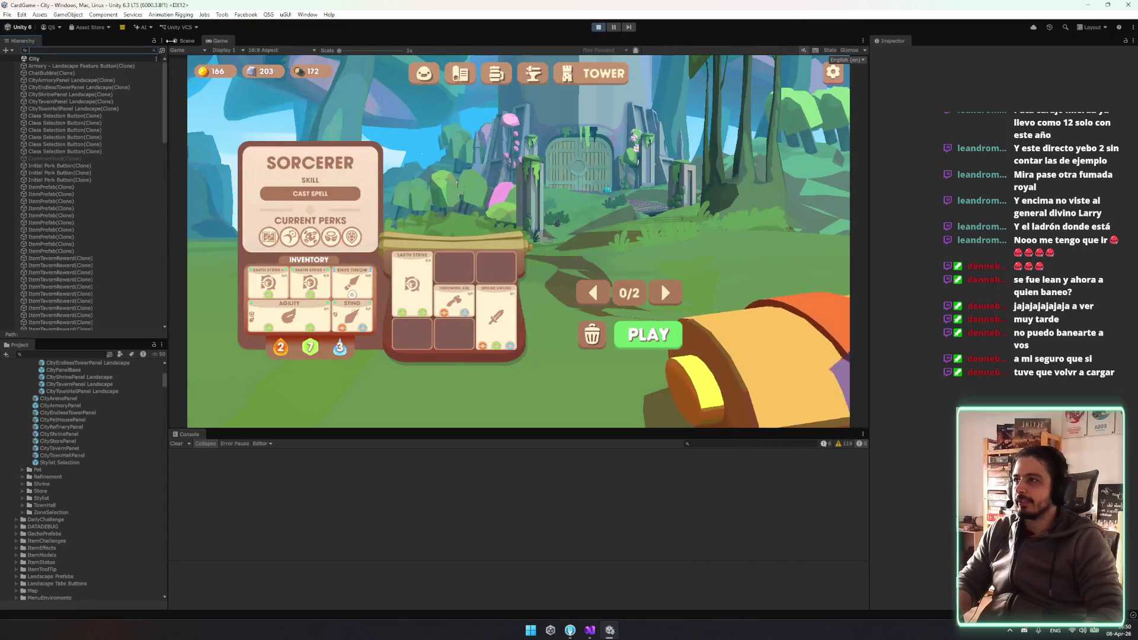
left_click(199, 42)
Dock a taller Scene view below the Game view and cycle champions 22 times, then return to Visual Studio
left_click_drag(200, 42, 445, 360)
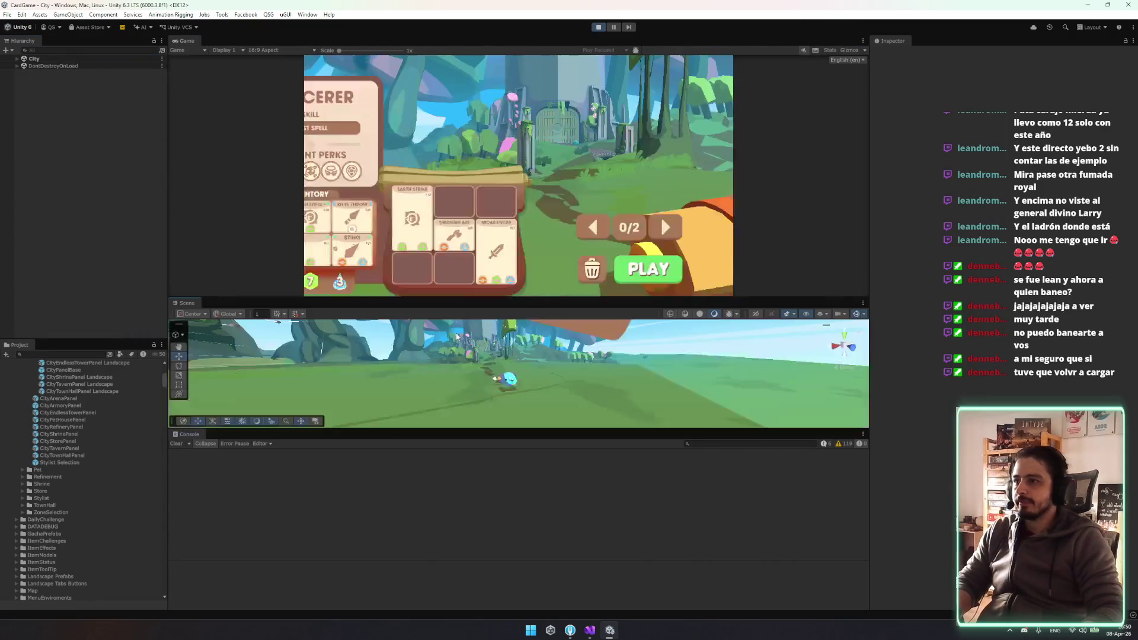
left_click_drag(461, 434, 460, 568)
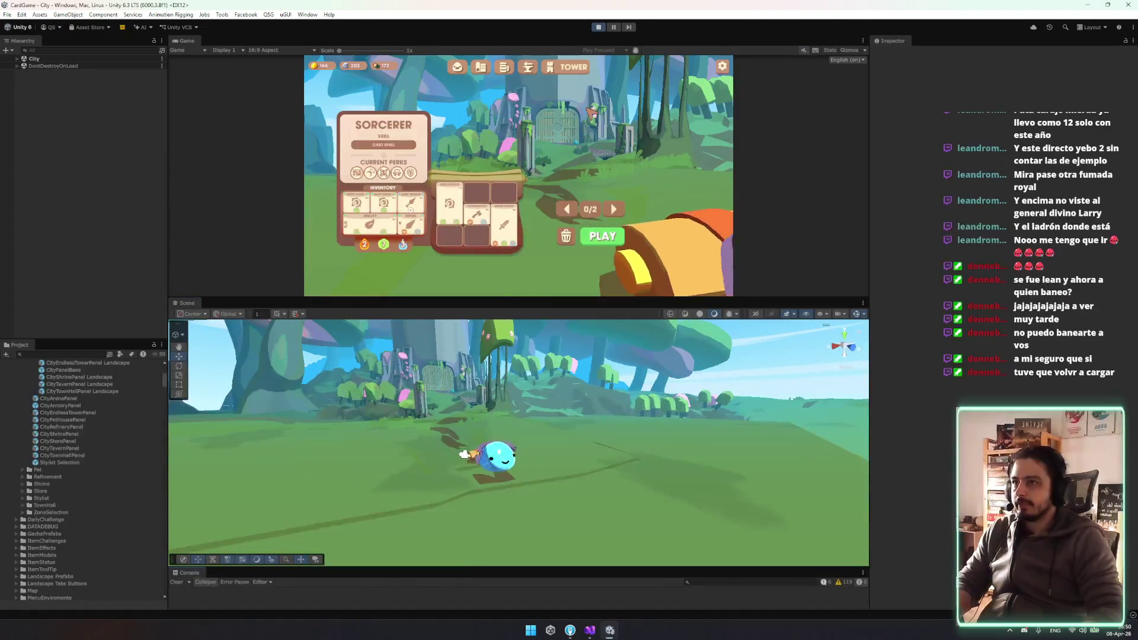
left_click(615, 210)
left_click(615, 210)
left_click(615, 210)
left_click(615, 210)
left_click(616, 210)
left_click(618, 208)
left_click(616, 209)
left_click(617, 209)
left_click(617, 209)
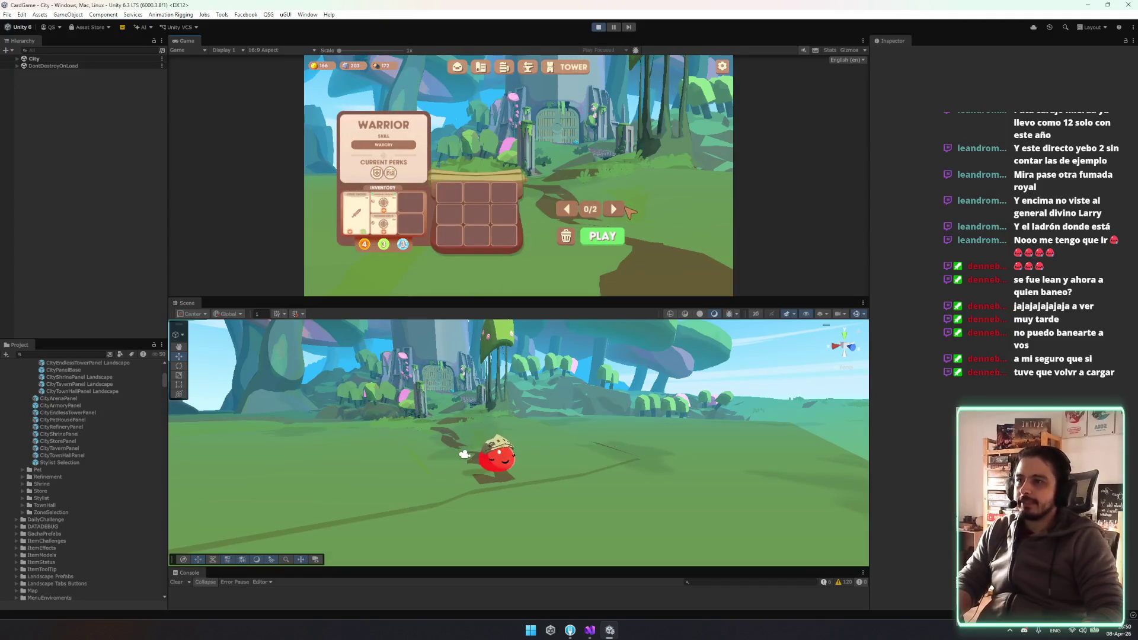
left_click(616, 207)
left_click(615, 207)
left_click(615, 206)
left_click(616, 209)
left_click(616, 209)
left_click(616, 208)
left_click(616, 208)
left_click(616, 209)
left_click(617, 209)
left_click(617, 208)
left_click(616, 208)
left_click(617, 209)
left_click(616, 208)
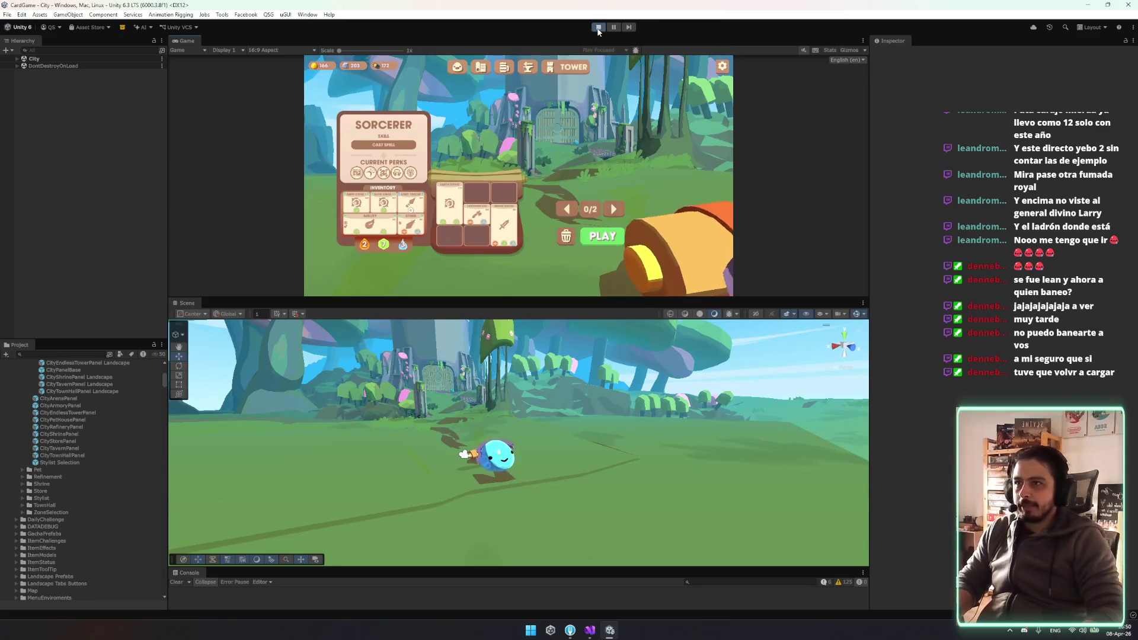
left_click(589, 629)
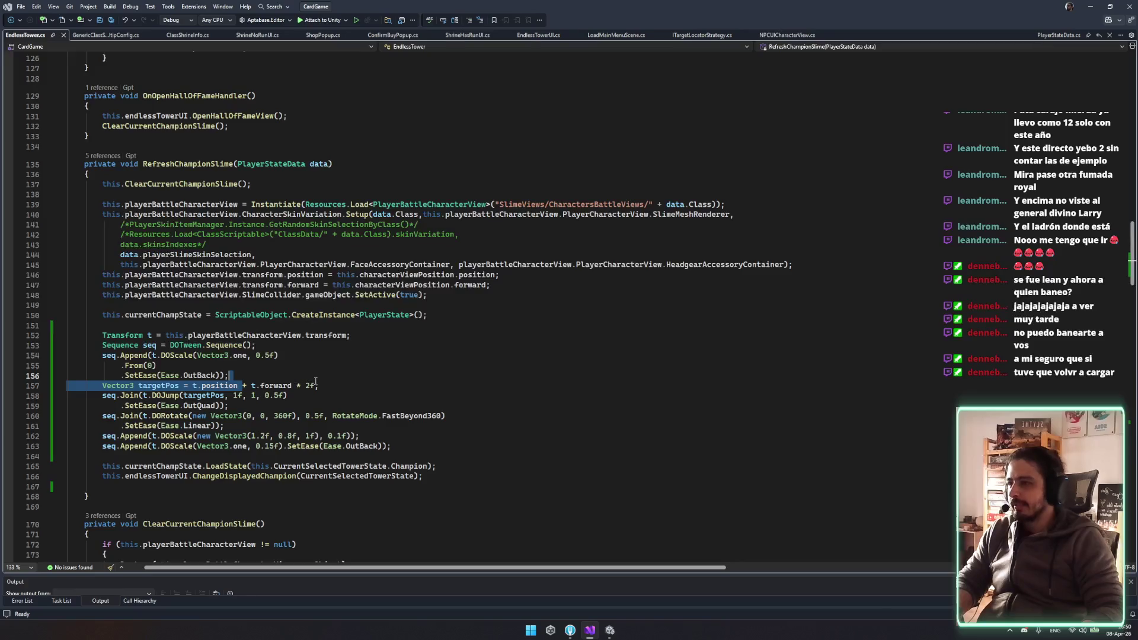
Delete the targetPos line and make DOJump target t.position instead
left_click(356, 382)
key("ctrl+x")
key("ctrl+s")
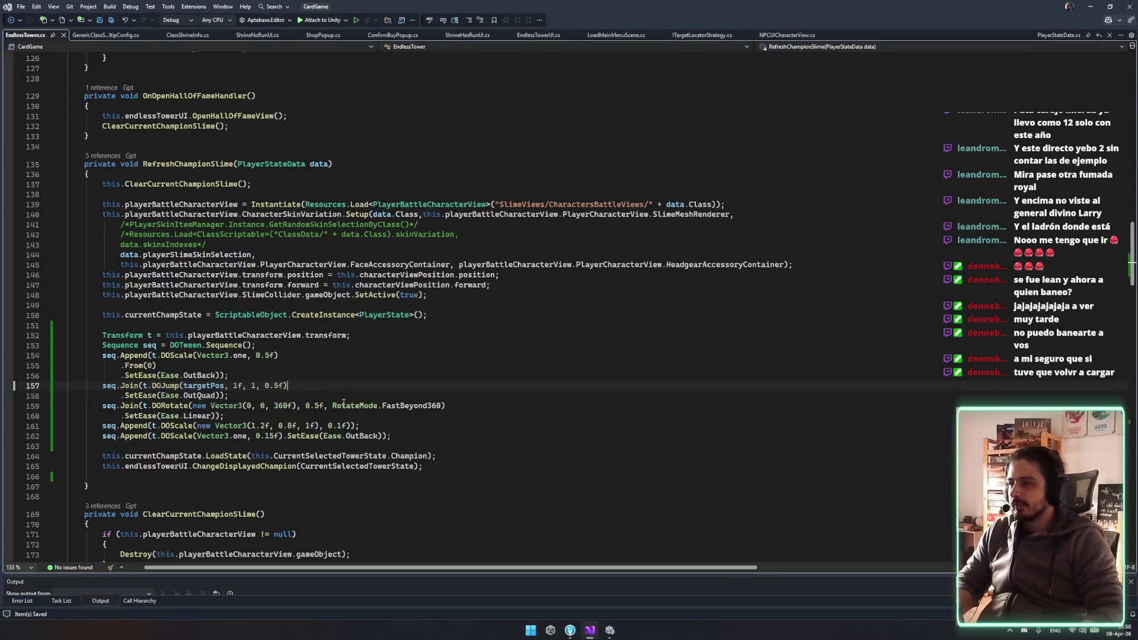
type("t.p")
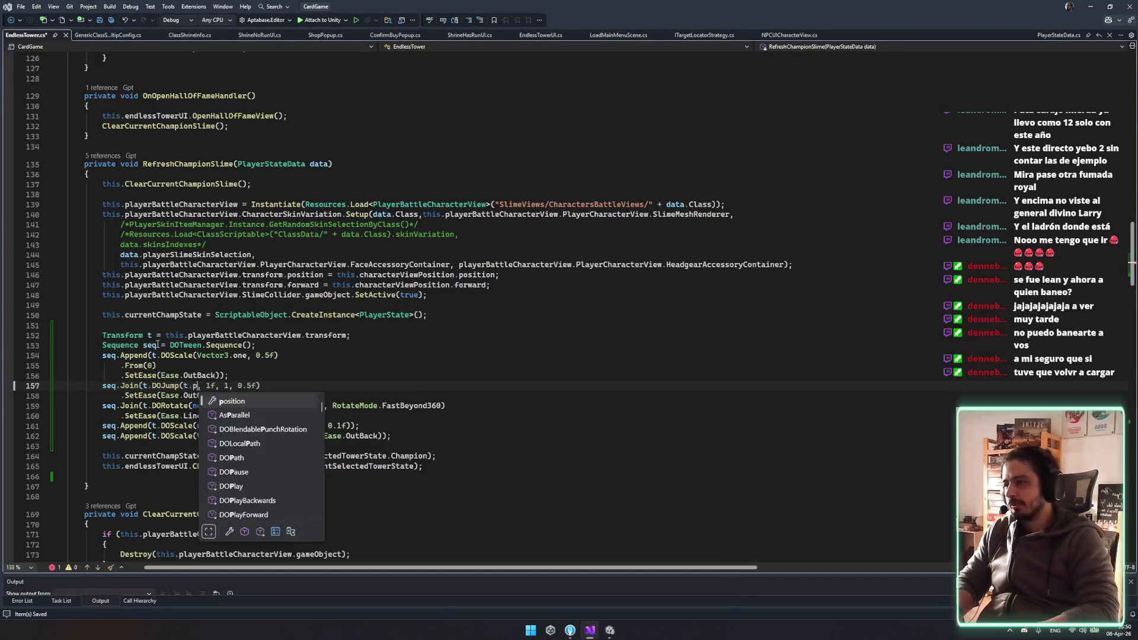
key("Tab")
Review the 360f spin value and the jump and spin lines with their SetEase calls
scroll(462, 422, "down", 3)
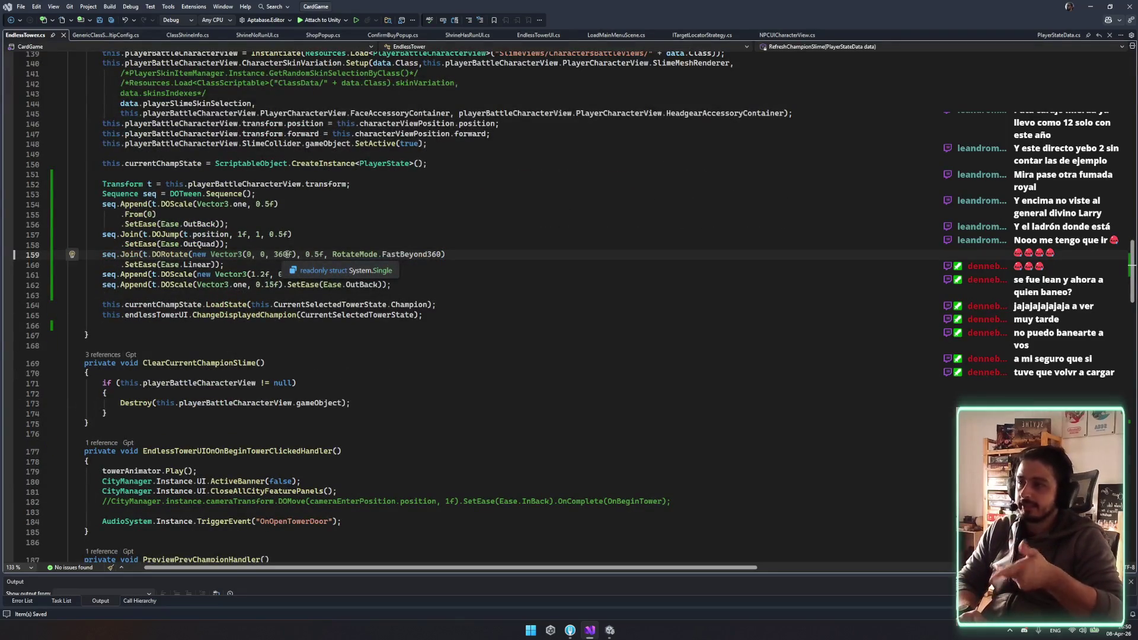
double_click(285, 254)
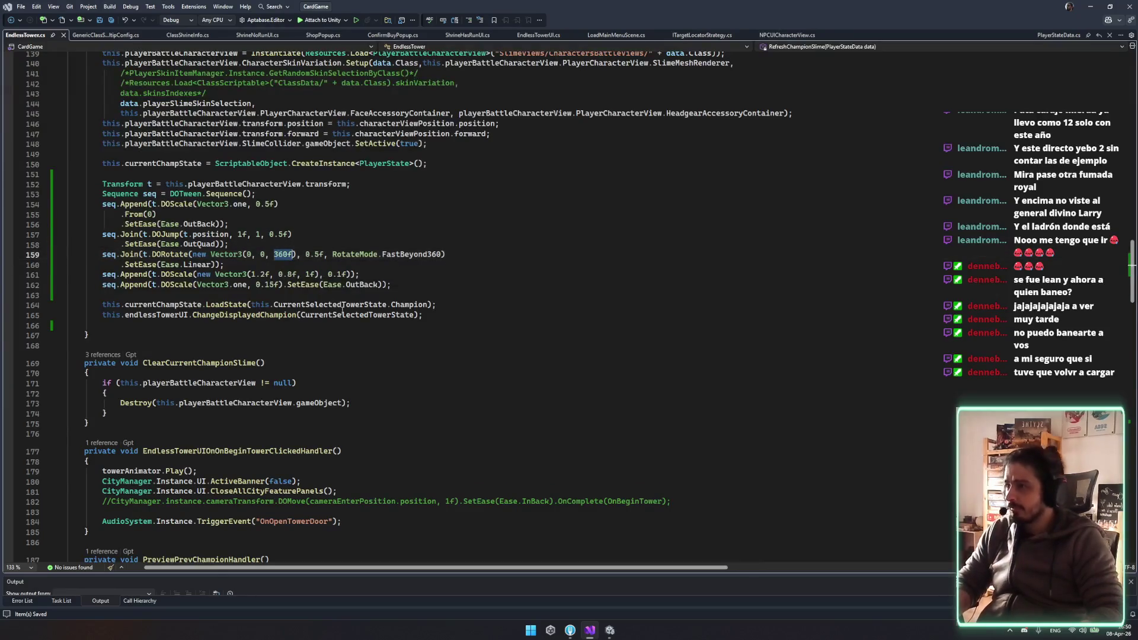
scroll(283, 348, "up", 3)
left_click(144, 338)
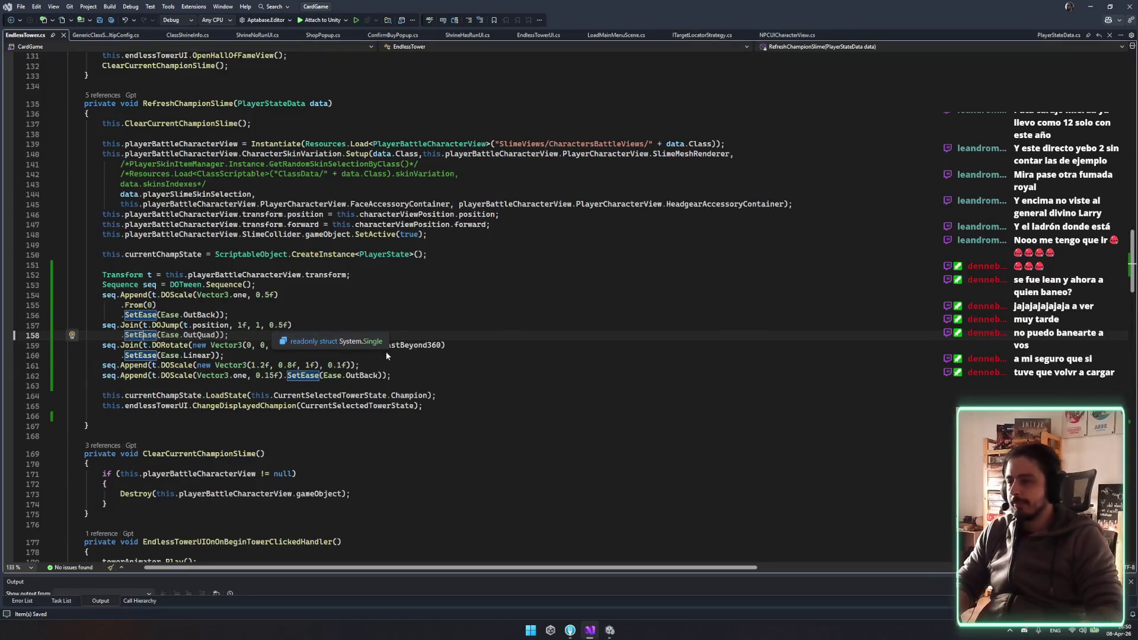
left_click_drag(310, 335, 368, 357)
left_click(413, 364)
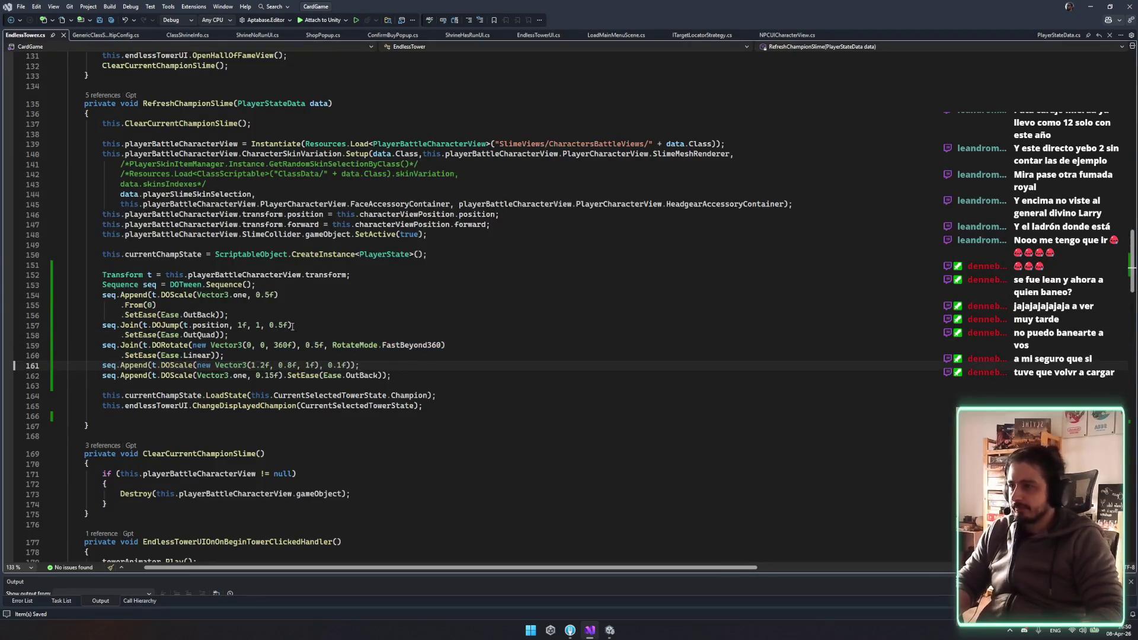
Review the From(0) scale, OutBack easing and two squash lines of the sequence
left_click(300, 307)
left_click_drag(371, 384, 445, 353)
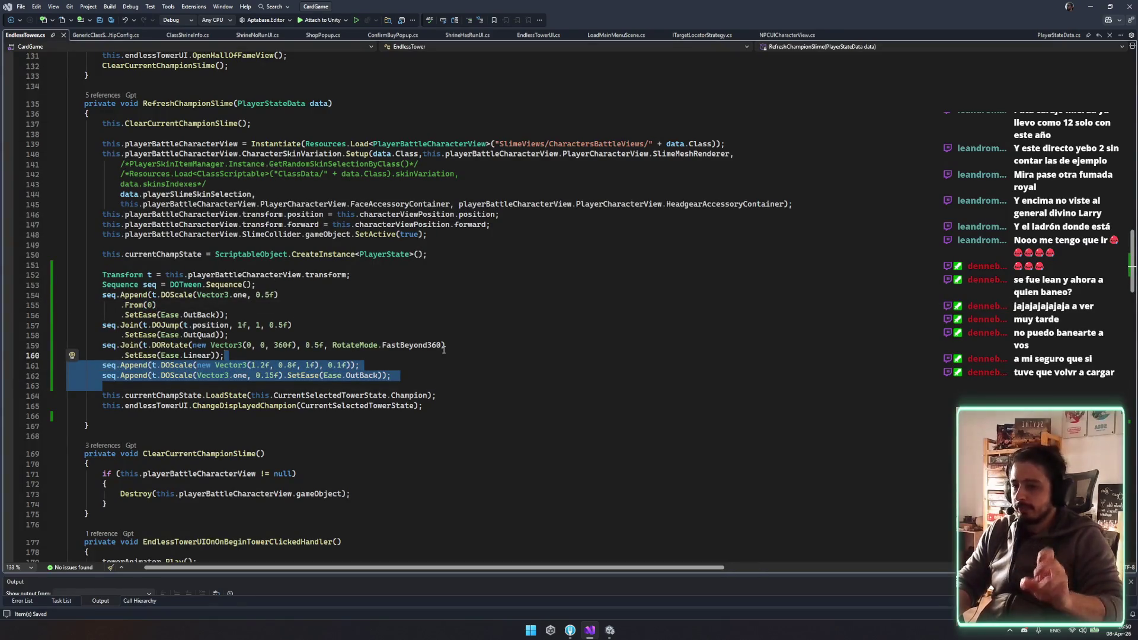
left_click(330, 285)
left_click(253, 305)
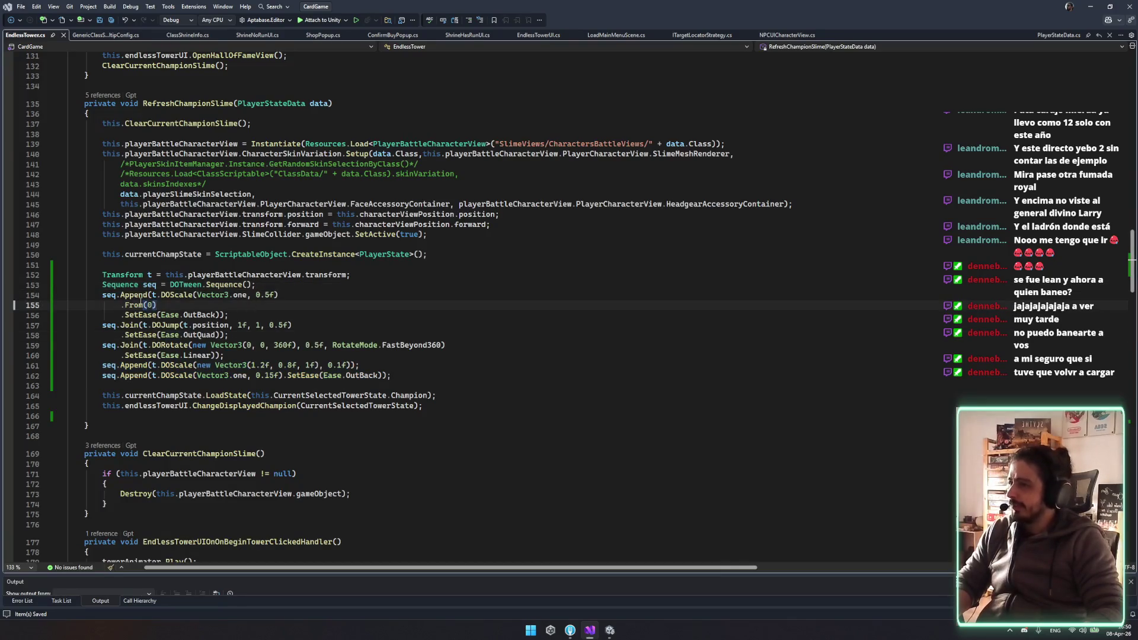
left_click(260, 316)
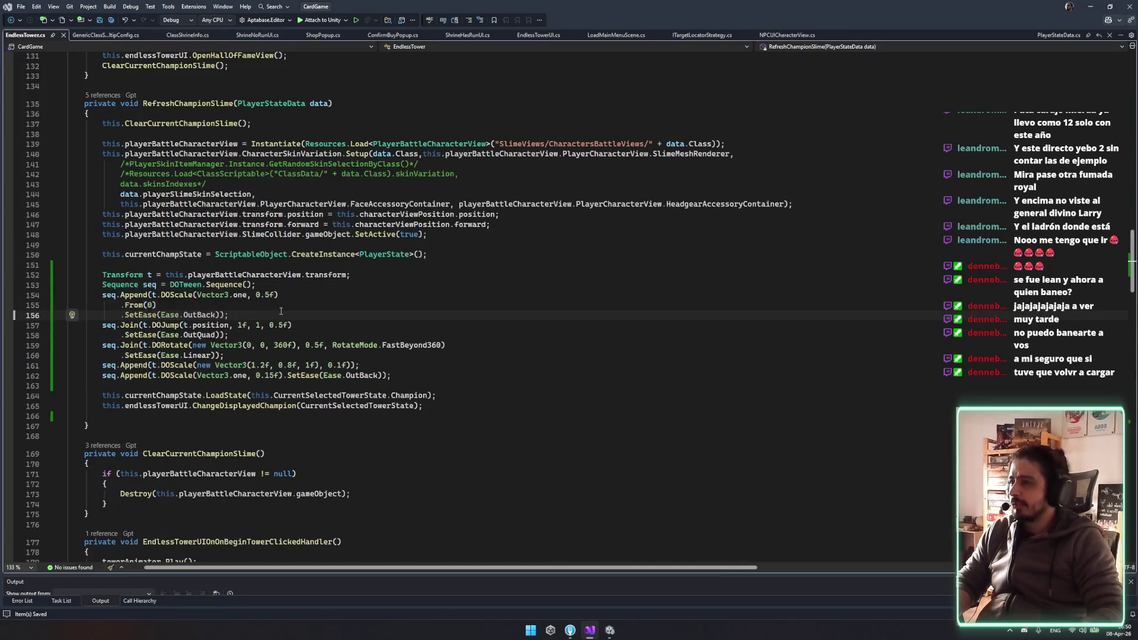
left_click(121, 284)
left_click(407, 387)
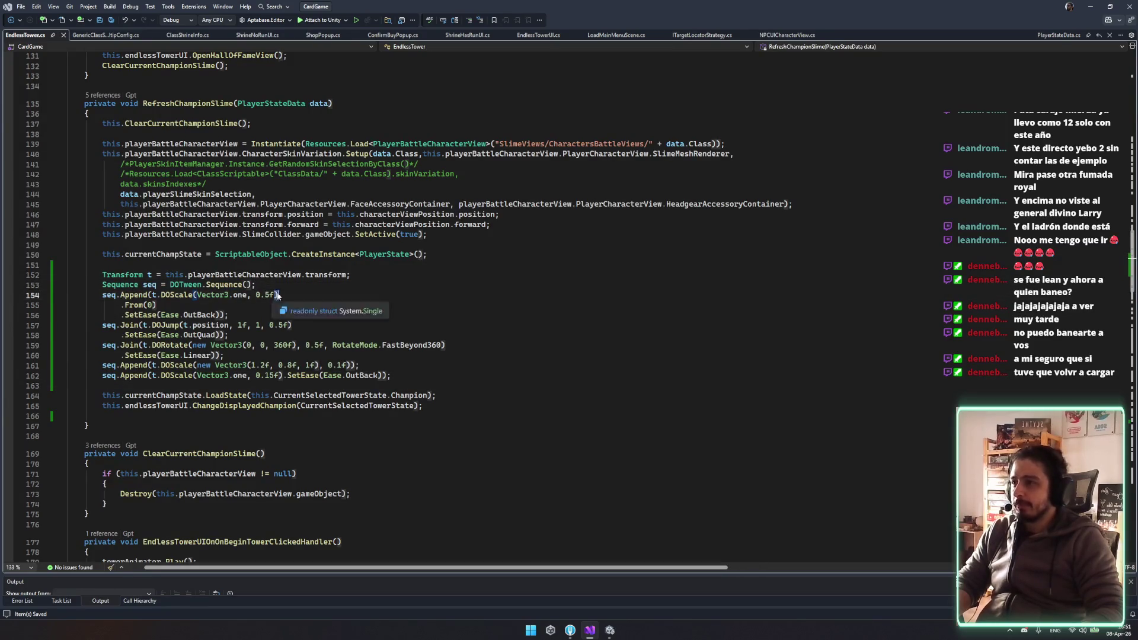